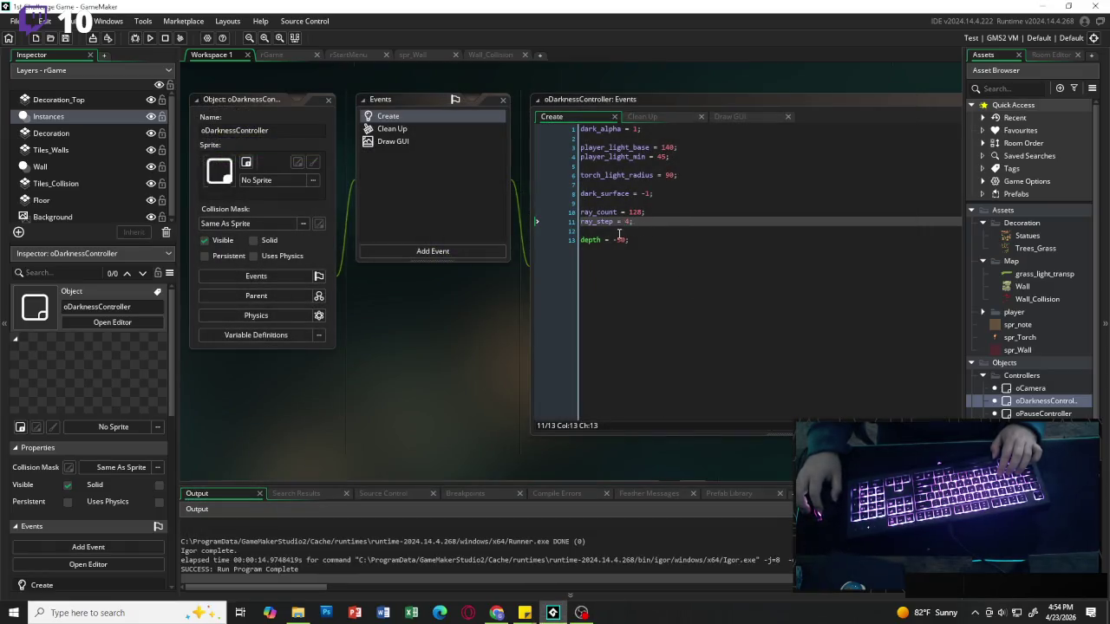
Change ray_count from 128 to 160 in oDarknessController's Create event and run the game.
left_click(642, 212)
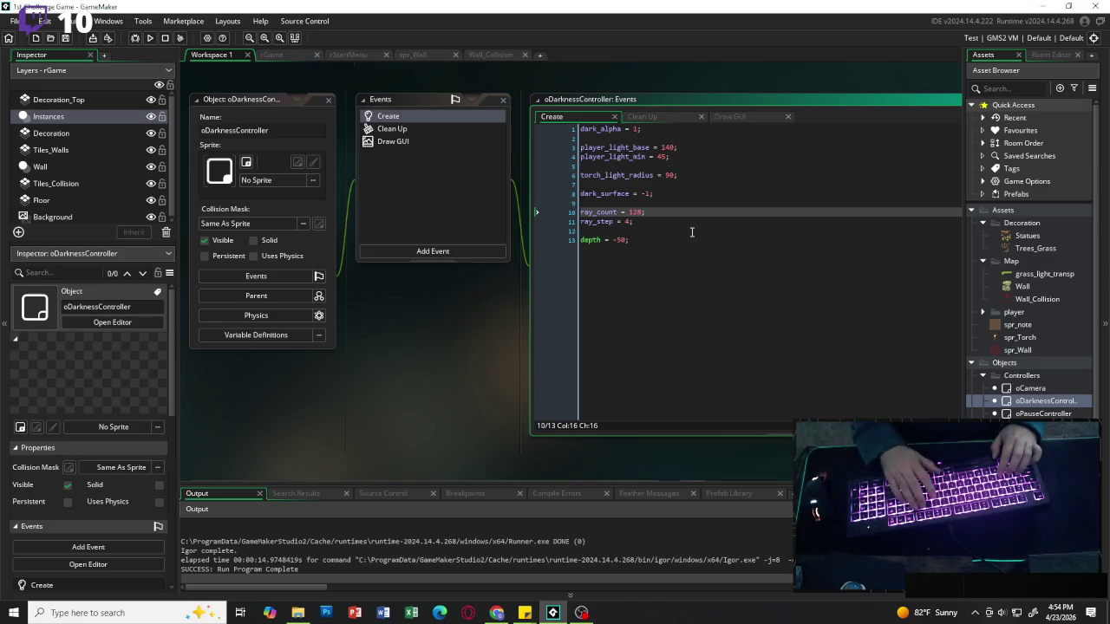
type("60")
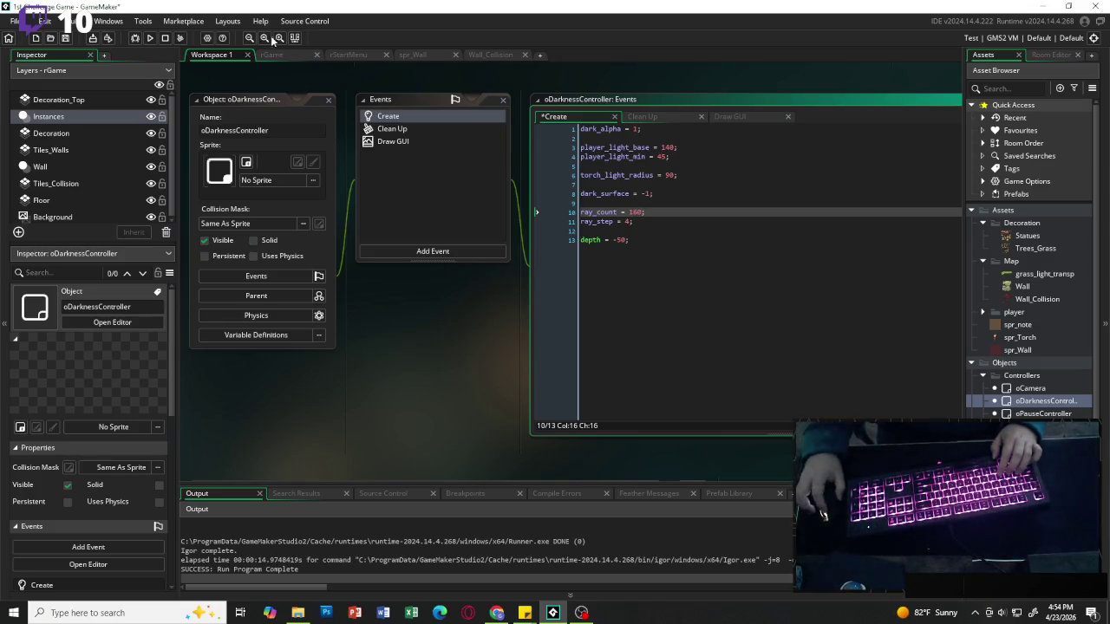
left_click(149, 38)
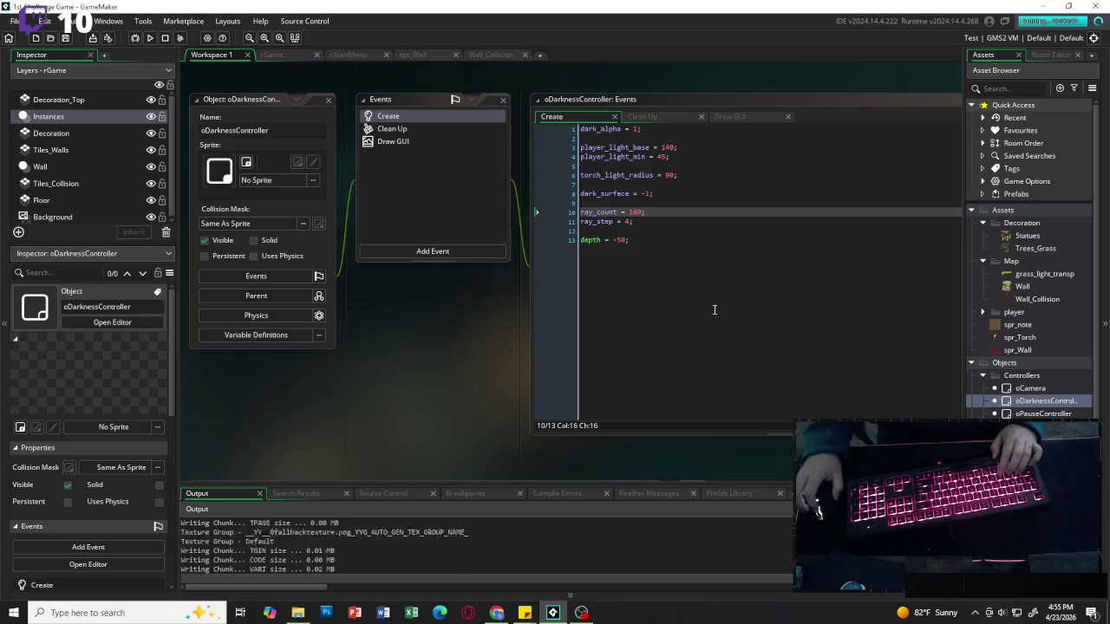
Start the game from the title menu and walk the player through the corridors into the wider room.
key("Return")
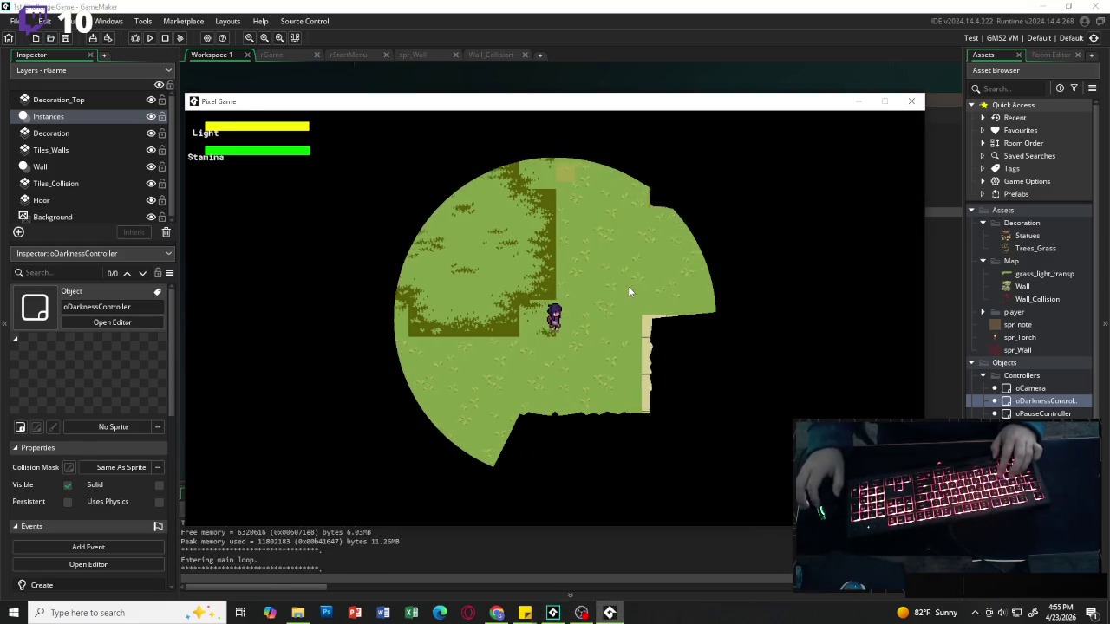
key("d")
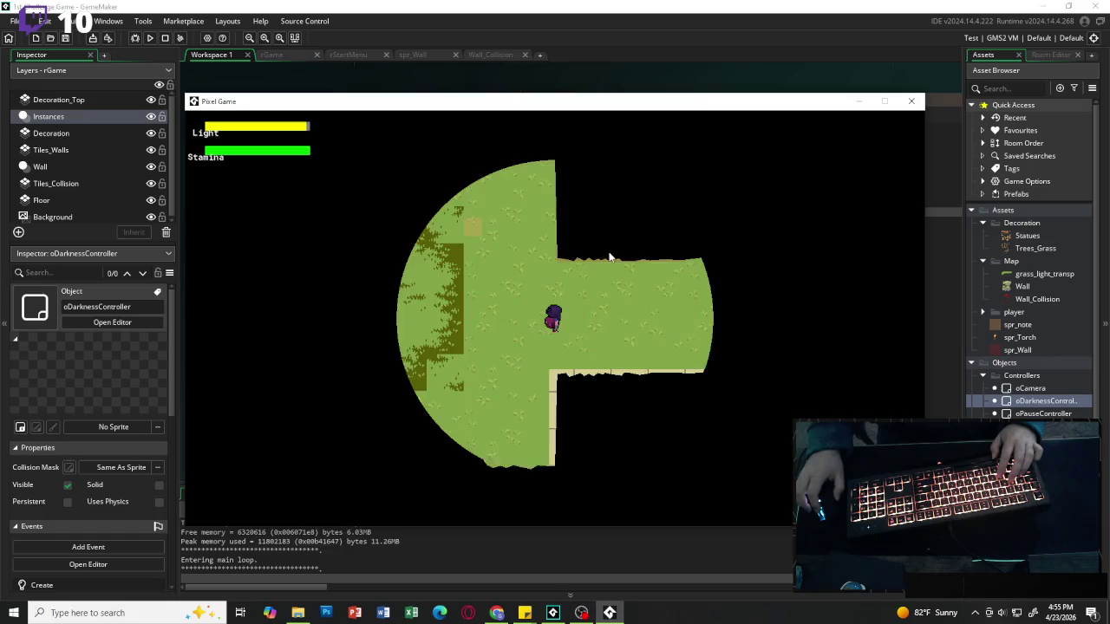
key("d")
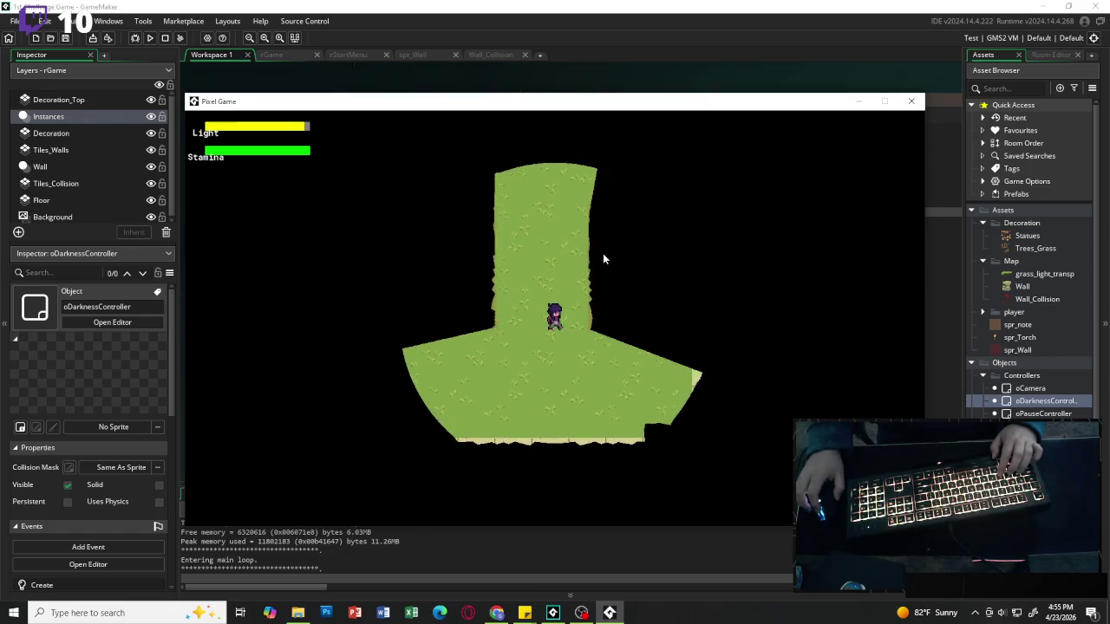
key("d")
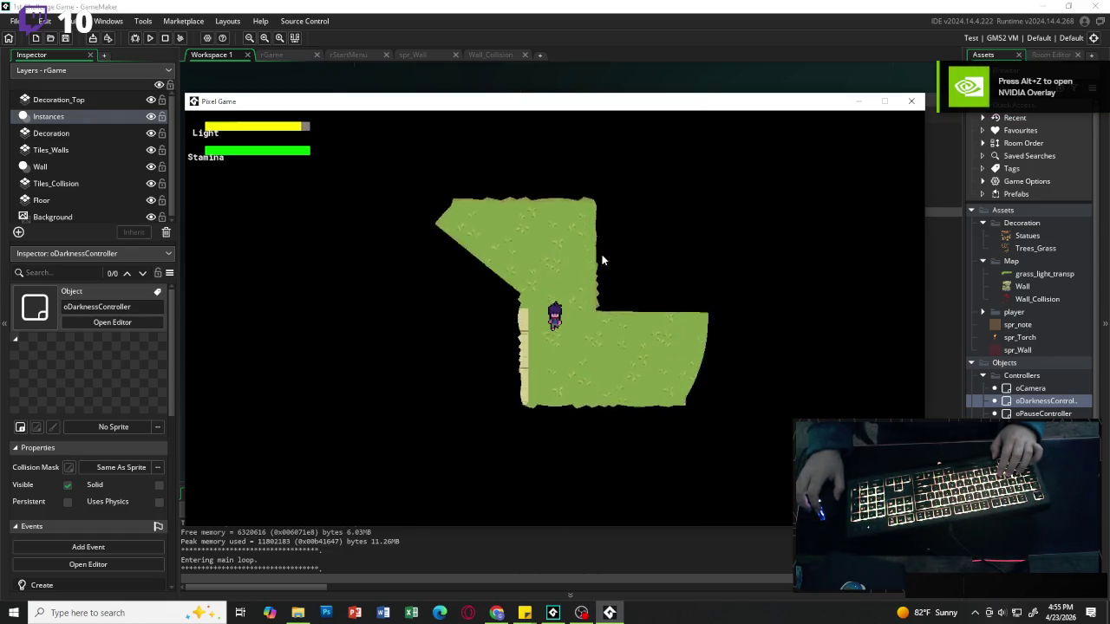
key("w")
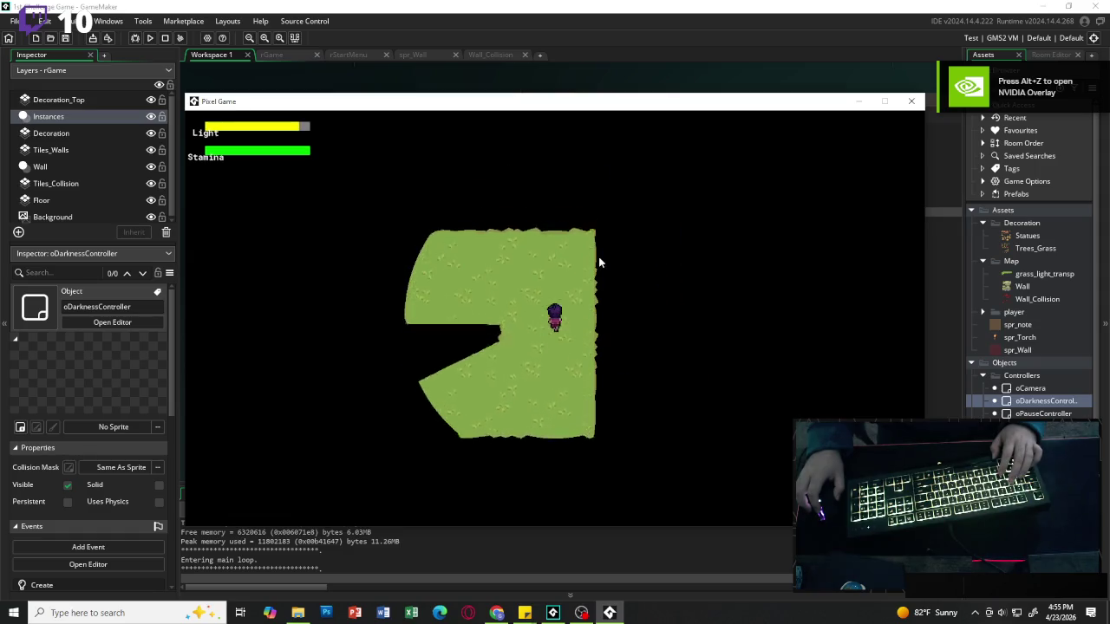
key("w")
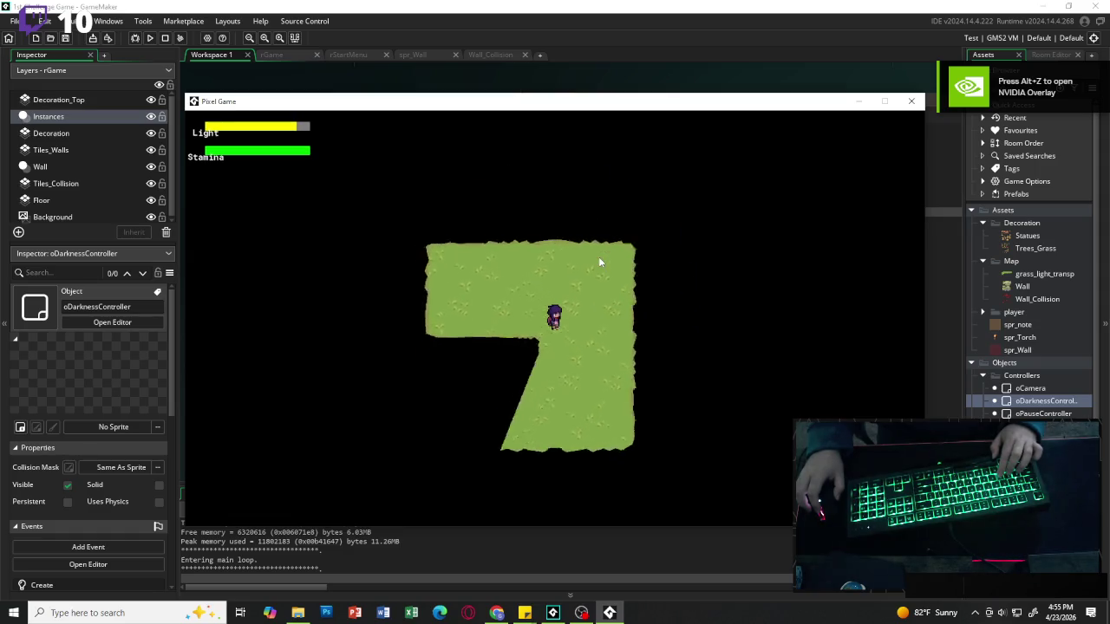
key("a")
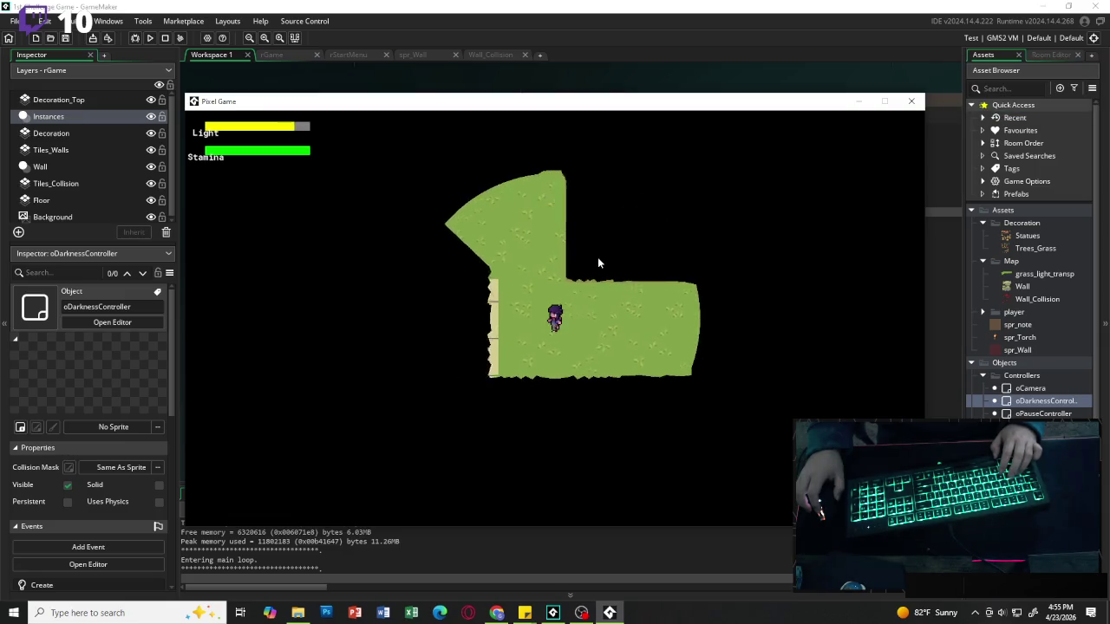
key("a")
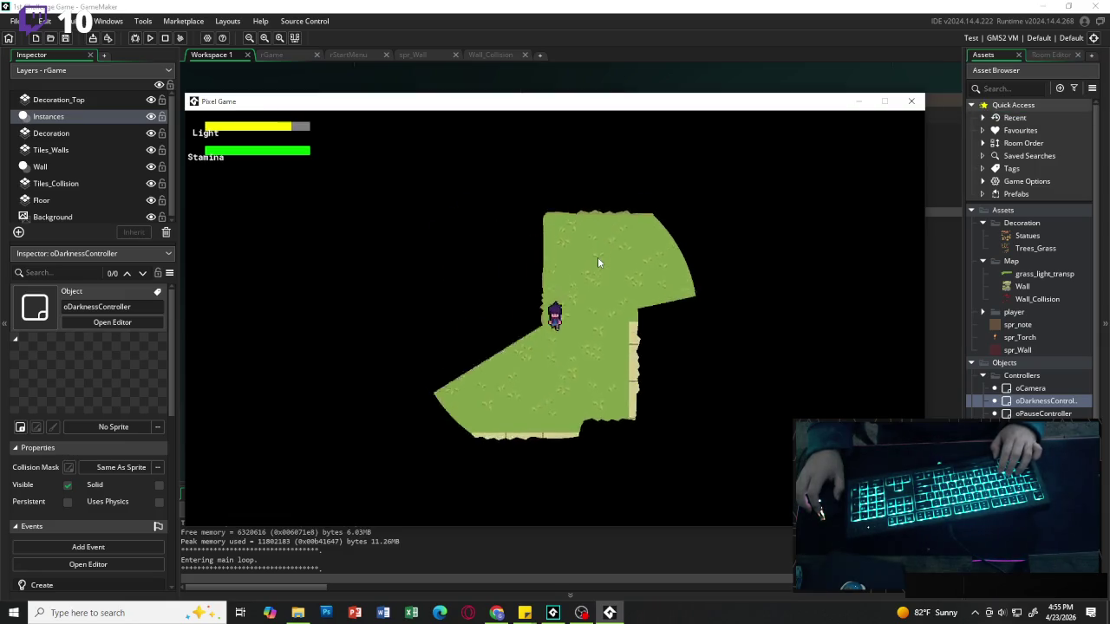
key("w")
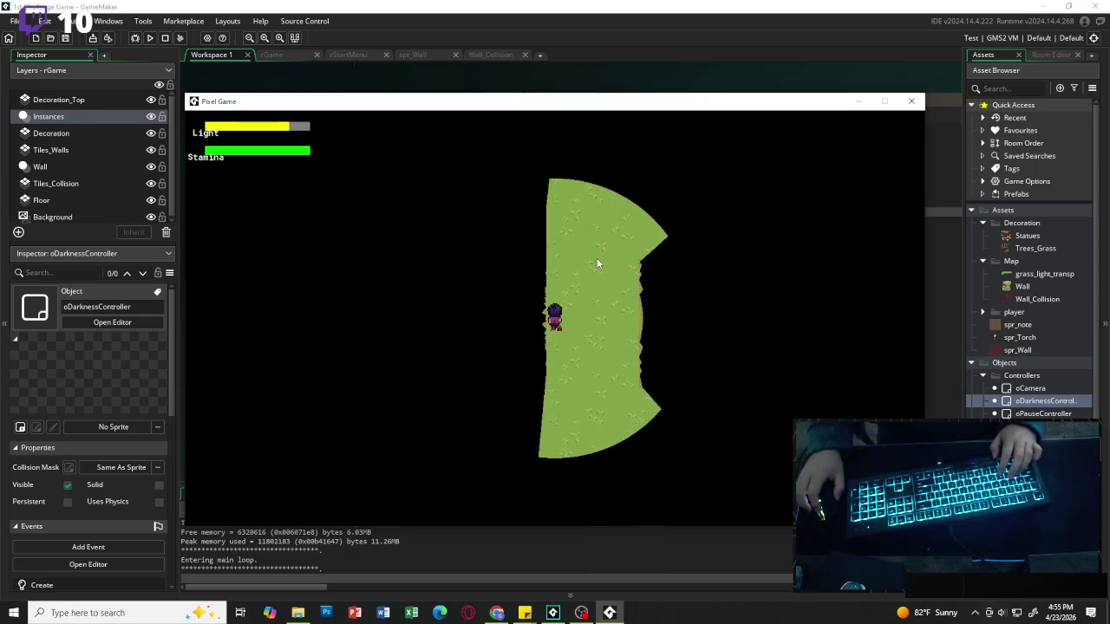
key("a")
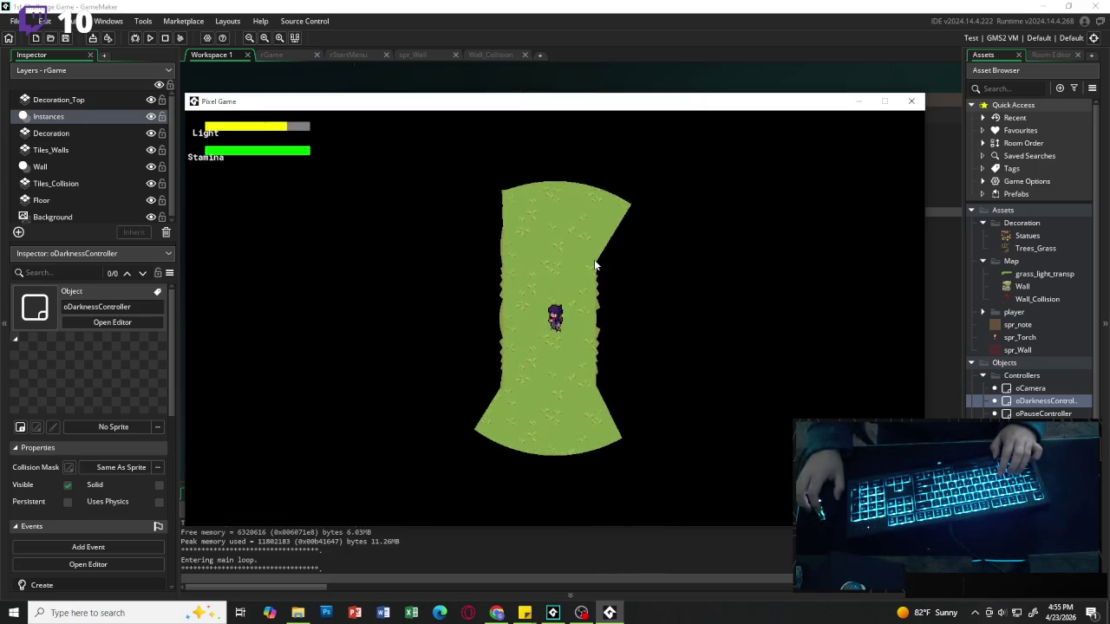
key("a")
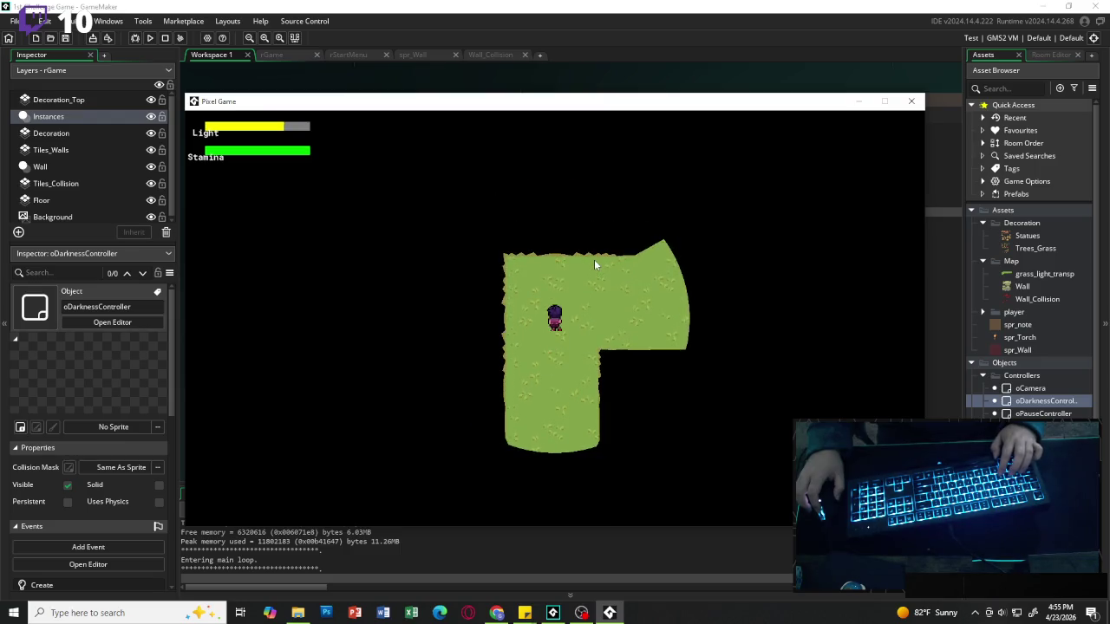
Walk up to collect the torch, refilling Light, then leave the game window.
key("w")
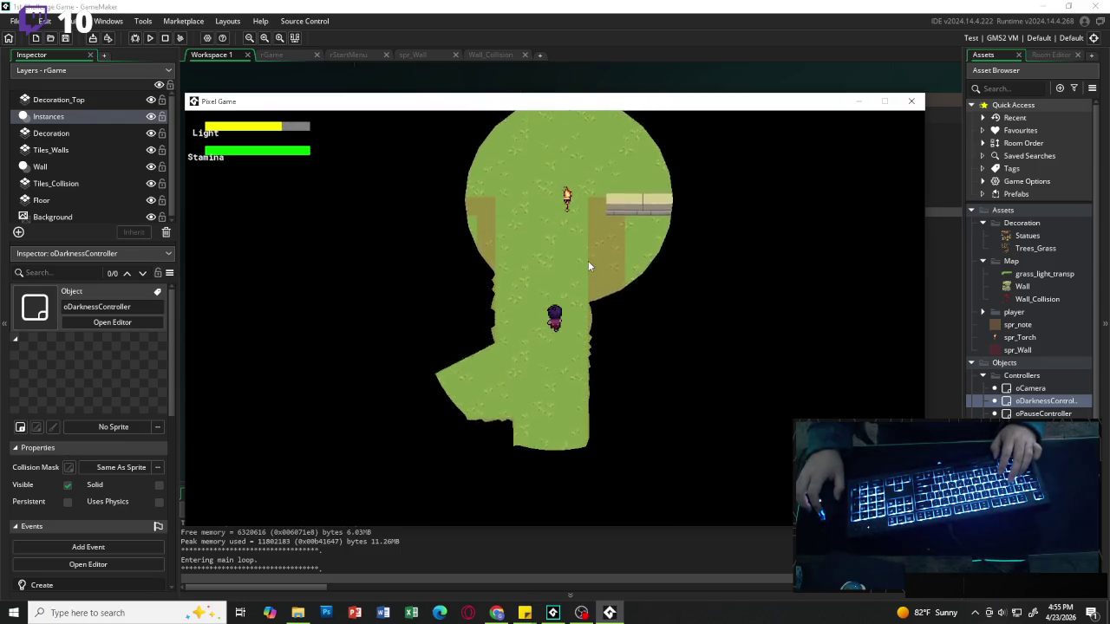
key("w")
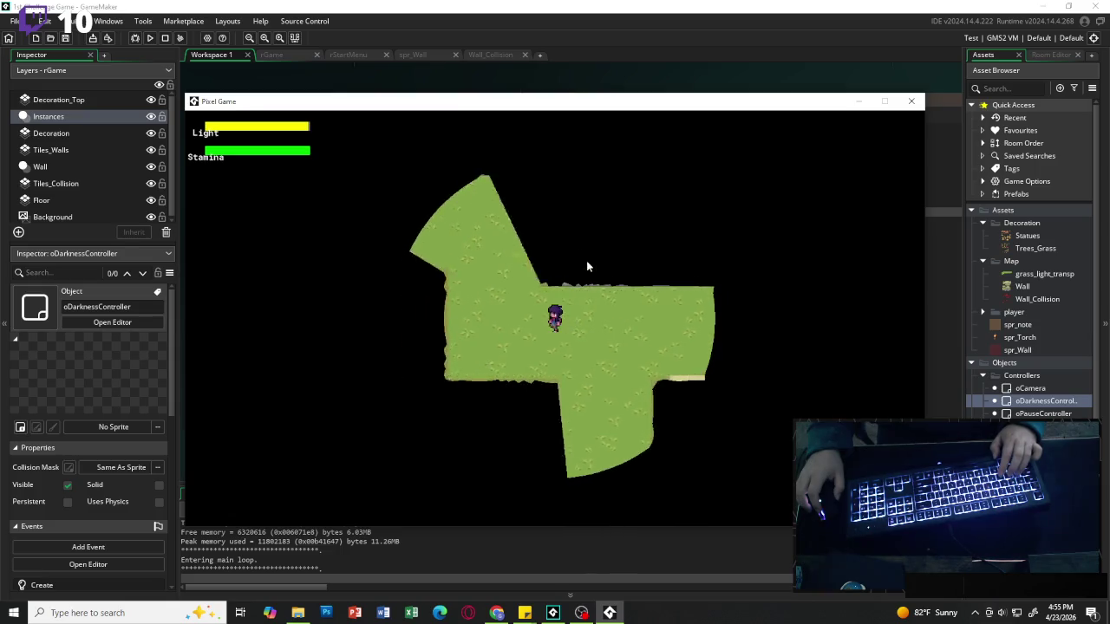
key("w")
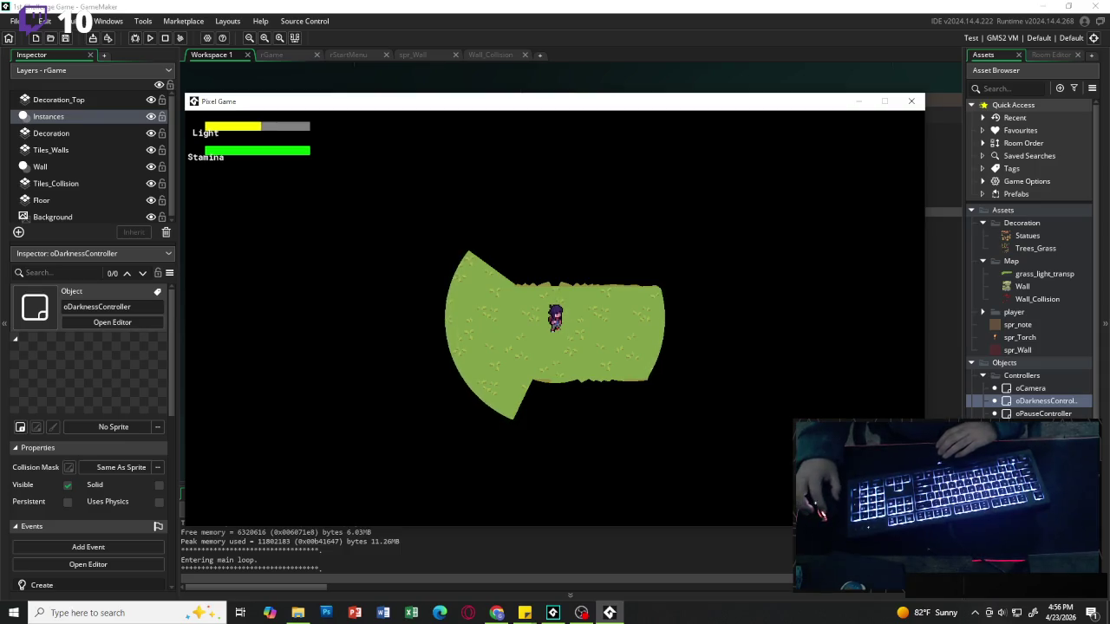
key("alt+Tab")
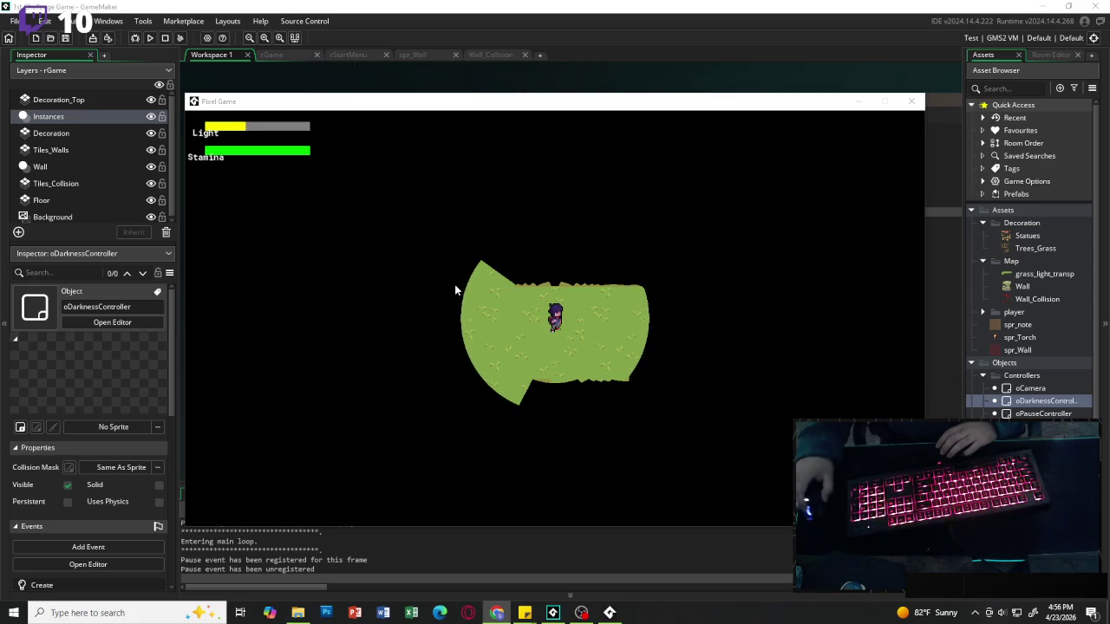
Walk the player around with the arrow keys, attempt a dash on low light, then close the game.
left_click(558, 323)
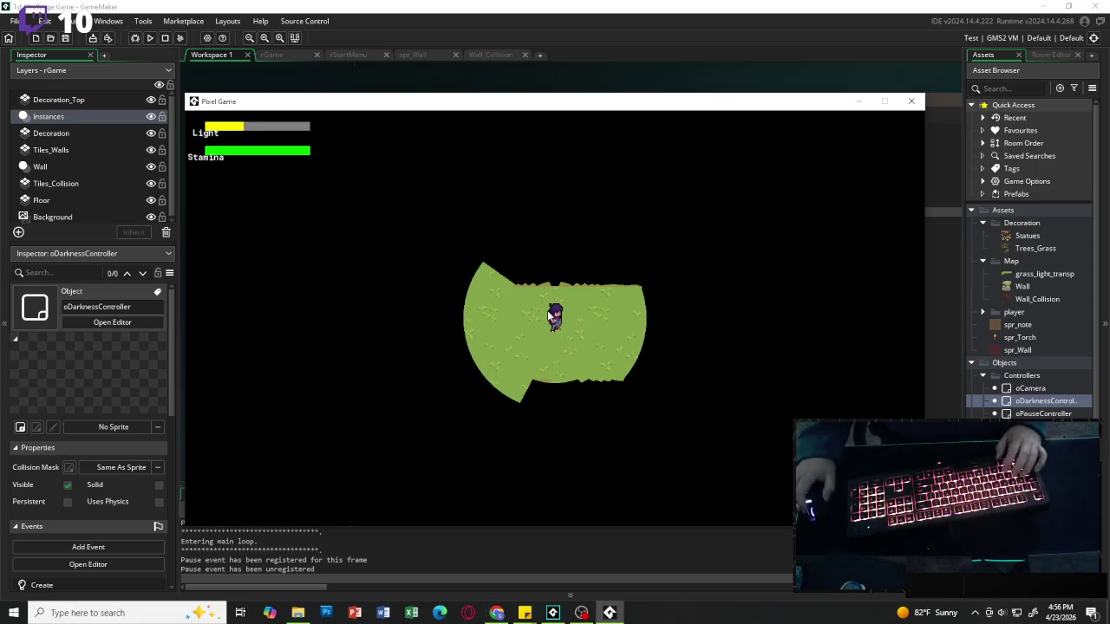
key("Down")
key("Up")
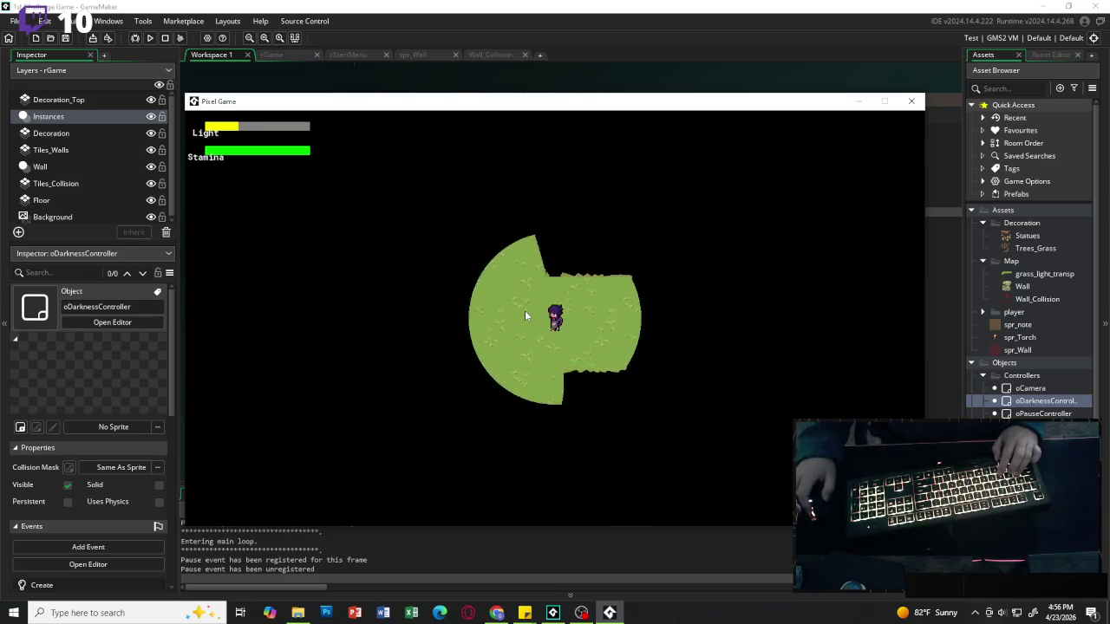
key("Right")
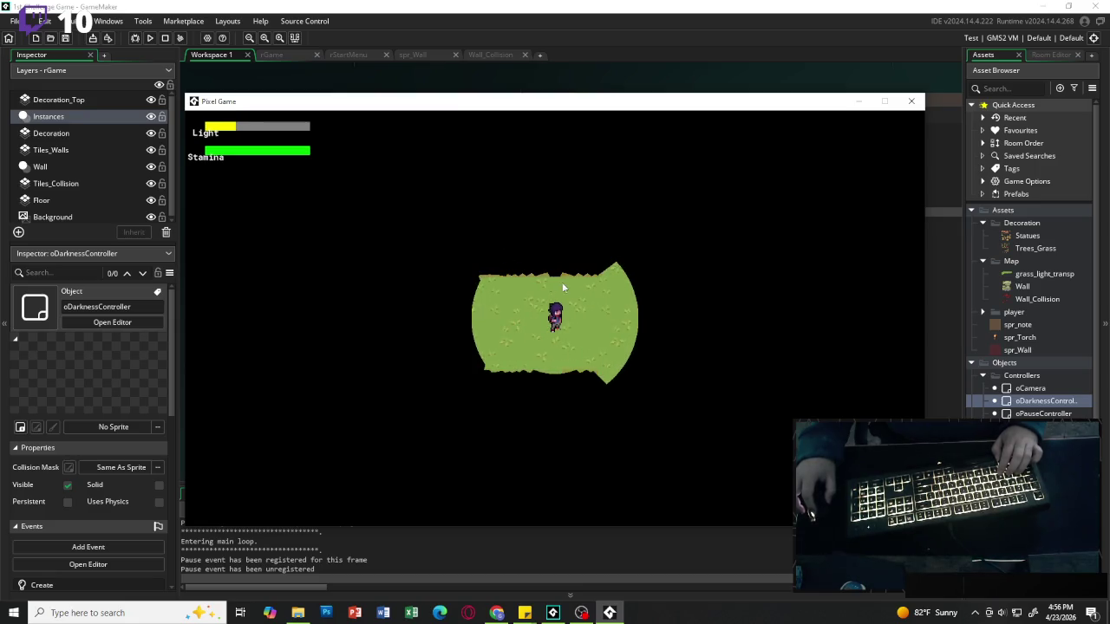
key("Up")
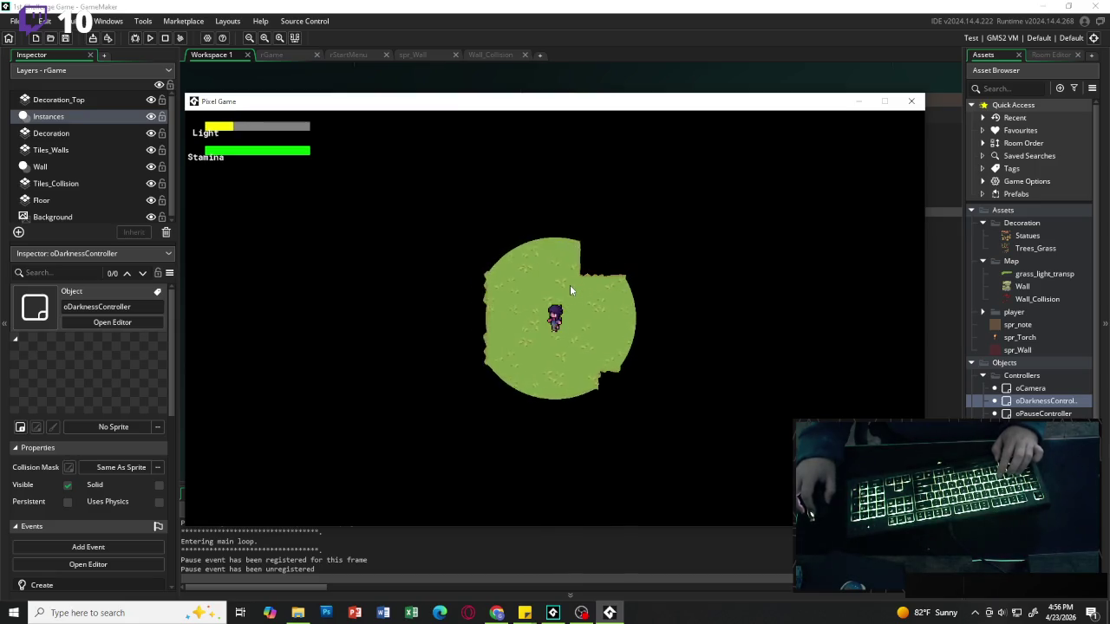
key("Down")
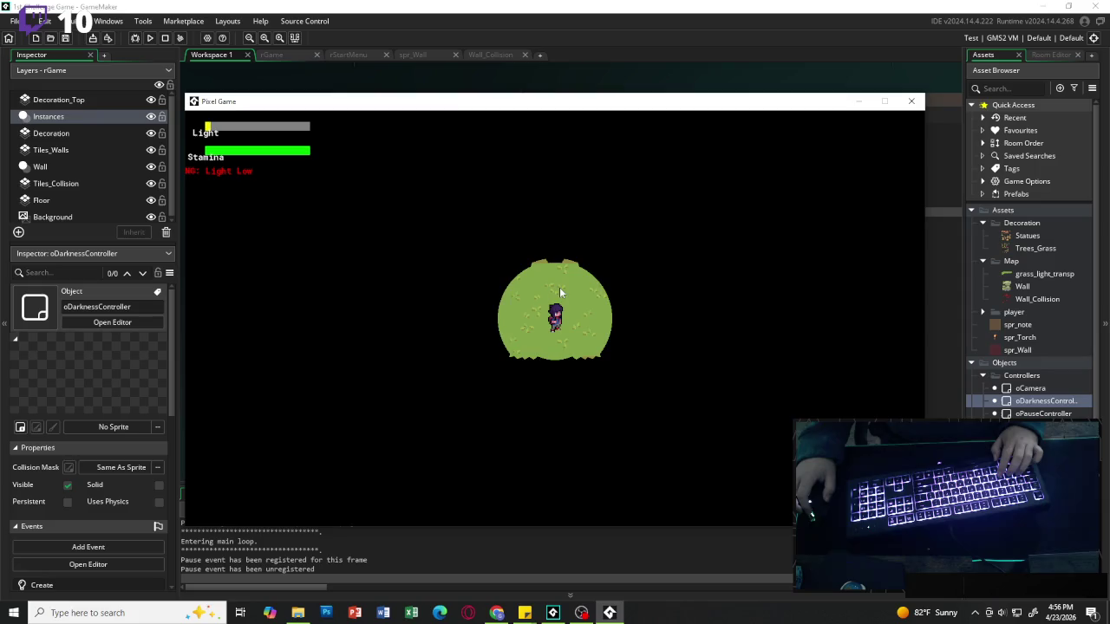
key("space")
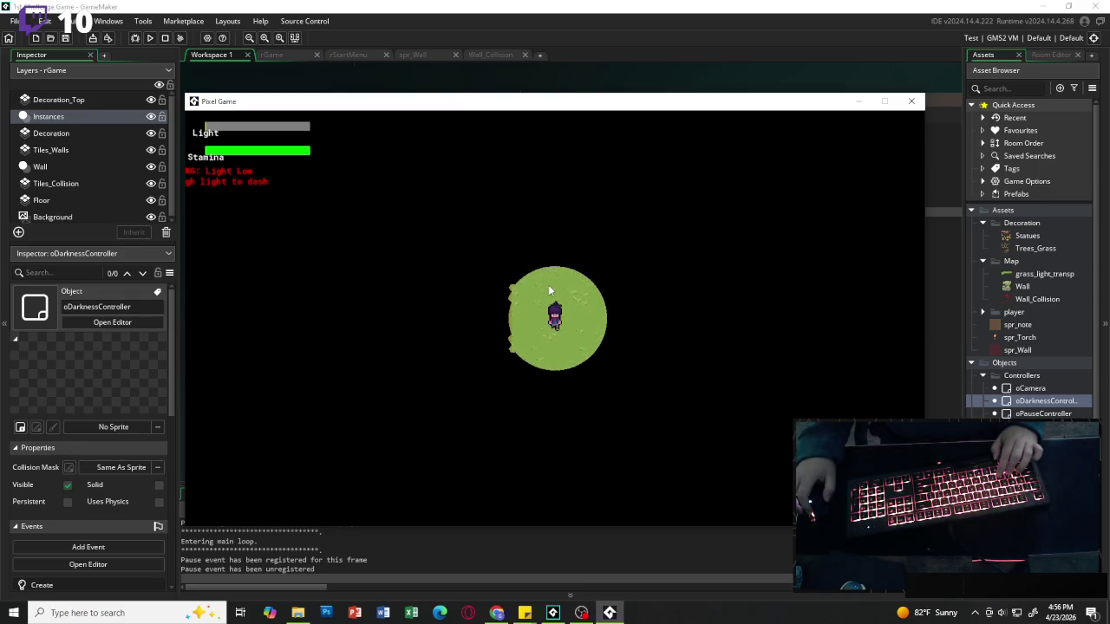
left_click(911, 104)
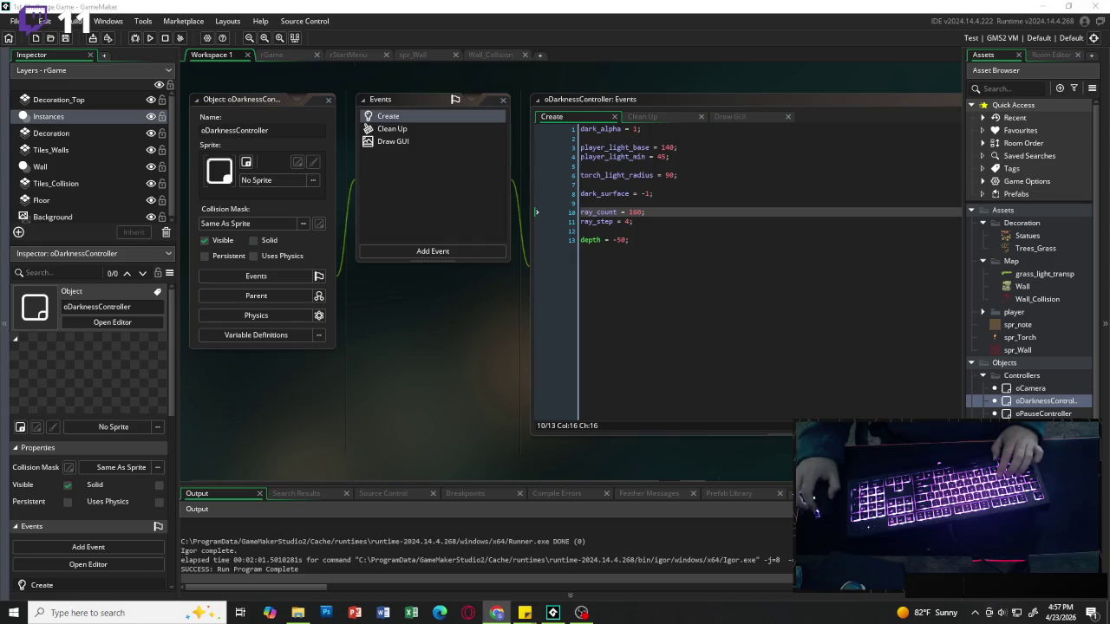
Change ray_step from 4 to 2 in the Create code and relaunch the game.
left_click(633, 222)
key("BackSpace")
type("2")
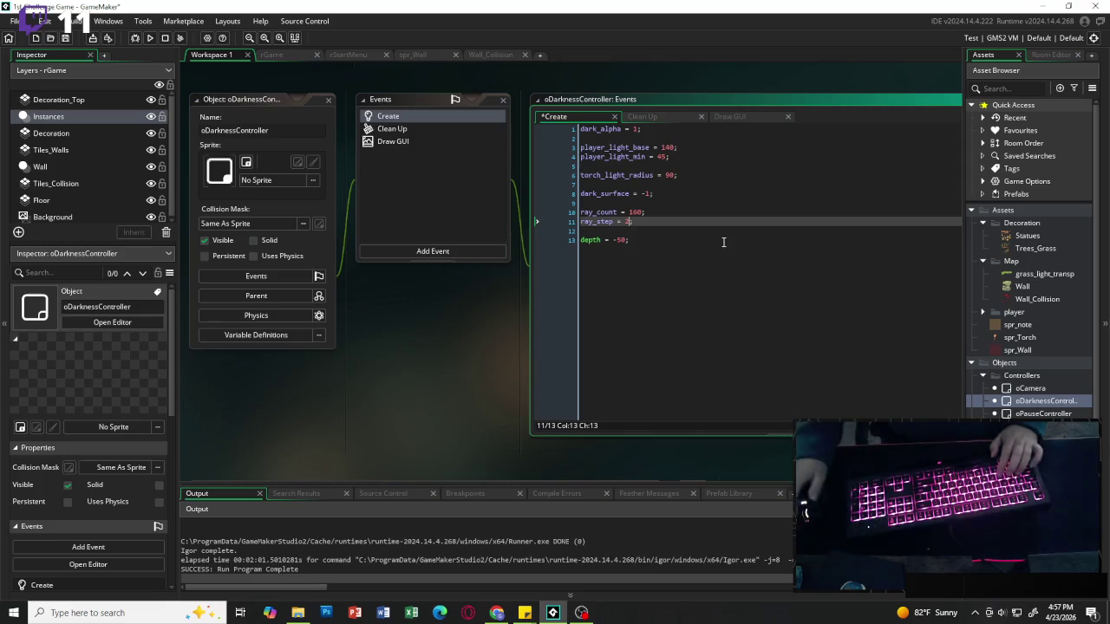
left_click(151, 38)
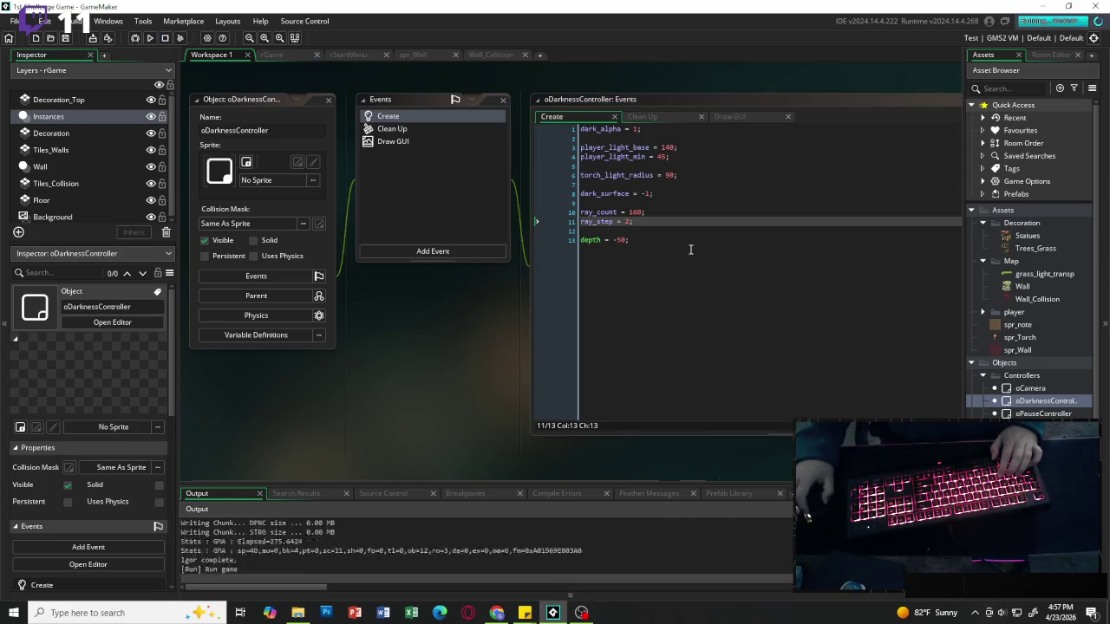
Walk the character left through the maze, then down and up the vertical corridor.
key("a")
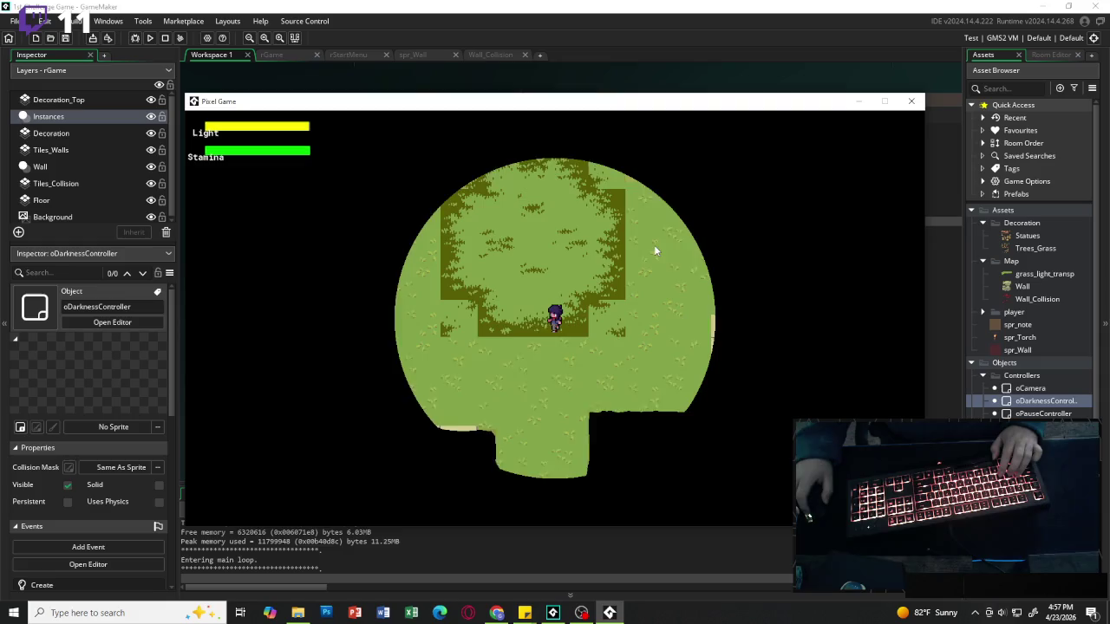
key("a")
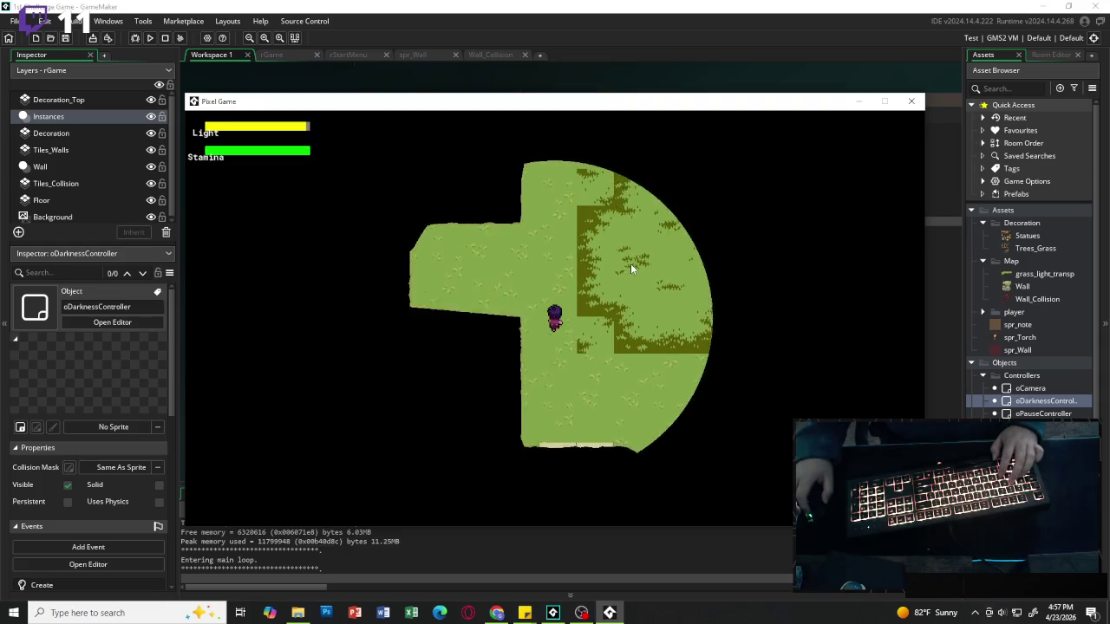
key("a")
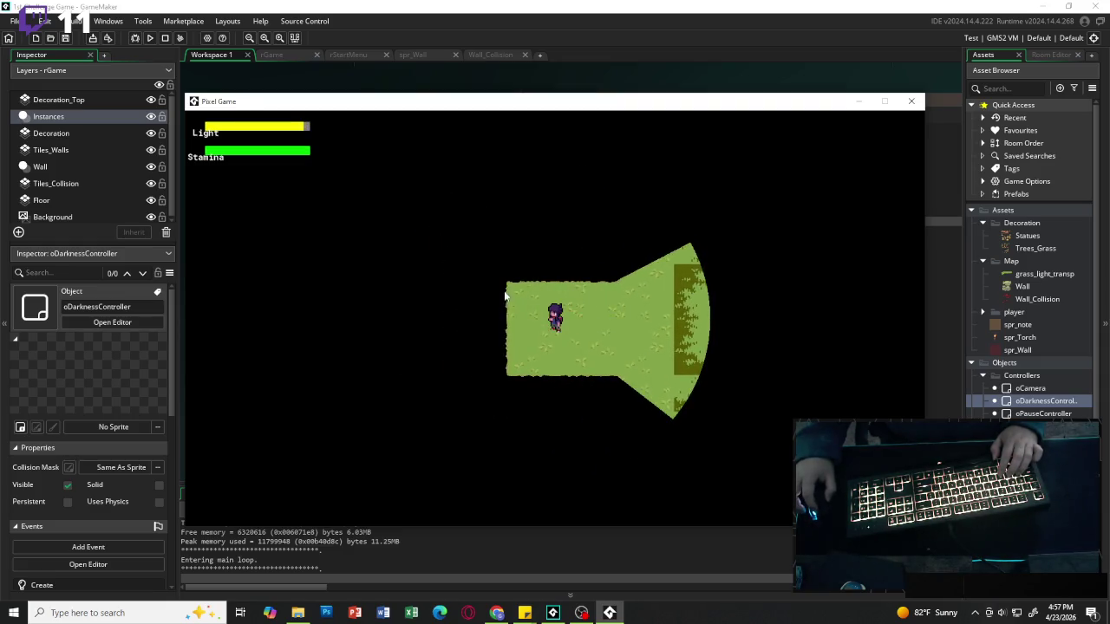
key("a")
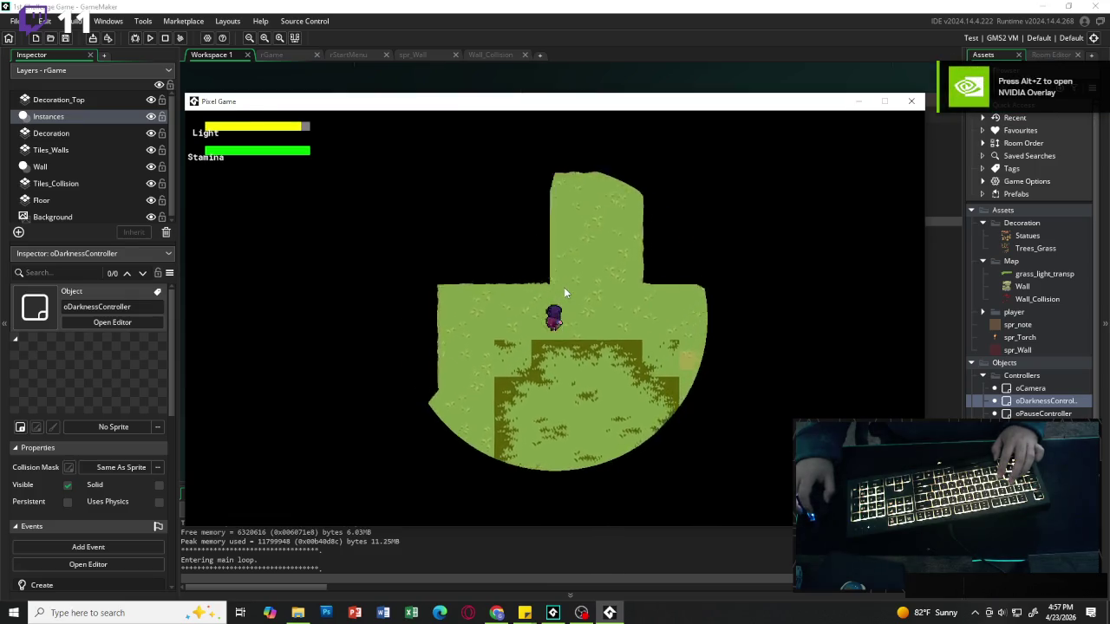
key("s")
key("d")
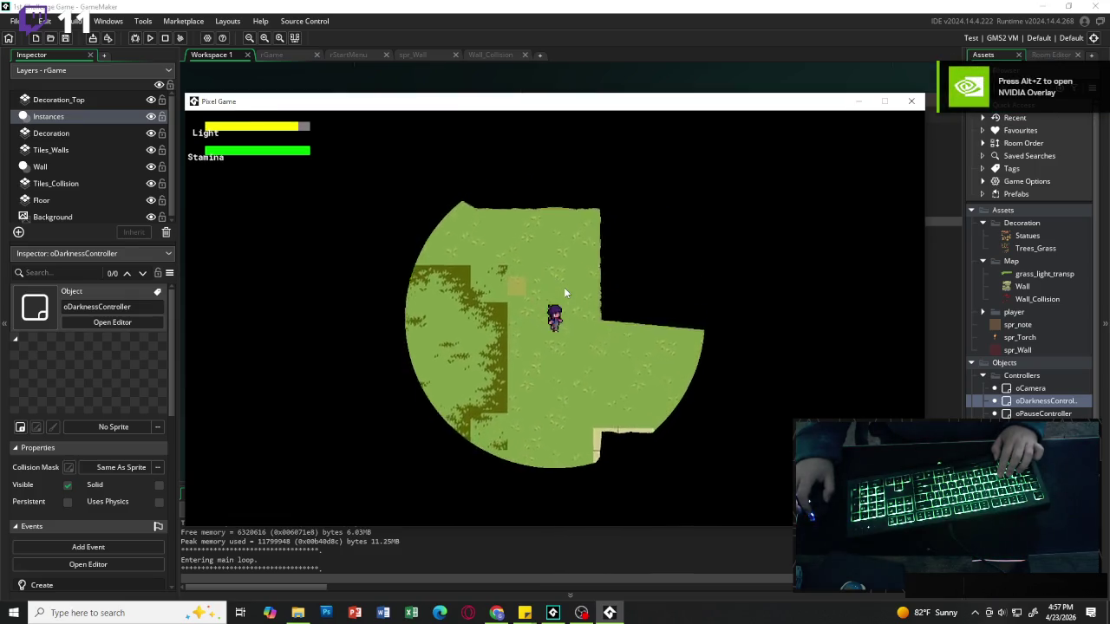
key("w")
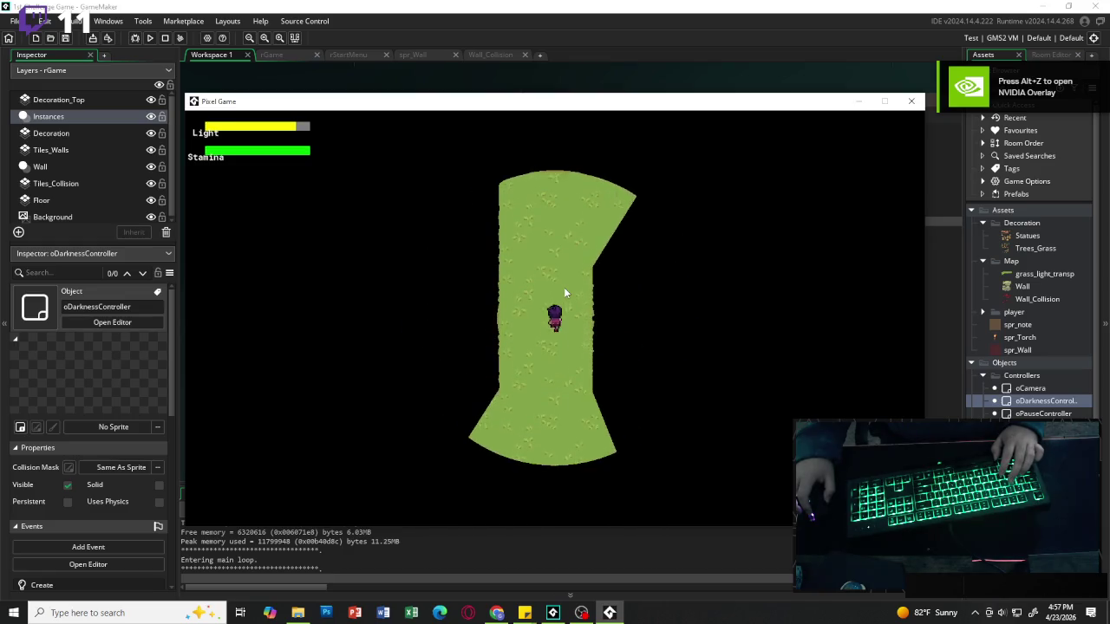
key("w")
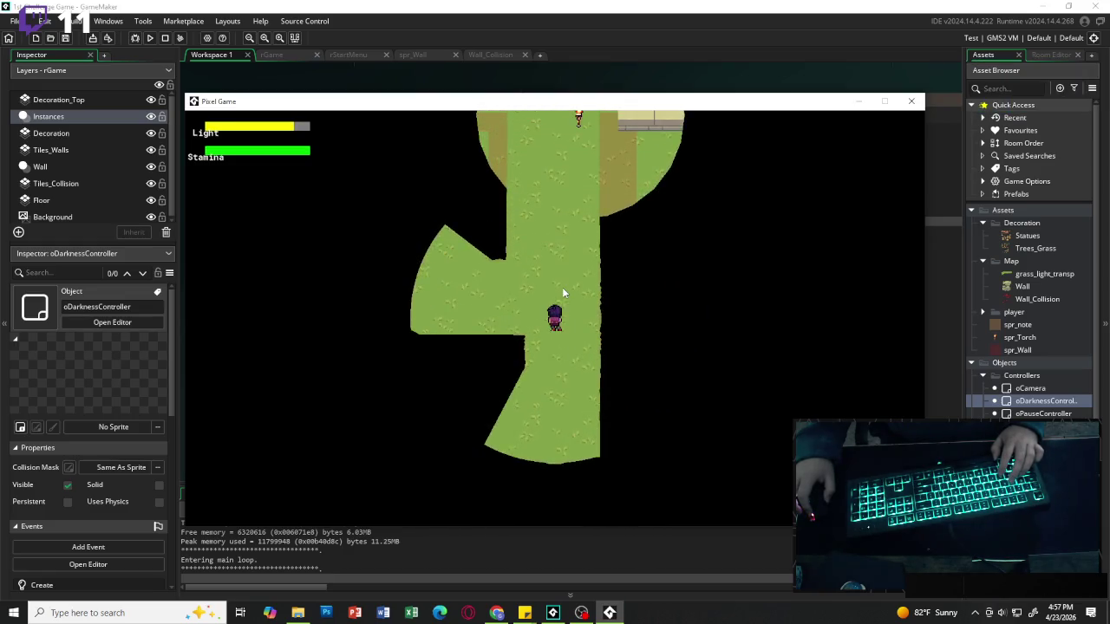
Head toward the torch room and dash until the Stamina bar runs low.
key("a")
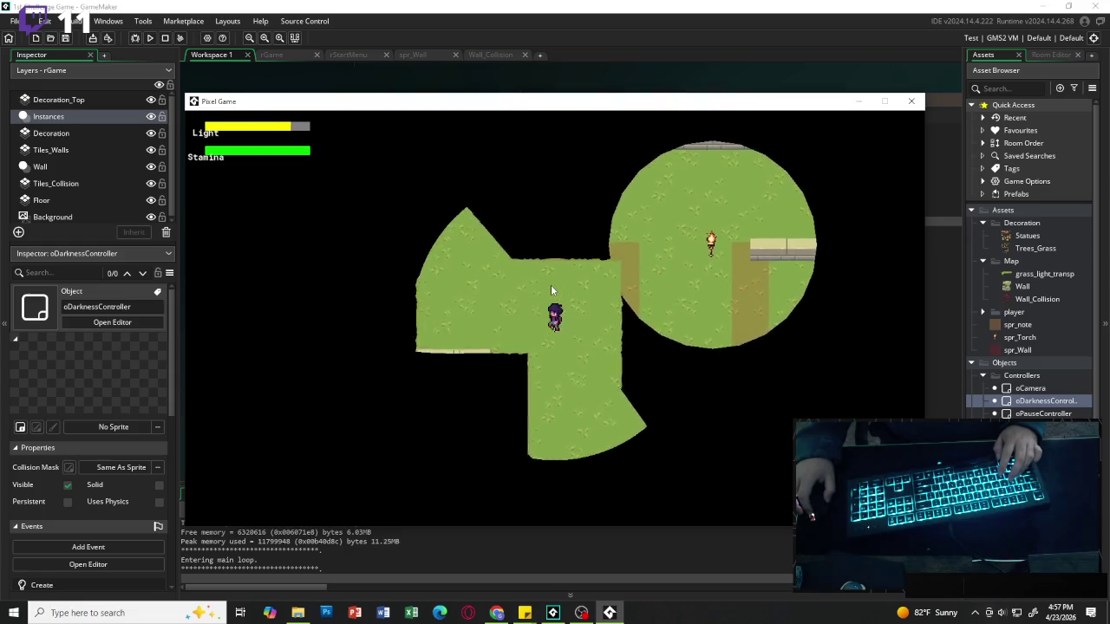
key("a")
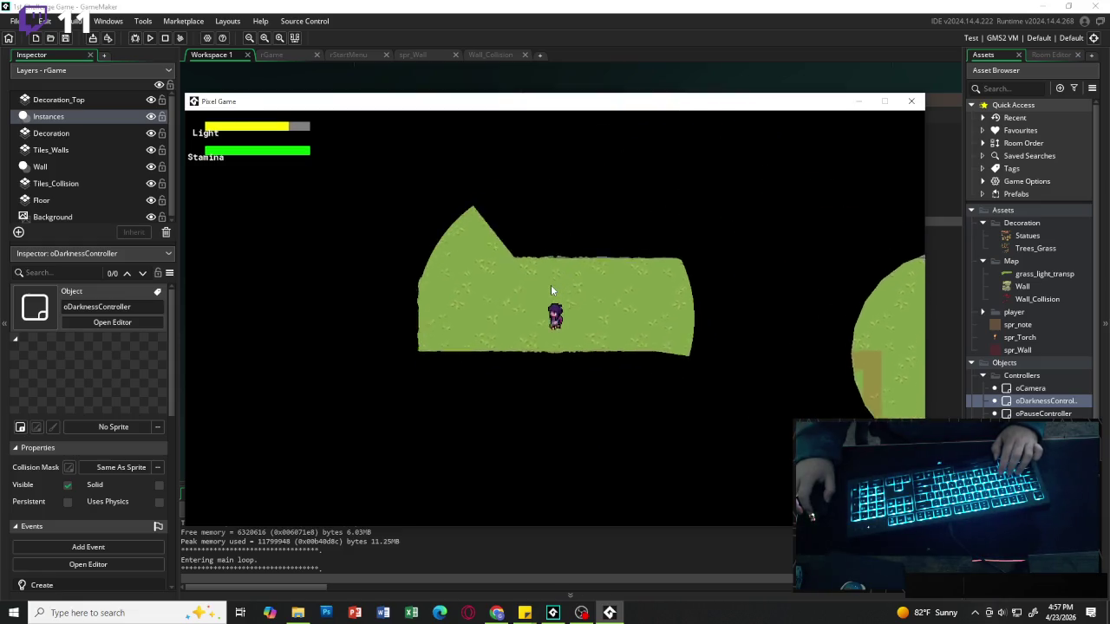
key("w")
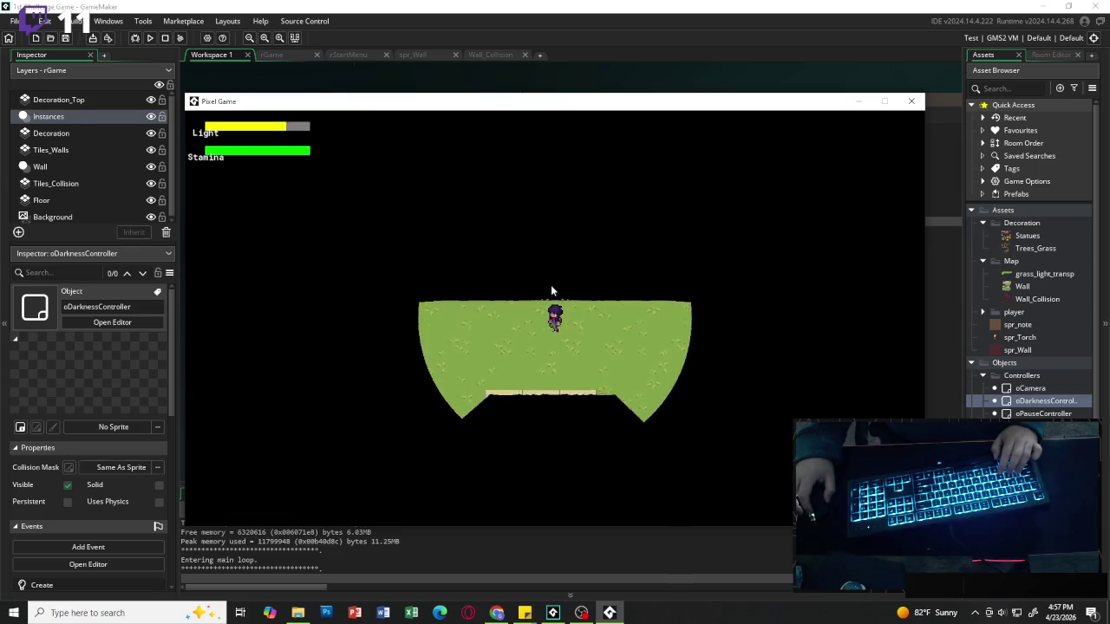
key("d")
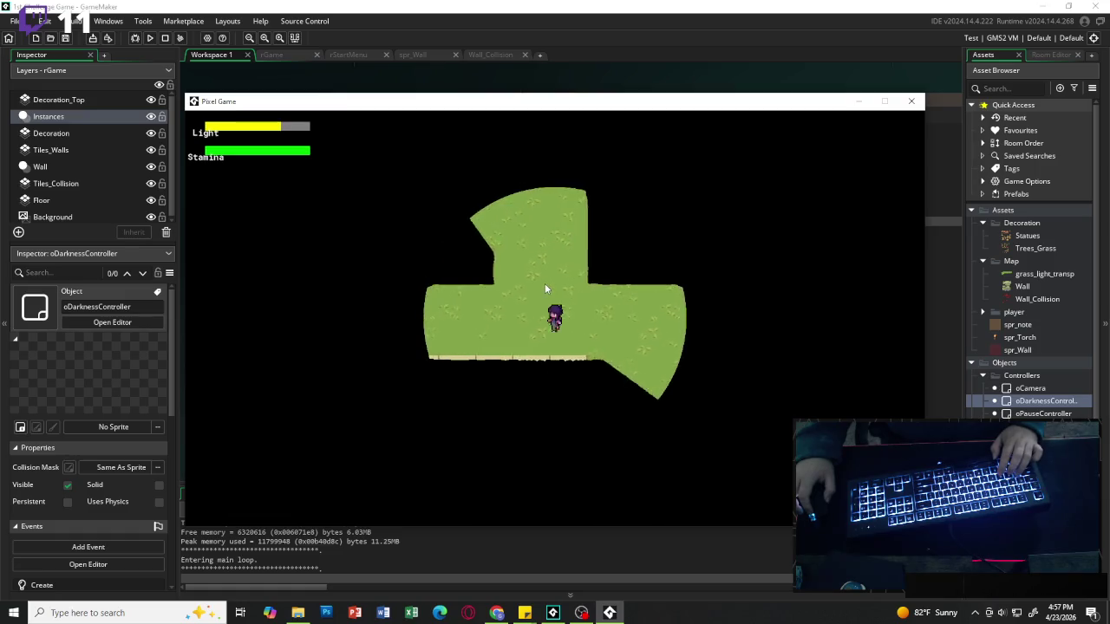
key("w")
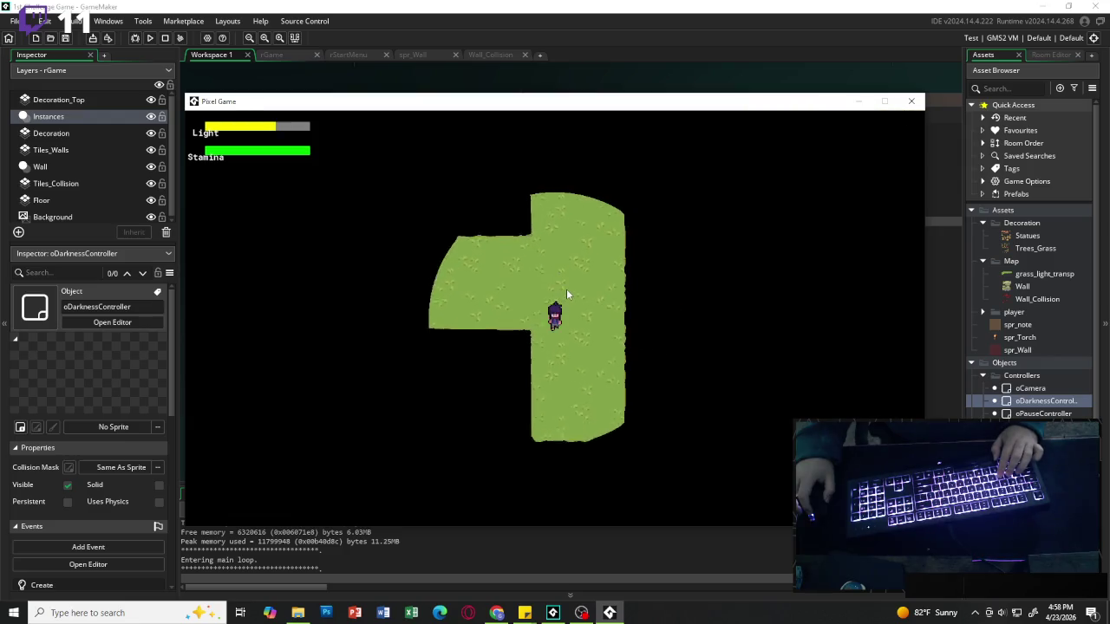
key("shift+w")
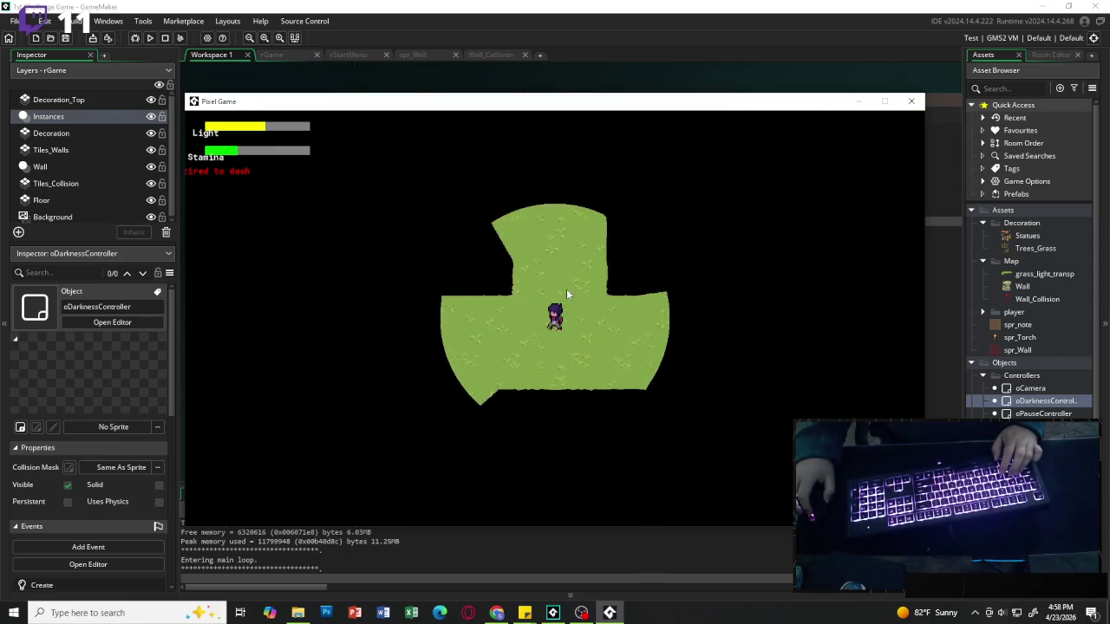
key("w")
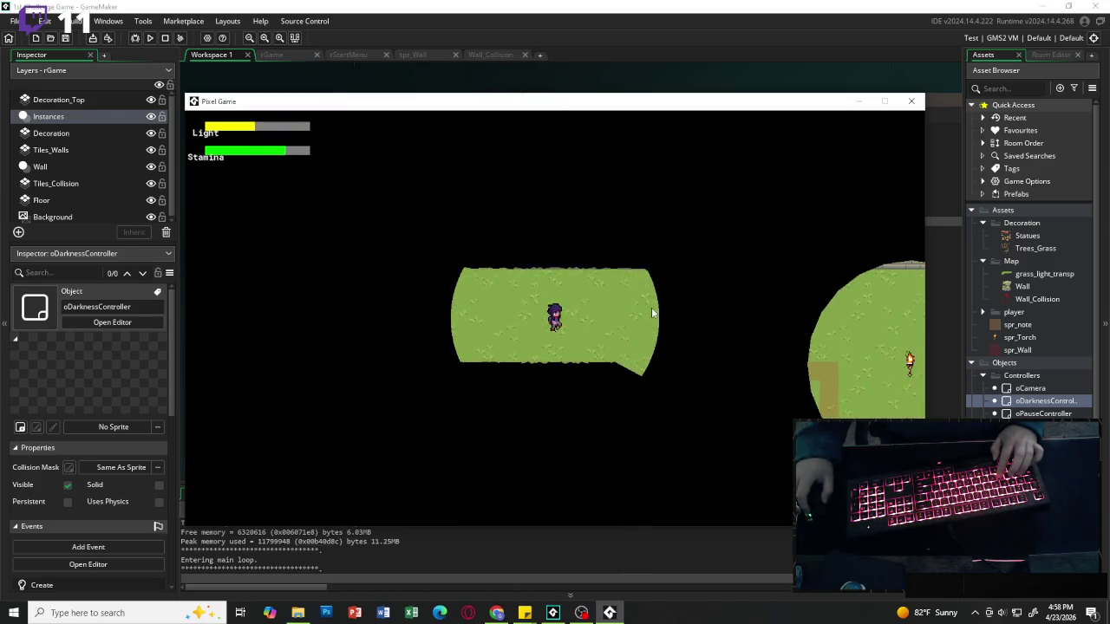
Walk right and down onto the torch to refill Light.
key("d")
key("s")
key("d")
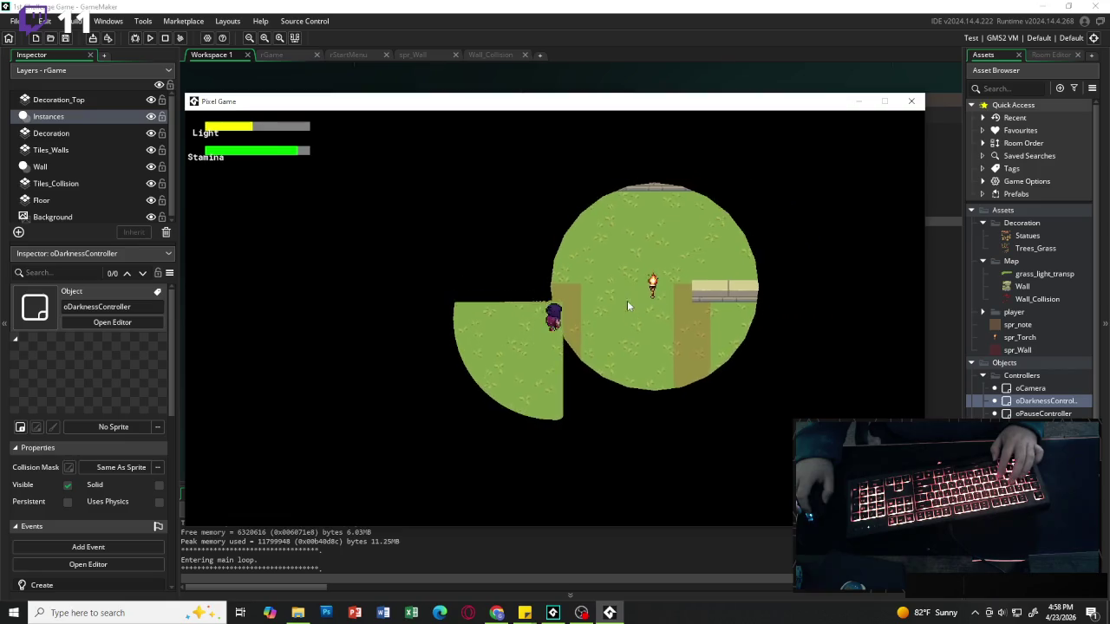
key("s")
key("d")
key("w")
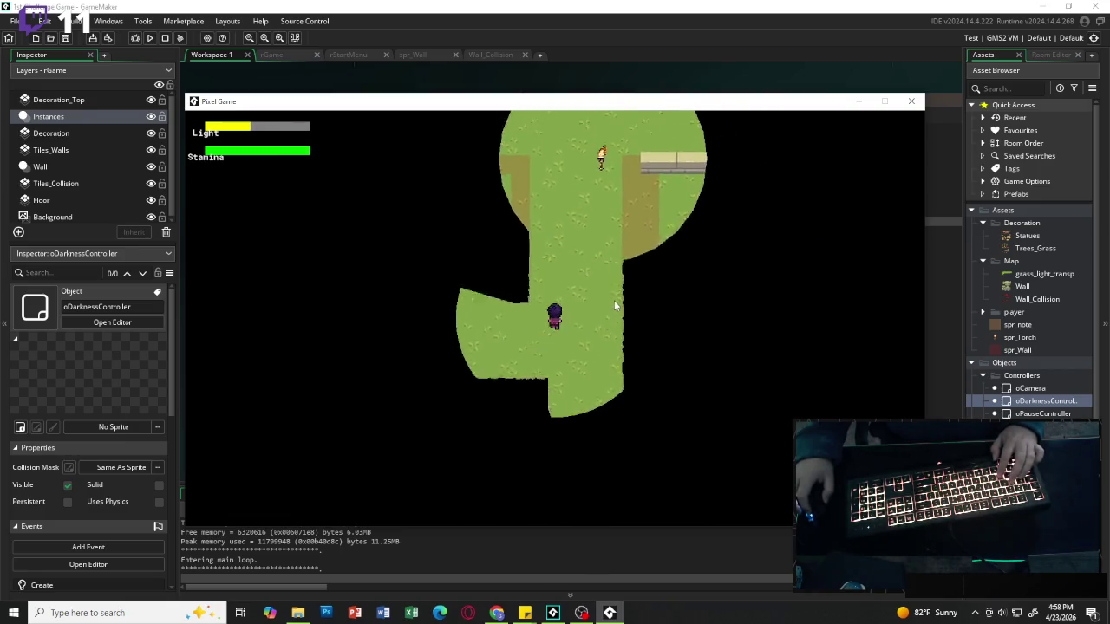
Dash upward until stamina runs out, walk back down, and stop the game.
key("w")
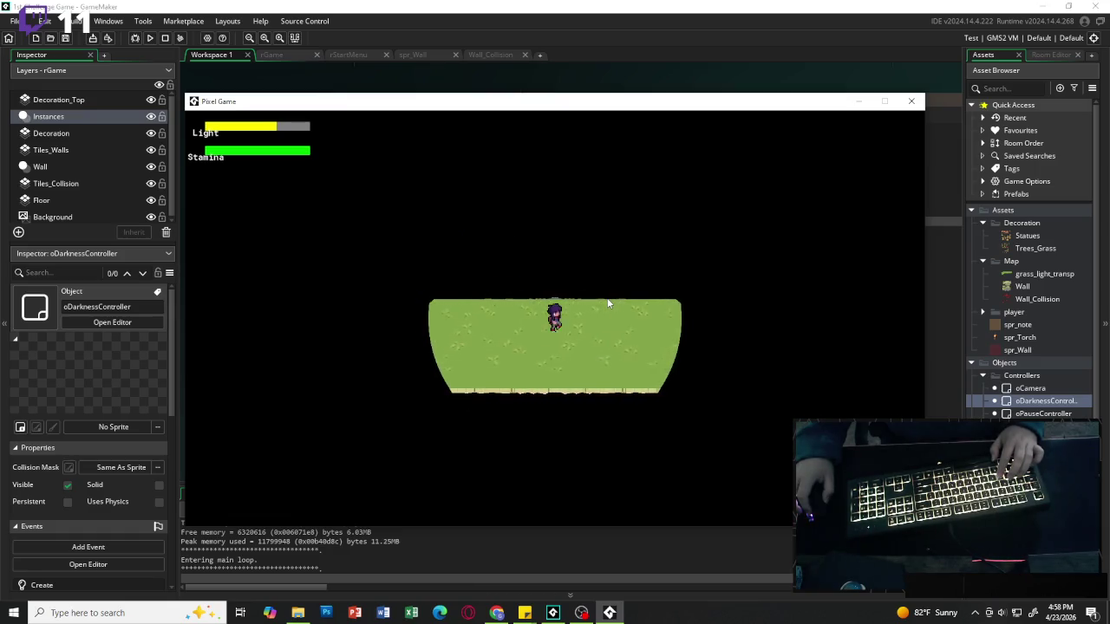
key("w")
key("shift")
key("s")
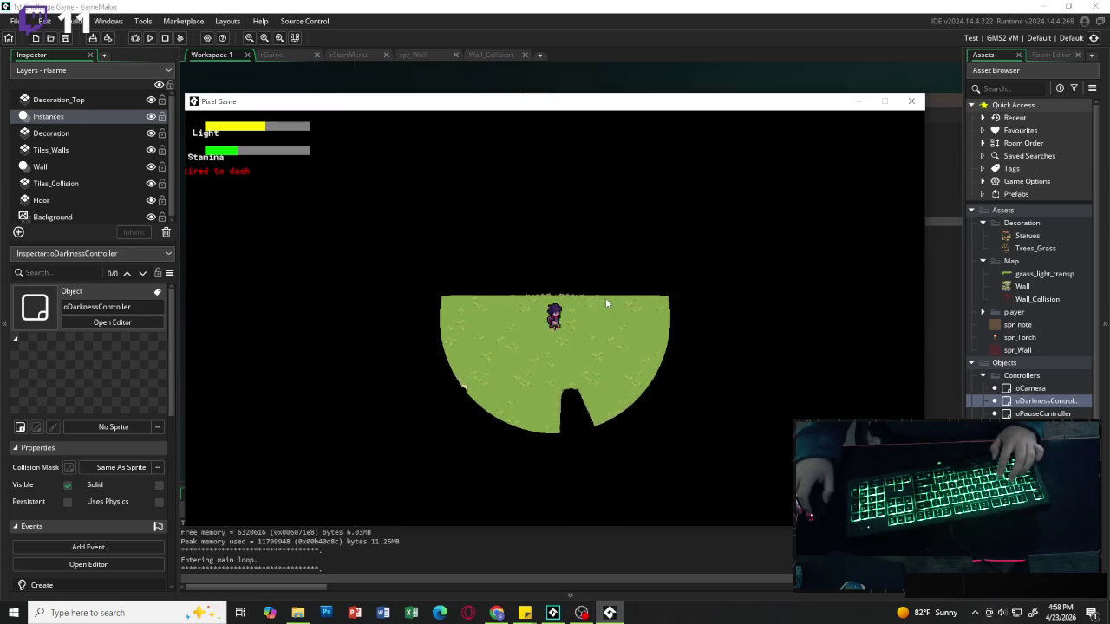
key("Escape")
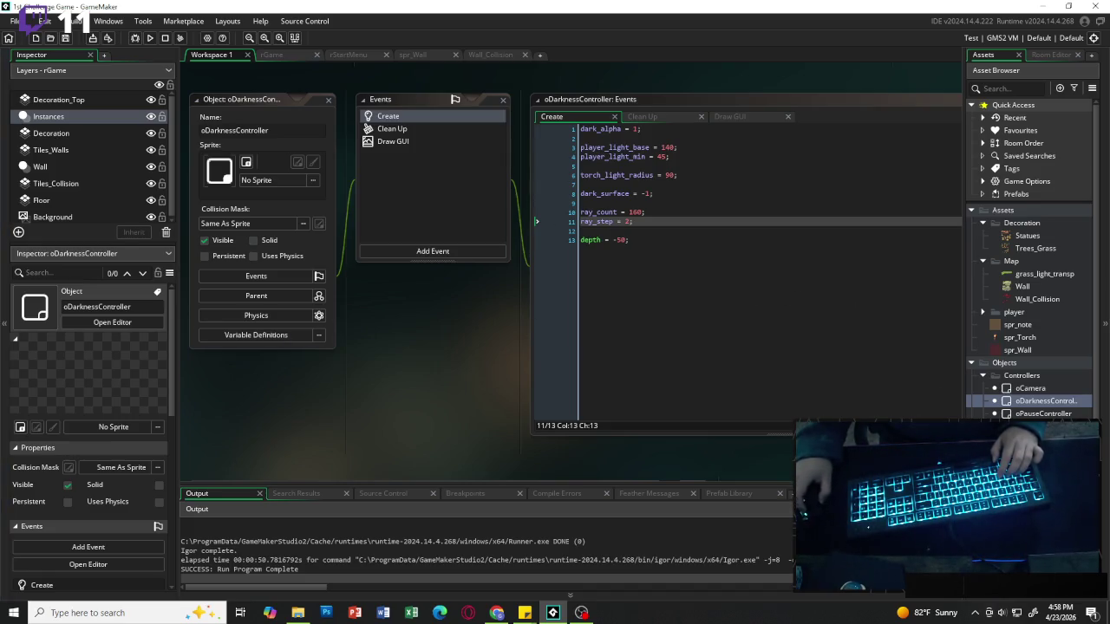
Open the rGame room and fit the whole maze in view.
left_click(288, 53)
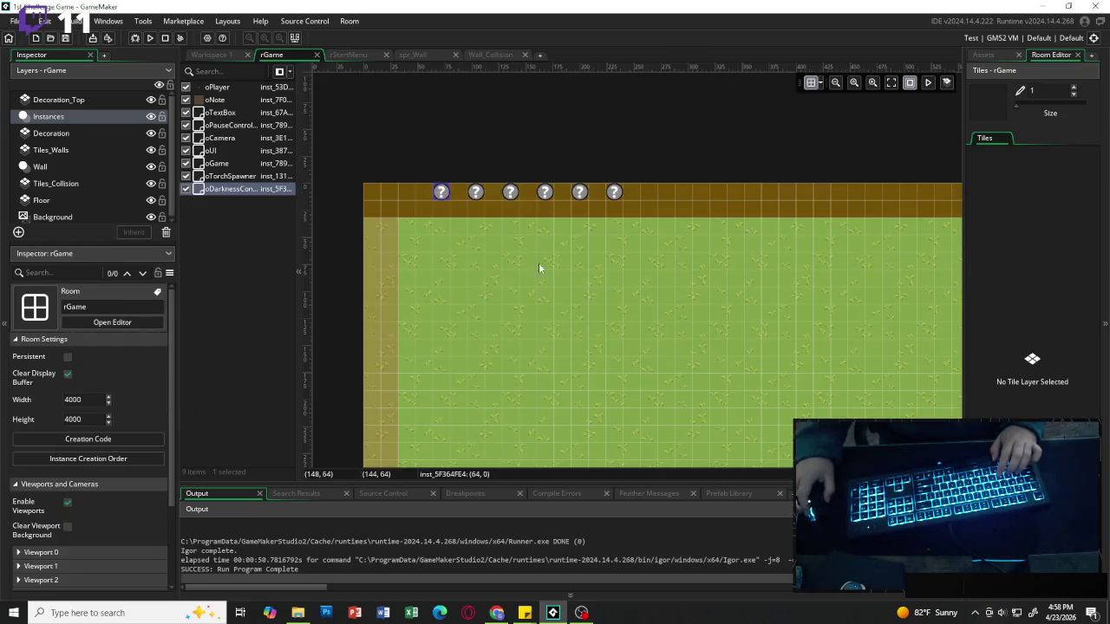
scroll(561, 287, "down", 3)
scroll(672, 322, "down", 3)
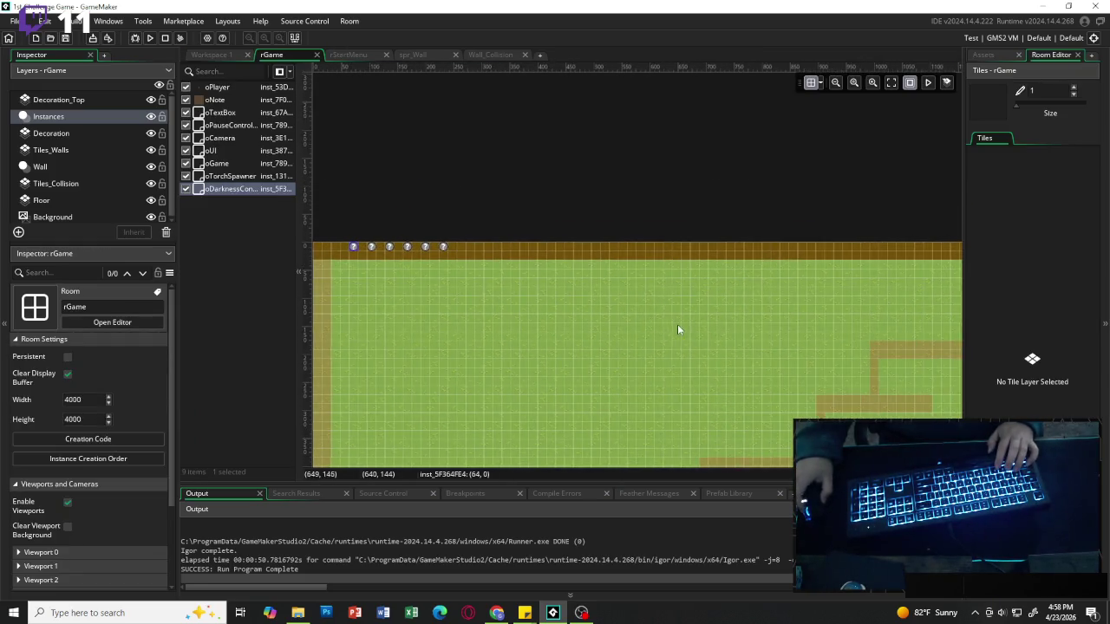
left_click(890, 82)
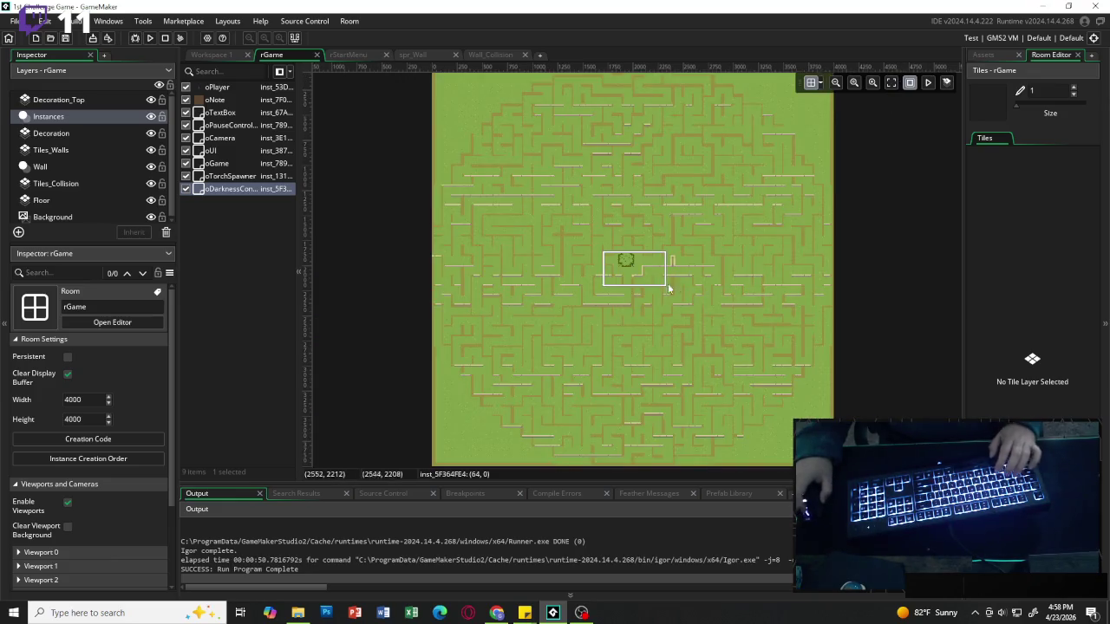
Zoom back into the maze and bring up the to-do sticky note.
scroll(629, 263, "up", 5)
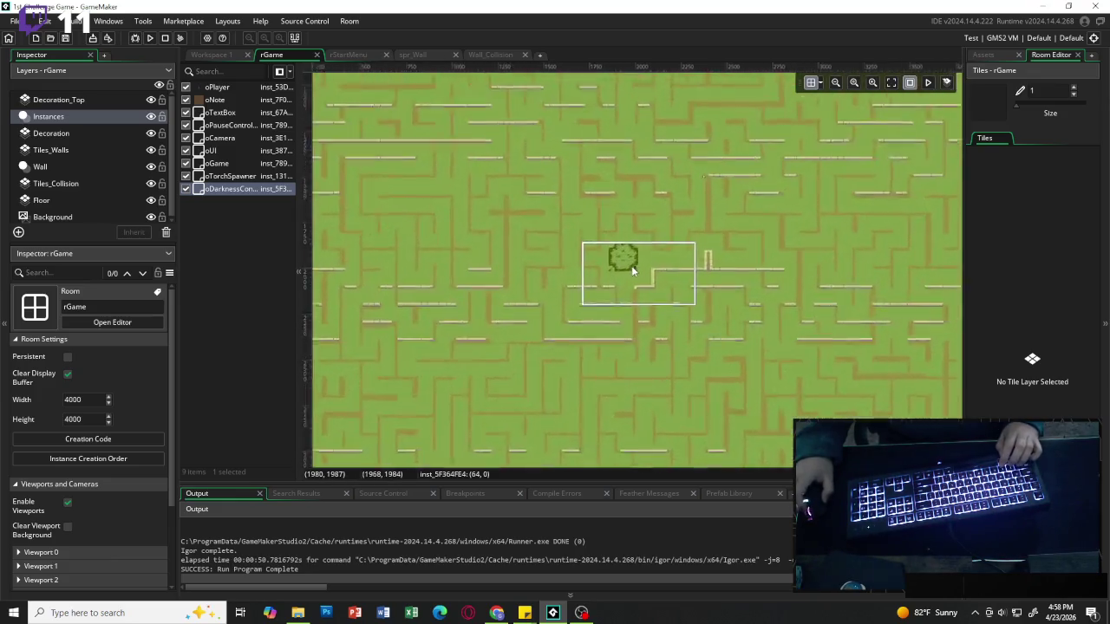
scroll(631, 265, "up", 2)
scroll(631, 266, "up", 1)
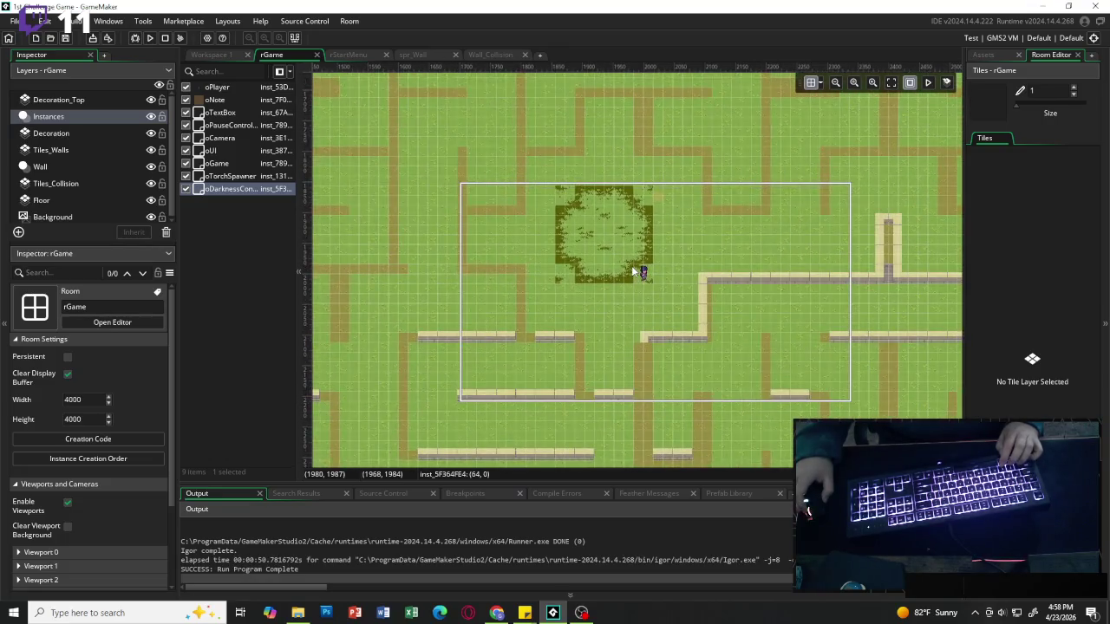
scroll(591, 256, "up", 2)
scroll(593, 256, "down", 2)
scroll(593, 256, "up", 3)
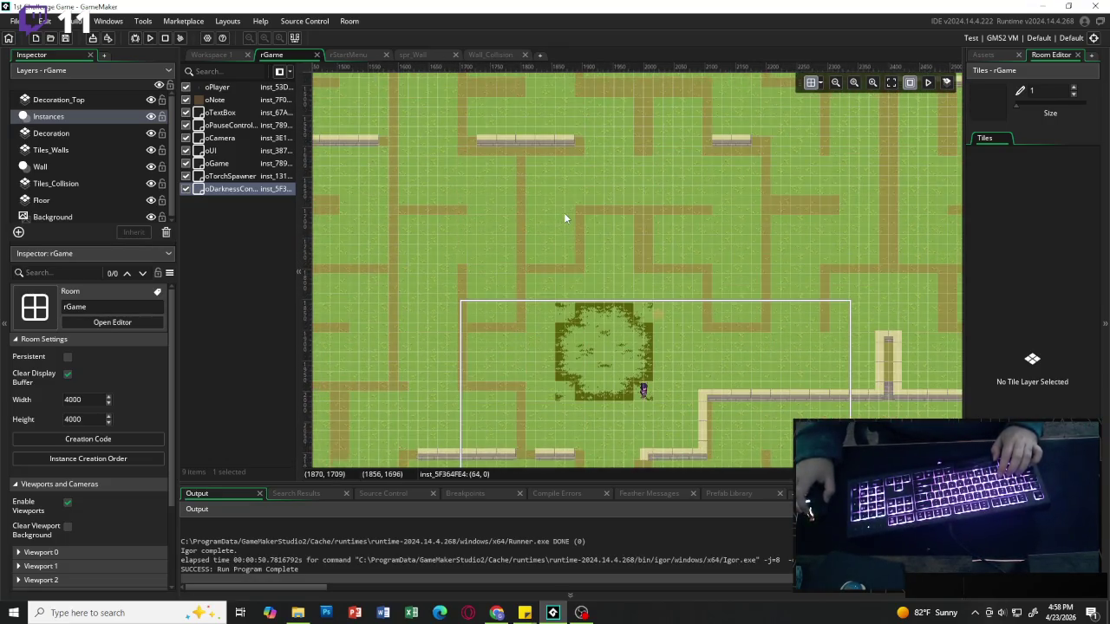
scroll(563, 212, "up", 1)
scroll(572, 211, "down", 1)
scroll(579, 220, "up", 2)
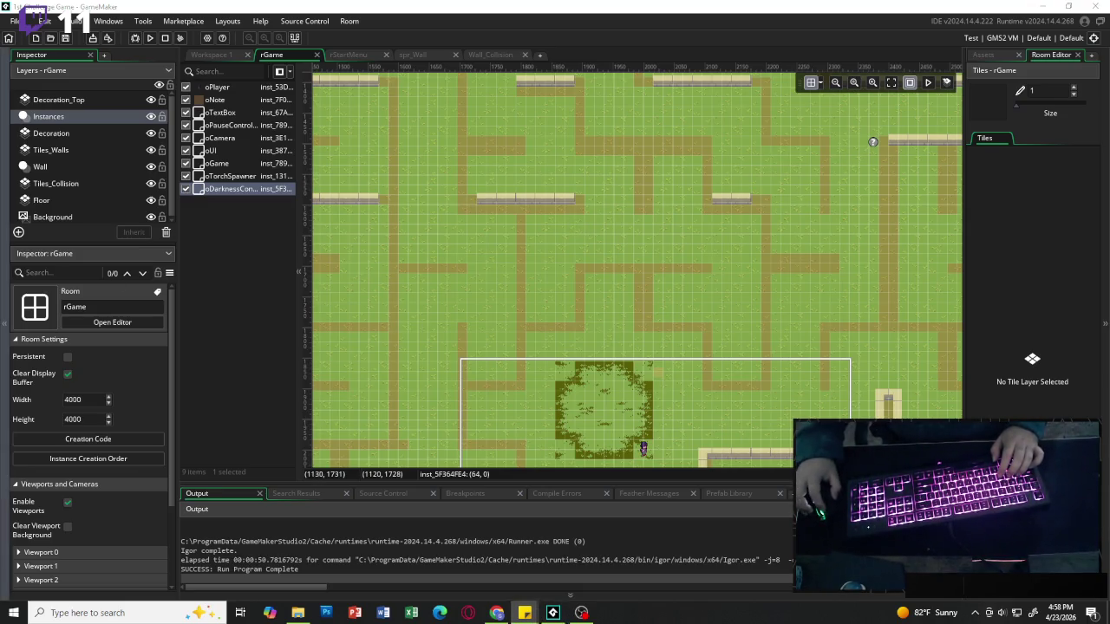
left_click(525, 613)
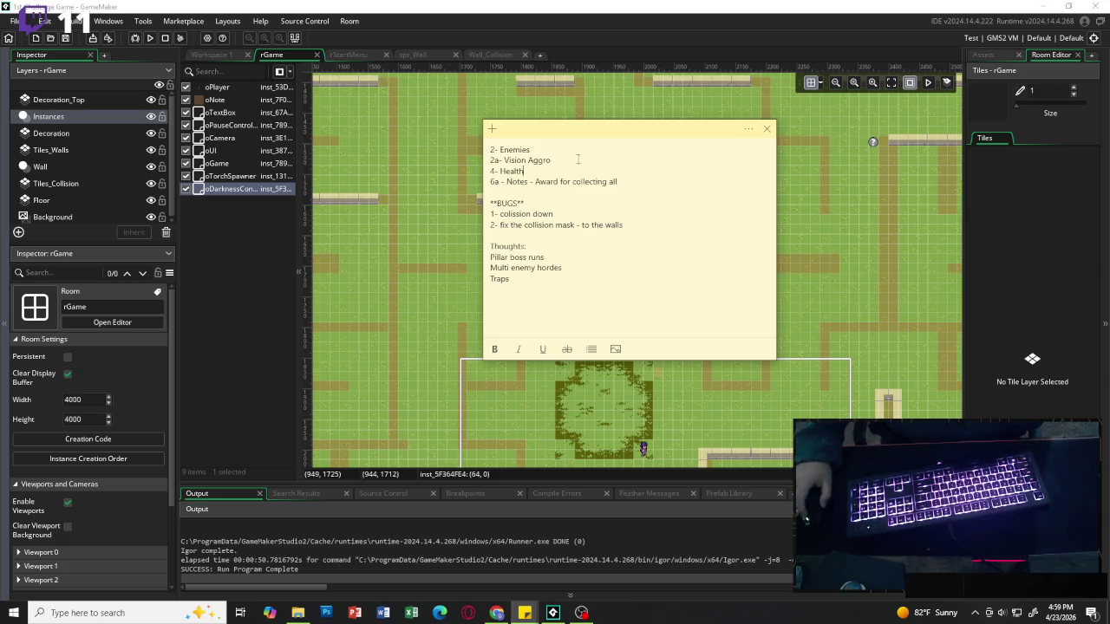
Add a '2b - Noise Aggrp' line under Vision Aggro, followed by a blank line.
left_click(532, 151)
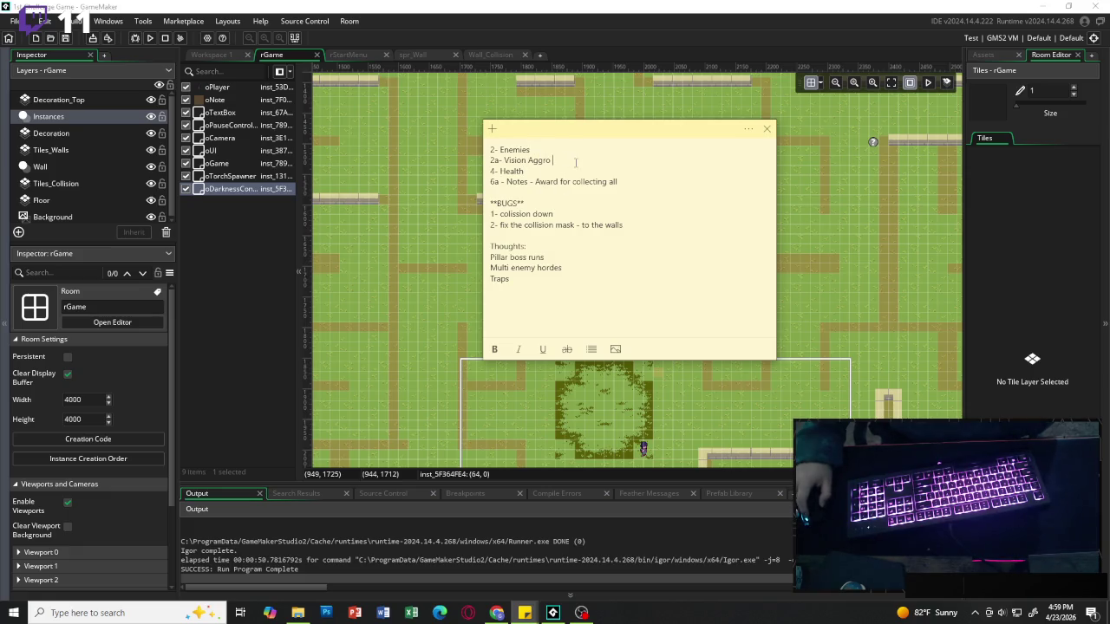
key("Return")
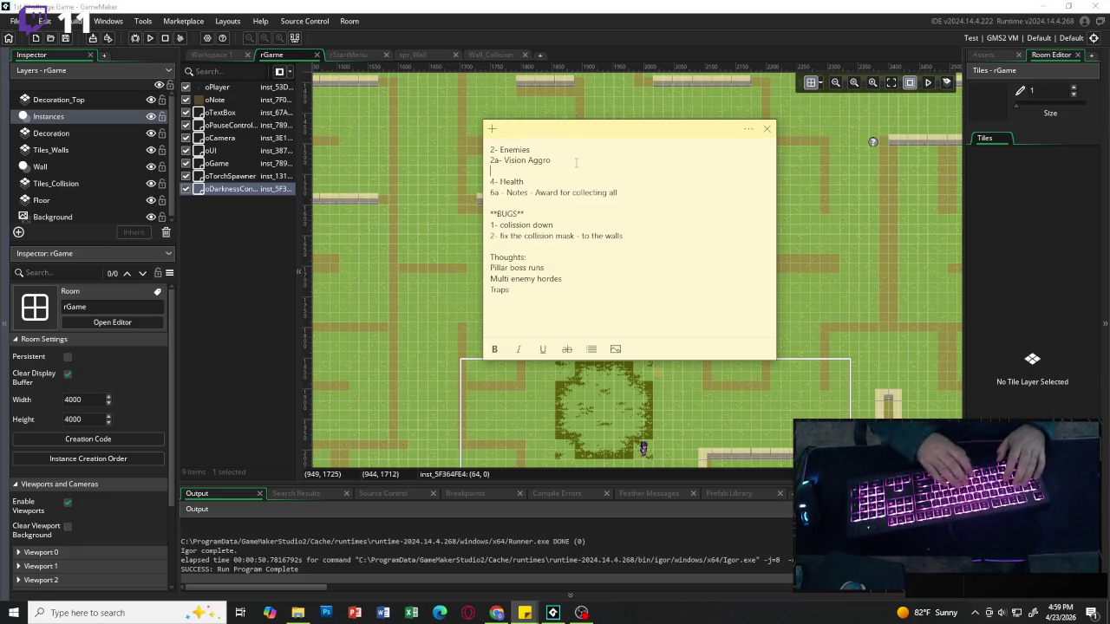
type("2b - ")
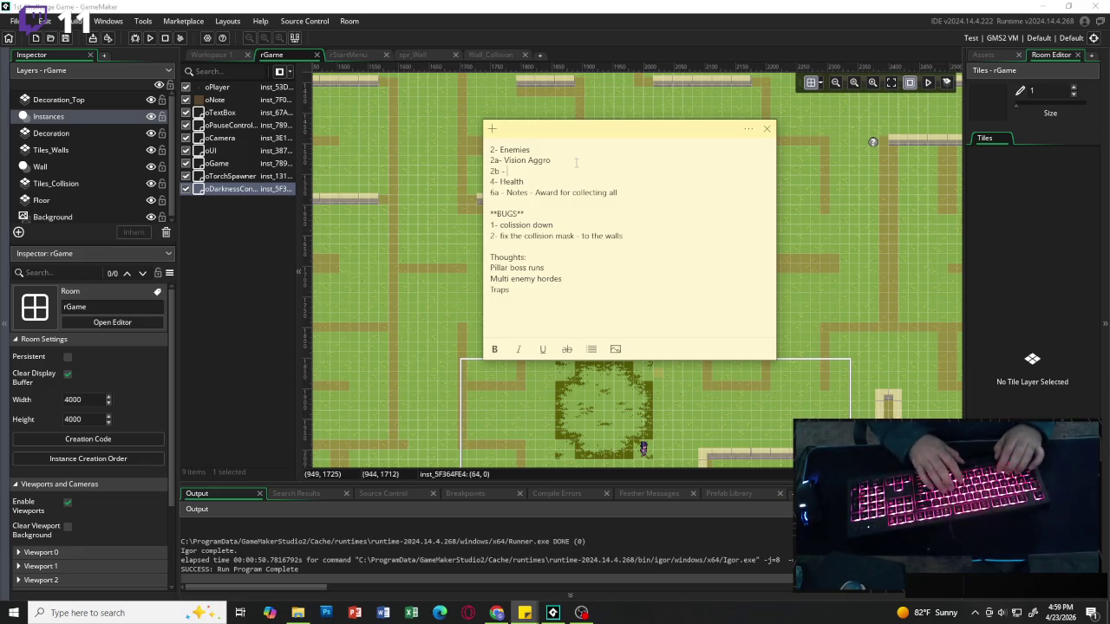
type("Noise")
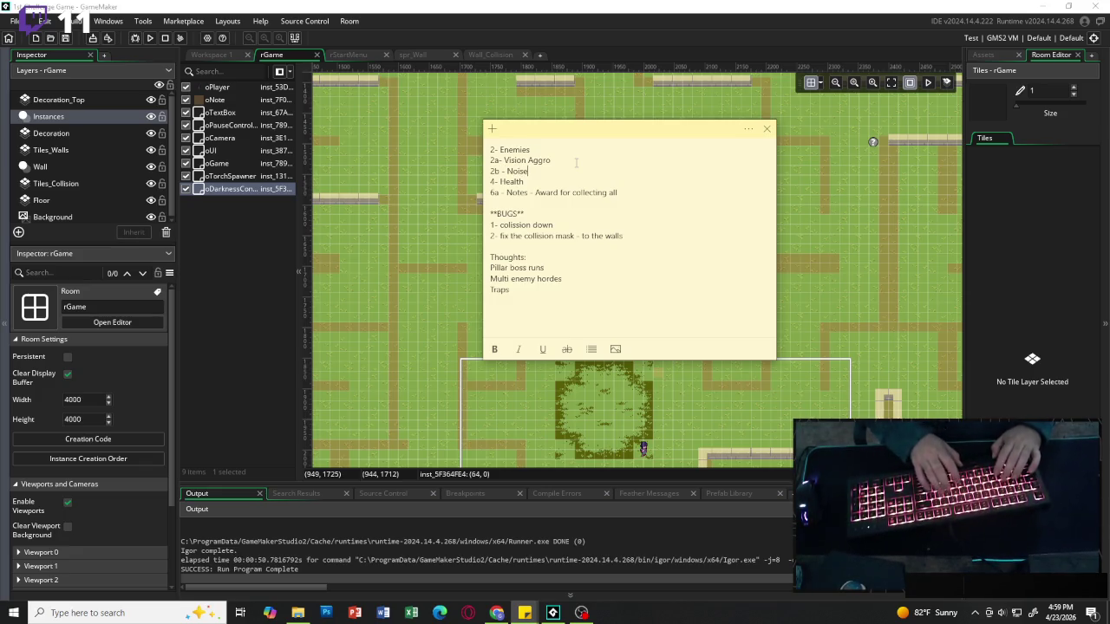
type(" Agr")
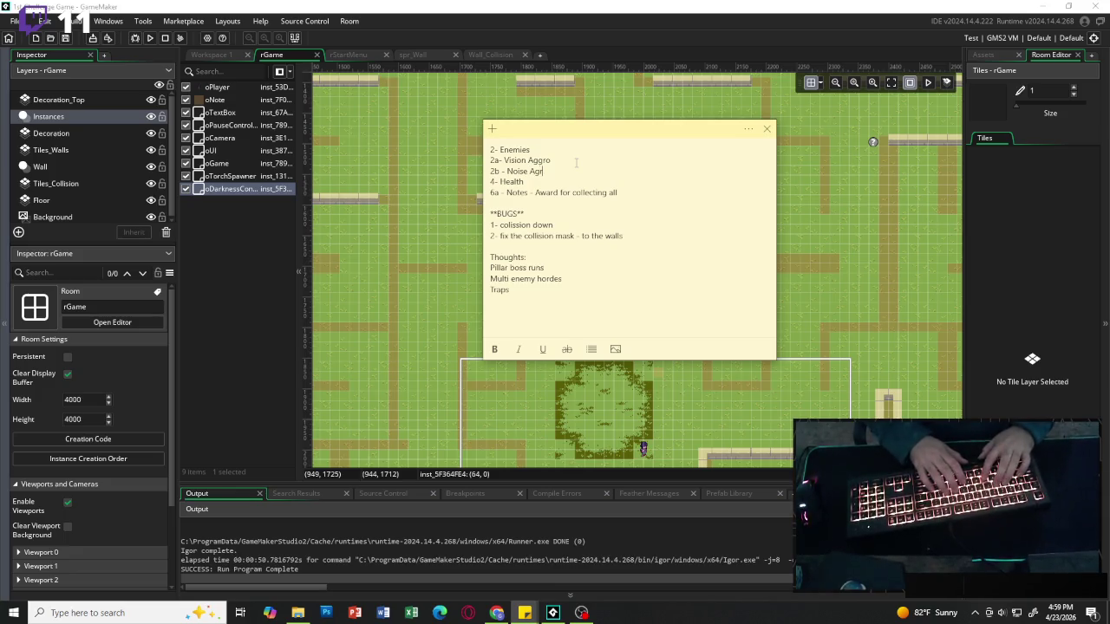
key("BackSpace")
type("grp")
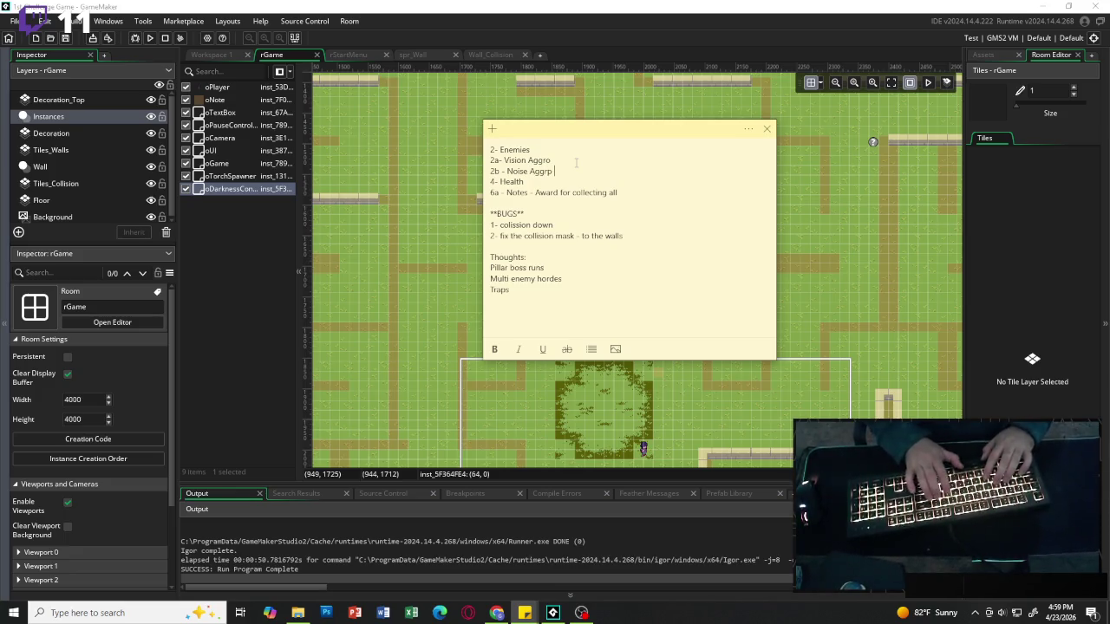
key("Return")
Append 'radius = 10;' to Vision Aggro and 'radius = 15;' to Noise Aggrp.
left_click(597, 162)
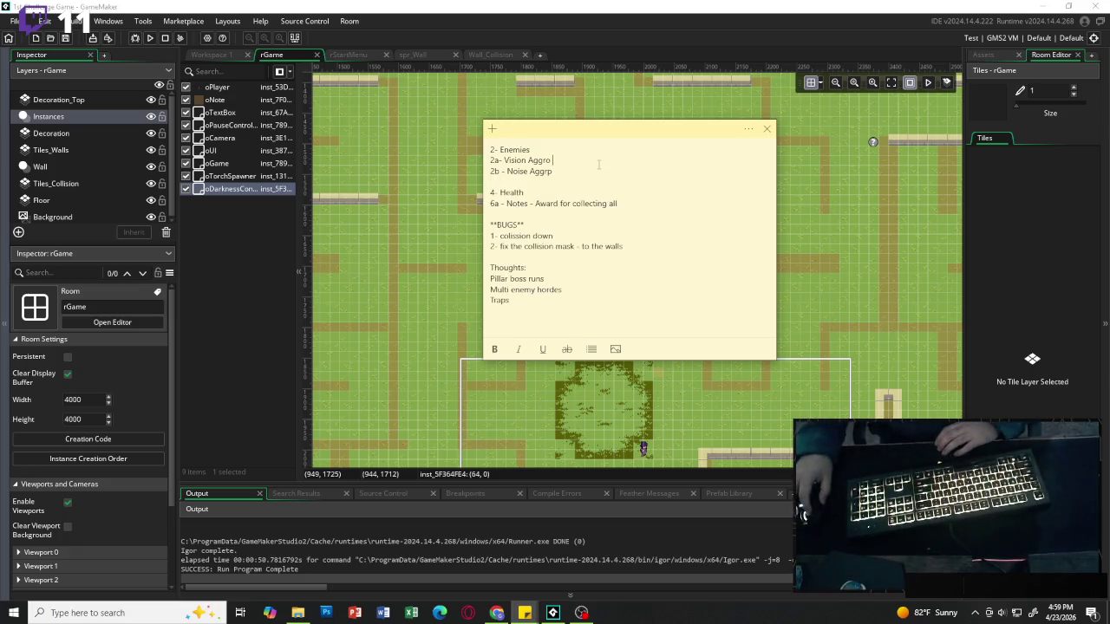
type("ra")
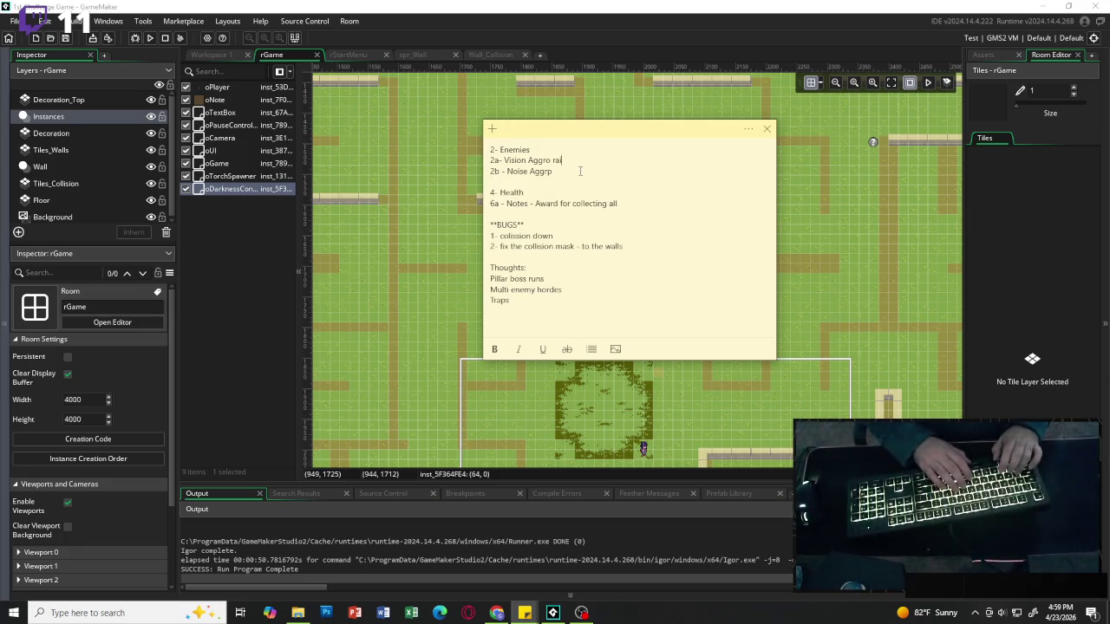
type("d")
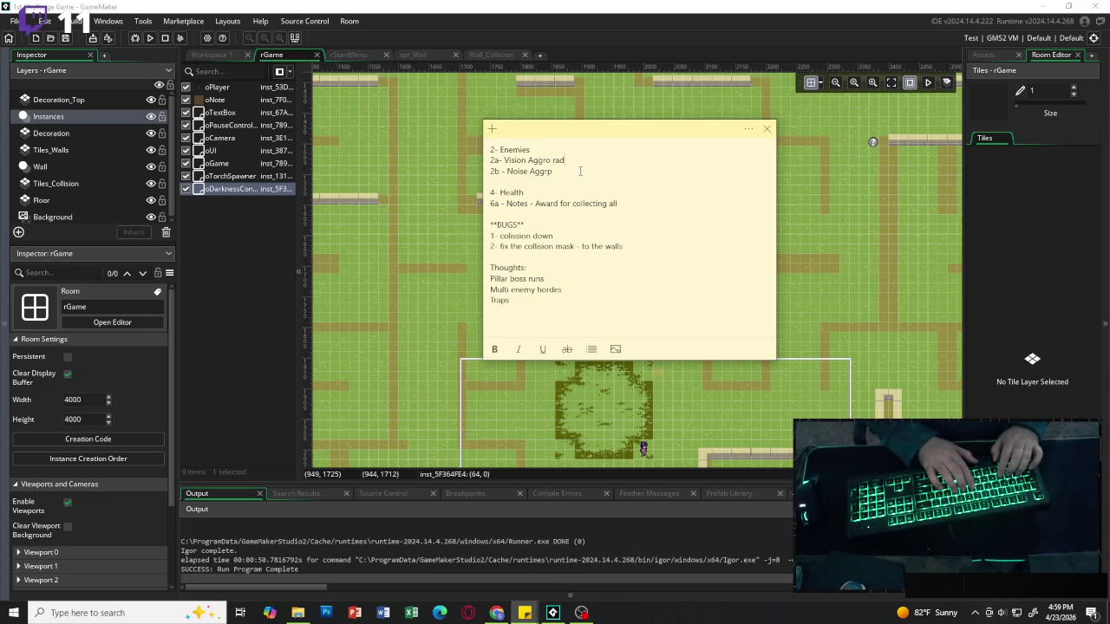
type("ius =")
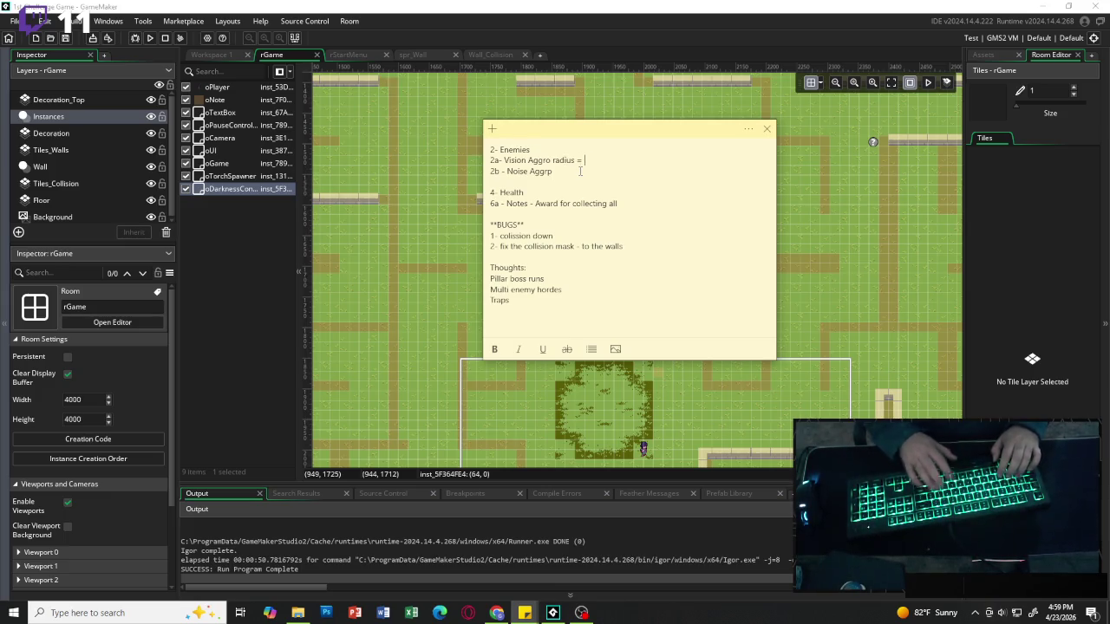
type("10")
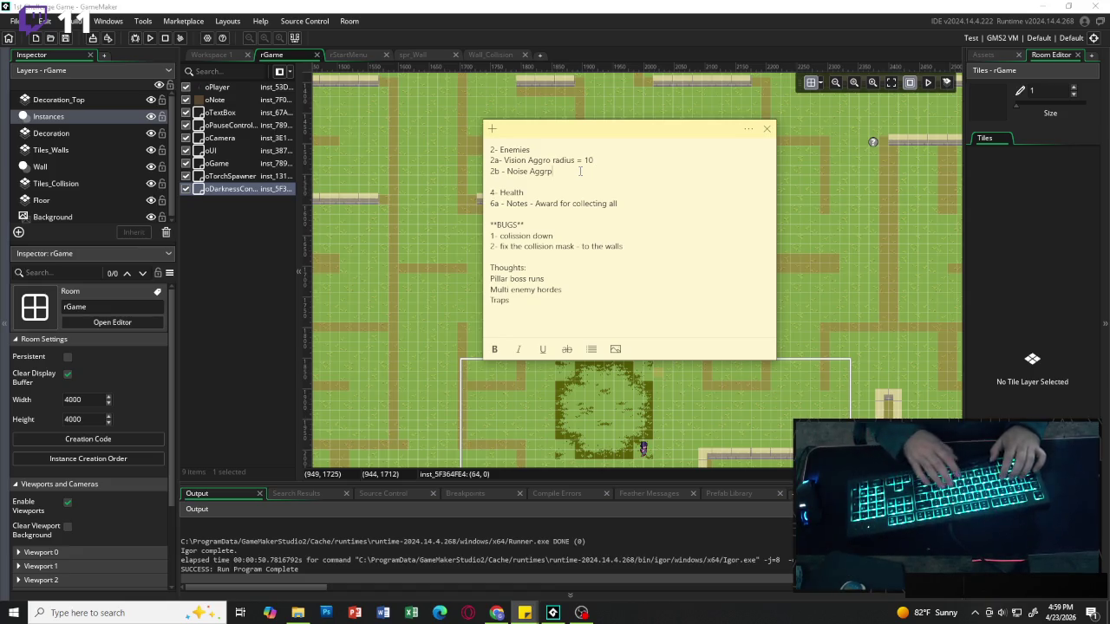
type(" radius")
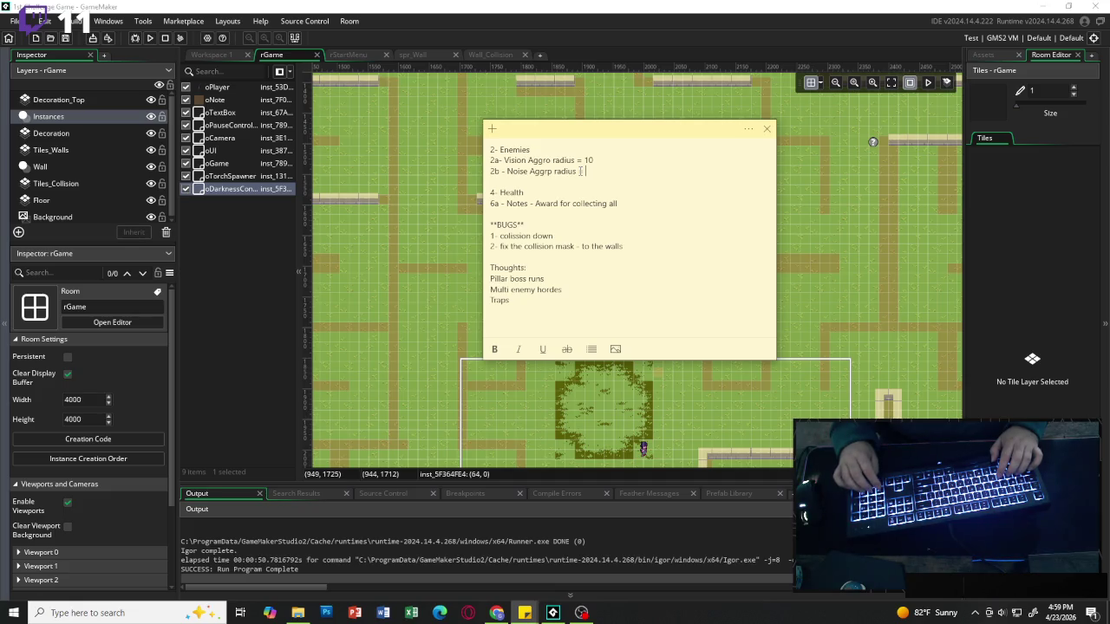
type("20")
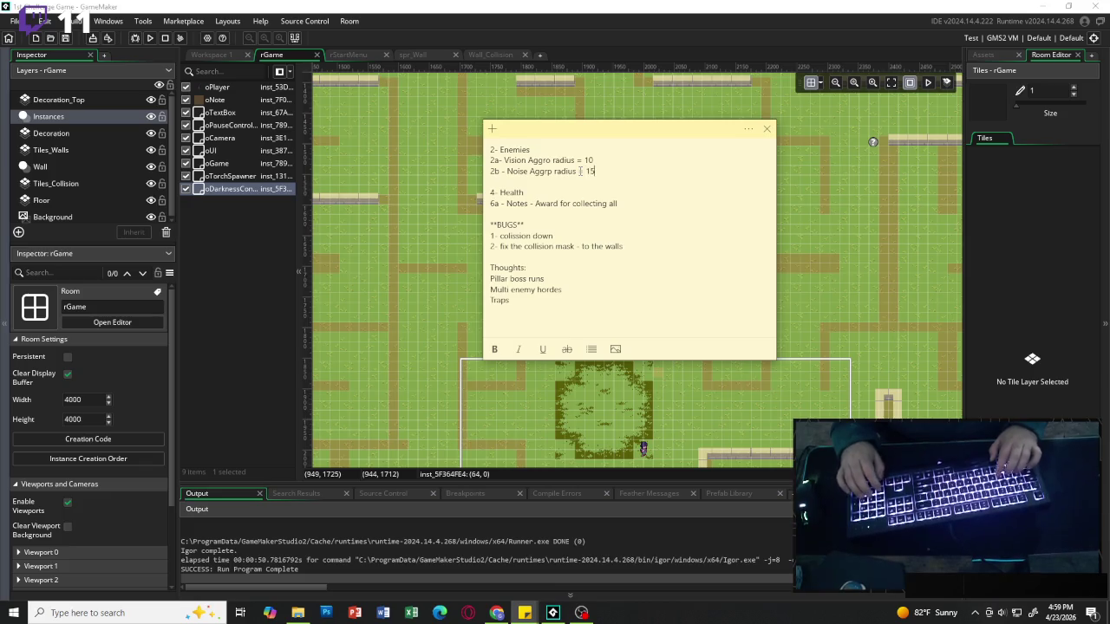
key("BackSpace")
key("BackSpace")
type("15")
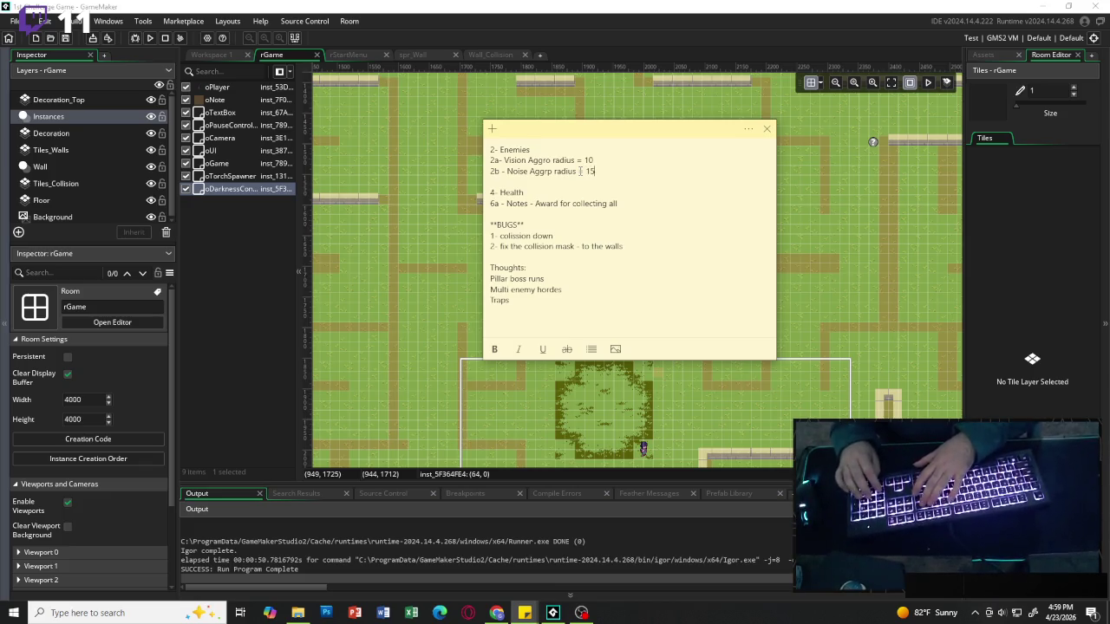
type(";")
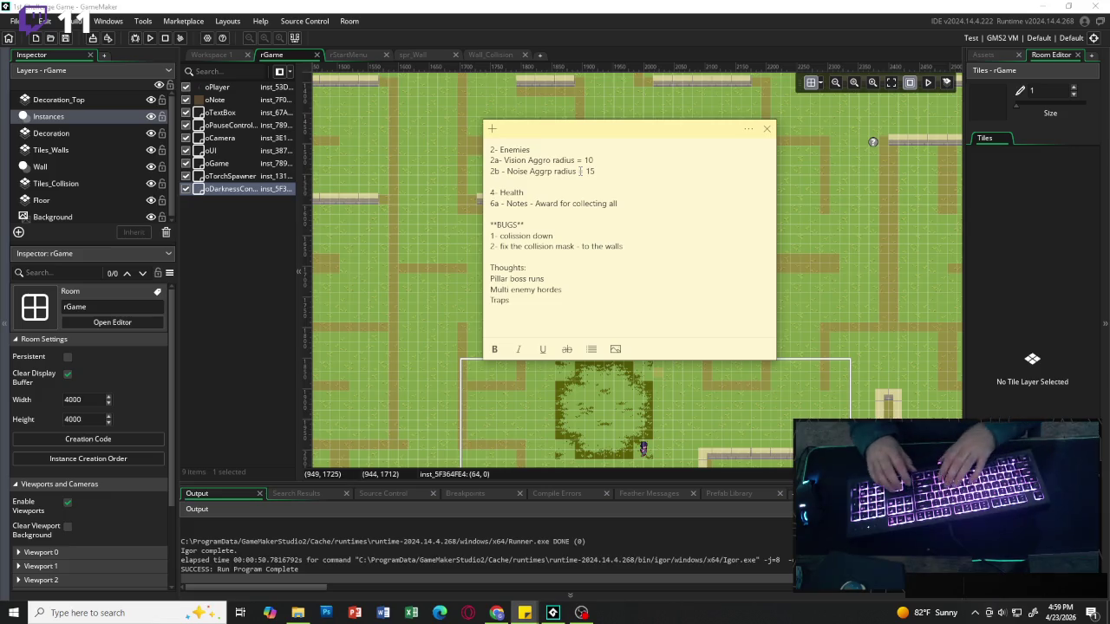
key("Up")
type(";")
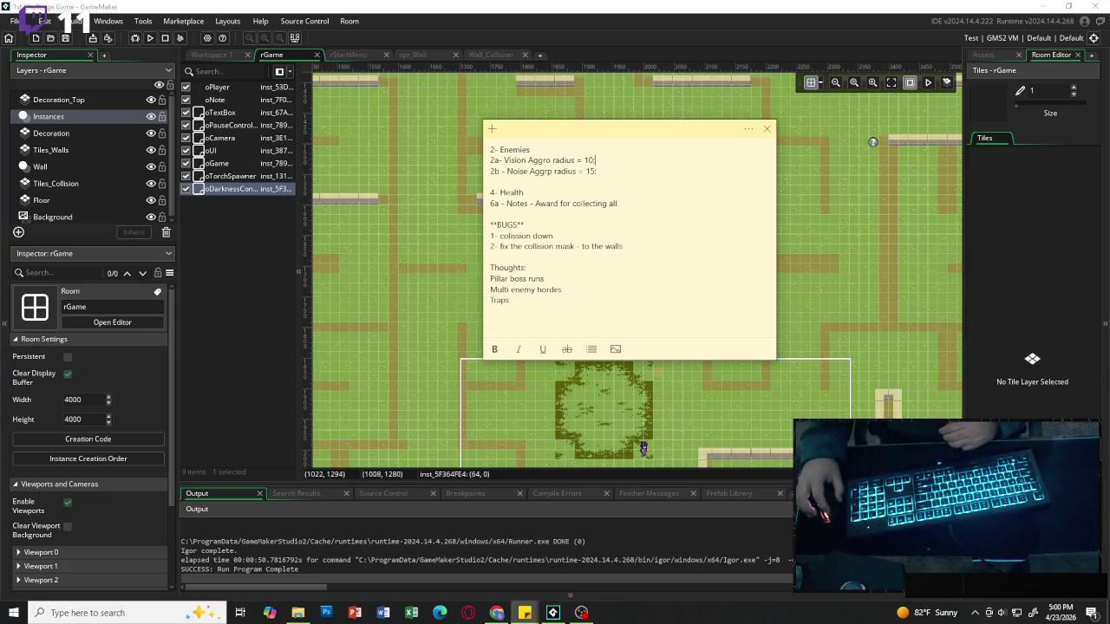
key("alt+Tab")
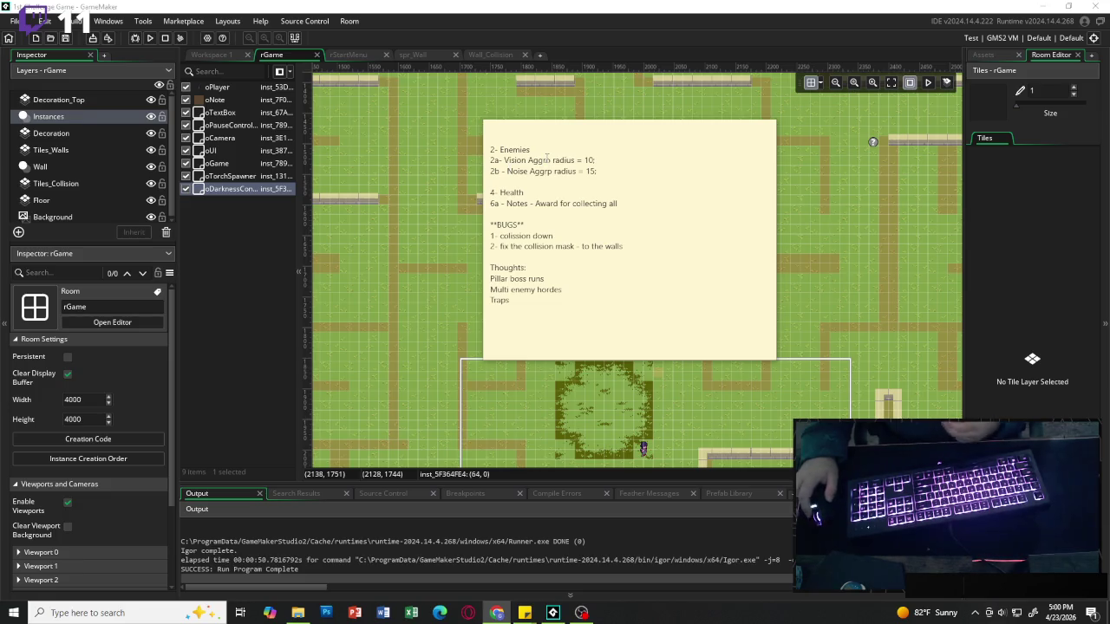
Select and deselect the 4- Health and 2- Enemies lines in the note.
left_click(642, 135)
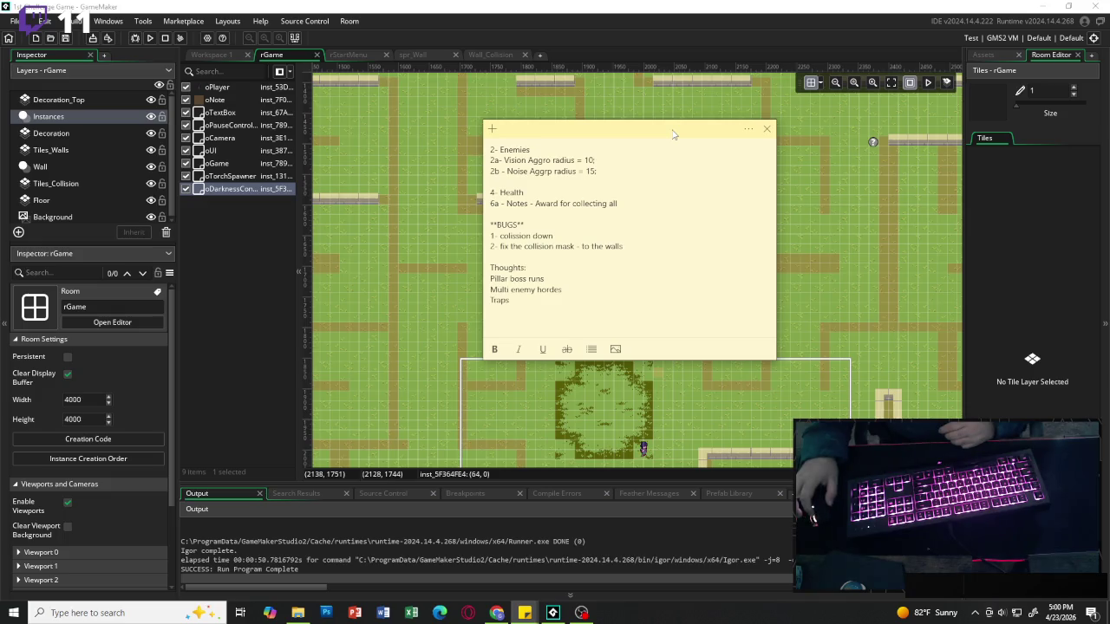
triple_click(514, 192)
left_click(546, 192)
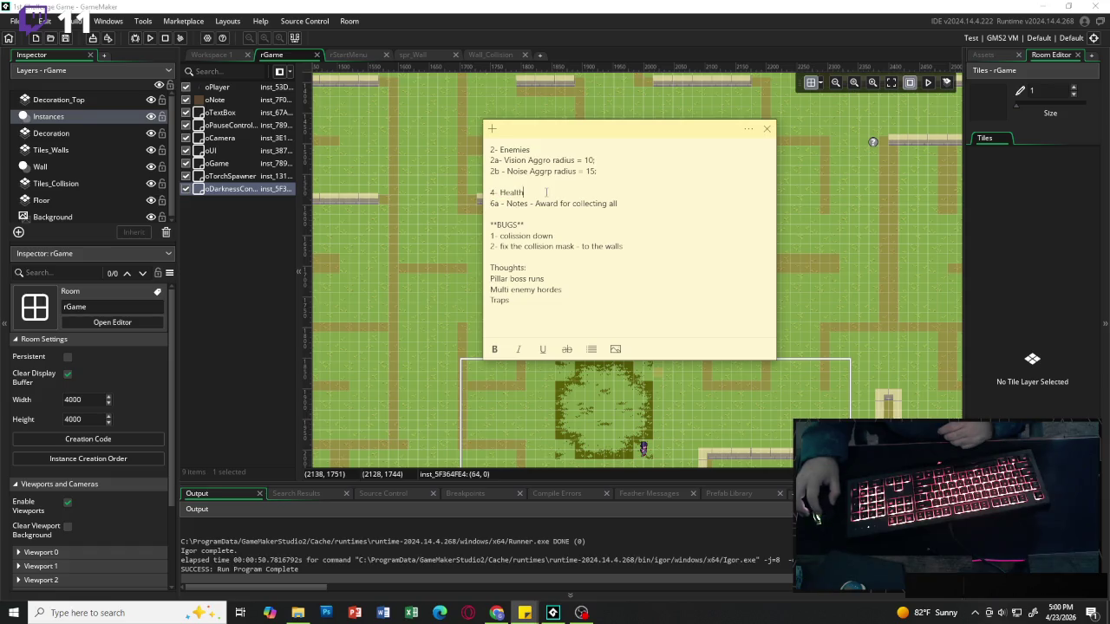
triple_click(548, 149)
left_click(615, 171)
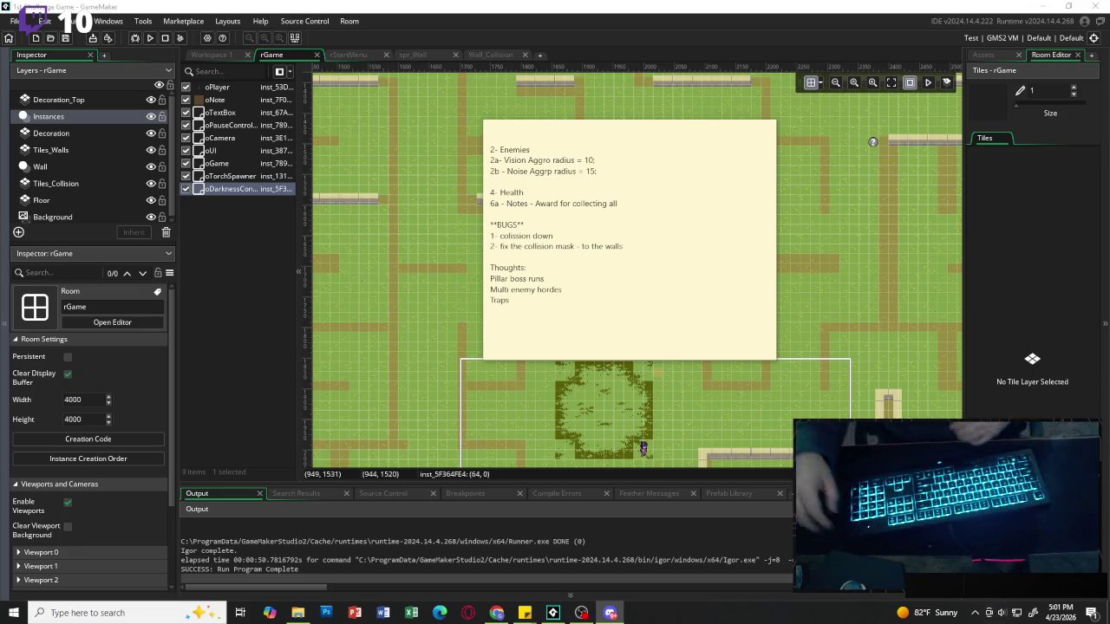
Drag the sticky note slightly to the left over the GameMaker room.
left_click(598, 171)
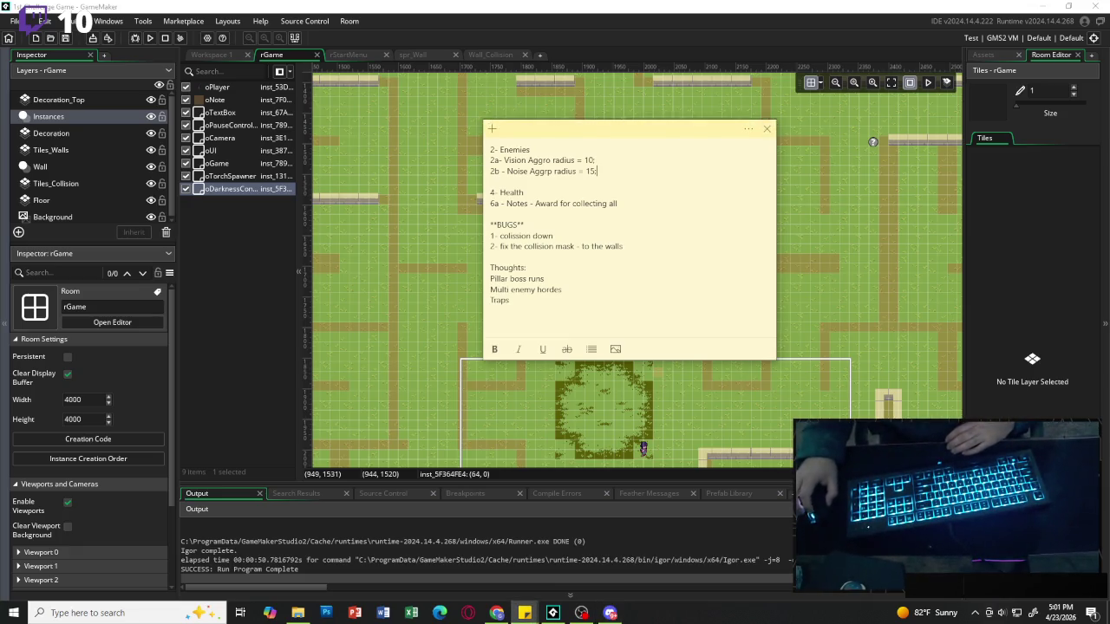
key("alt+Tab")
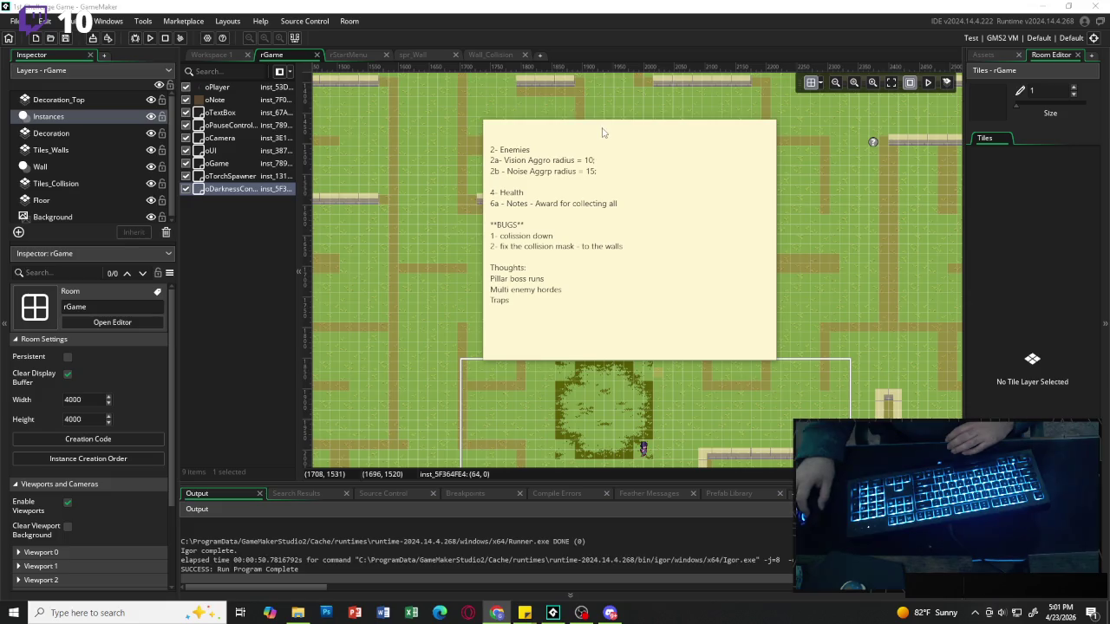
left_click(604, 132)
left_click_drag(538, 194, 487, 194)
key("Right")
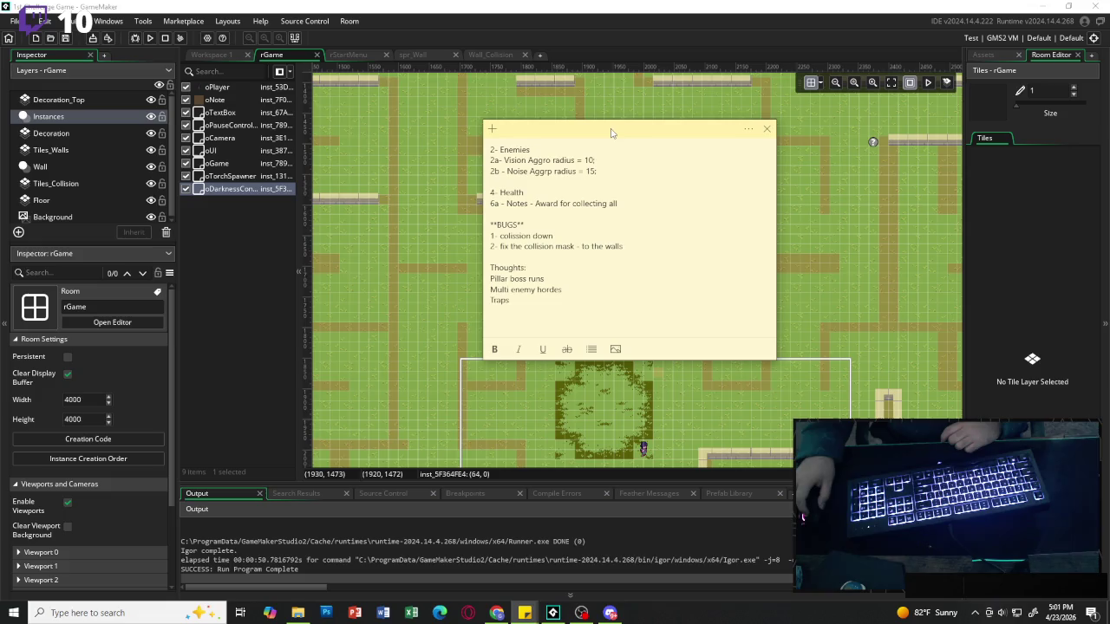
left_click_drag(622, 131, 584, 130)
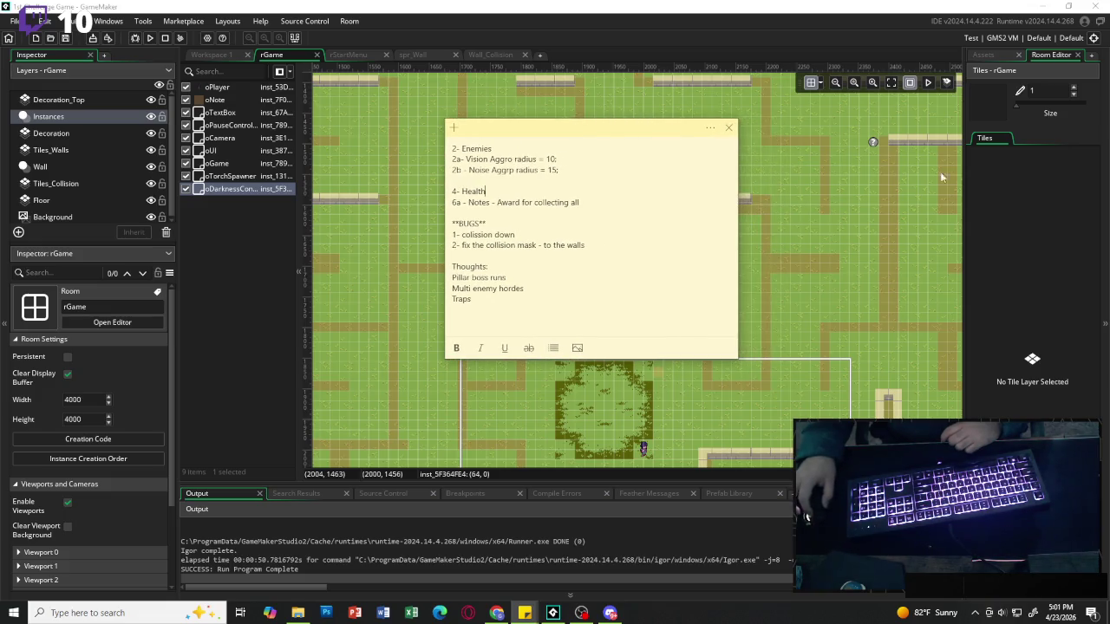
Collapse the Objects, Rooms, Scripts and Assets folders in the project asset list.
left_click(1000, 57)
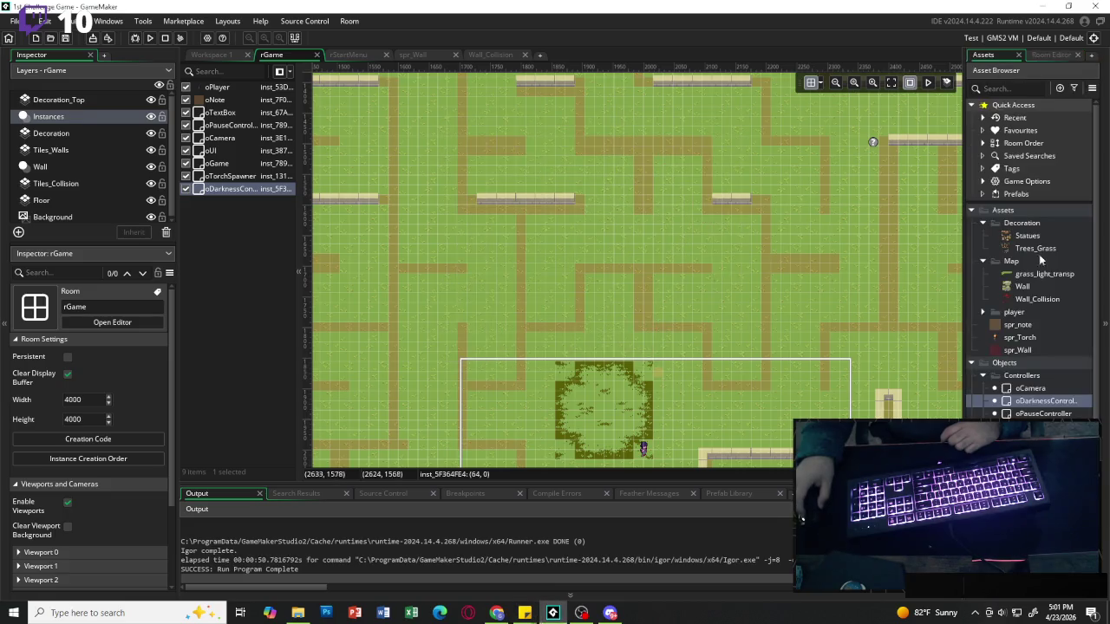
left_click(972, 362)
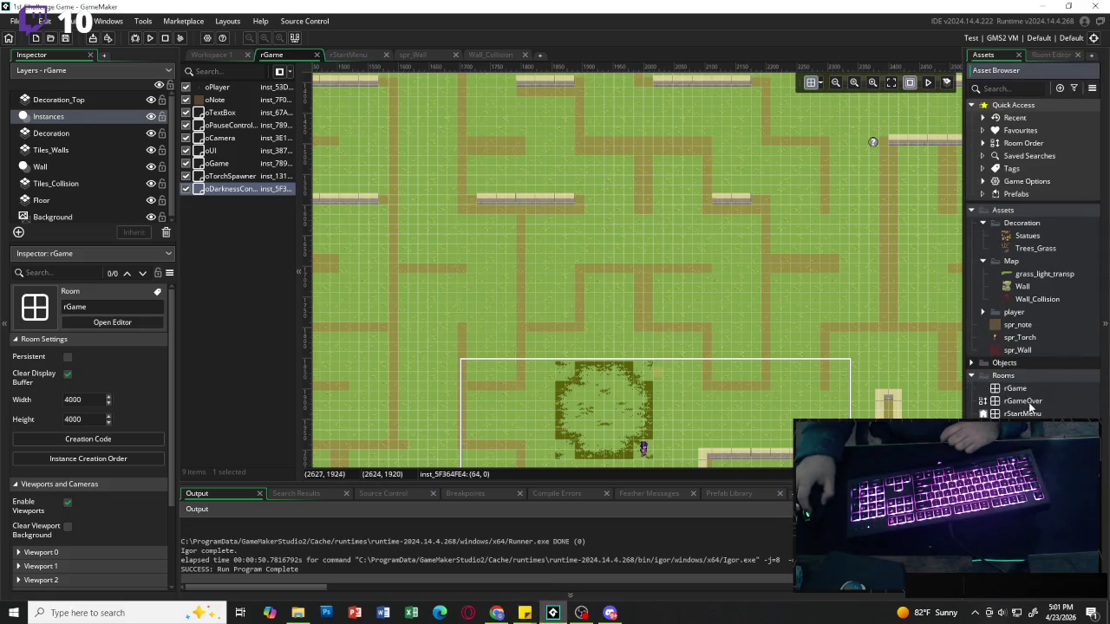
left_click(983, 400)
left_click(972, 376)
left_click(972, 388)
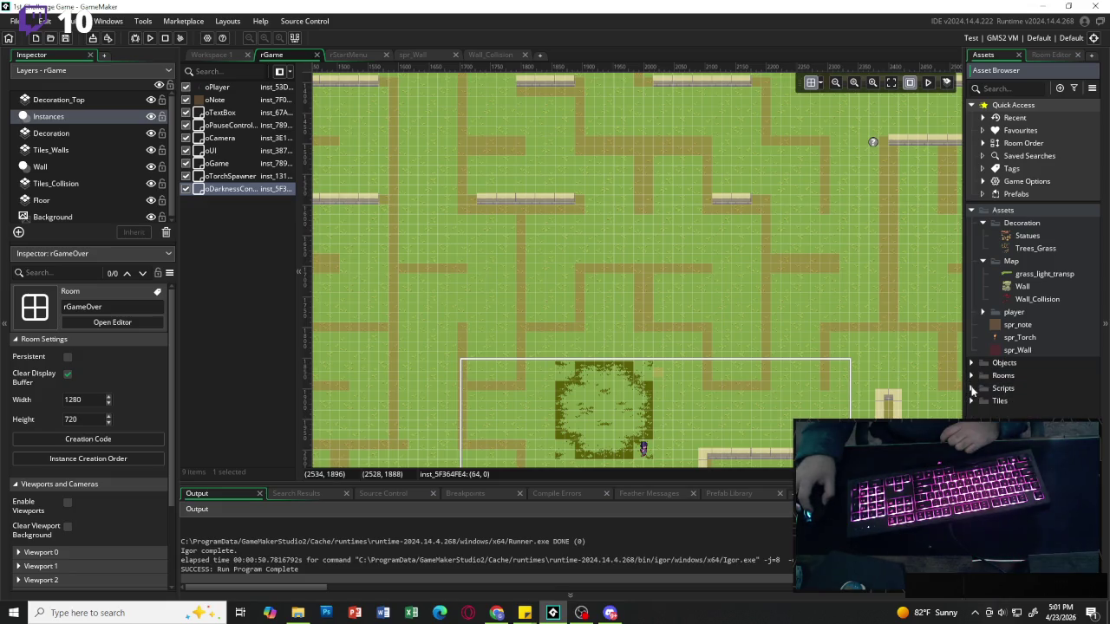
left_click(973, 210)
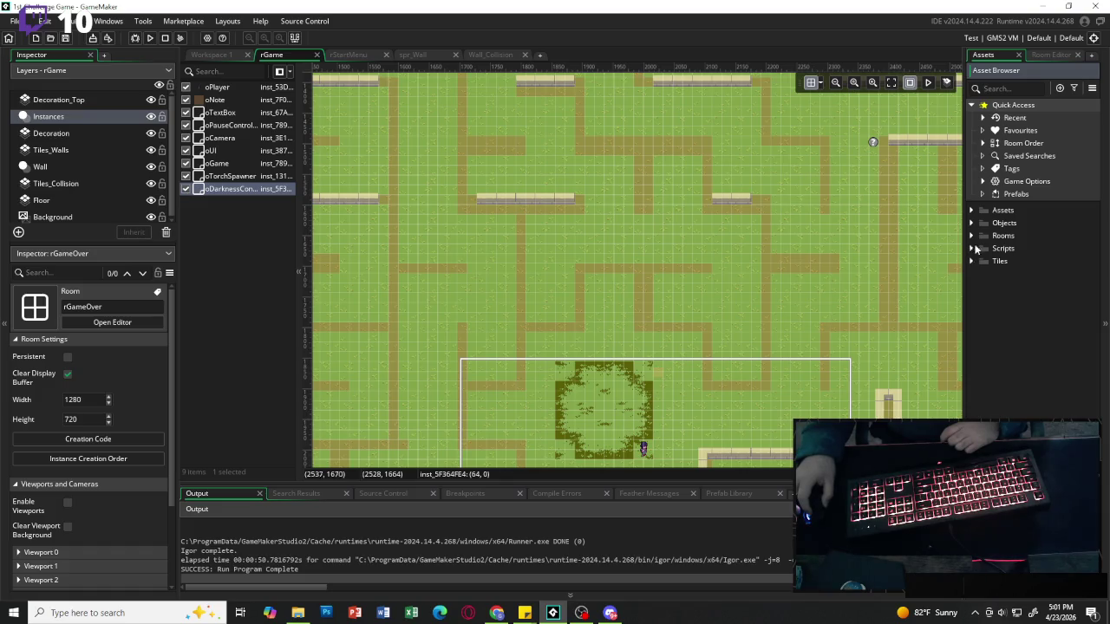
left_click(971, 237)
left_click(971, 236)
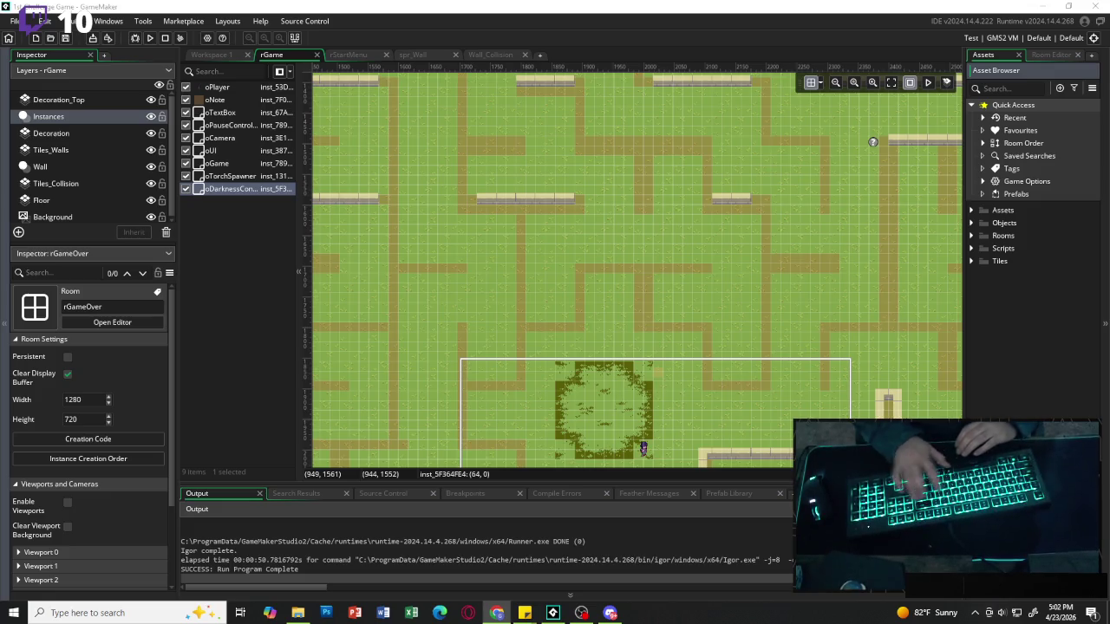
Scroll the rGame room and select the Tiles_Walls layer for editing.
scroll(600, 309, "down", 2)
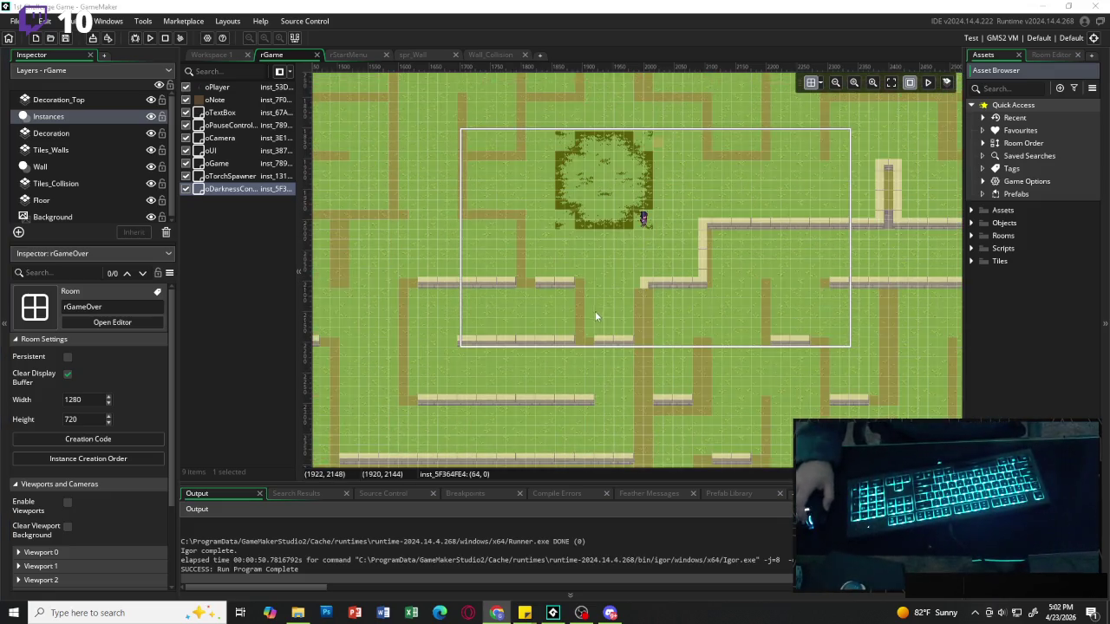
scroll(593, 320, "down", 1)
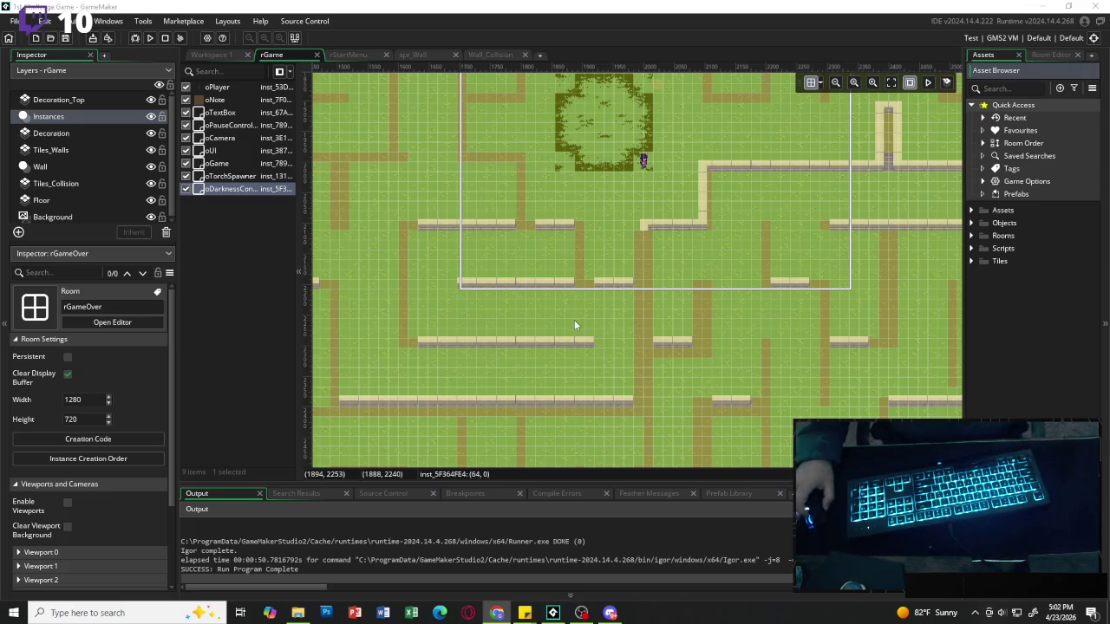
scroll(570, 328, "up", 3)
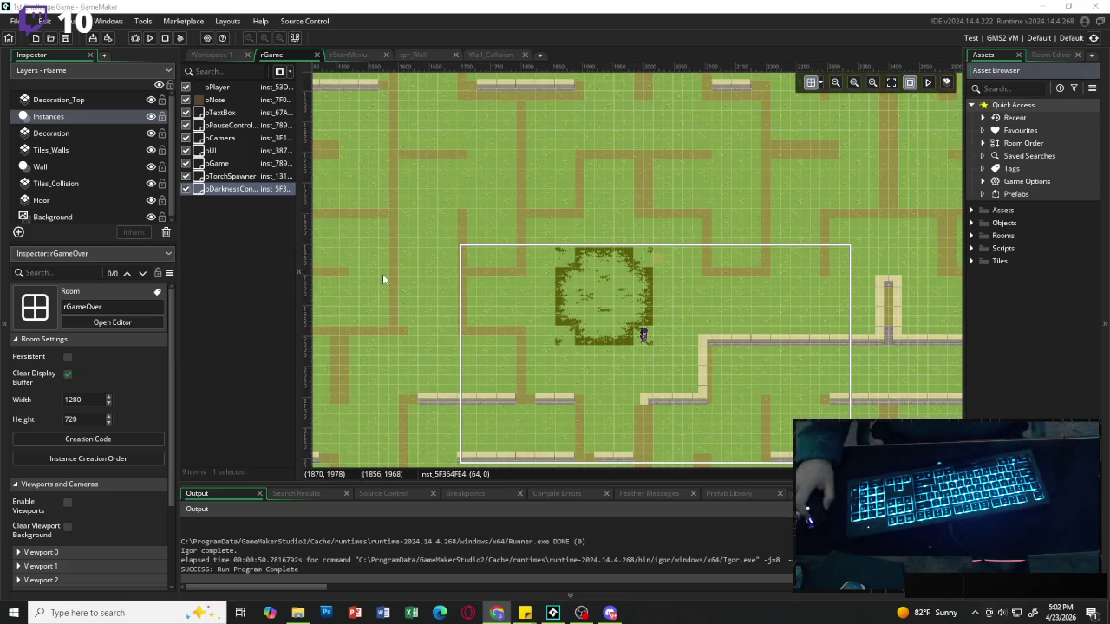
left_click(55, 150)
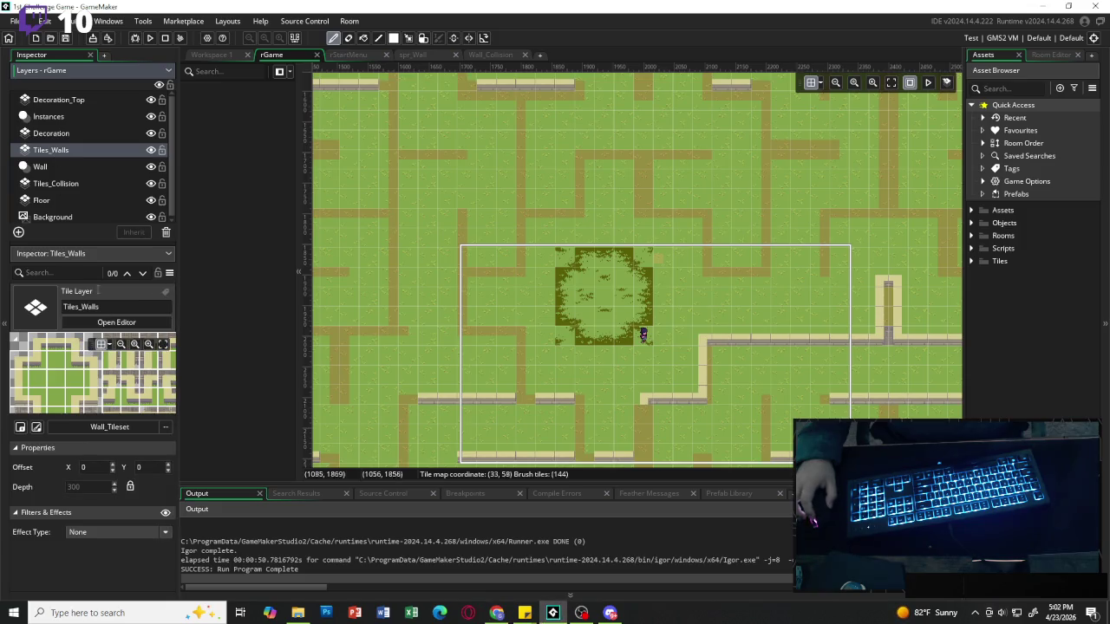
Pick the vertical stone wall tile from the tile palette.
left_click(1041, 55)
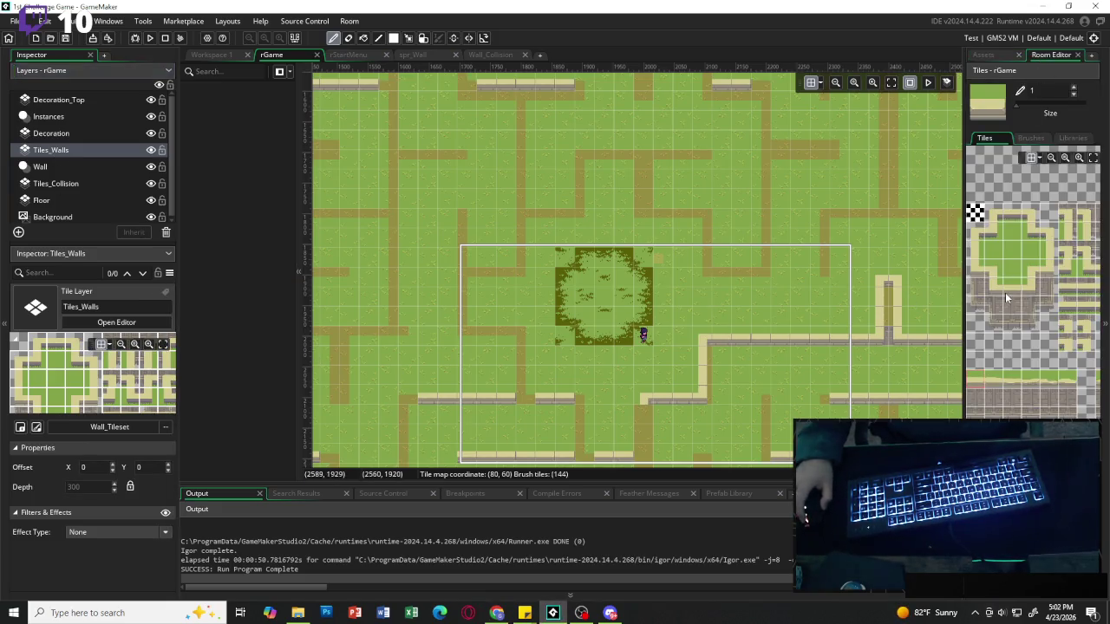
scroll(494, 261, "down", 2)
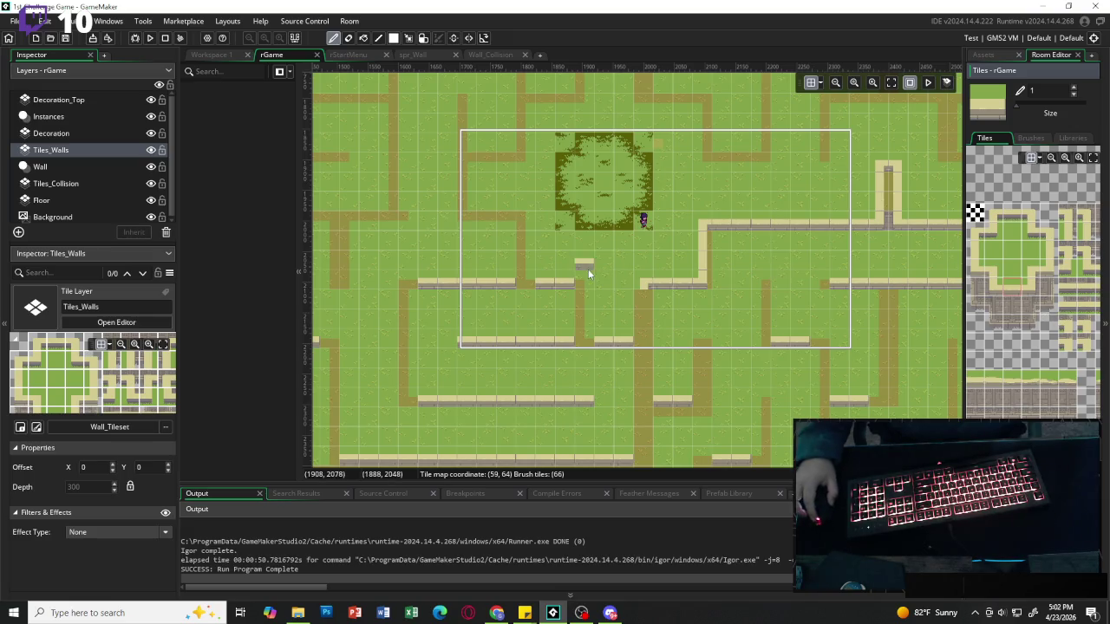
scroll(664, 285, "down", 2)
scroll(664, 285, "down", 2)
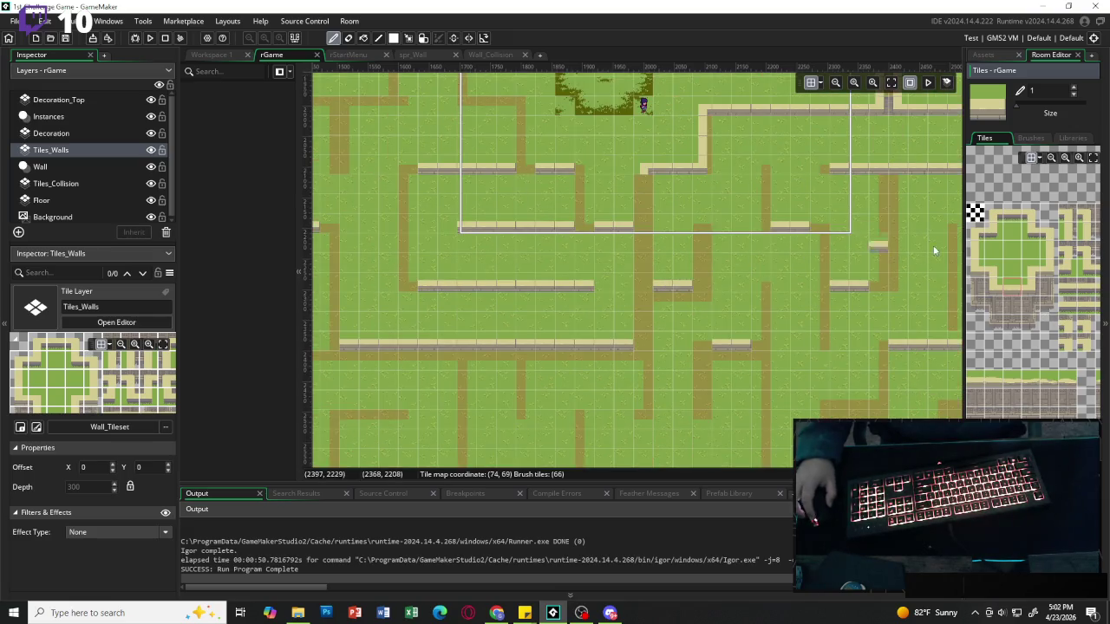
left_click(1048, 252)
Paint a continuous vertical wall down the centre column, erase the extra bottom tile, then select Tiles_Collision.
left_click(642, 190)
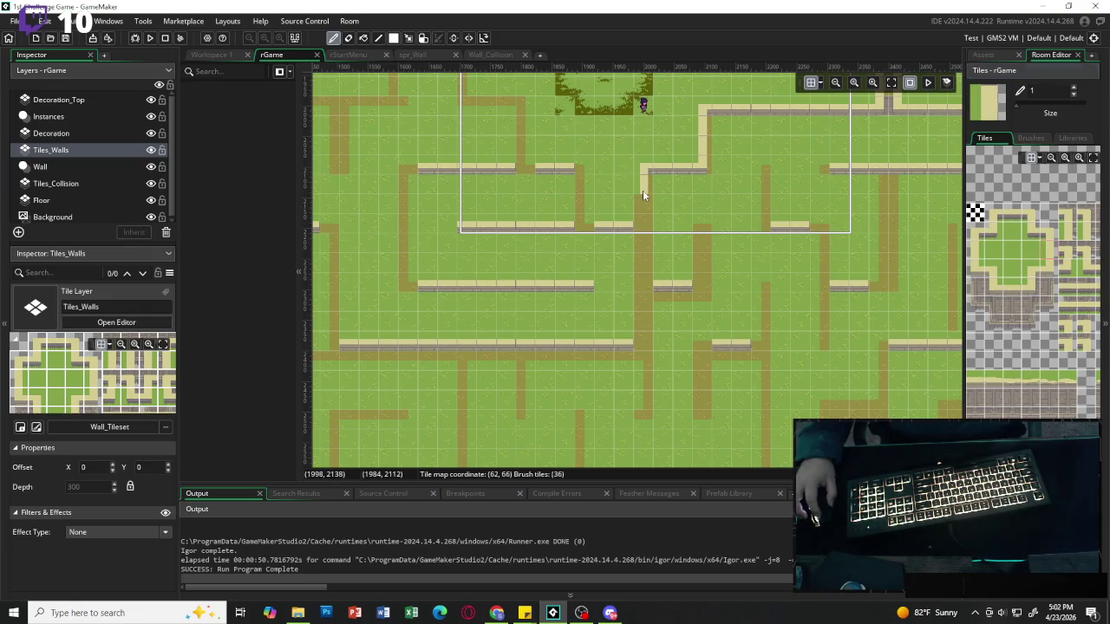
left_click_drag(641, 277, 636, 353)
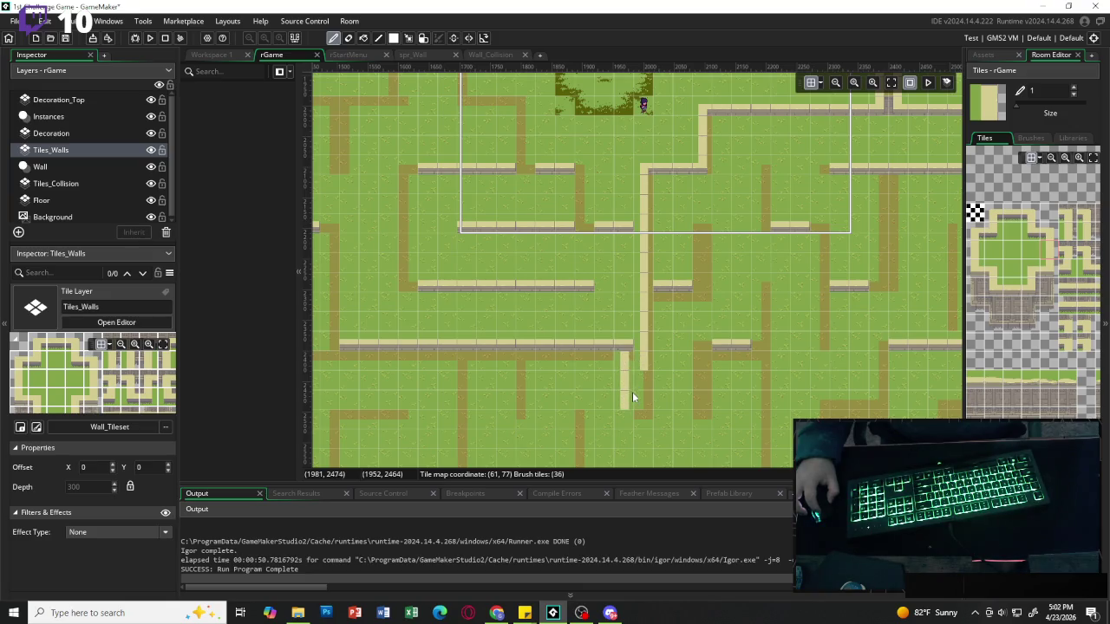
left_click_drag(626, 384, 657, 224)
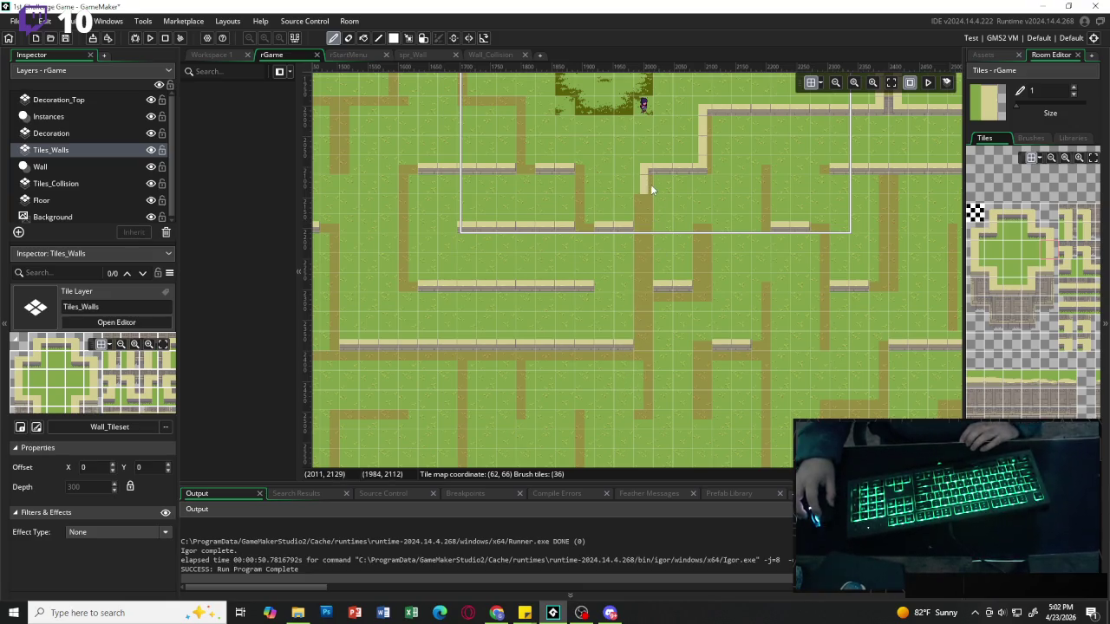
left_click_drag(644, 186, 646, 298)
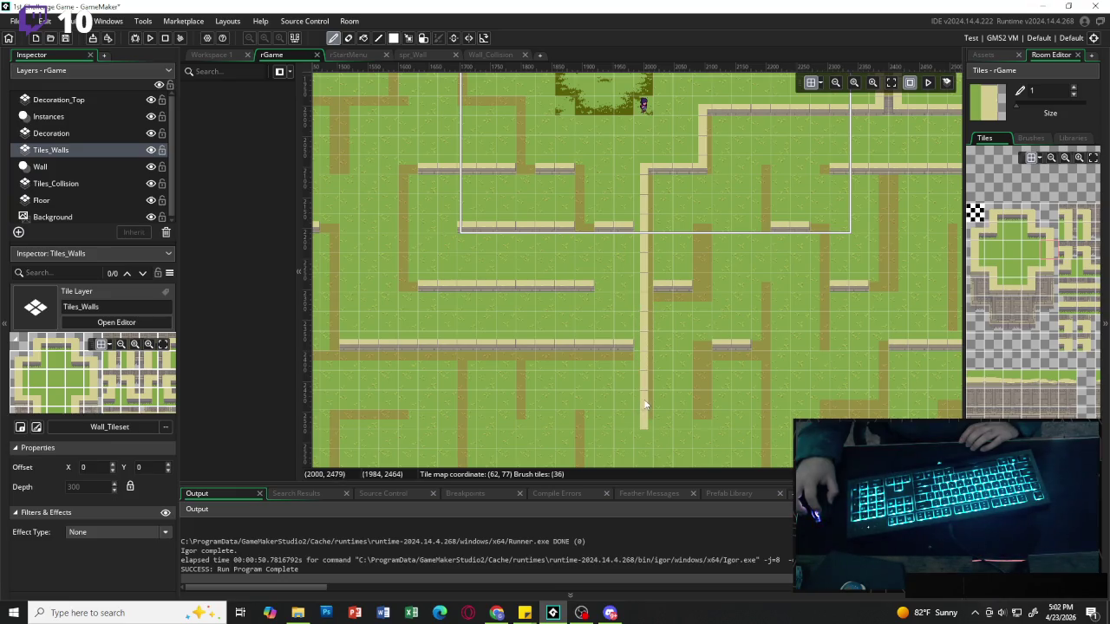
left_click(705, 417, "alt")
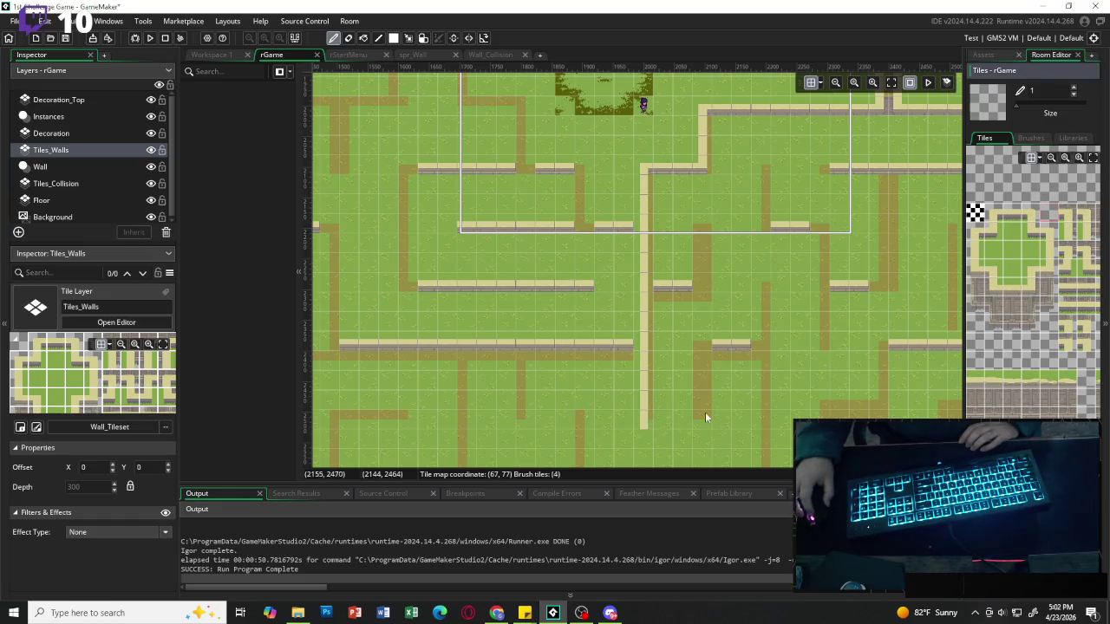
left_click(643, 422)
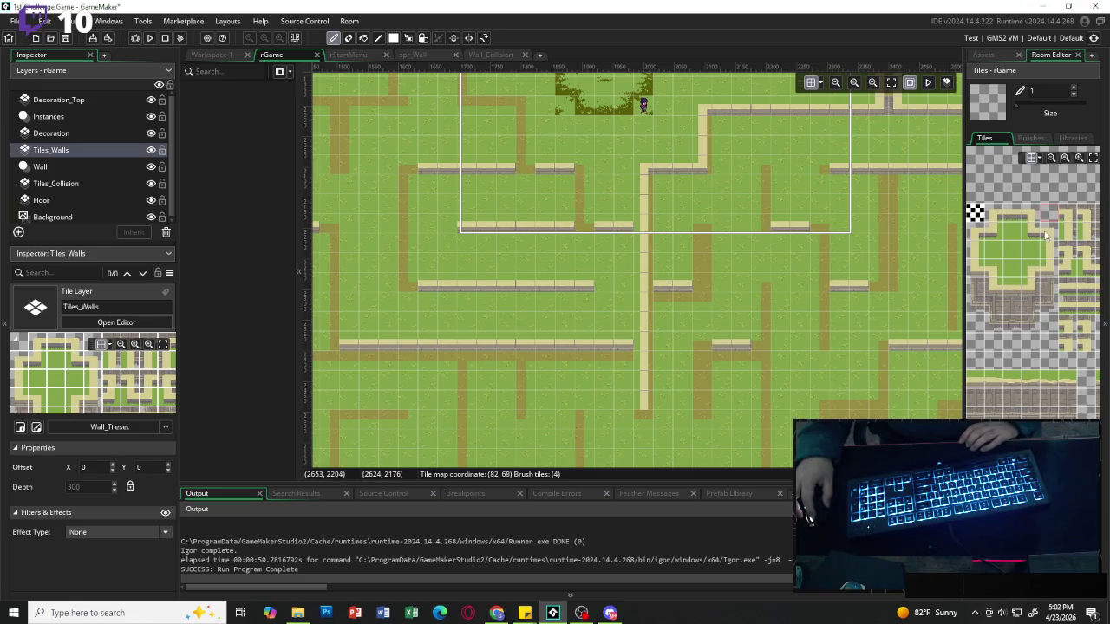
left_click(74, 183)
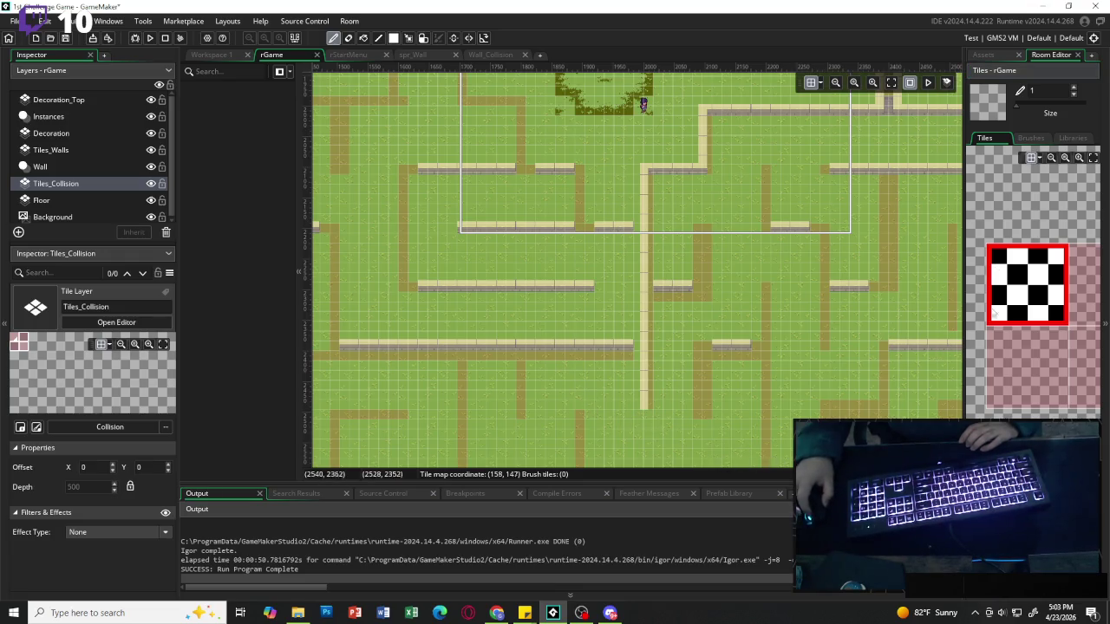
Return to the Tiles_Walls layer and select a larger block of wall tiles as the brush.
left_click(1032, 139)
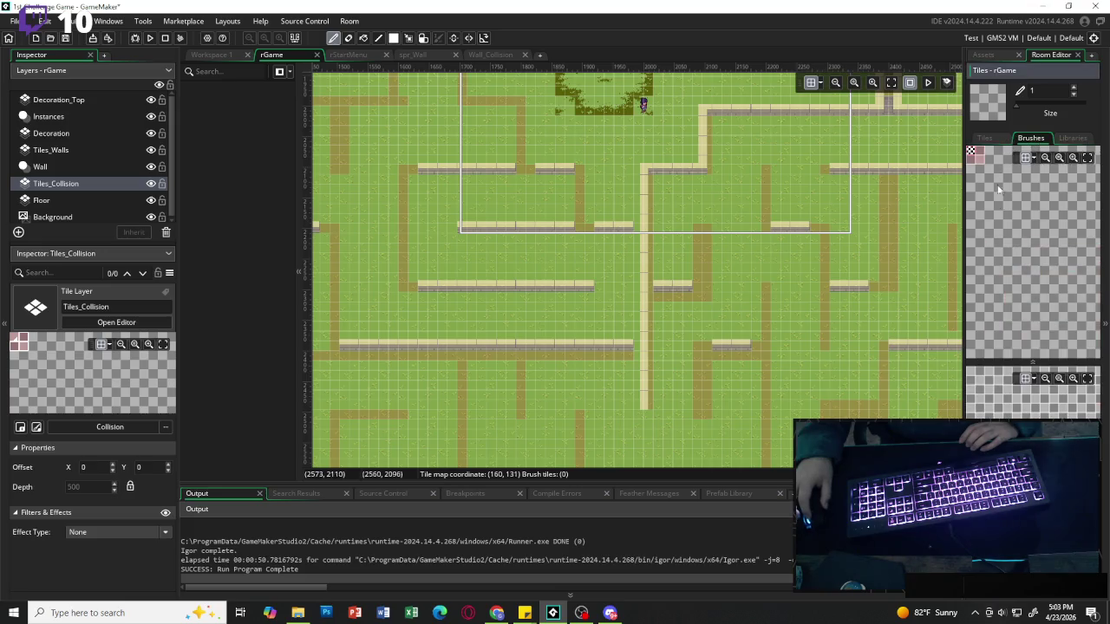
left_click(986, 138)
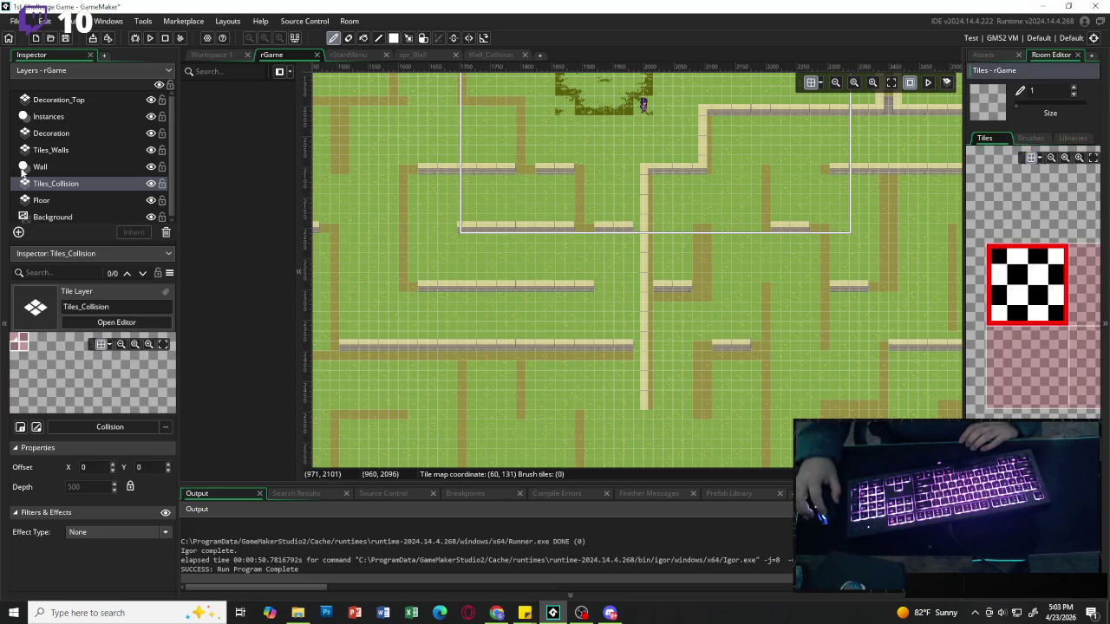
left_click(52, 149)
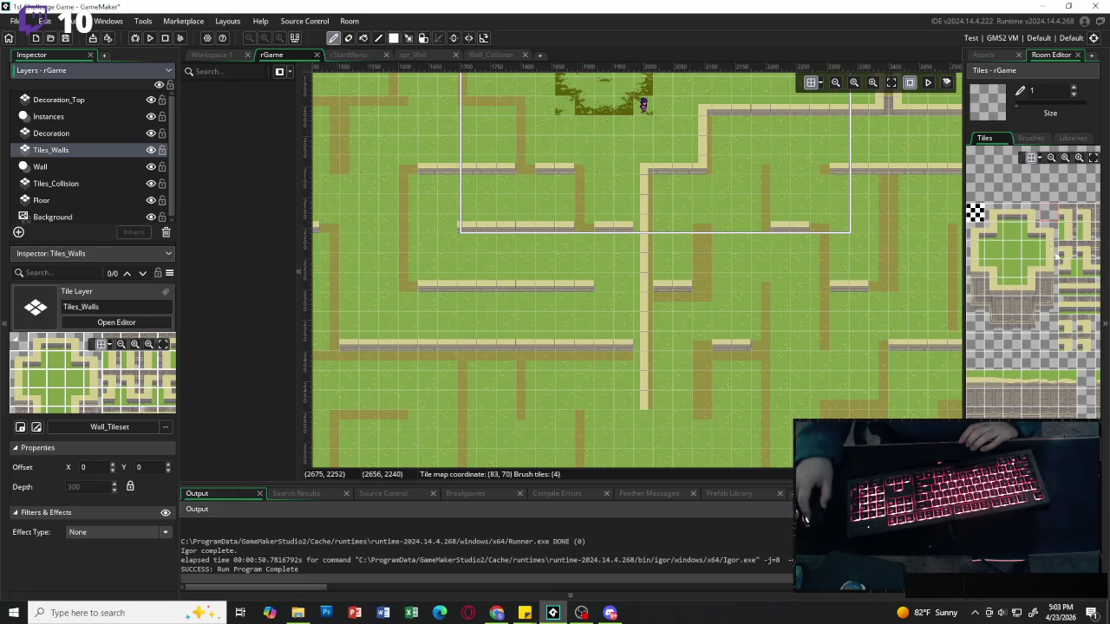
left_click(1030, 225)
left_click_drag(1032, 239, 1040, 241)
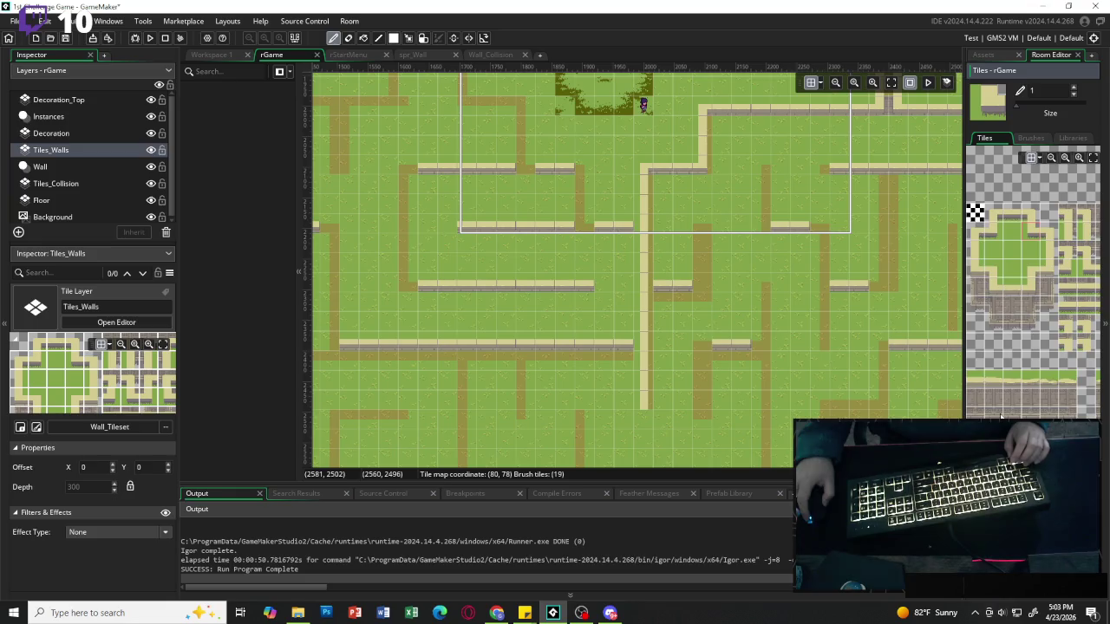
scroll(1001, 414, "down", 3)
Widen the tileset view, choose a 2×2 wall tile brush, then switch to Workspace 1.
left_click_drag(965, 381, 812, 373)
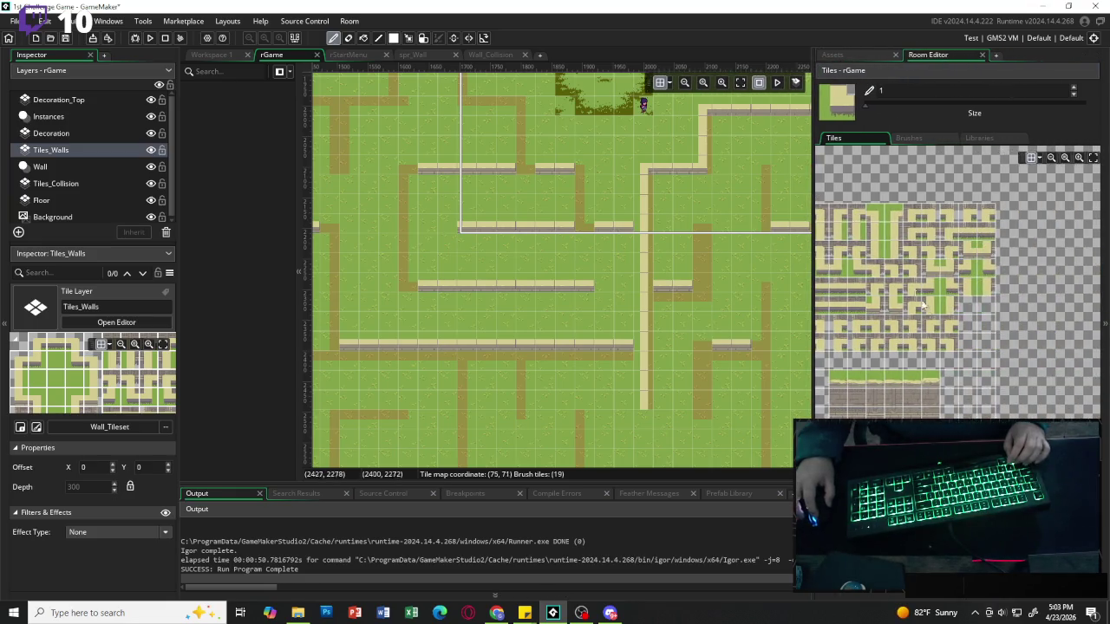
scroll(942, 365, "left", 3)
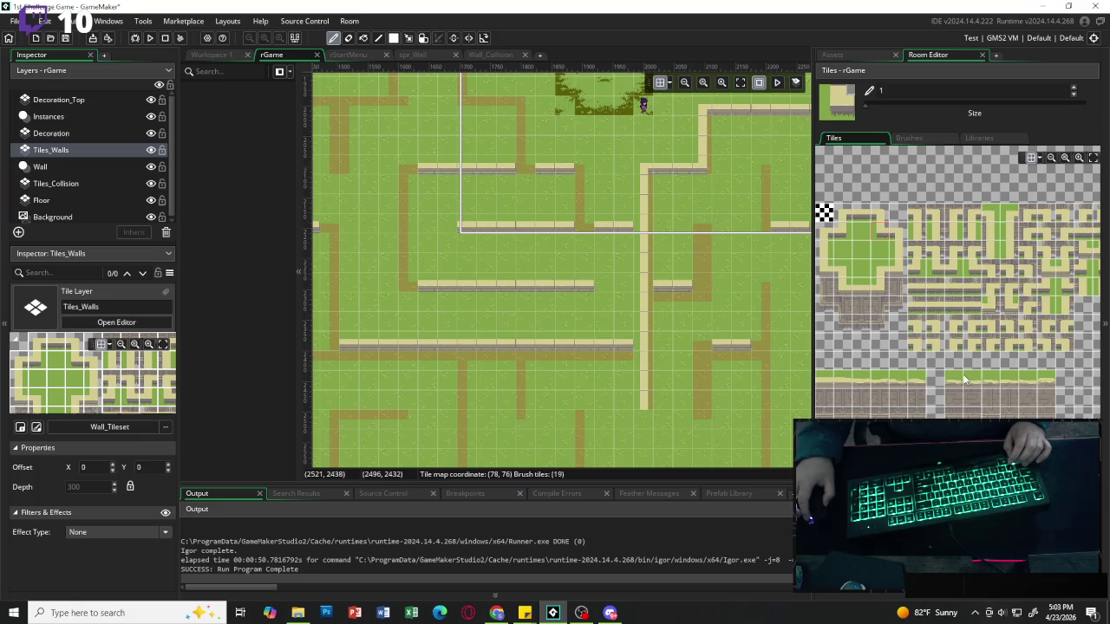
scroll(944, 381, "down", 3)
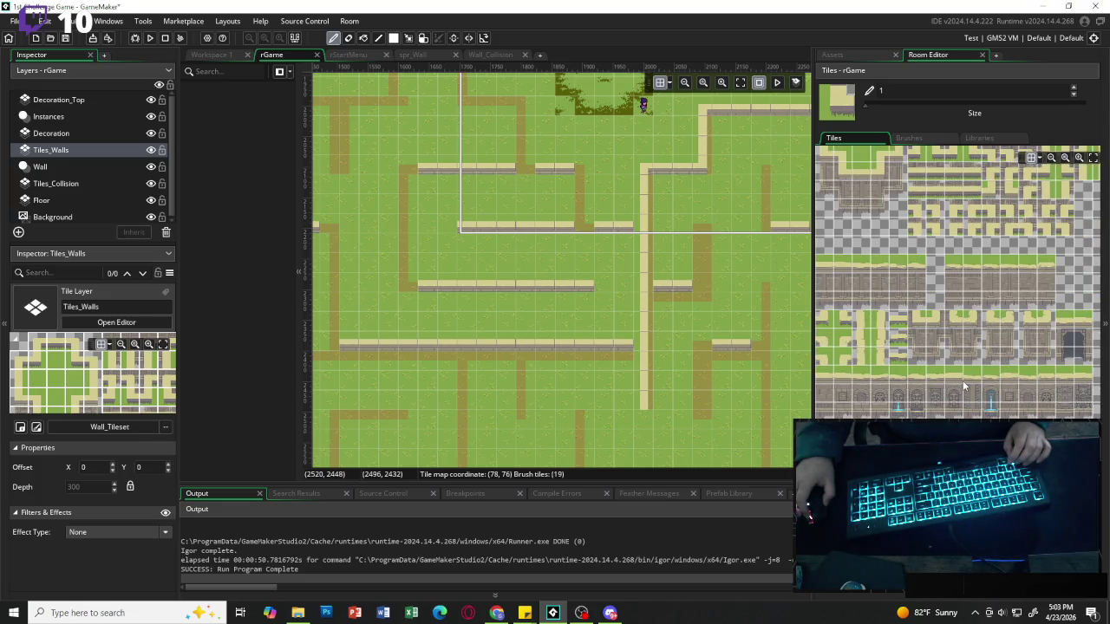
left_click_drag(1064, 322, 1081, 323)
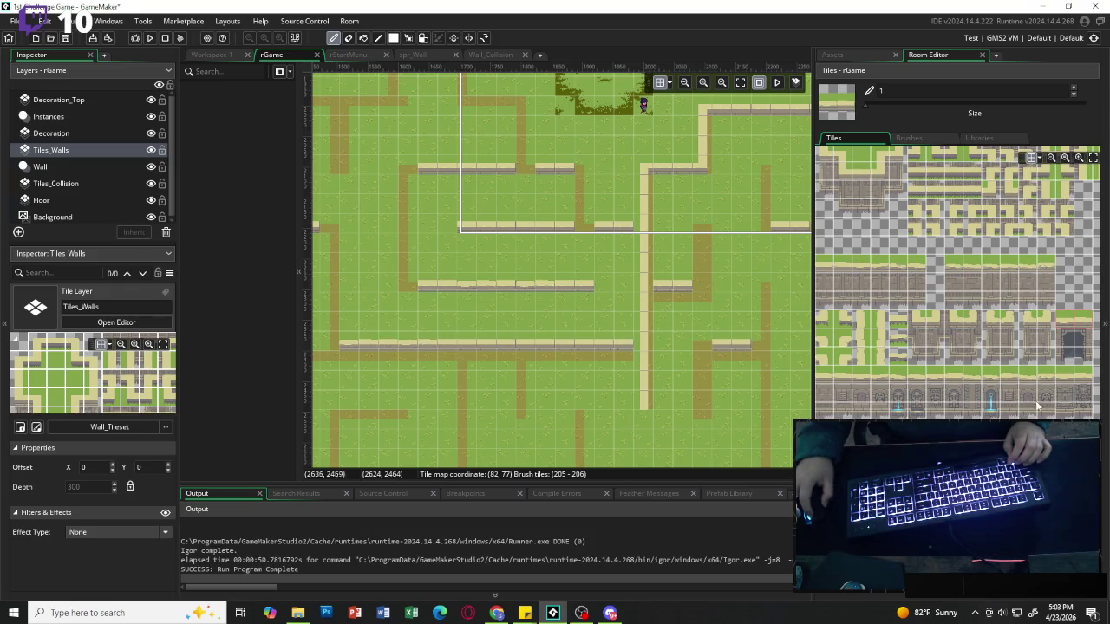
scroll(904, 292, "left", 3)
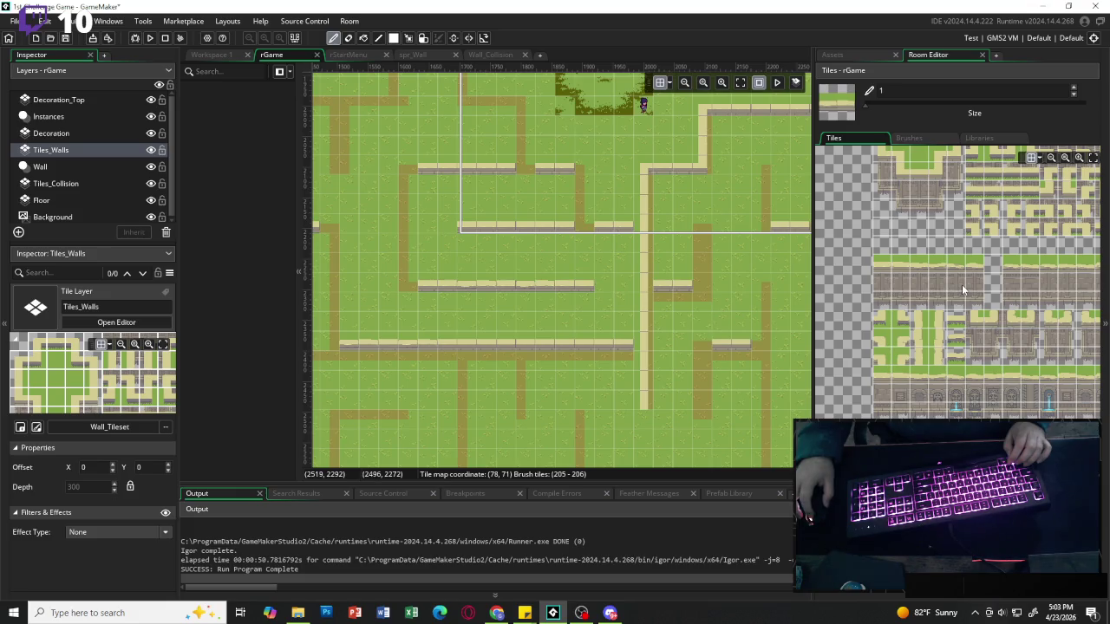
mouse_move(879, 265)
left_mouse_down()
mouse_move(891, 284)
mouse_move(901, 279)
left_mouse_up()
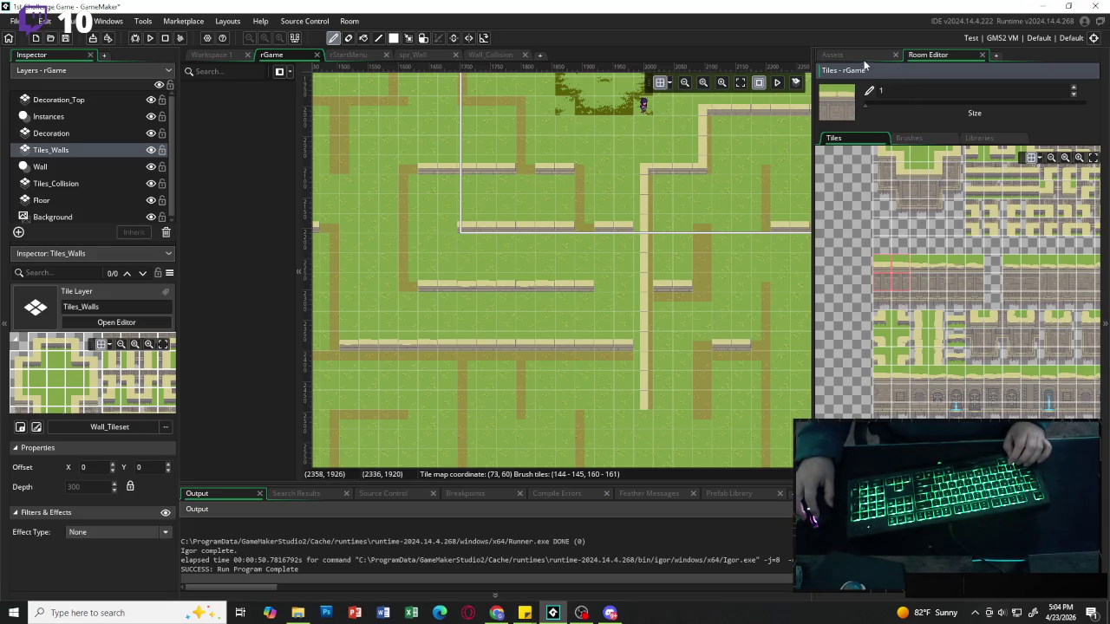
left_click(670, 85)
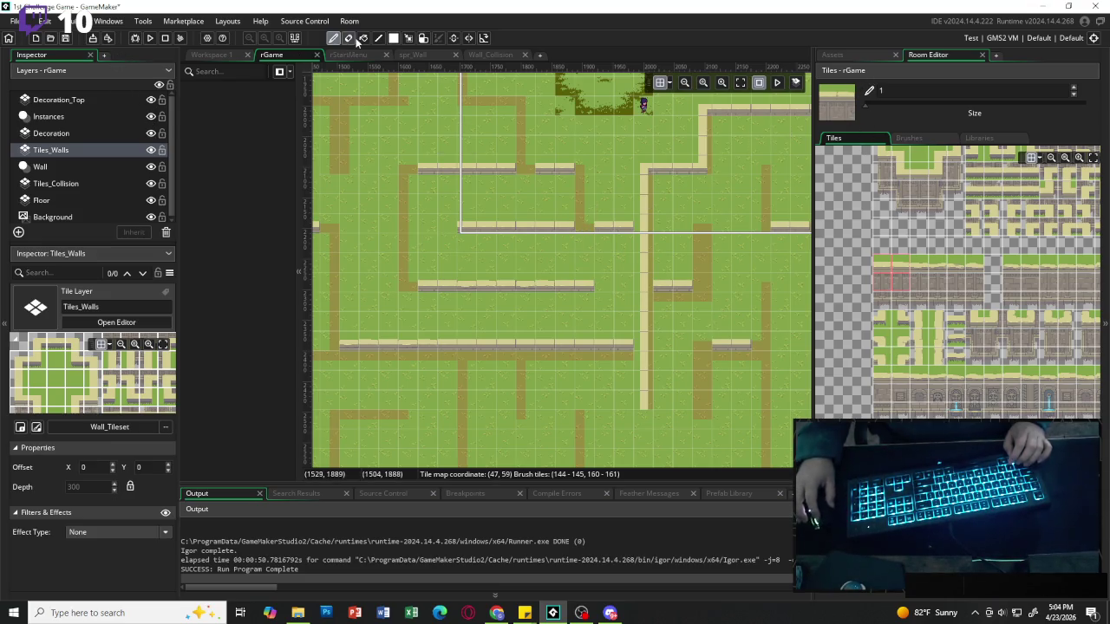
left_click(227, 55)
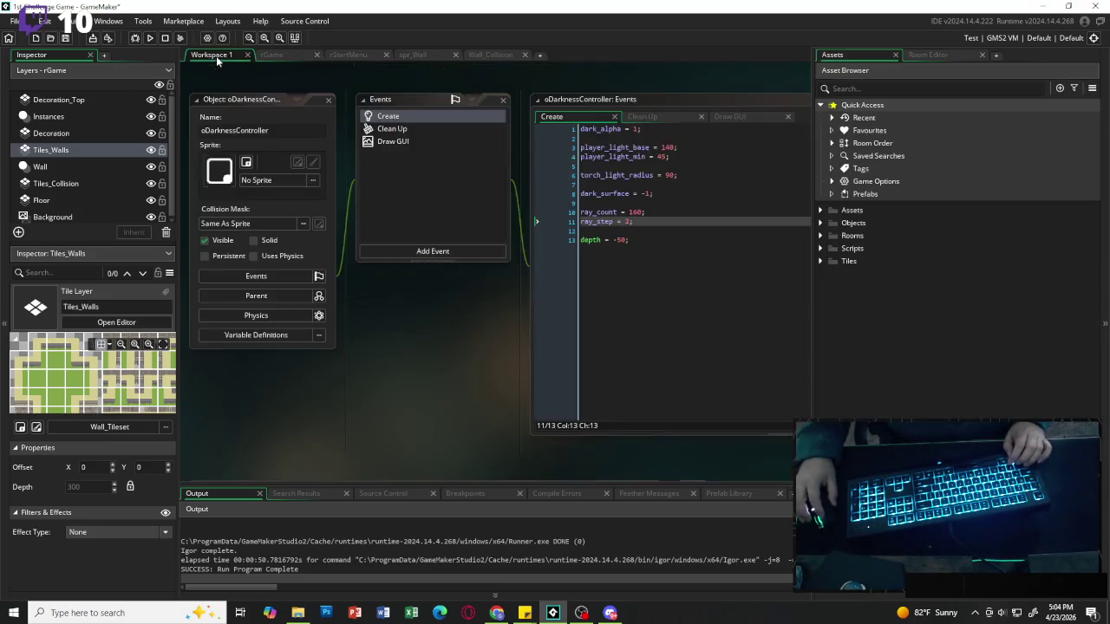
Set Wall_Tileset's tile width and height to 16 instead of 32, then return to rGame.
double_click(846, 263)
double_click(862, 313)
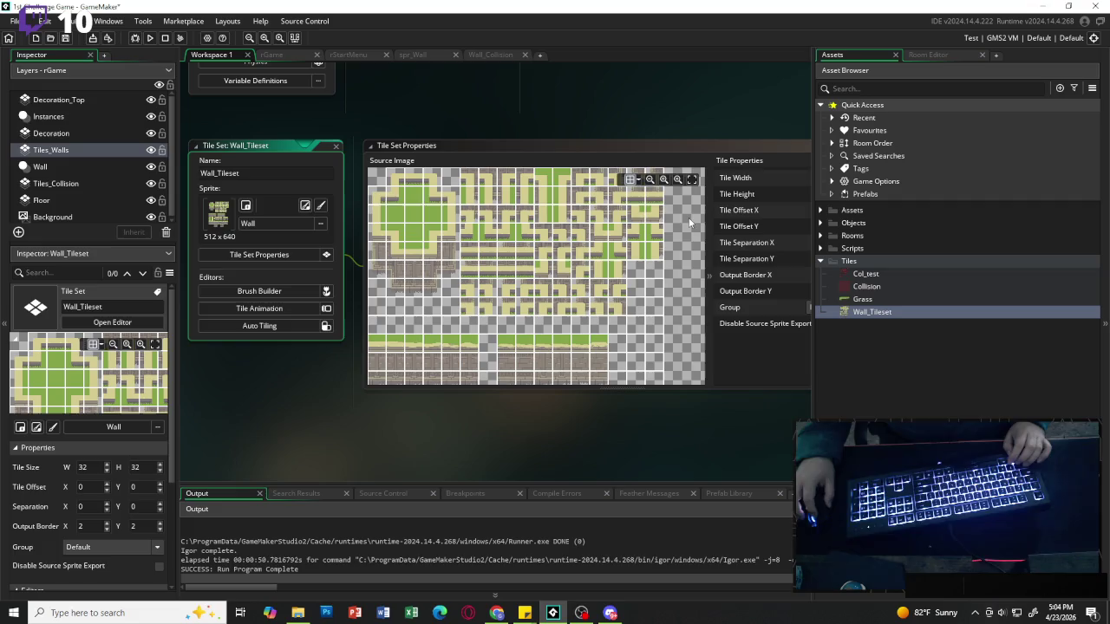
scroll(638, 234, "down", 3)
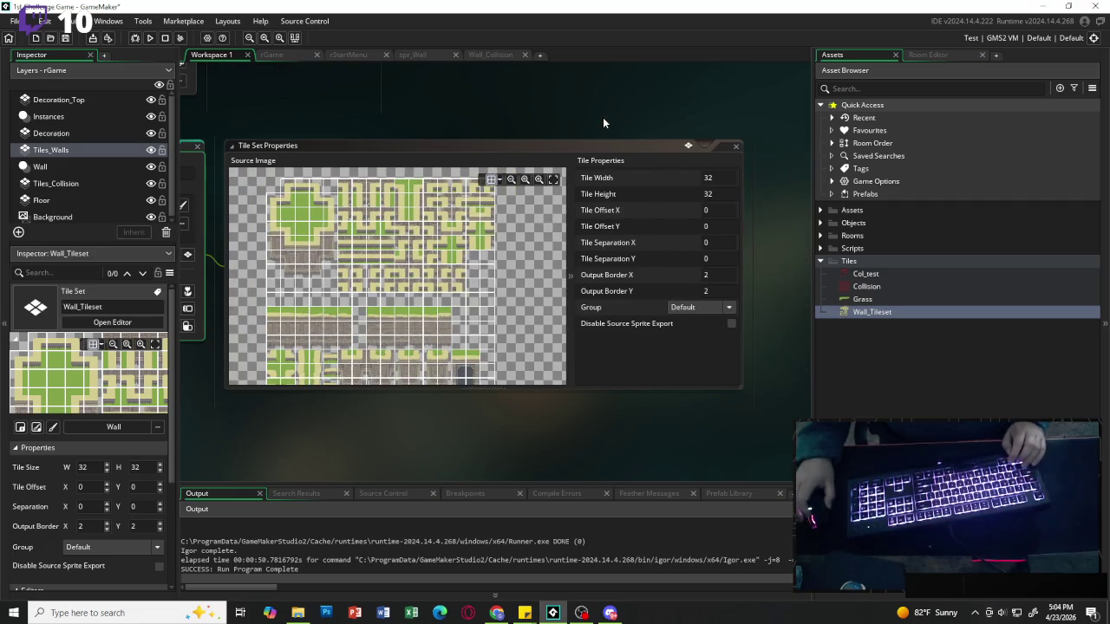
left_click(657, 177)
type("16")
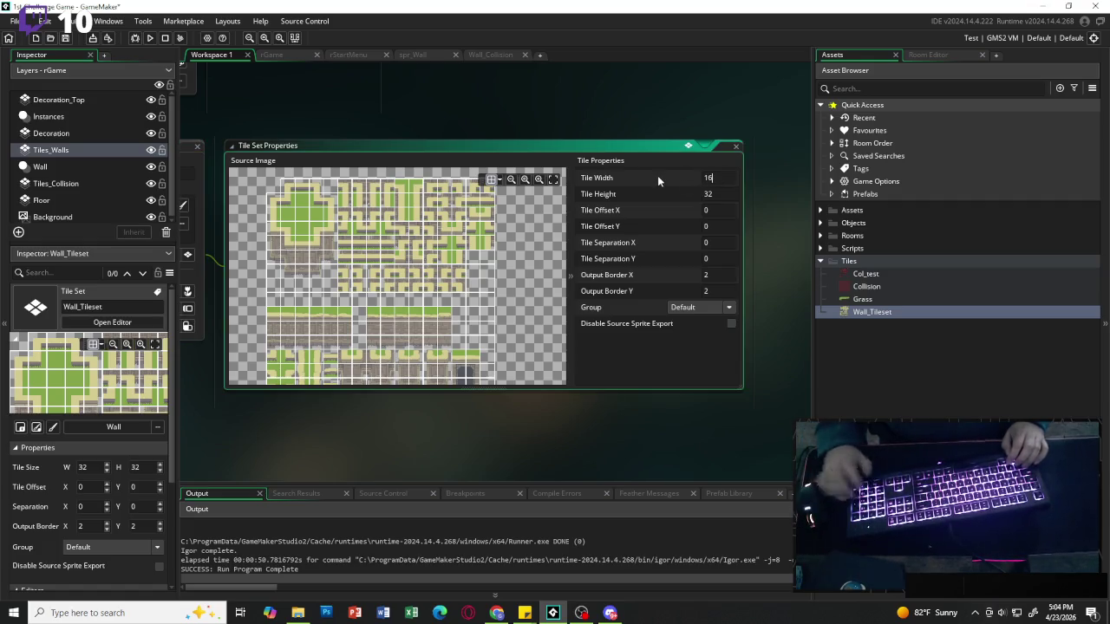
key("Tab")
type("16")
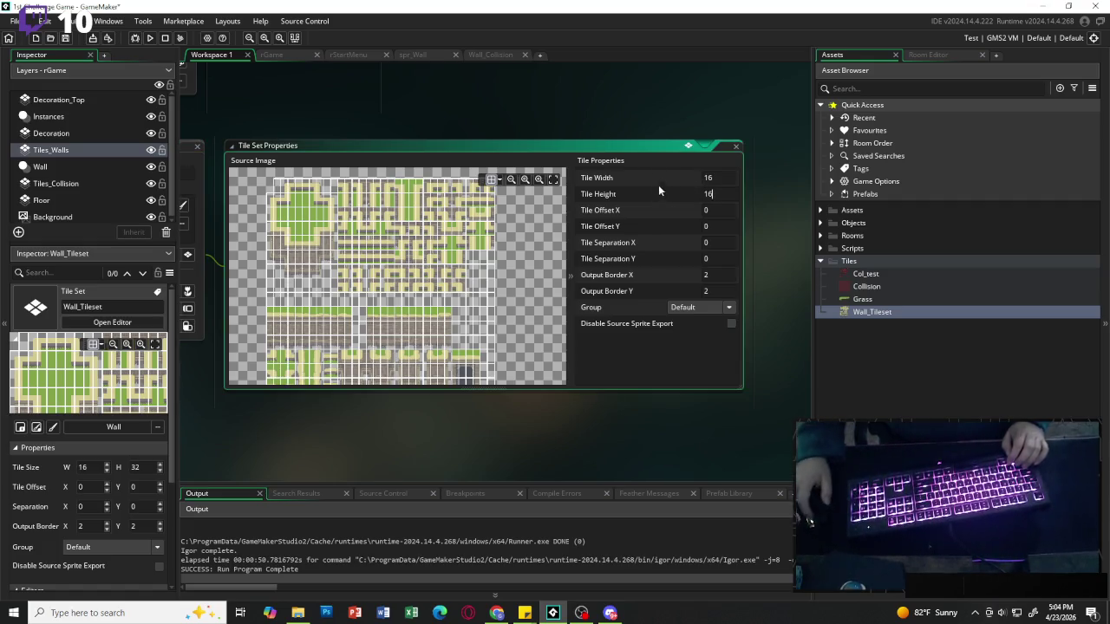
left_click(659, 139)
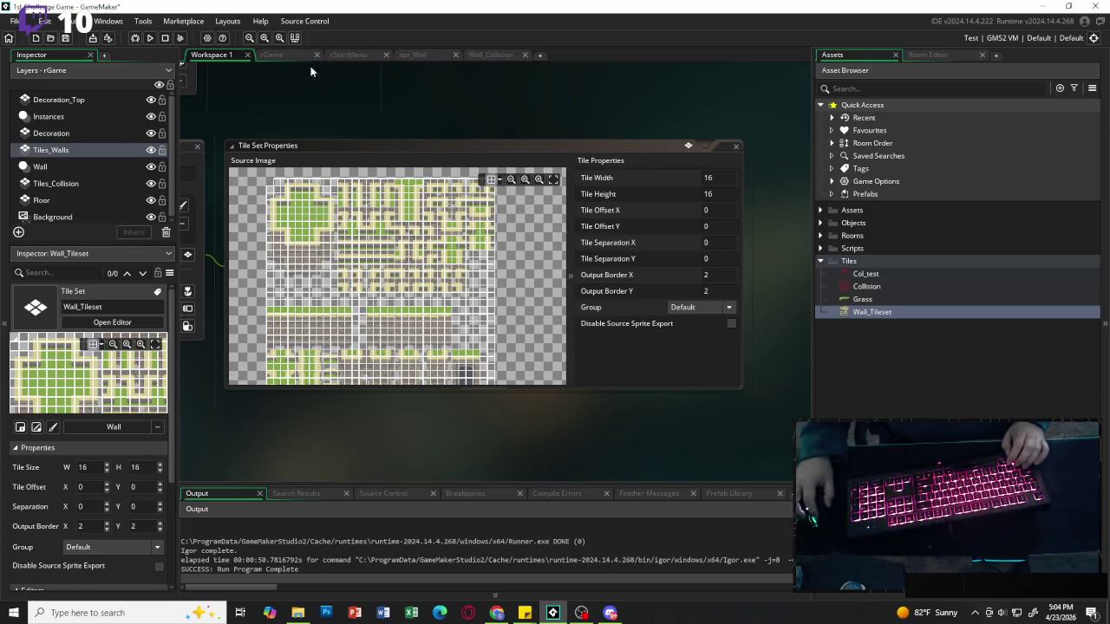
left_click(277, 55)
Select a row of wall tiles and enlarge the brush size to 26.
scroll(654, 286, "up", 2)
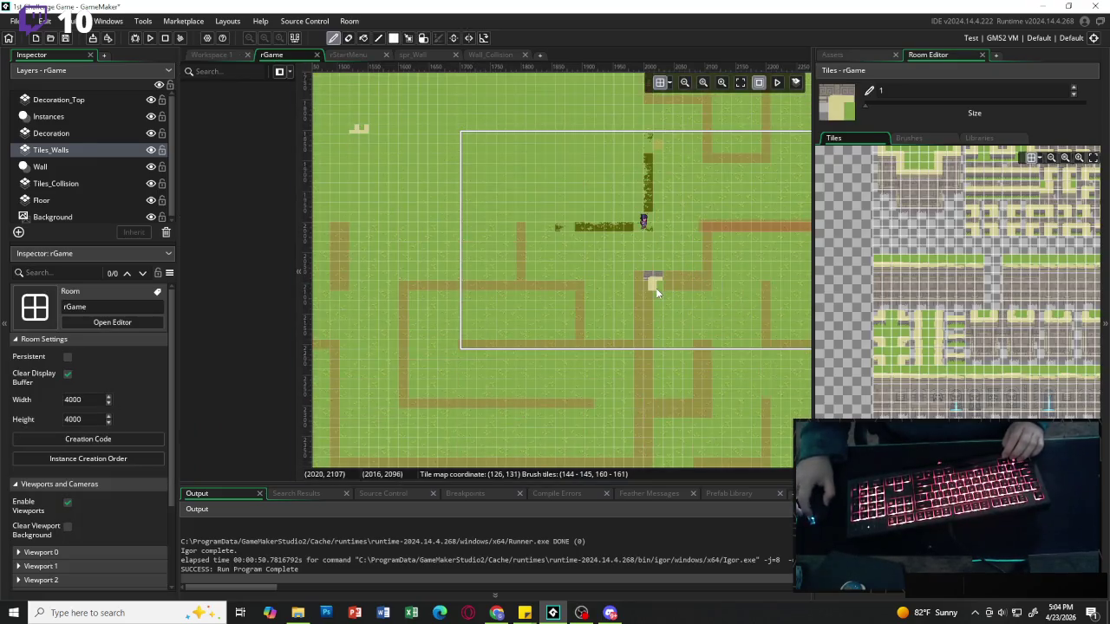
scroll(655, 287, "up", 2)
scroll(656, 287, "down", 2)
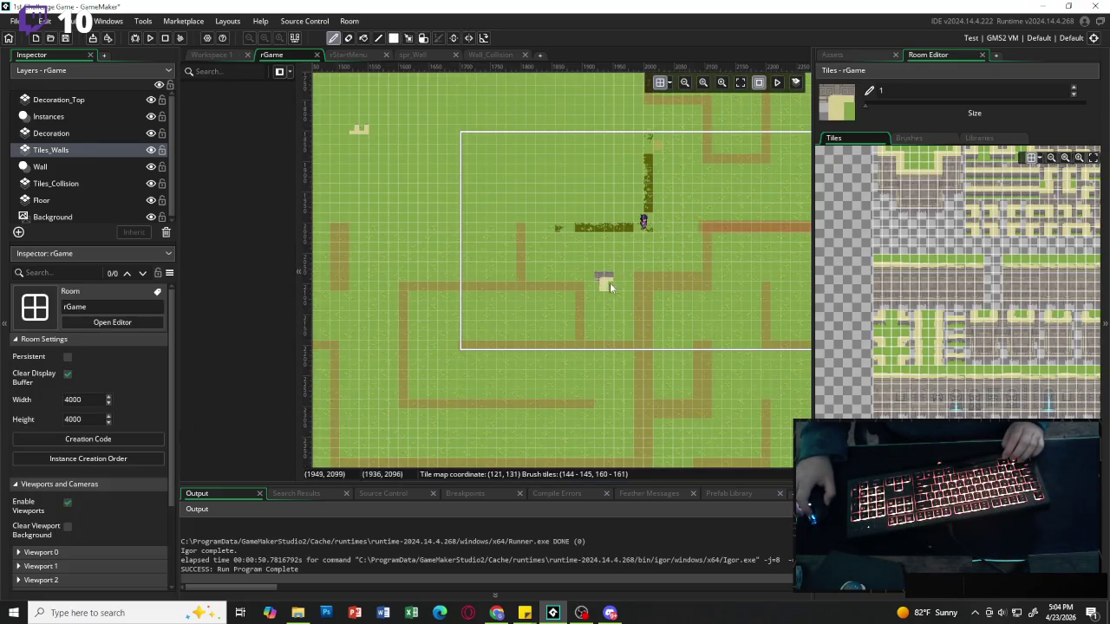
scroll(599, 281, "up", 3)
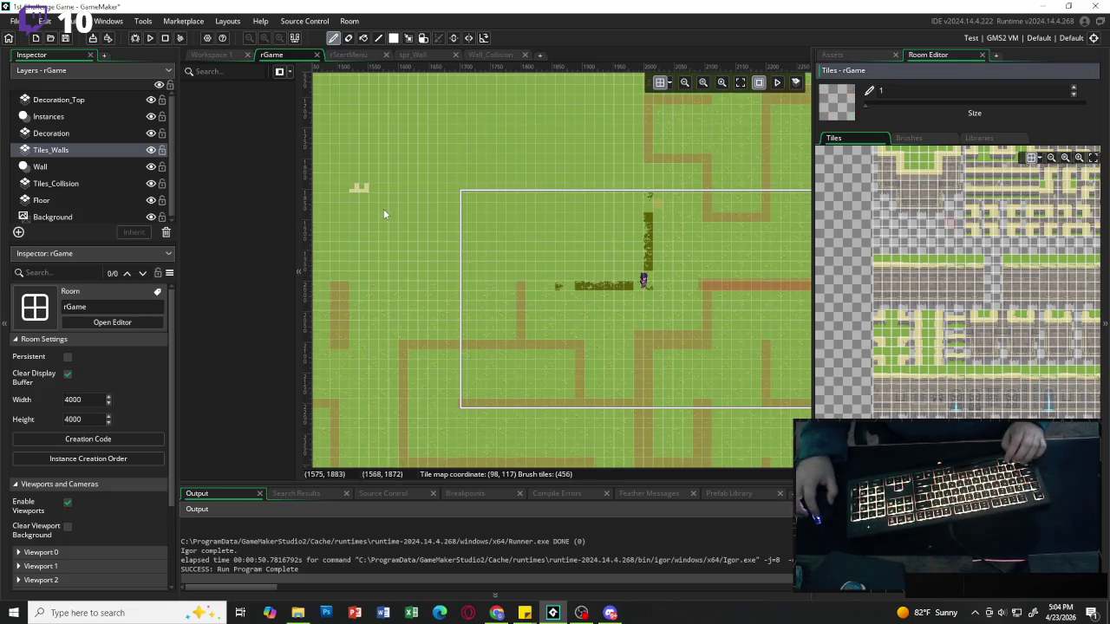
scroll(418, 229, "down", 3)
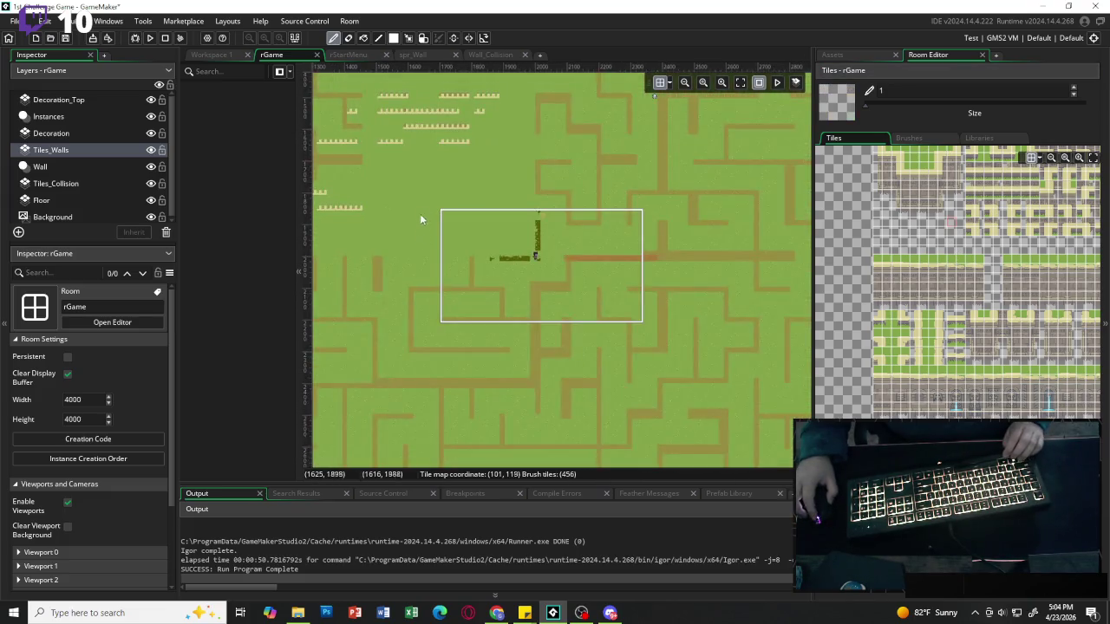
scroll(405, 195, "down", 3)
scroll(376, 201, "down", 3)
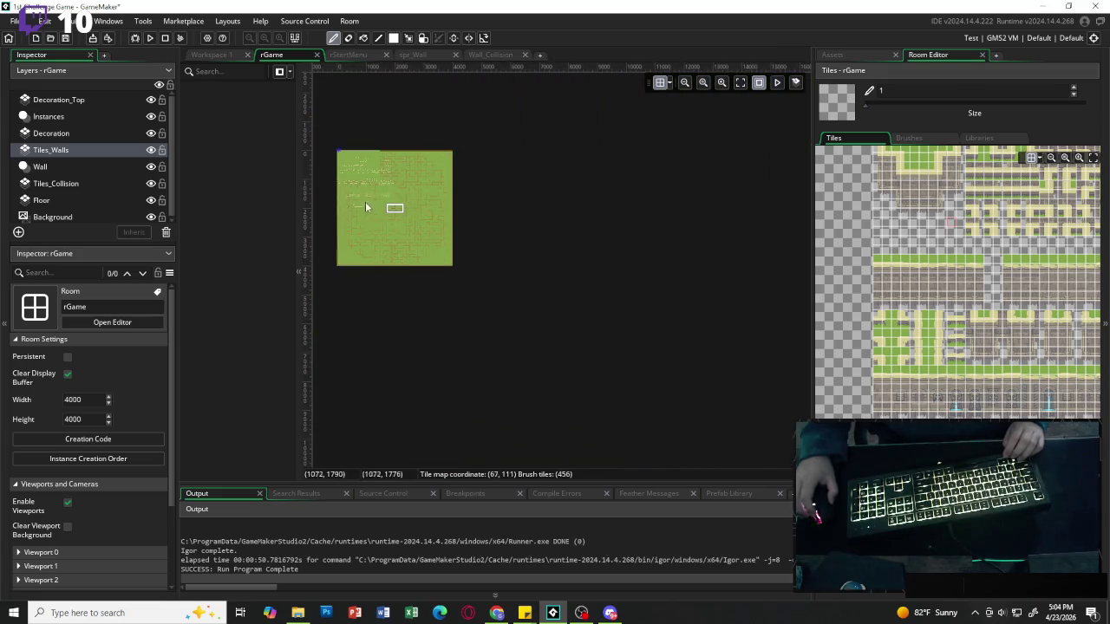
scroll(343, 196, "up", 2)
scroll(333, 198, "up", 1)
scroll(340, 192, "up", 1)
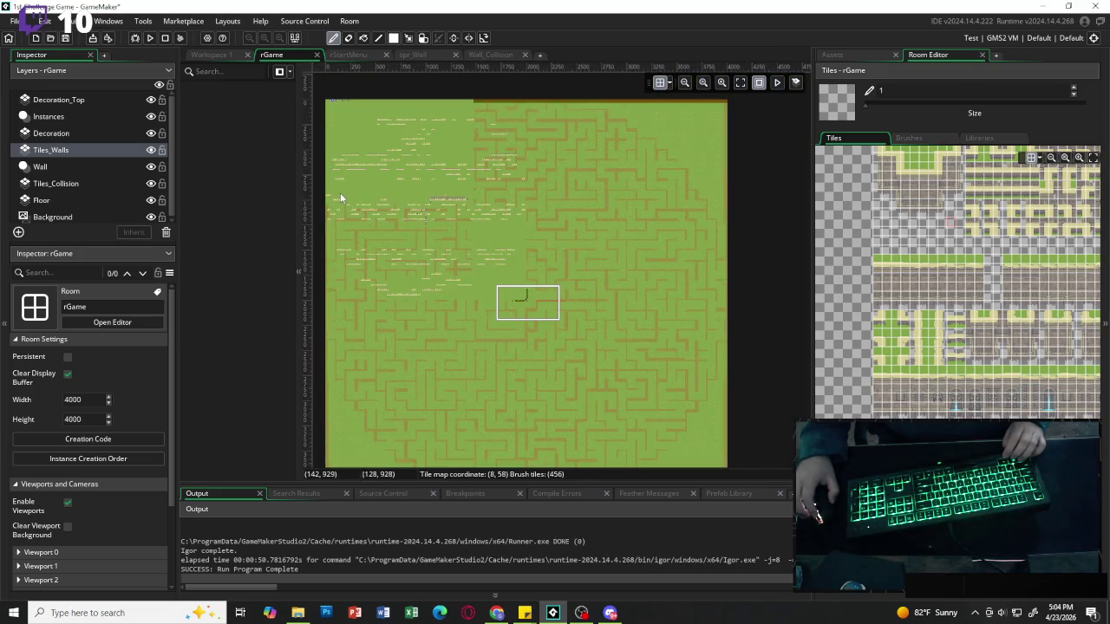
left_click_drag(896, 236, 923, 236)
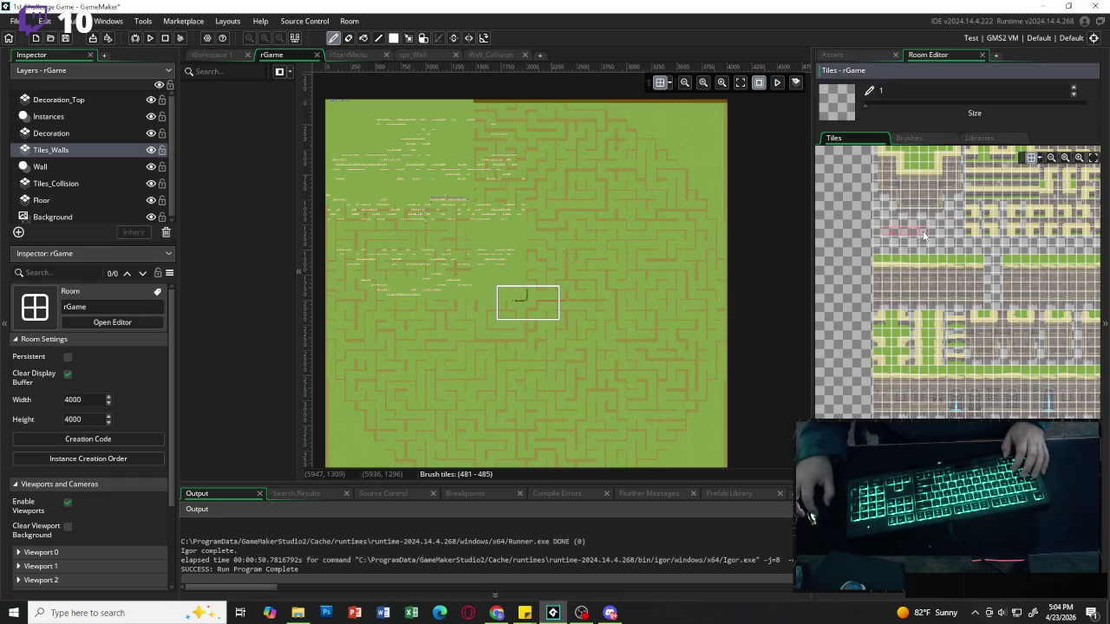
left_click_drag(865, 104, 1006, 104)
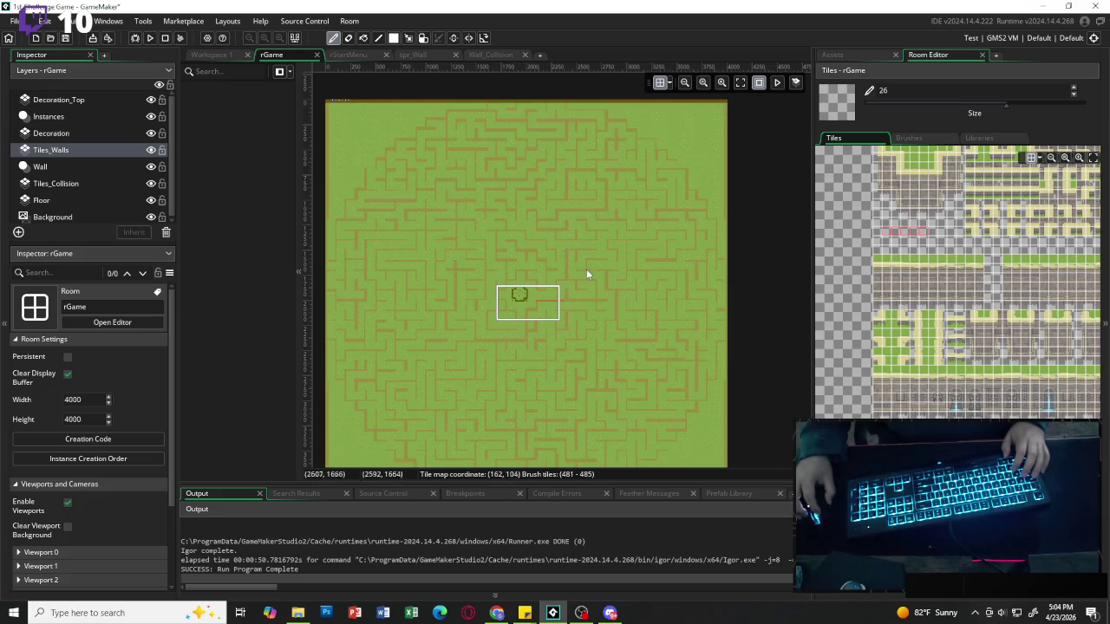
Select the five-tile stone wall strip (tiles 290–294) as the brush.
scroll(570, 296, "up", 8)
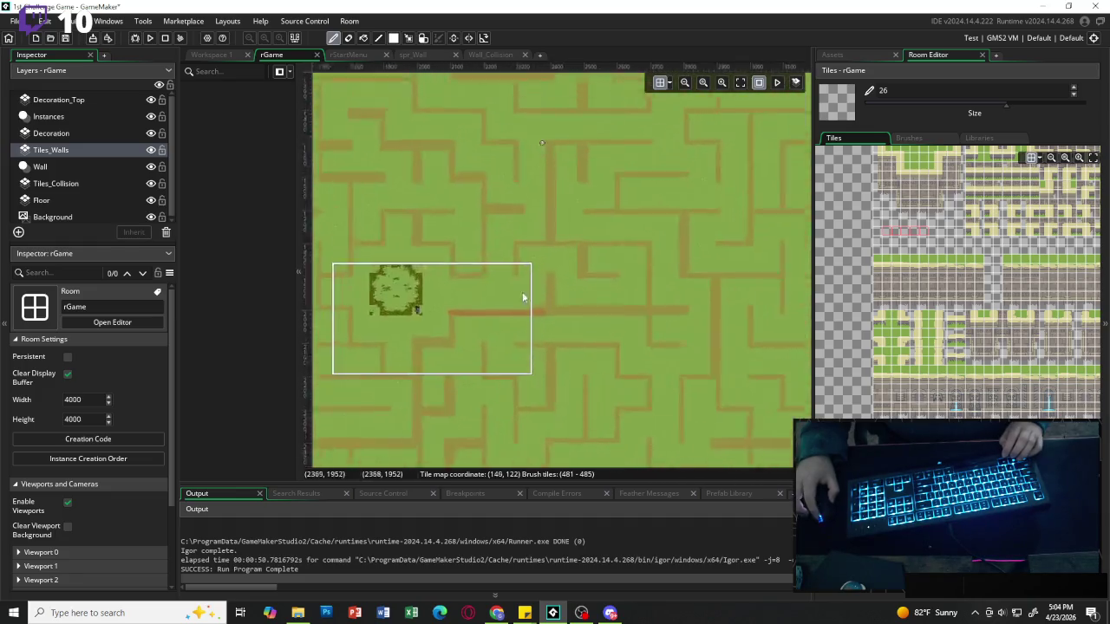
scroll(459, 336, "left", 3)
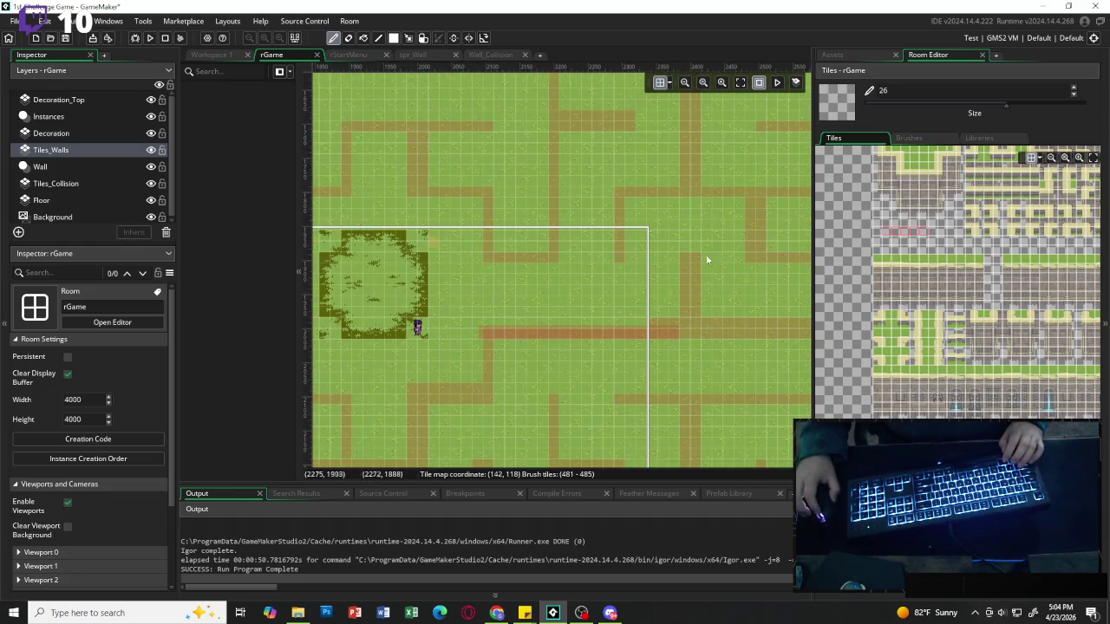
scroll(915, 225, "up", 2)
scroll(929, 322, "down", 2)
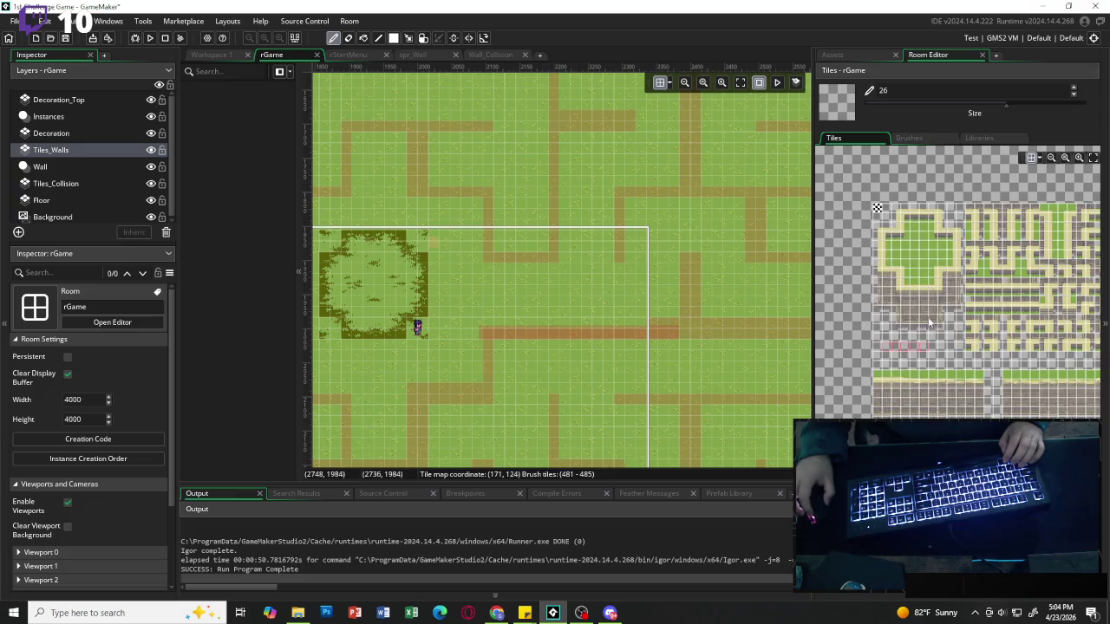
left_click_drag(893, 293, 933, 298)
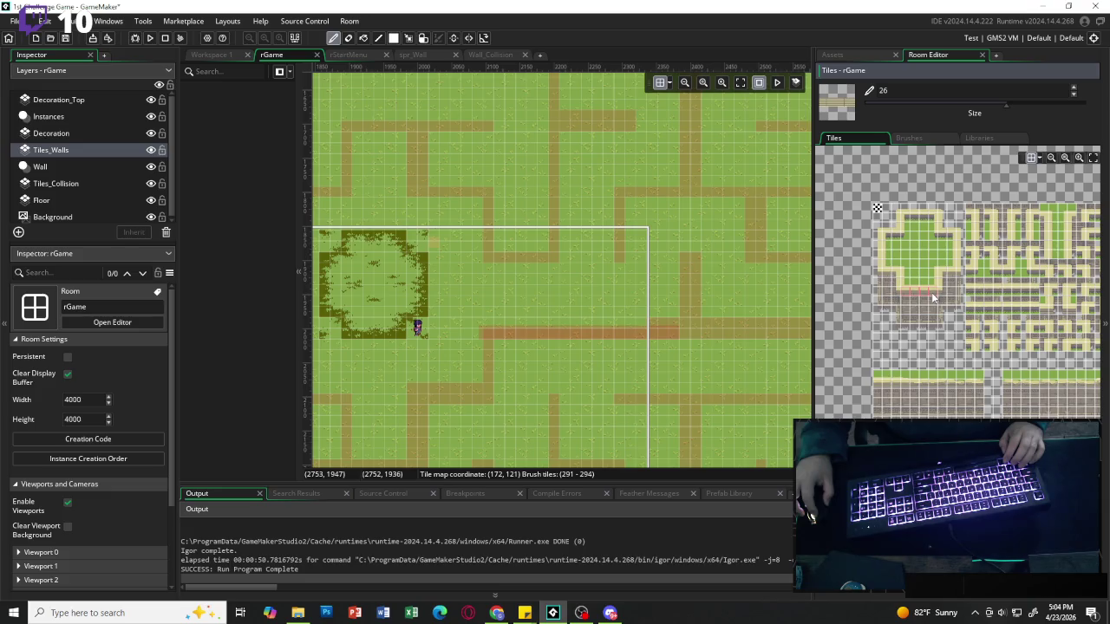
Reset brush size to 1 and paint the stone wall rightward along the corridor.
left_click_drag(1005, 105, 822, 103)
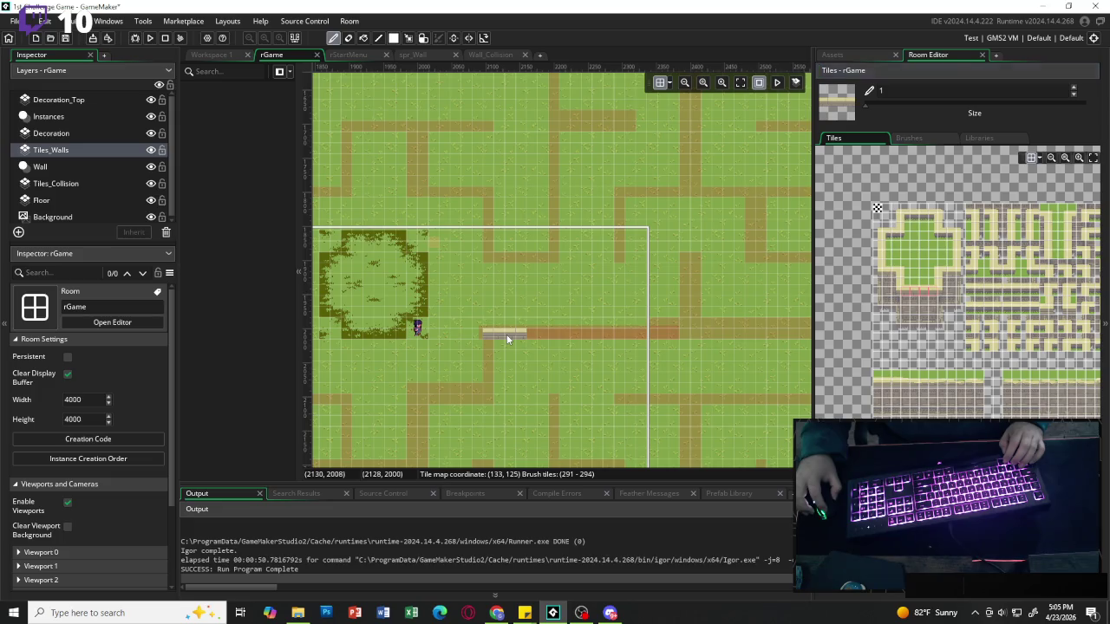
left_click_drag(507, 337, 627, 336)
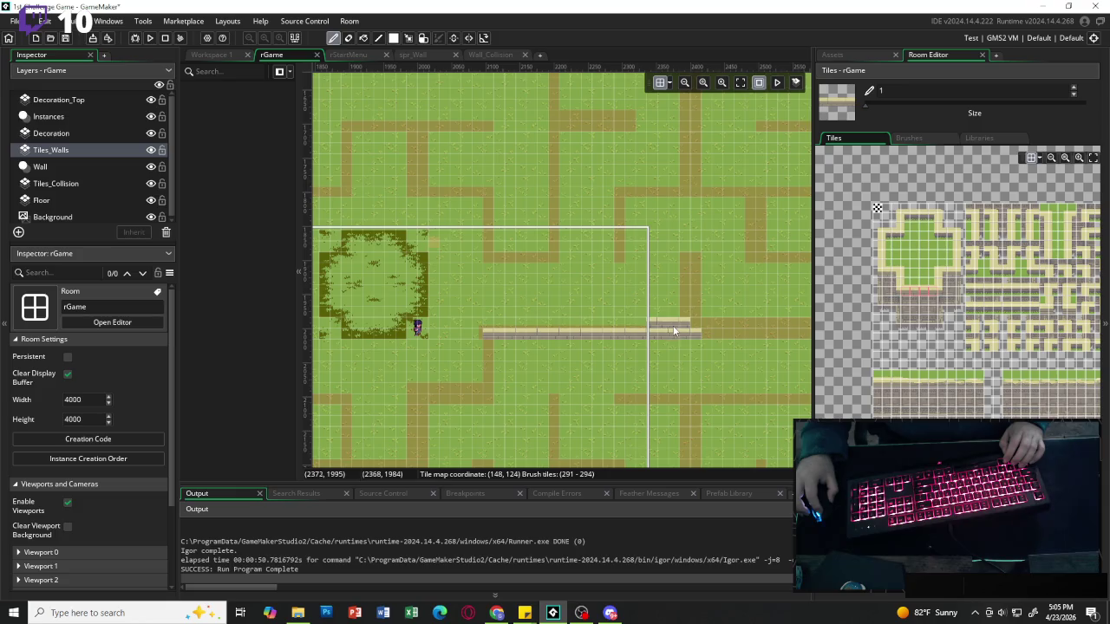
left_click_drag(905, 295, 933, 302)
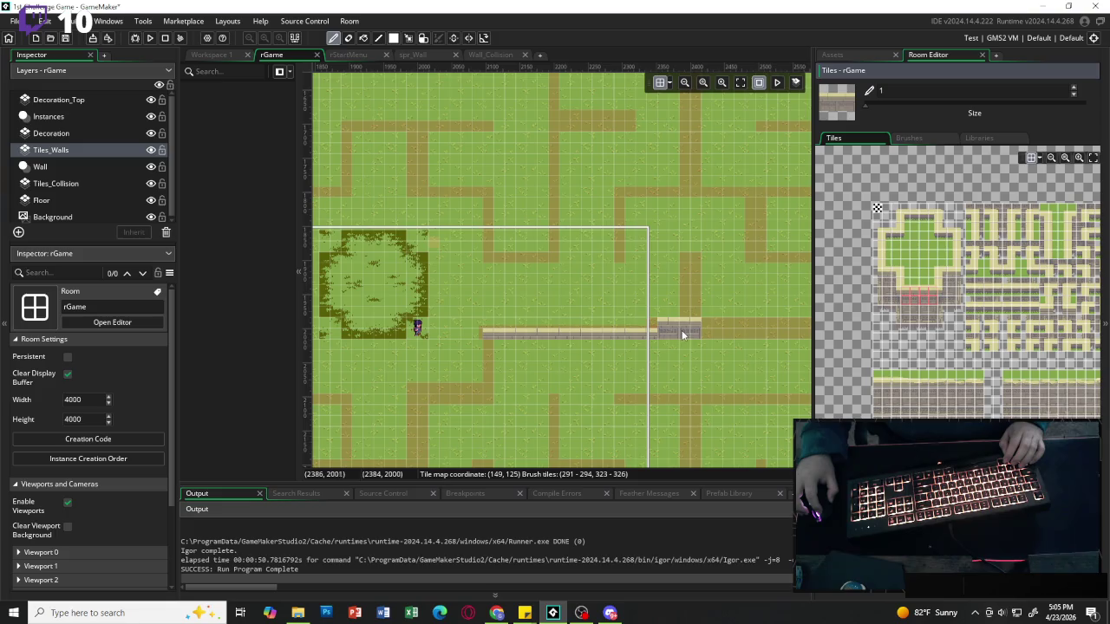
left_click_drag(681, 332, 746, 327)
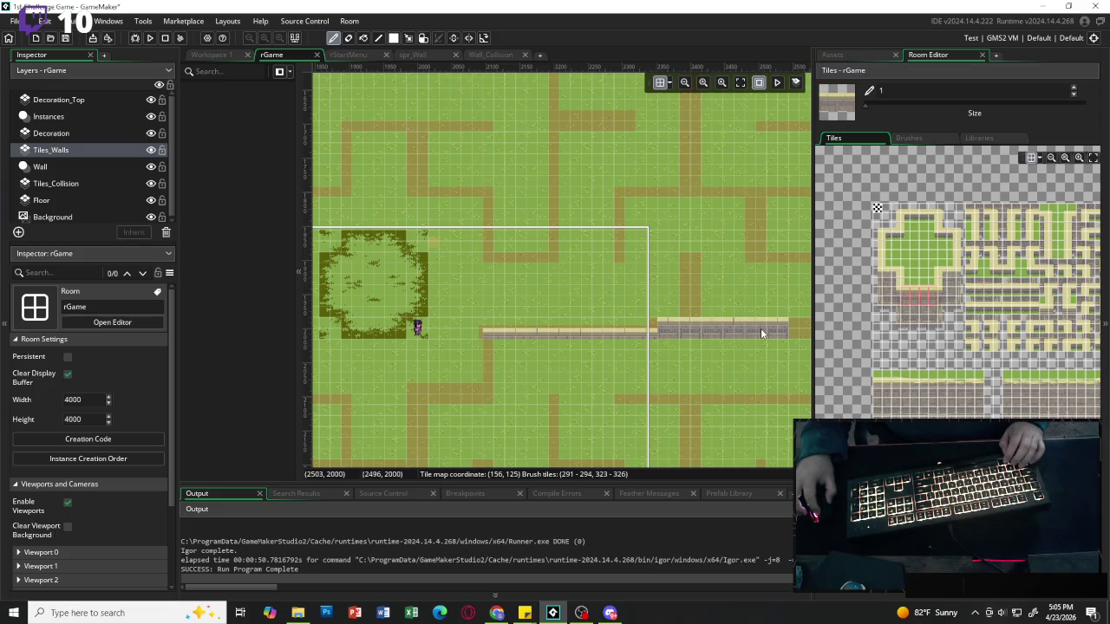
scroll(759, 334, "right", 2)
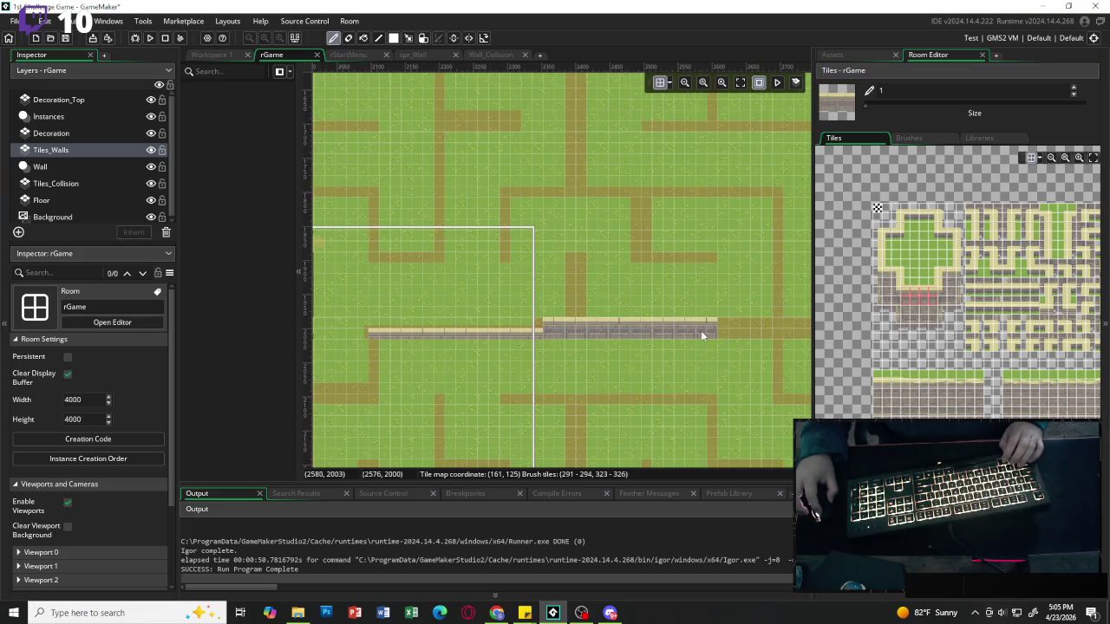
left_click_drag(701, 331, 768, 329)
scroll(768, 328, "right", 2)
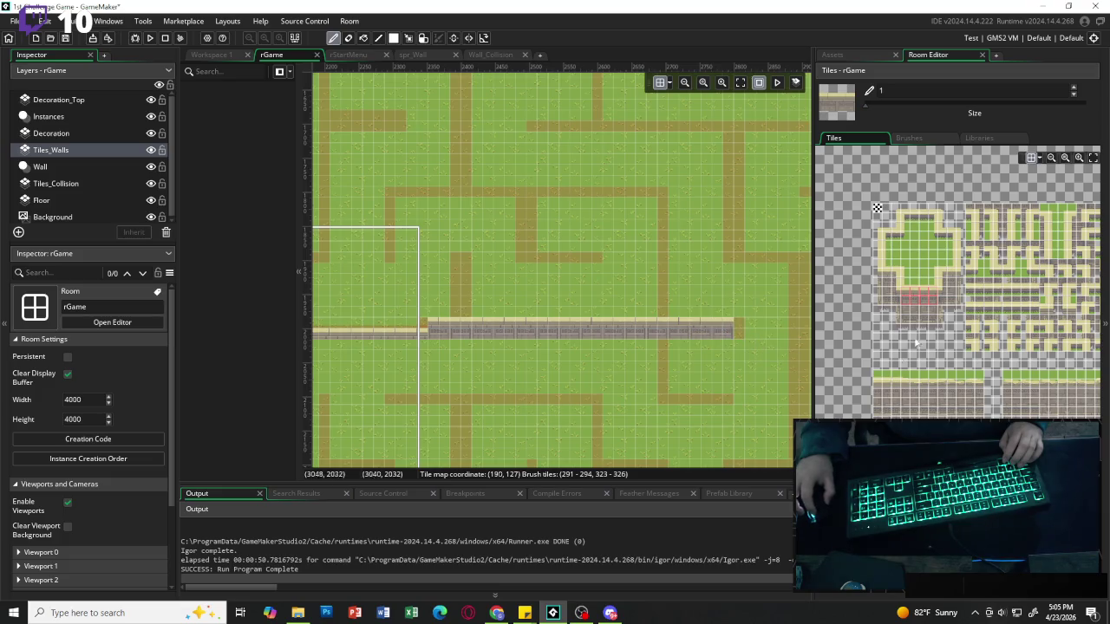
Place a pillar tile, undo it, and swap a wall piece for a raised wall tile.
left_click(954, 278)
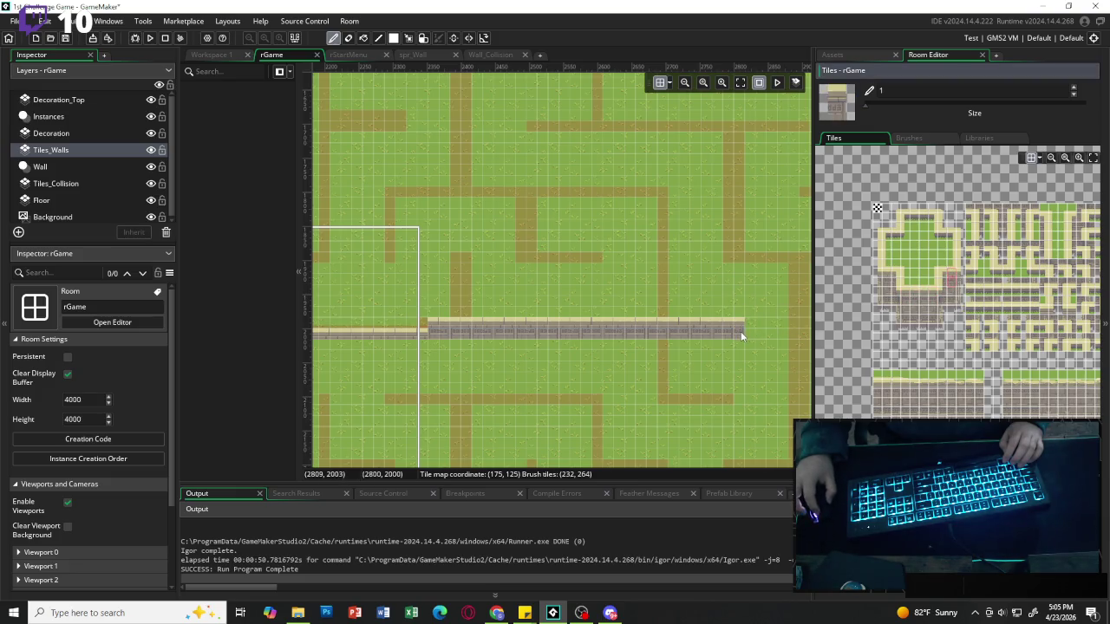
left_click(586, 316)
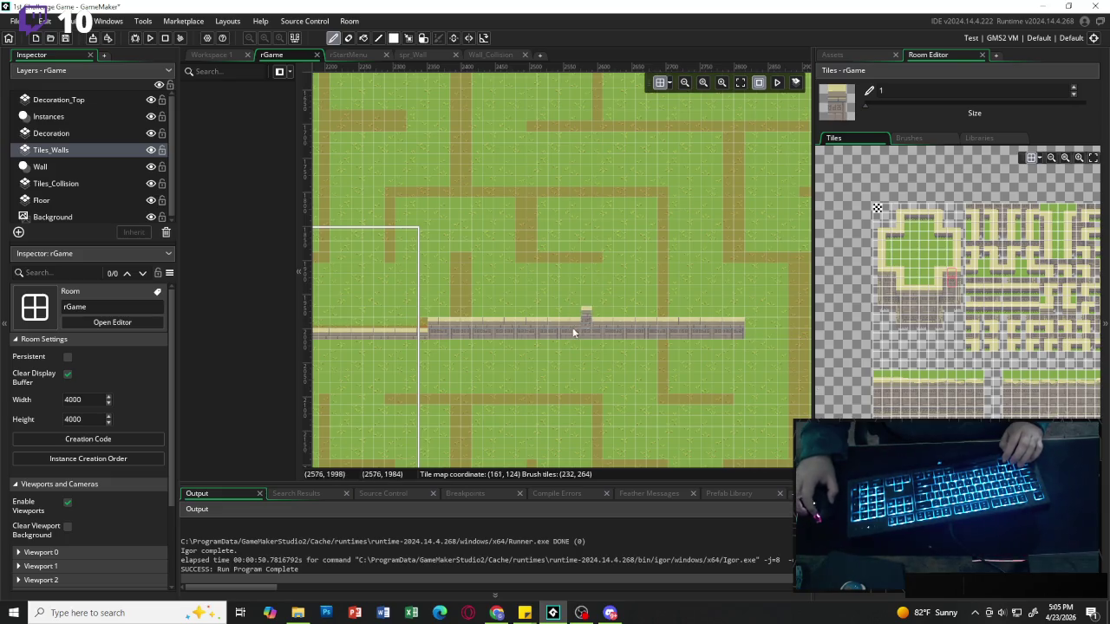
key("ctrl+z")
left_click(422, 337)
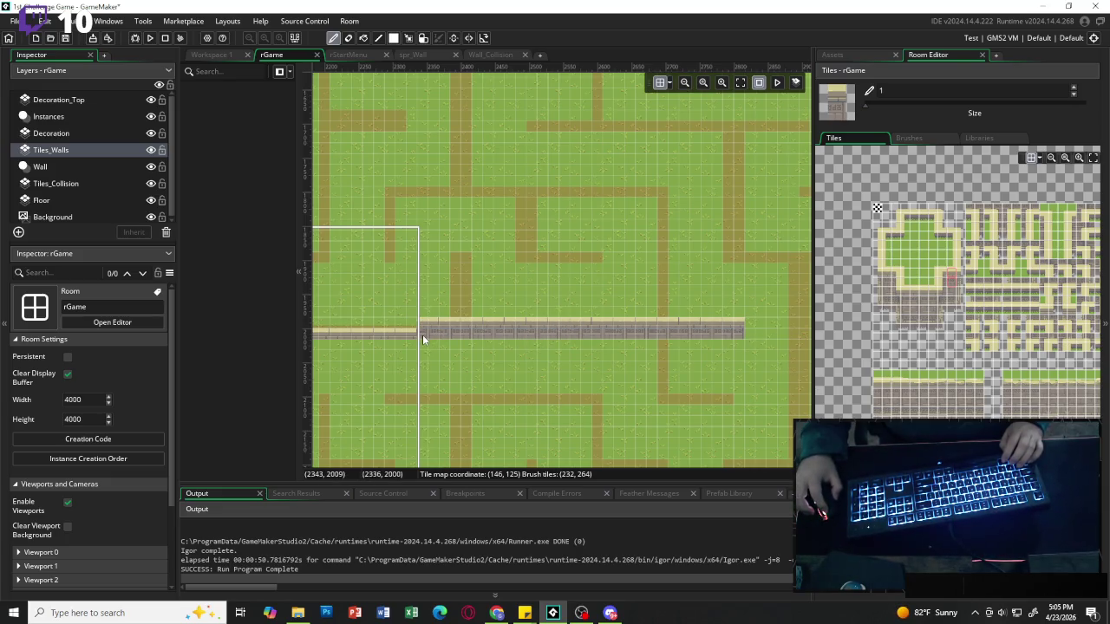
Undo a raised wall piece and place a narrow yellow edge tile left of the wall.
scroll(591, 336, "left", 5)
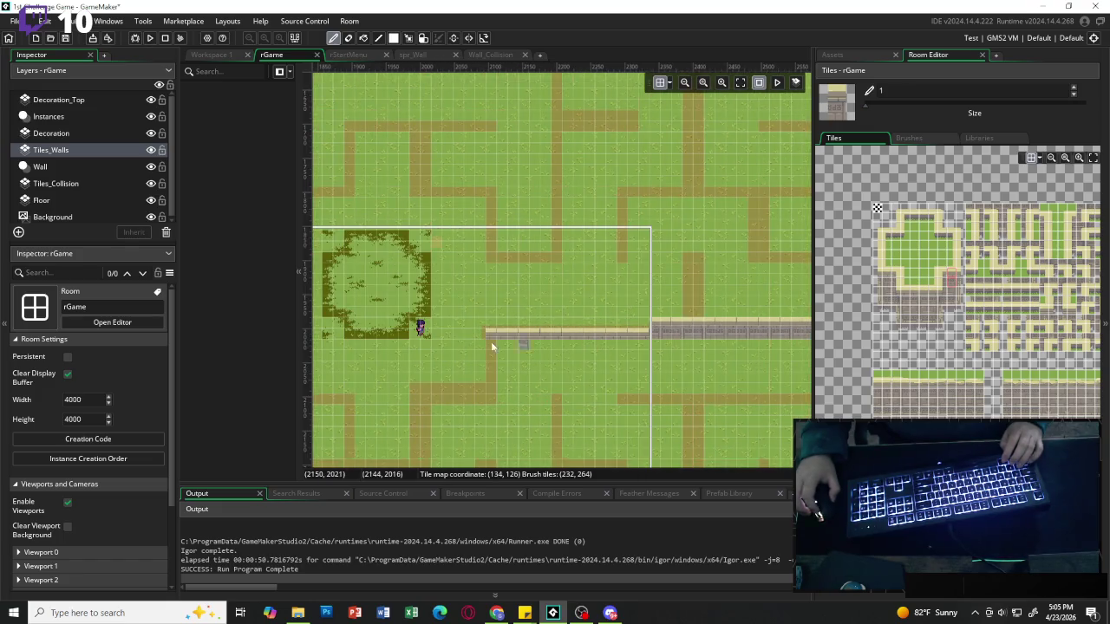
left_click(641, 332)
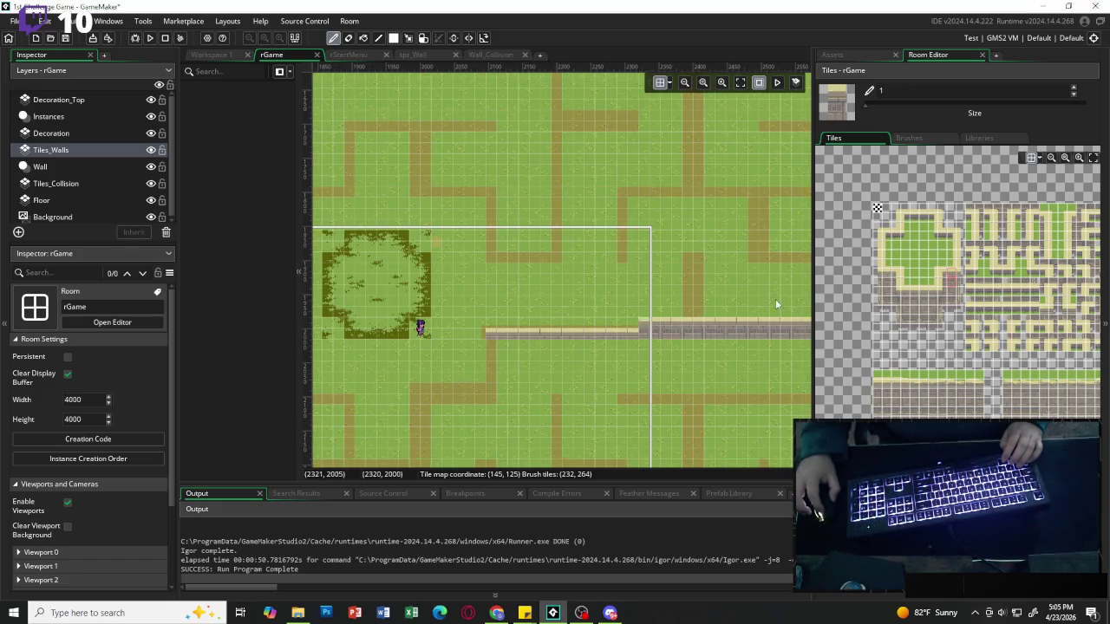
key("ctrl+z")
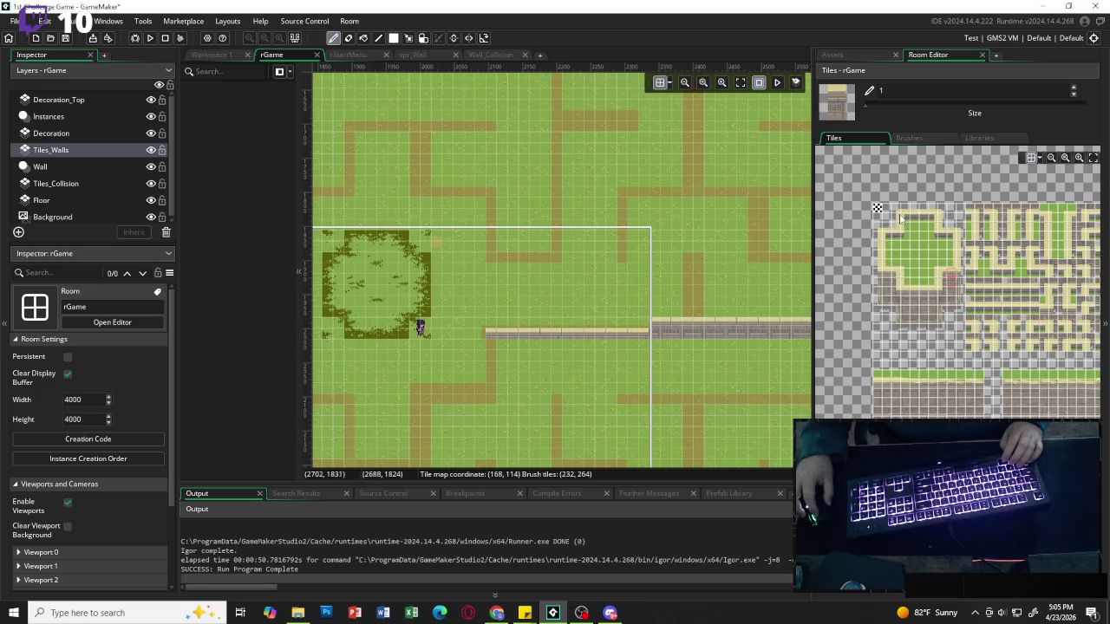
left_click(903, 222)
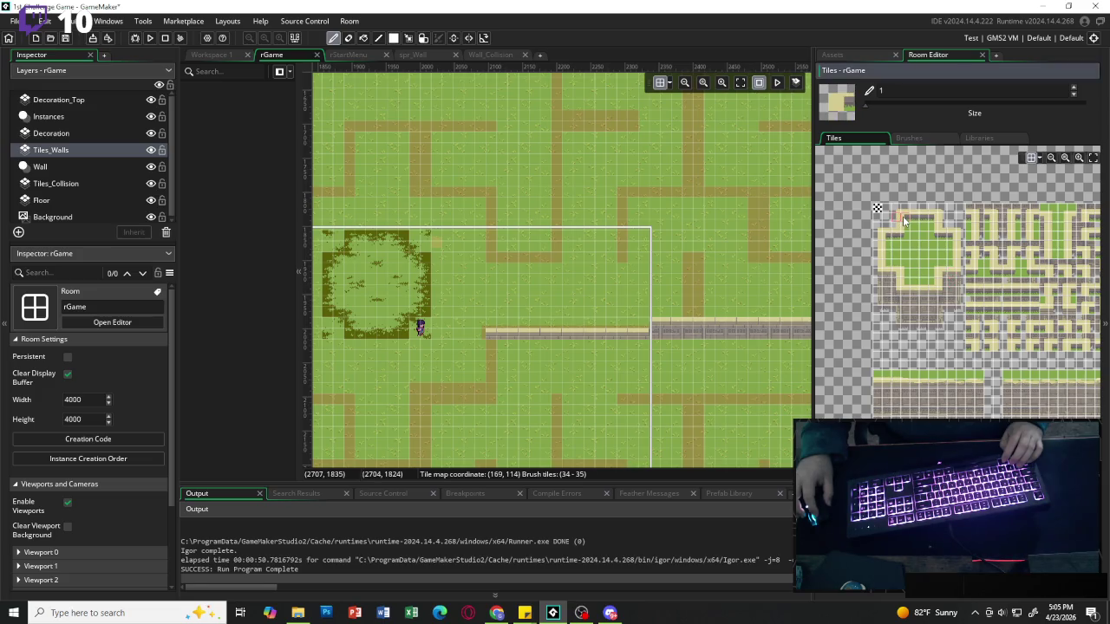
left_click(896, 214)
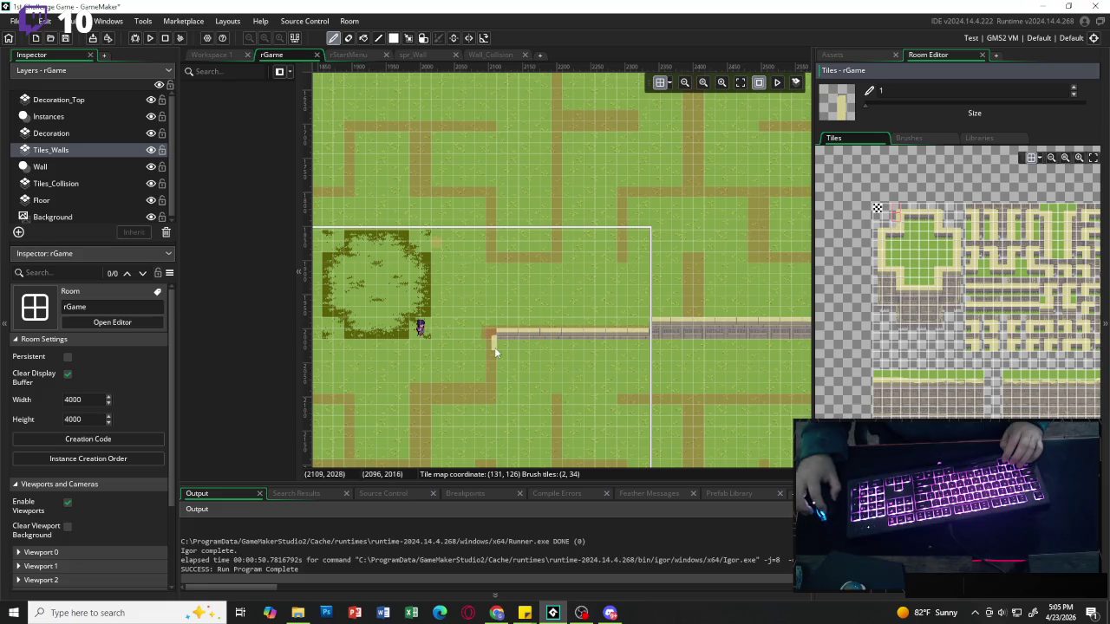
left_click(486, 336)
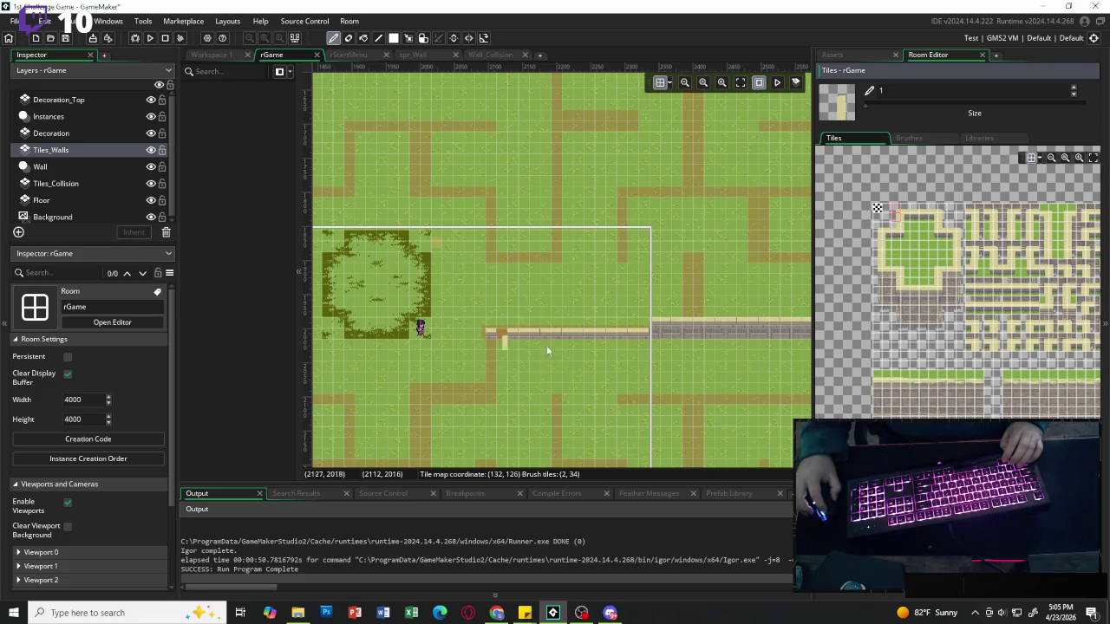
Paint a vertical edge tile pair down from the wall's left end.
left_click(881, 253)
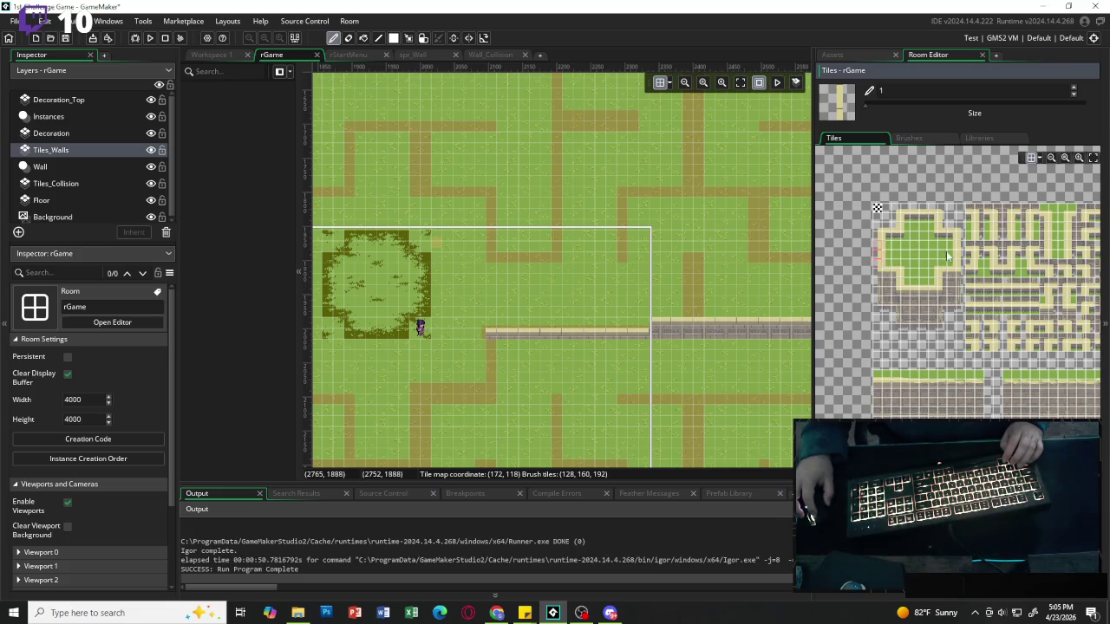
left_click_drag(957, 249, 959, 262)
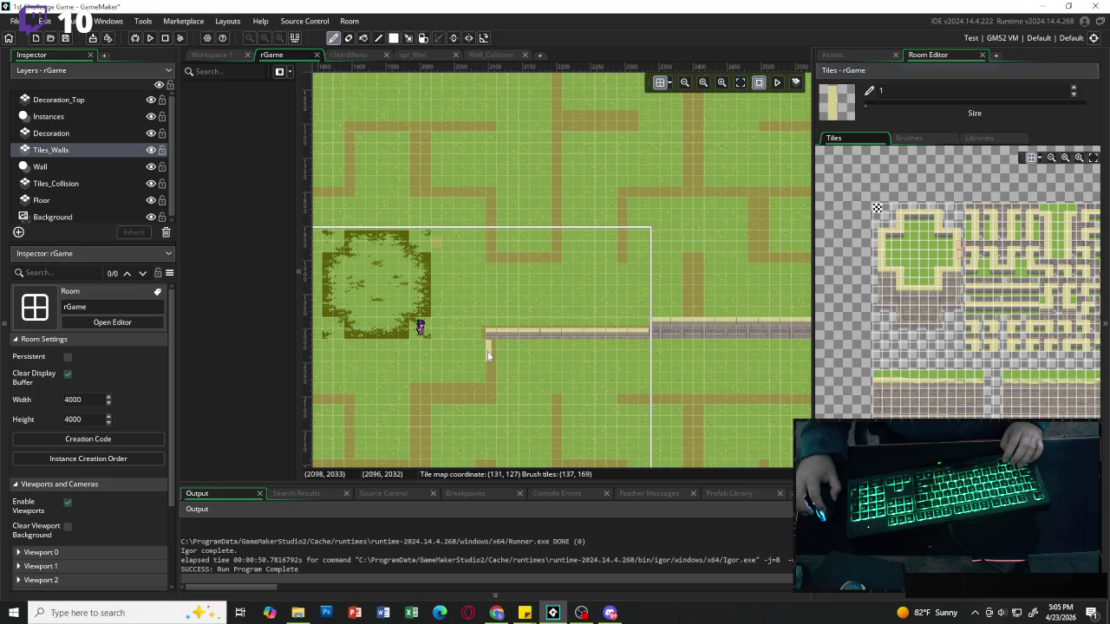
left_click_drag(487, 351, 488, 374)
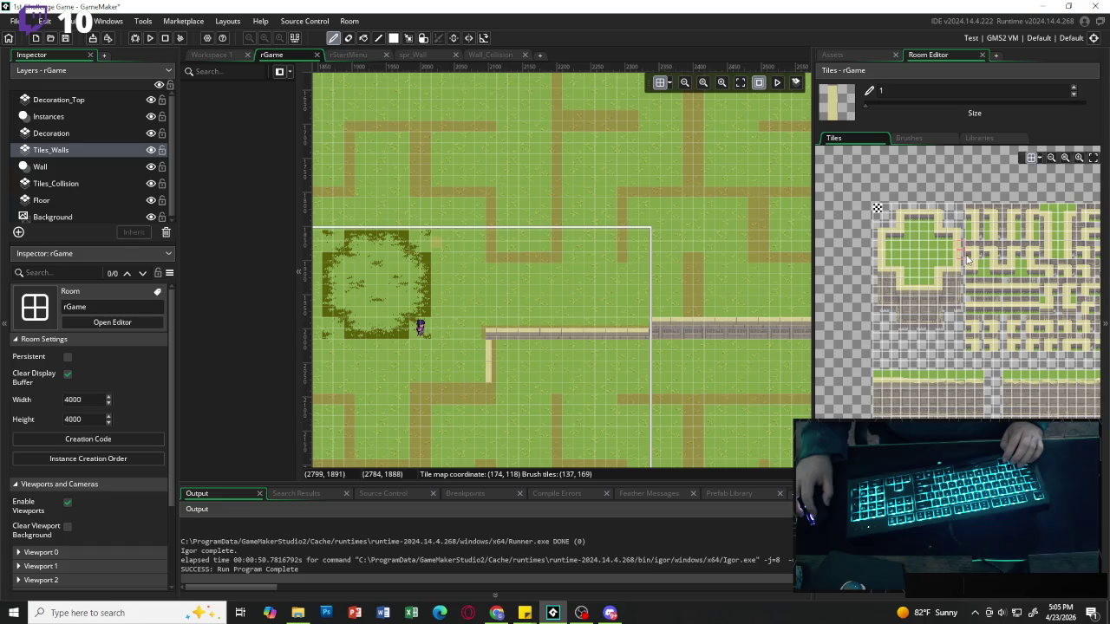
left_click_drag(955, 251, 962, 262)
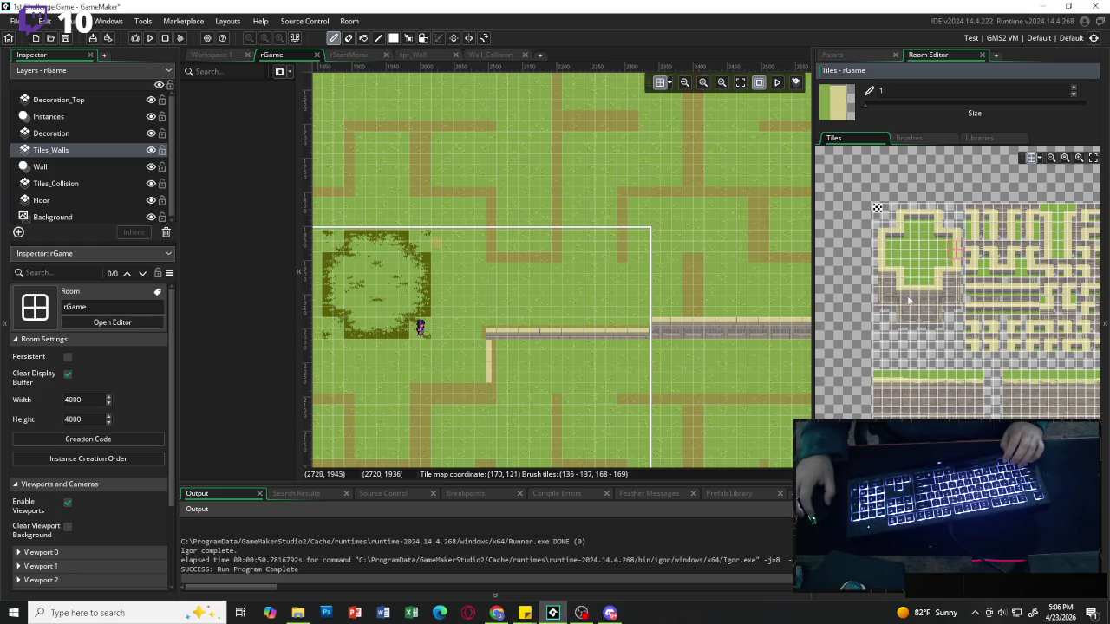
left_click(669, 83)
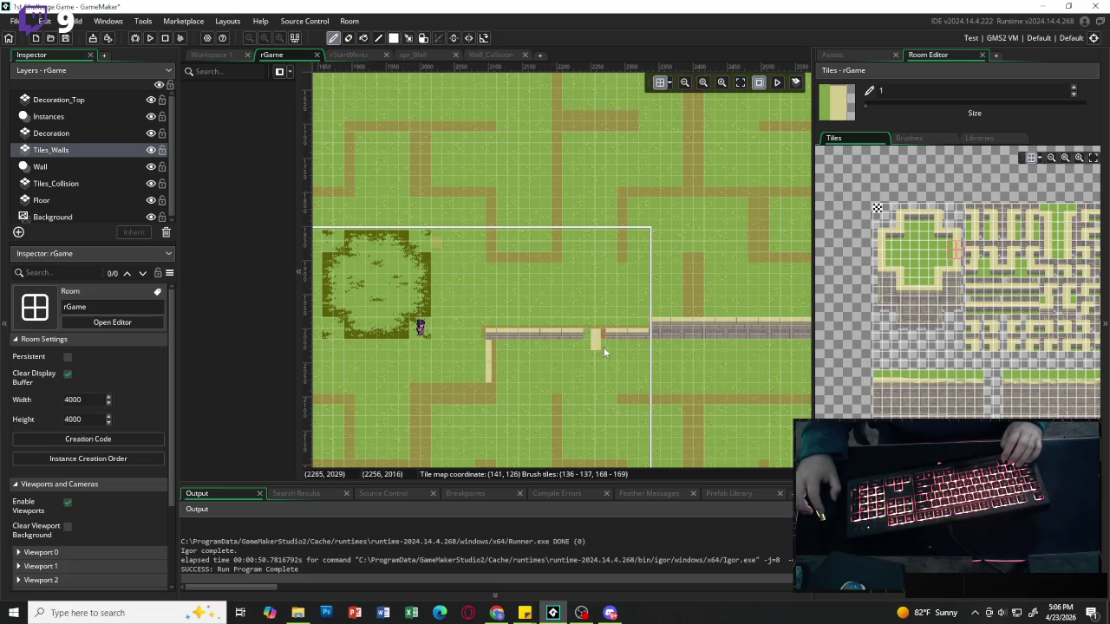
Paint two vertical wall strips, then erase the newer one with the empty tile.
left_click(916, 292)
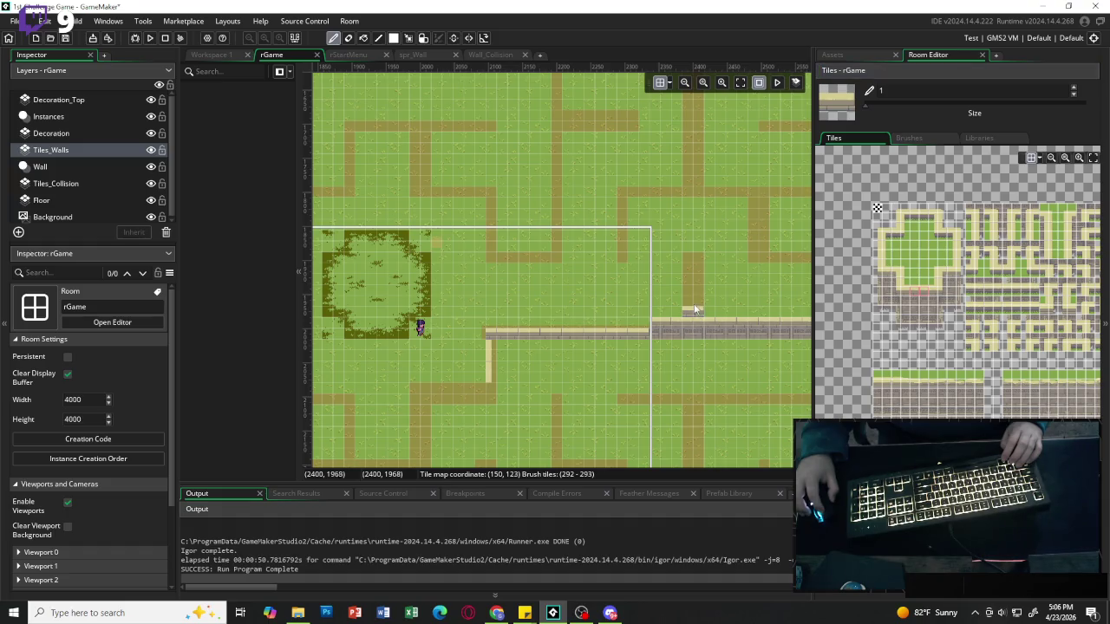
left_click_drag(694, 309, 693, 276)
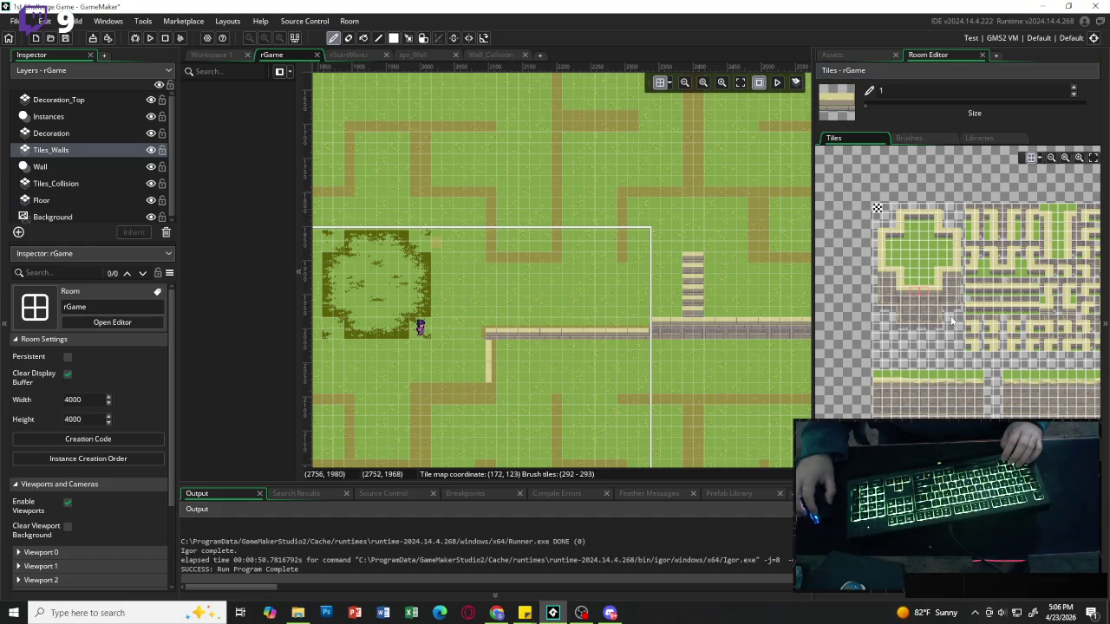
left_click(878, 254)
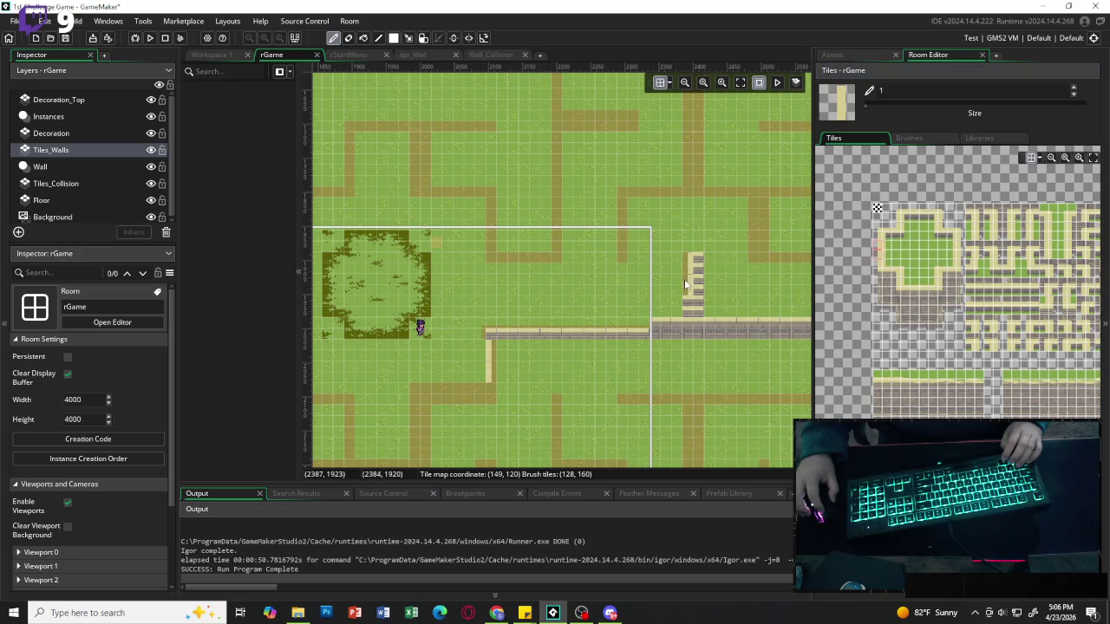
left_click_drag(684, 272, 682, 307)
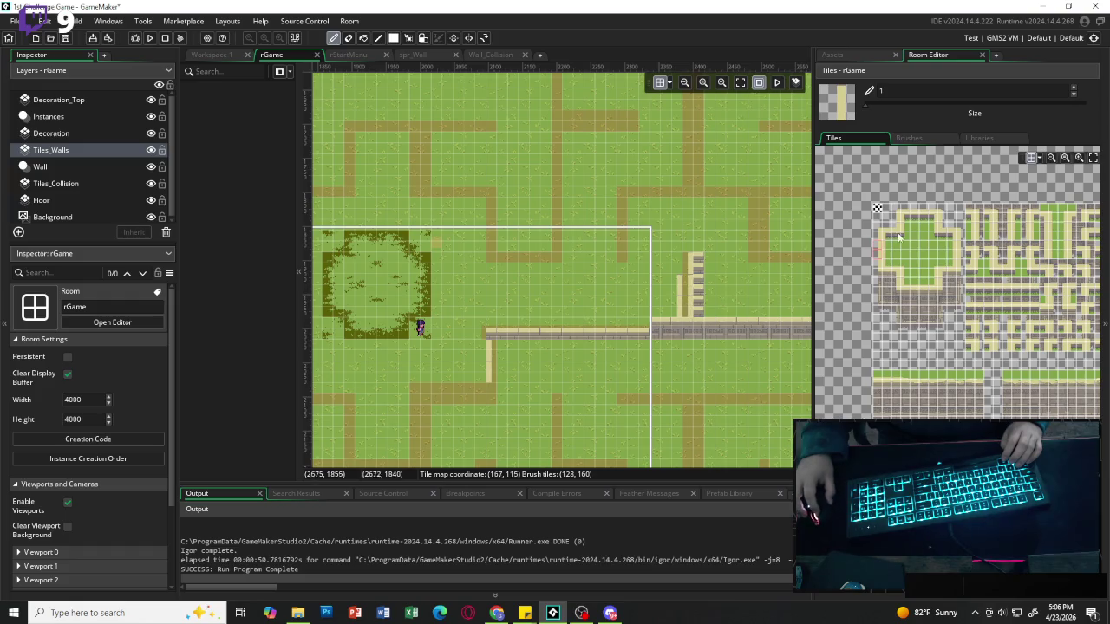
left_click(885, 347)
left_click_drag(677, 276, 674, 300)
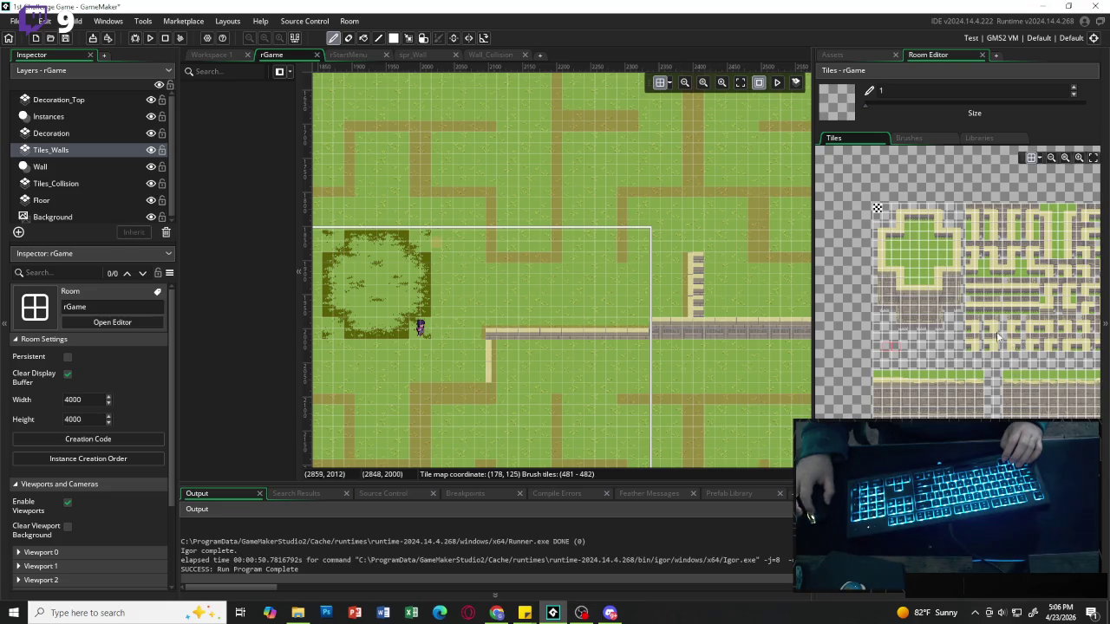
Repaint the vertical wall post two tiles wide, undoing a stray wall stub.
left_click(959, 254)
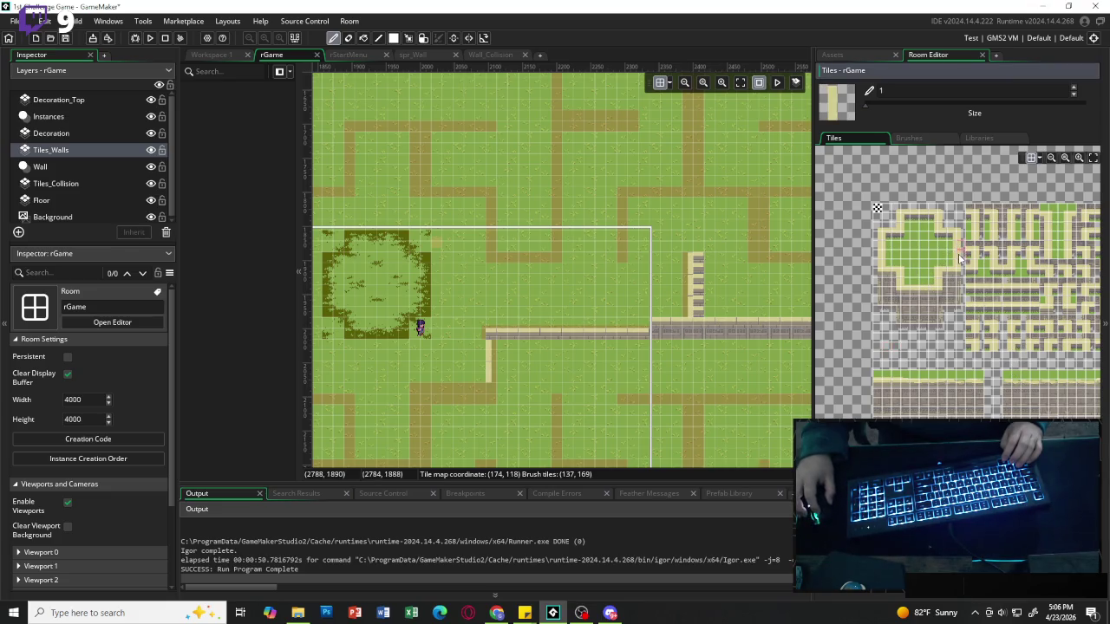
left_click(700, 288)
left_click(700, 307)
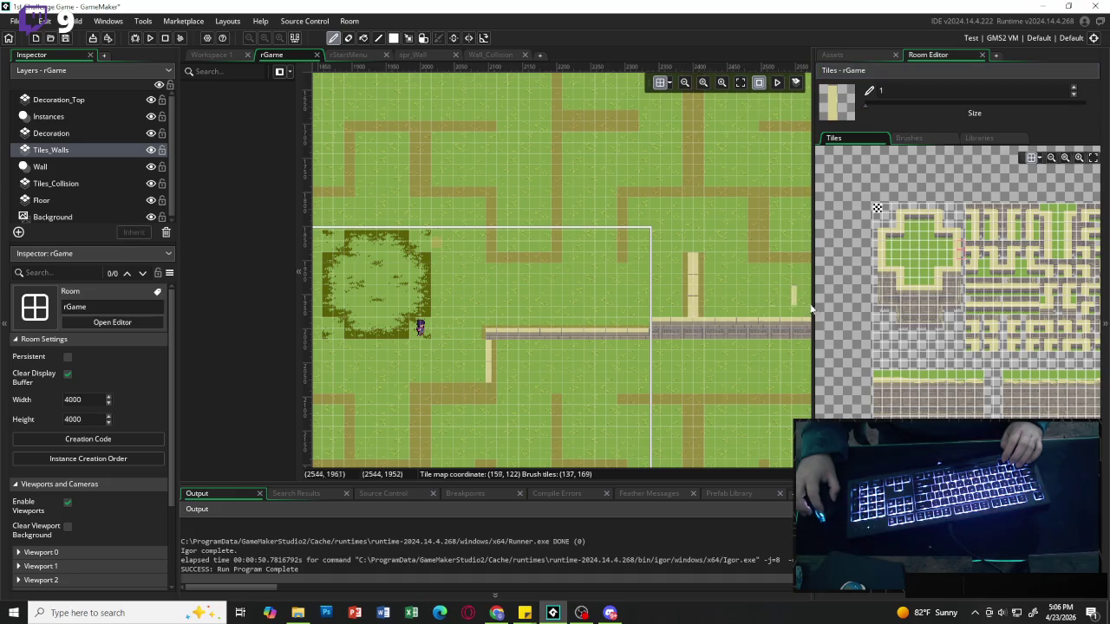
left_click(764, 316)
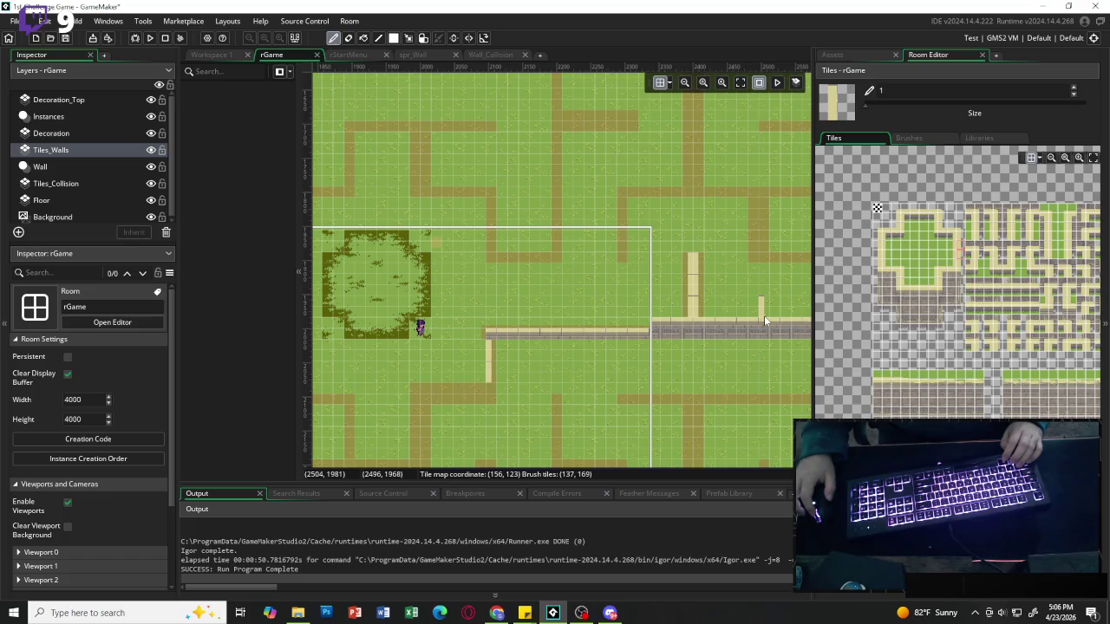
key("ctrl+z")
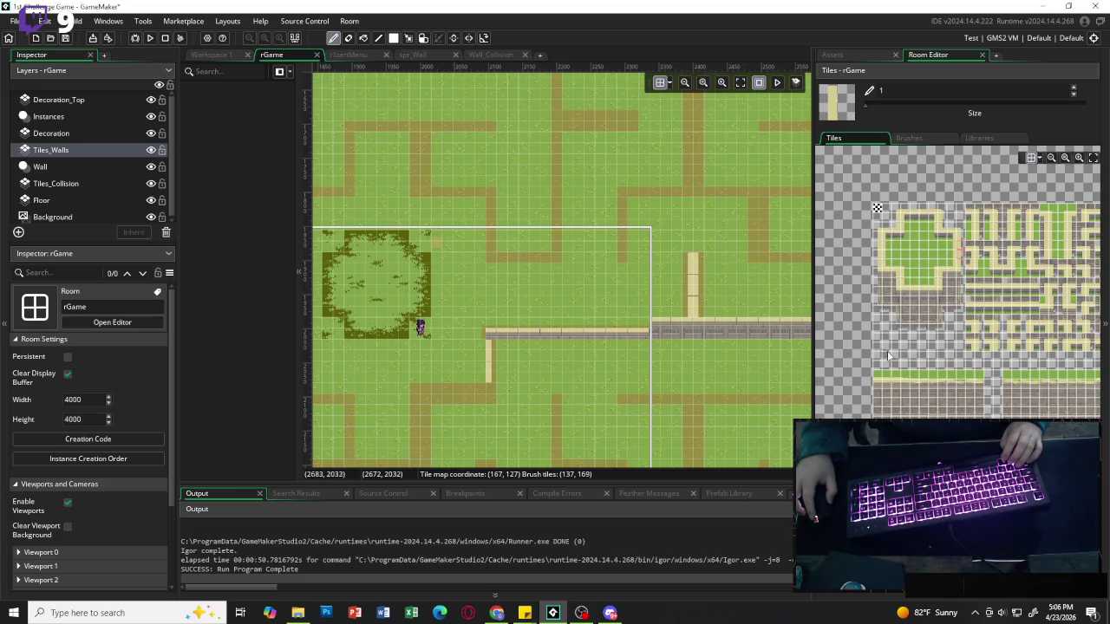
scroll(645, 297, "right", 2)
left_click(671, 307)
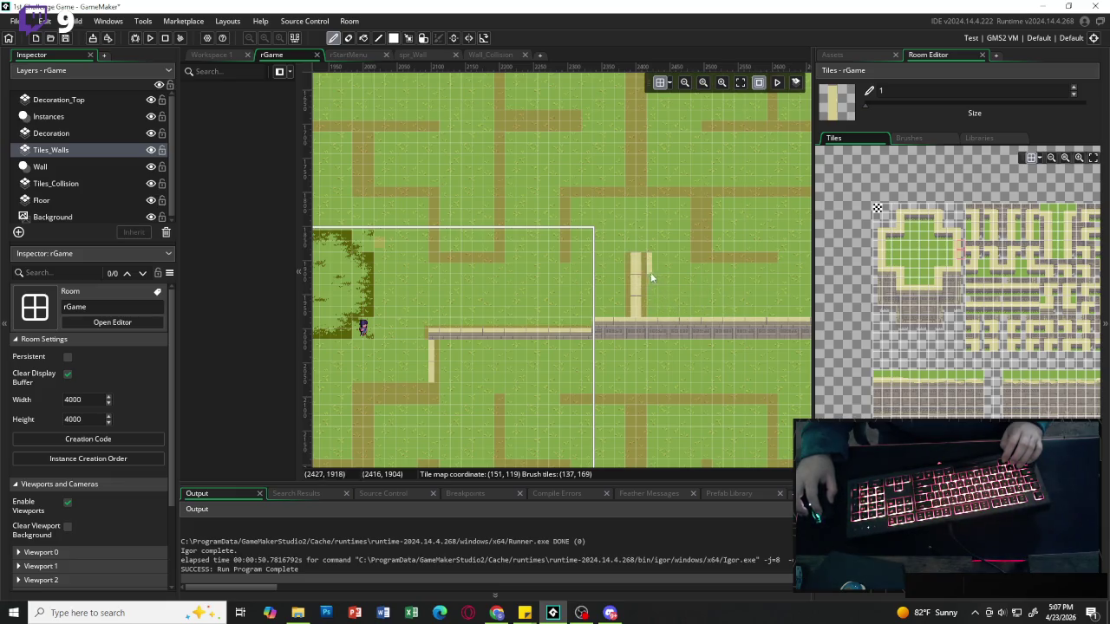
Lengthen the post's left column and give it a grey stone cap.
left_click_drag(628, 279, 628, 305)
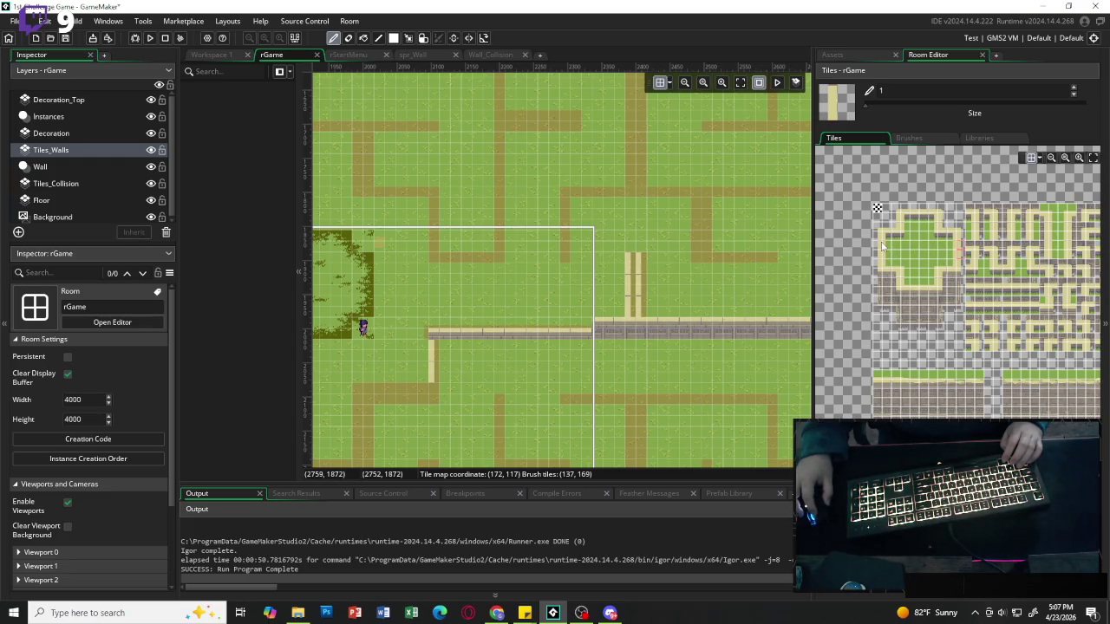
left_click(879, 253)
left_click(642, 283)
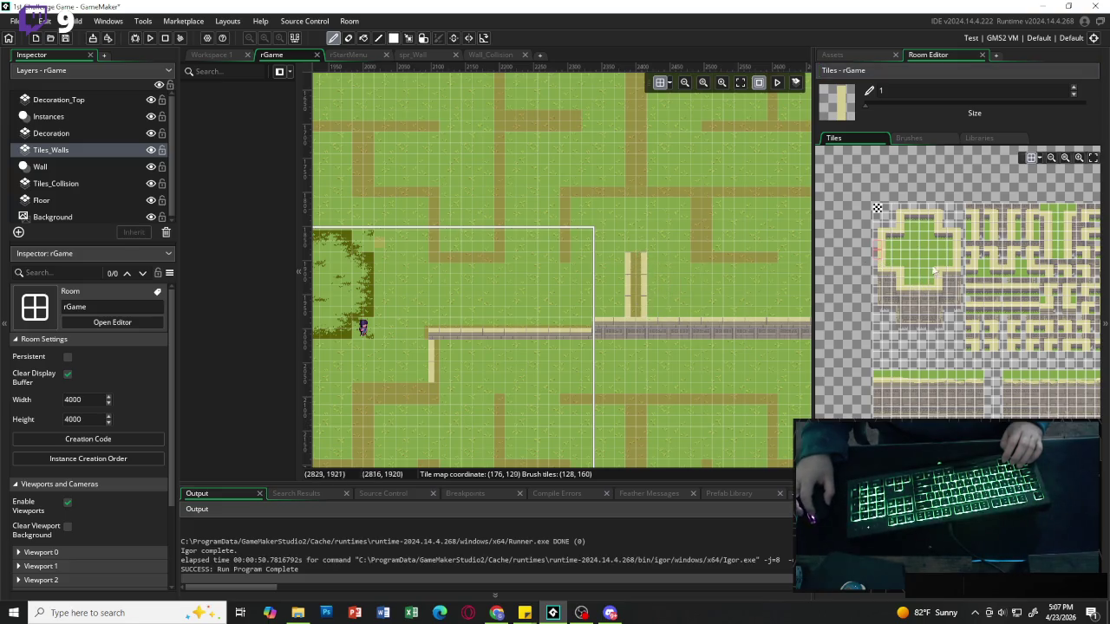
left_click(909, 219)
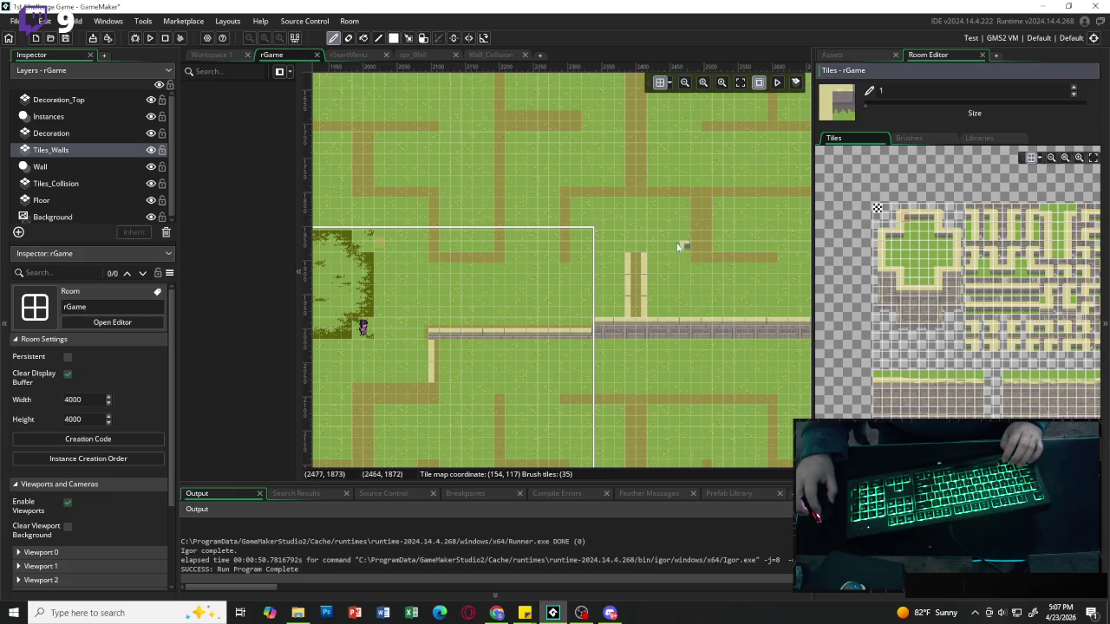
left_click(630, 257)
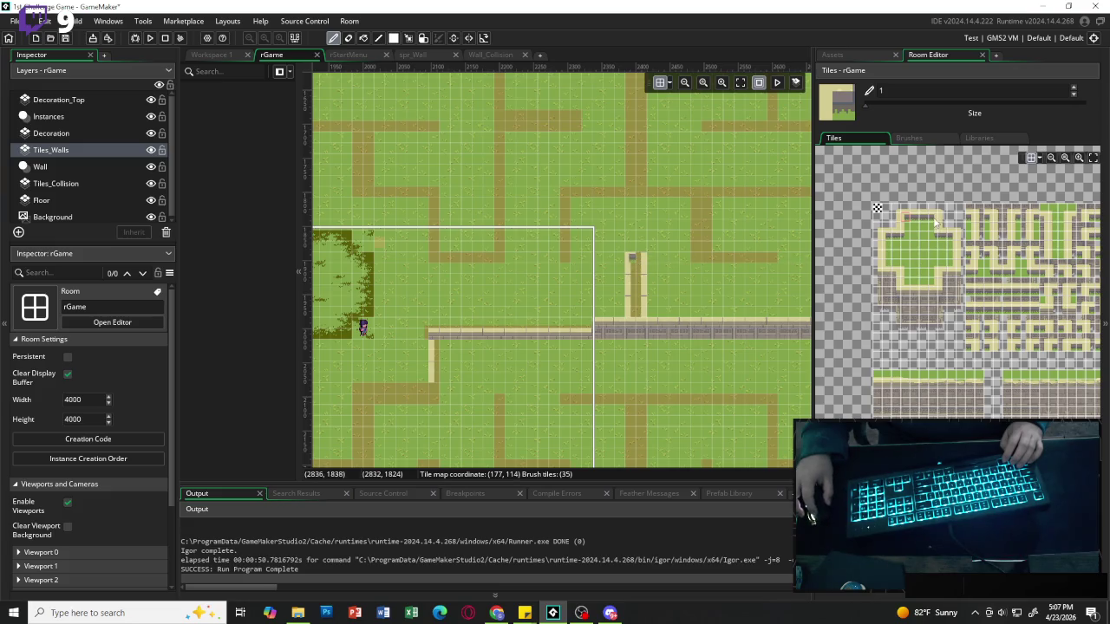
left_click(880, 245)
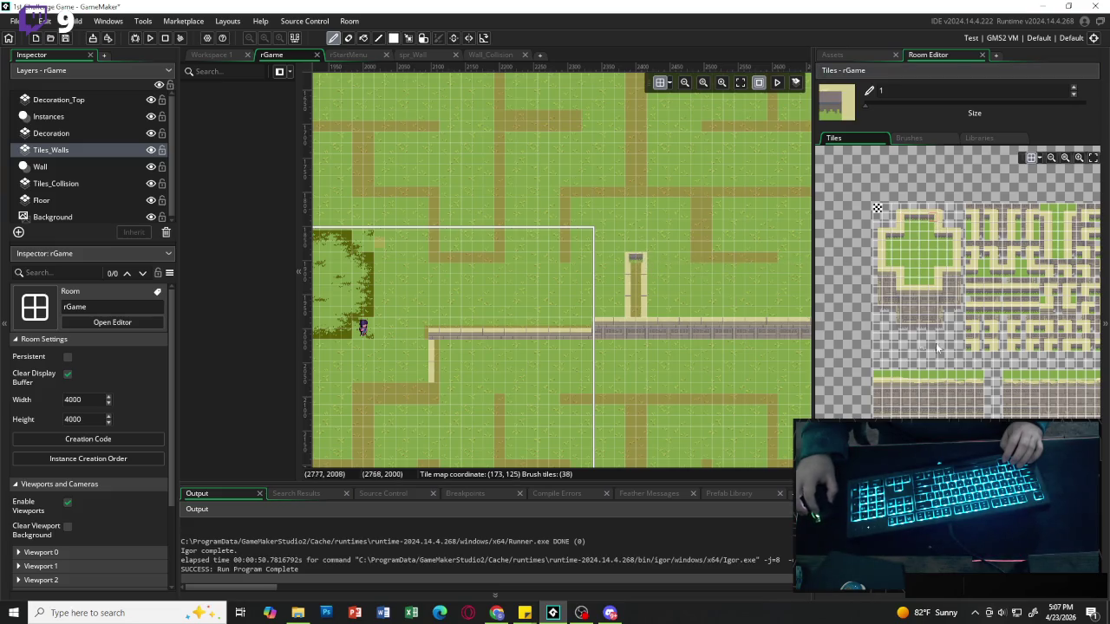
Paint yellow-edged grass tiles down the post's left and right sides.
left_click(907, 227)
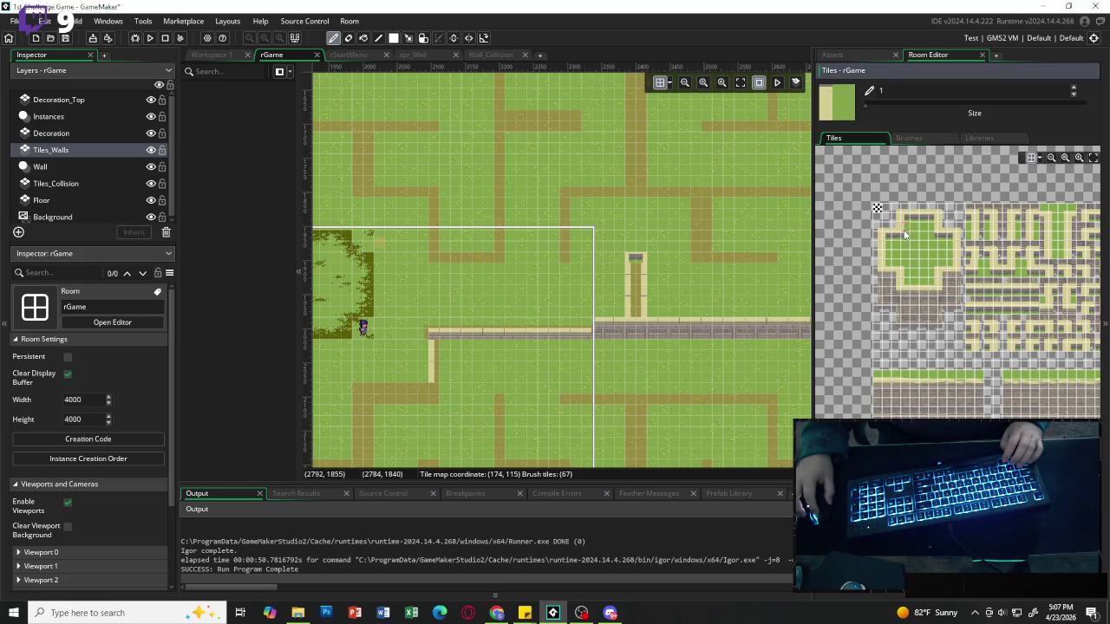
left_click_drag(629, 271, 629, 307)
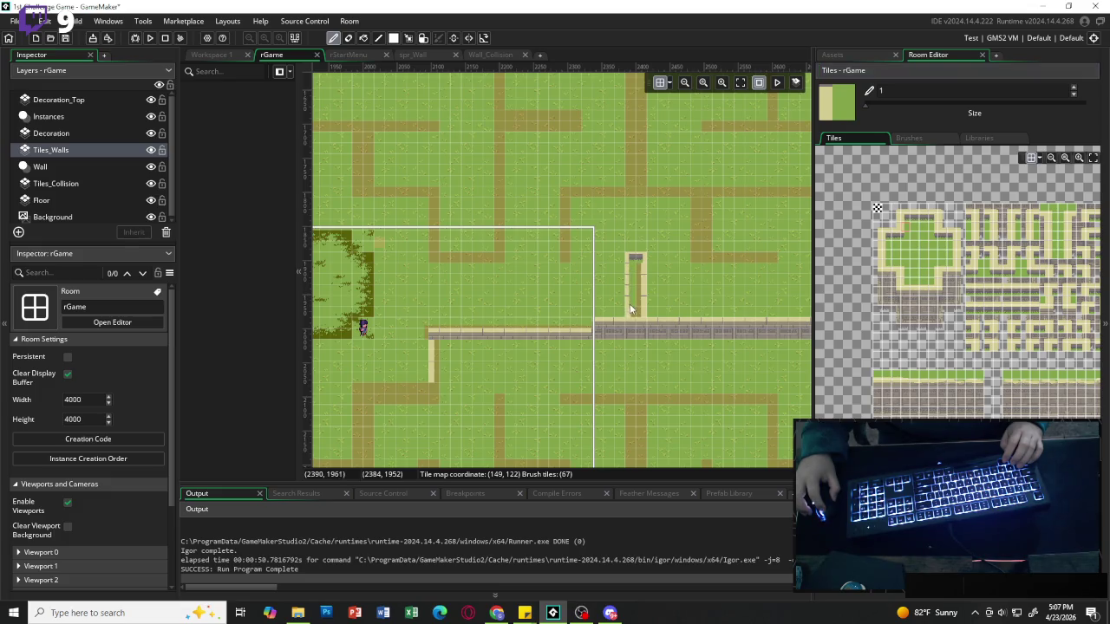
left_click(934, 230)
left_click(934, 232)
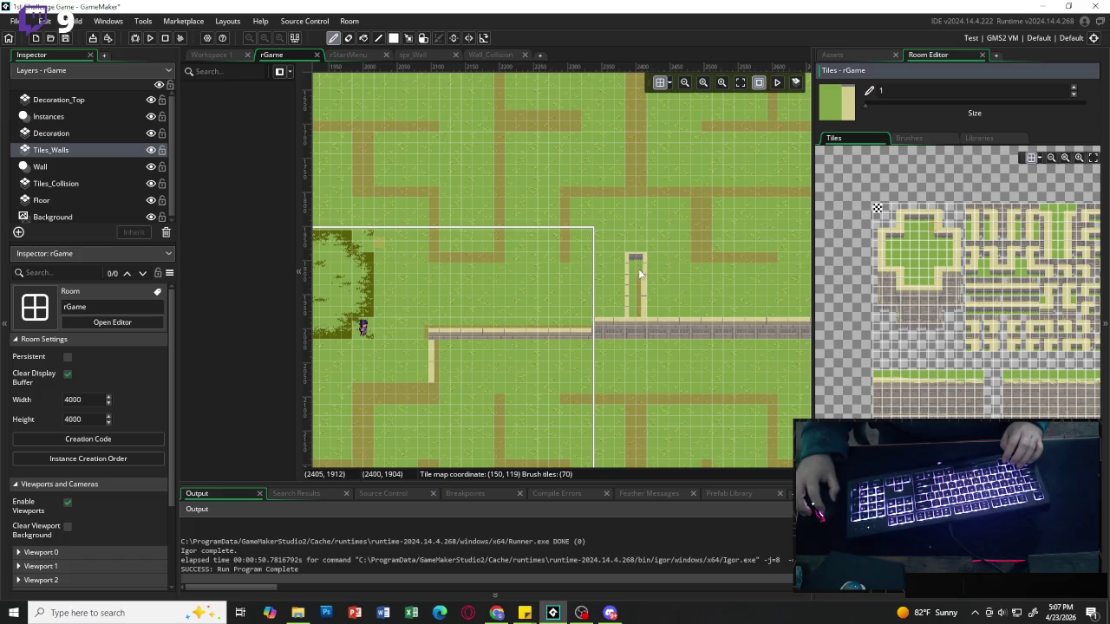
left_click_drag(641, 274, 640, 307)
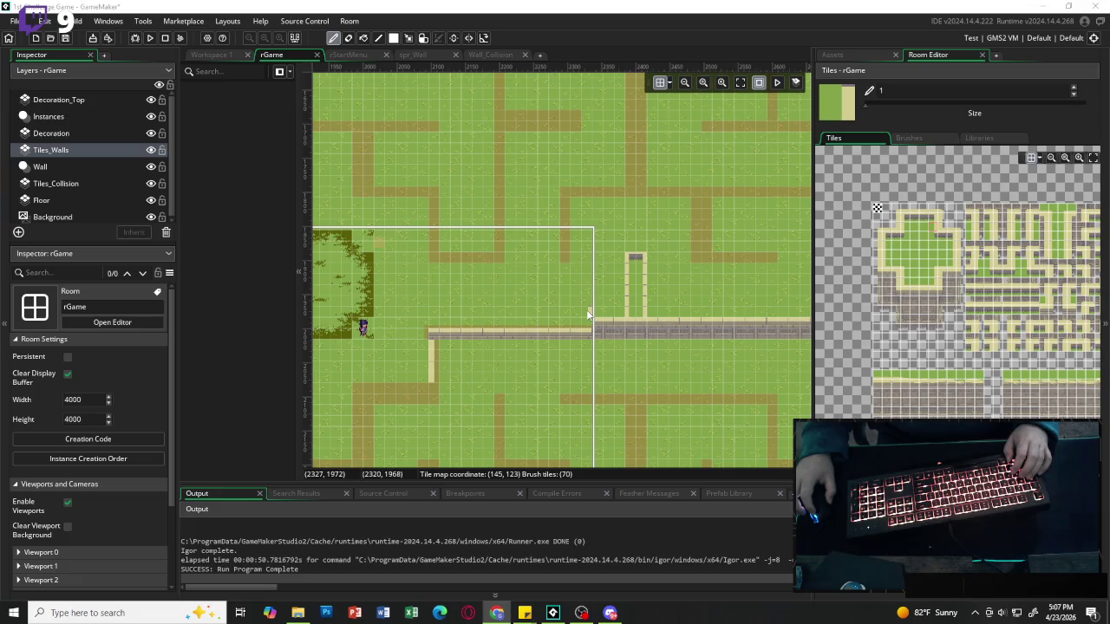
Paint the yellow wall-top edge (tiles 260–261) rightward along the corridor wall.
left_click(913, 284)
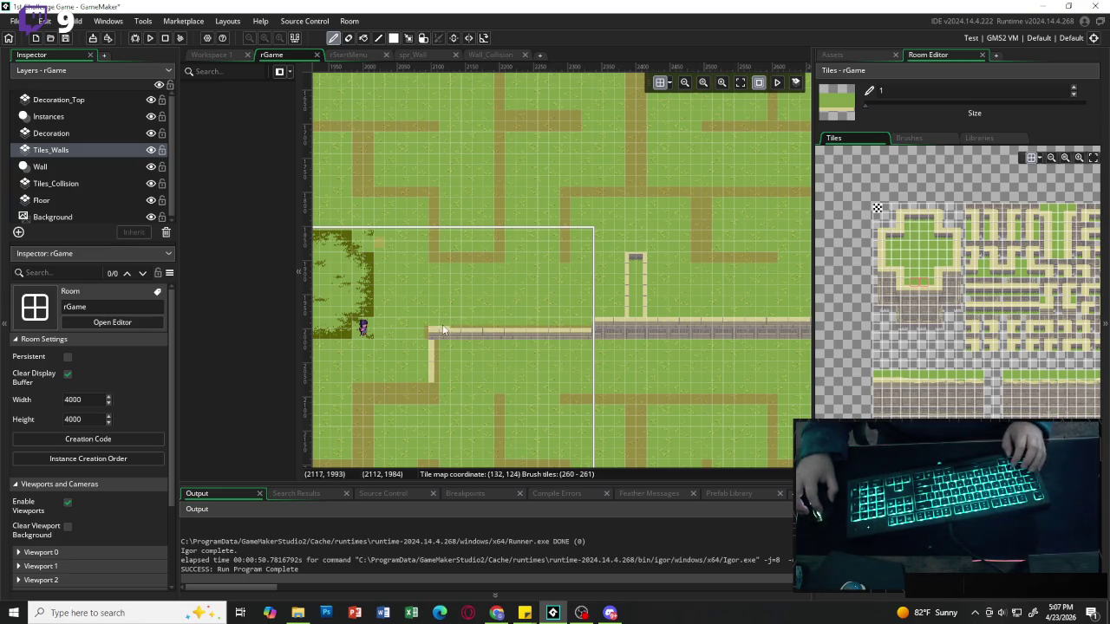
left_click(921, 284)
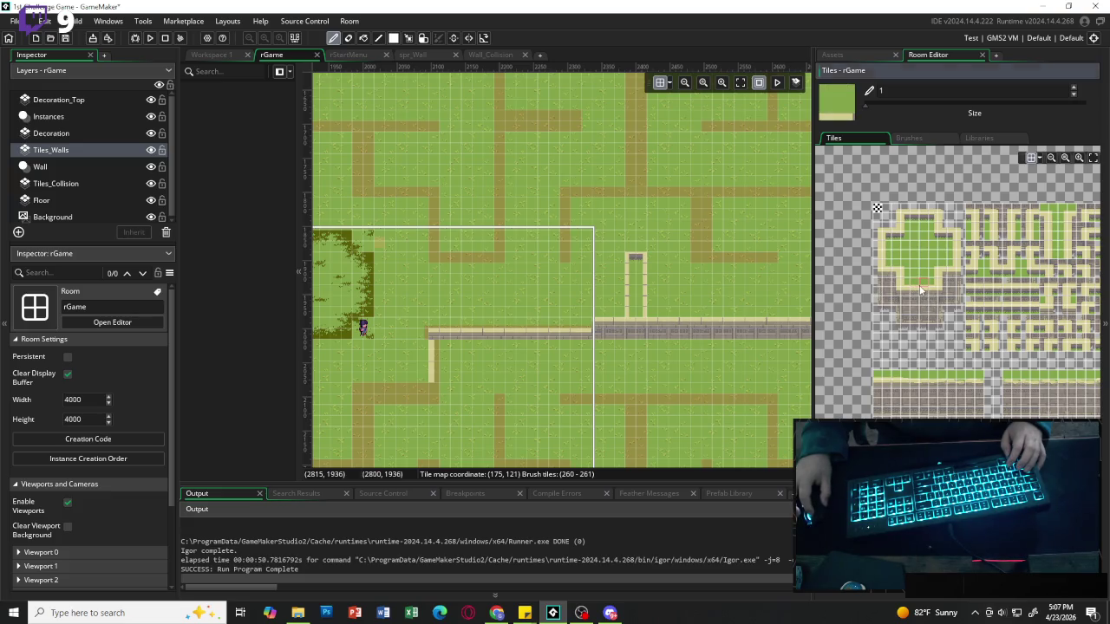
left_click(436, 332)
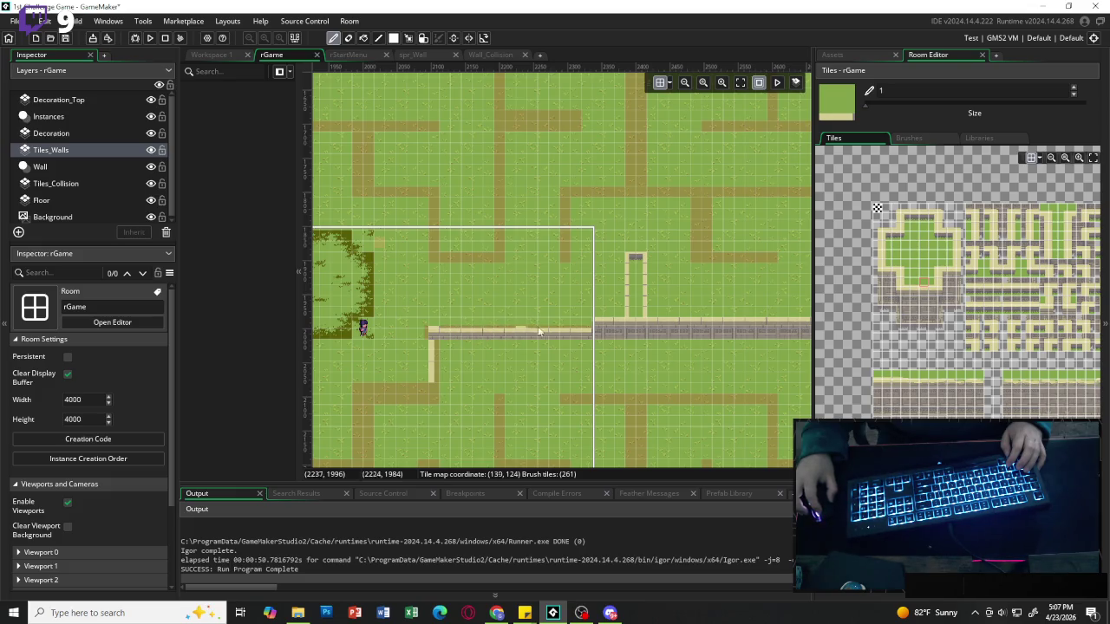
left_click_drag(913, 286, 922, 286)
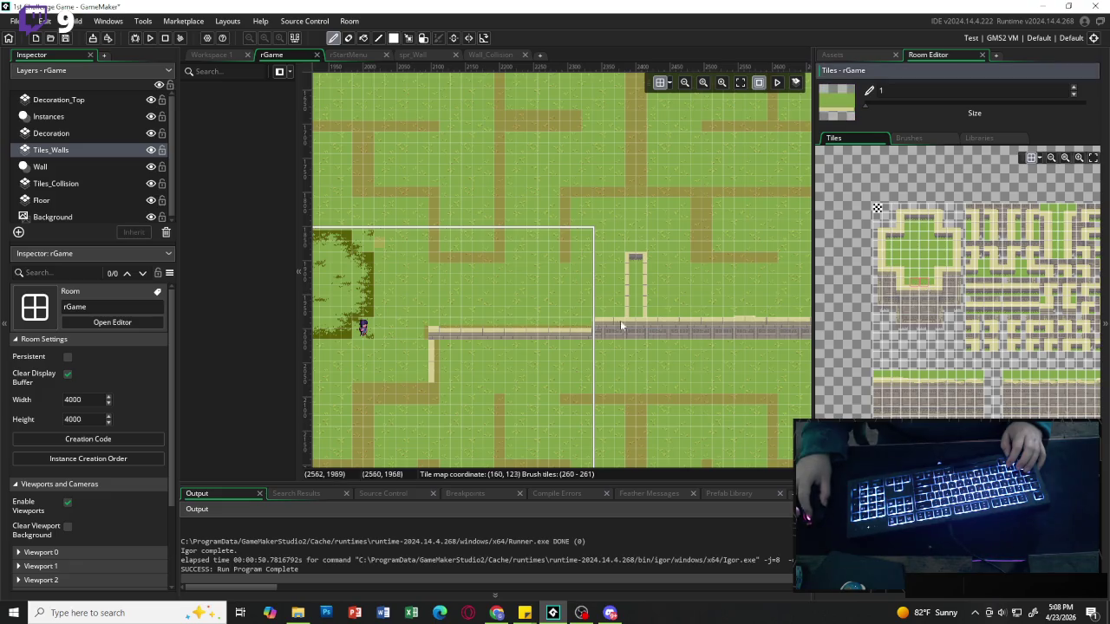
left_click_drag(455, 320, 579, 322)
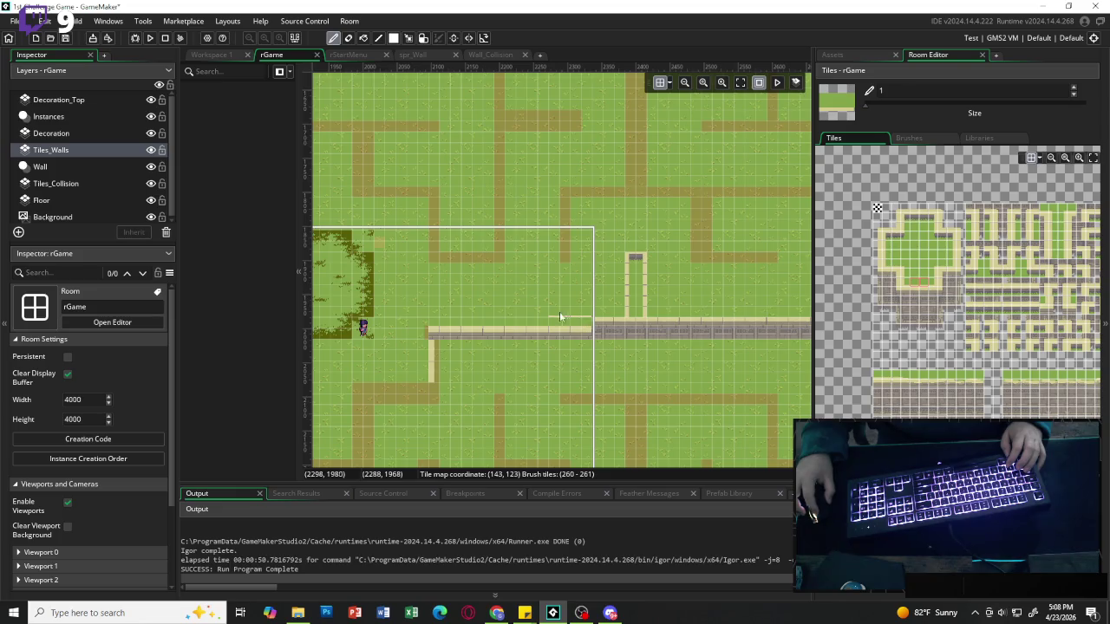
left_click_drag(886, 337, 904, 348)
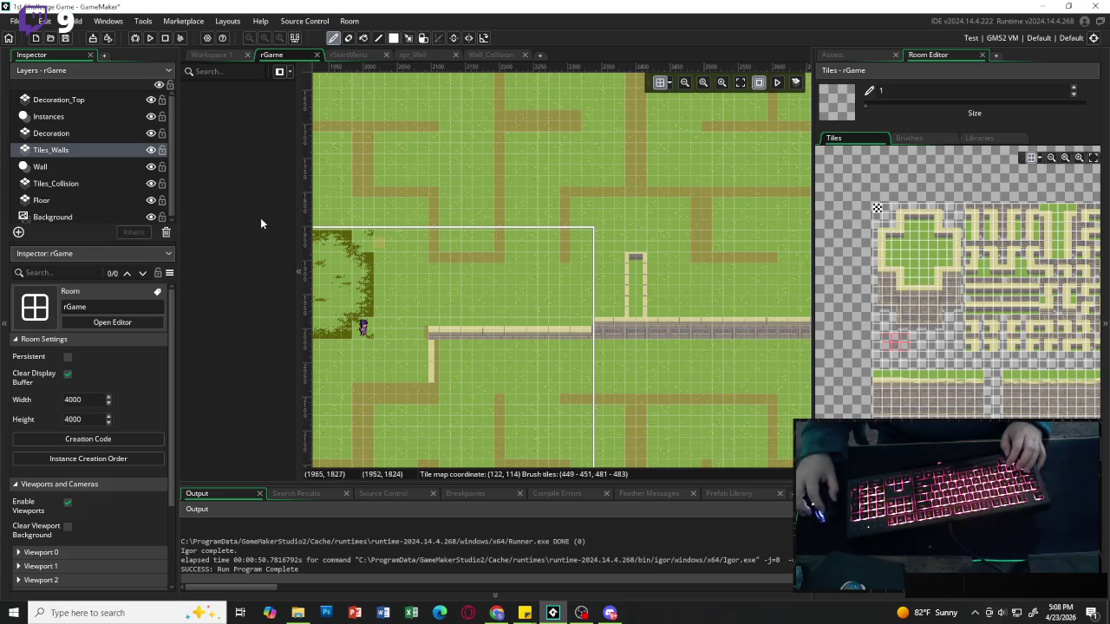
Delete the stretched oWall instance from the Wall layer and zoom in on the wall.
left_click(47, 169)
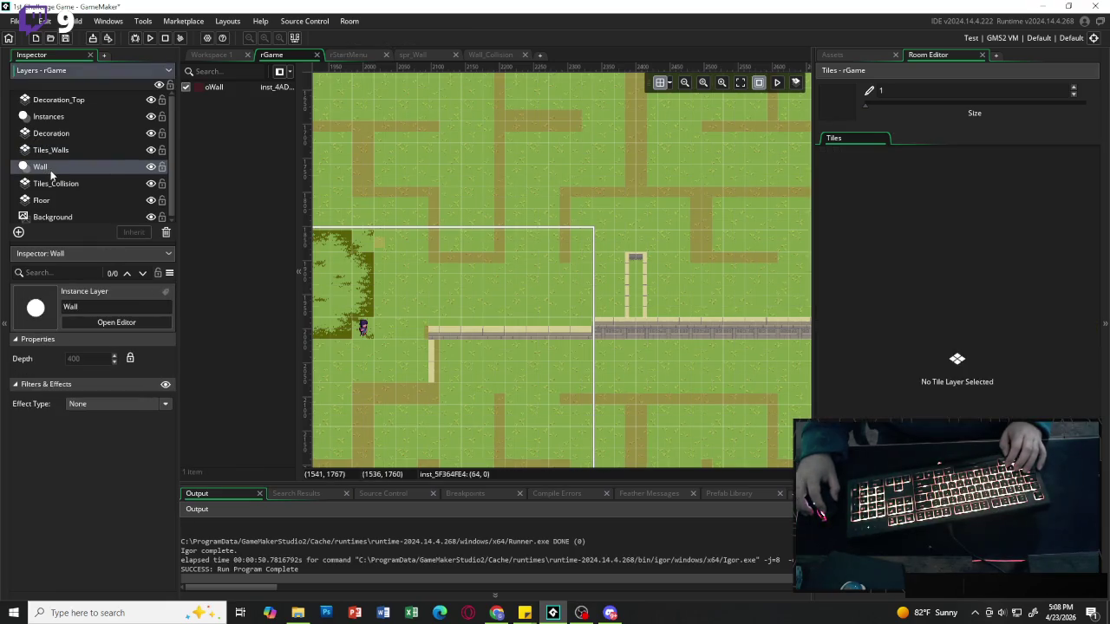
left_click(220, 88)
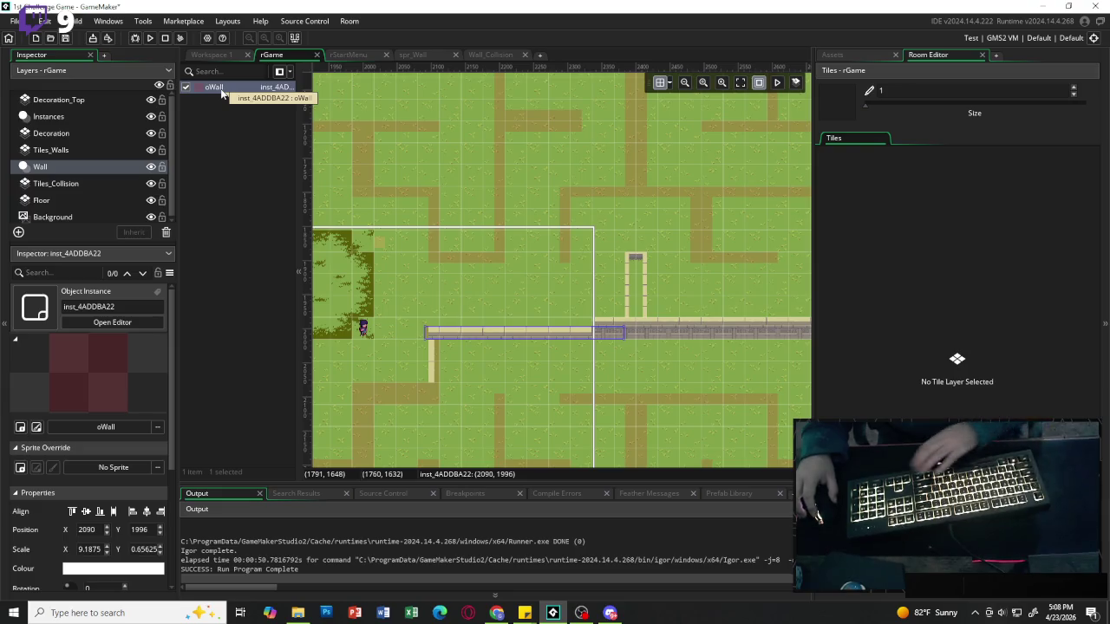
key("Delete")
key("Delete")
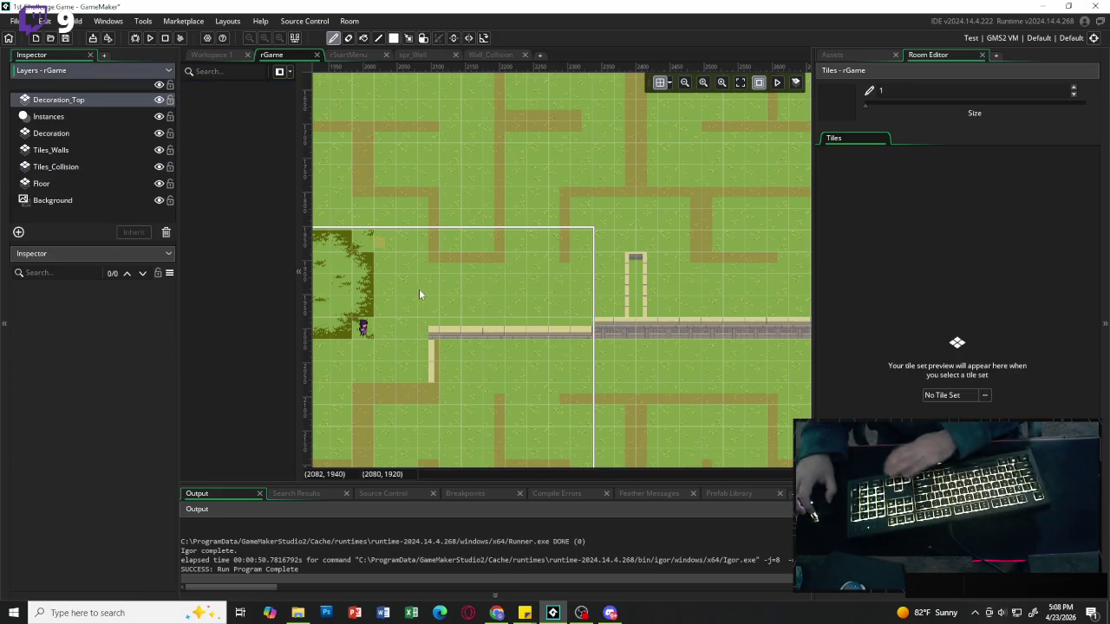
scroll(482, 307, "up", 1)
scroll(485, 310, "down", 2)
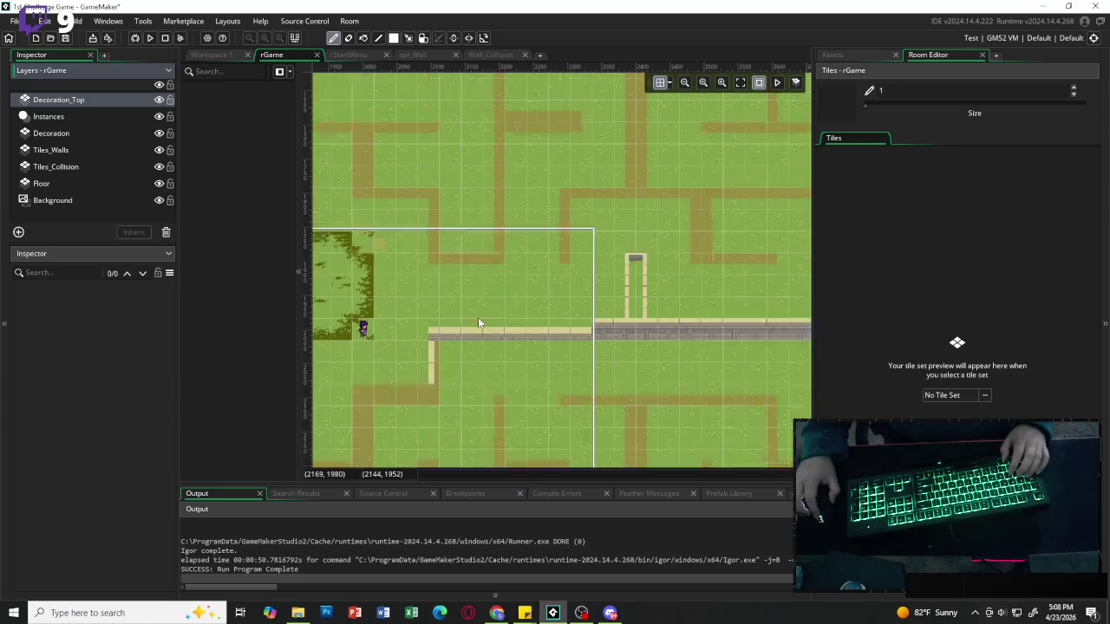
scroll(431, 340, "up", 1)
scroll(432, 333, "up", 2)
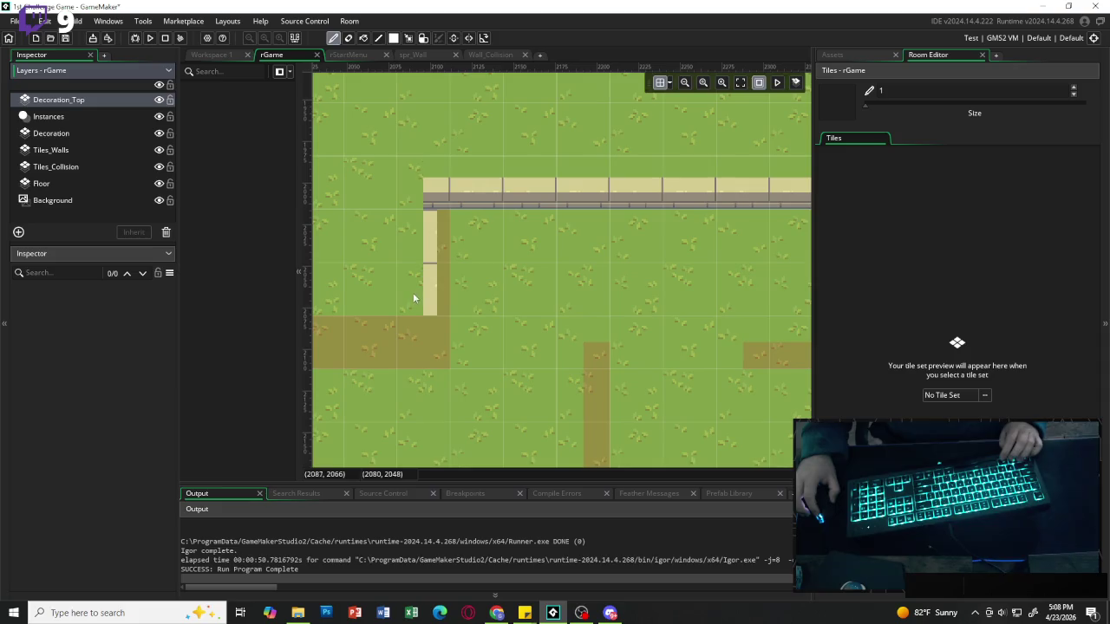
scroll(413, 292, "down", 1)
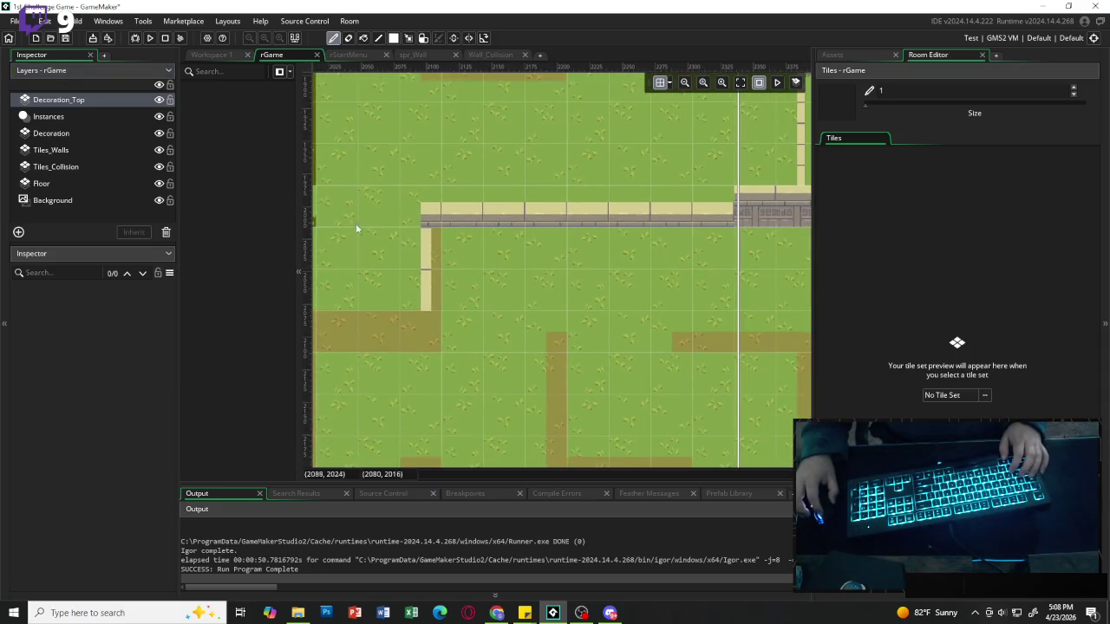
On Tiles_Walls, paint a two-tile vertical wall edge below the top wall's left end.
left_click(76, 152)
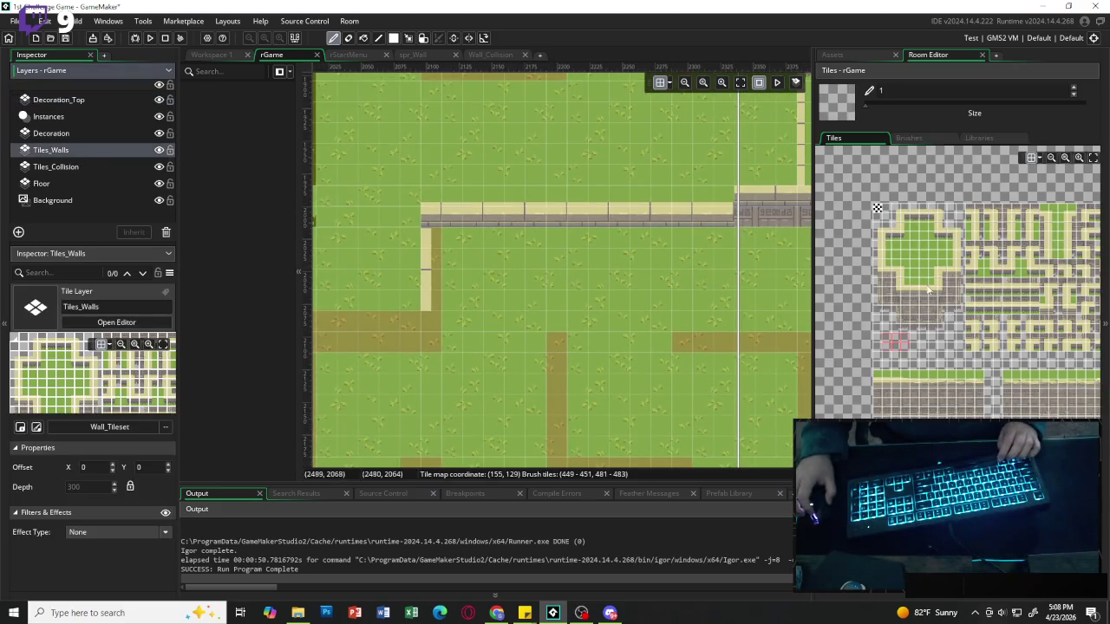
scroll(928, 289, "up", 3)
scroll(878, 303, "up", 1)
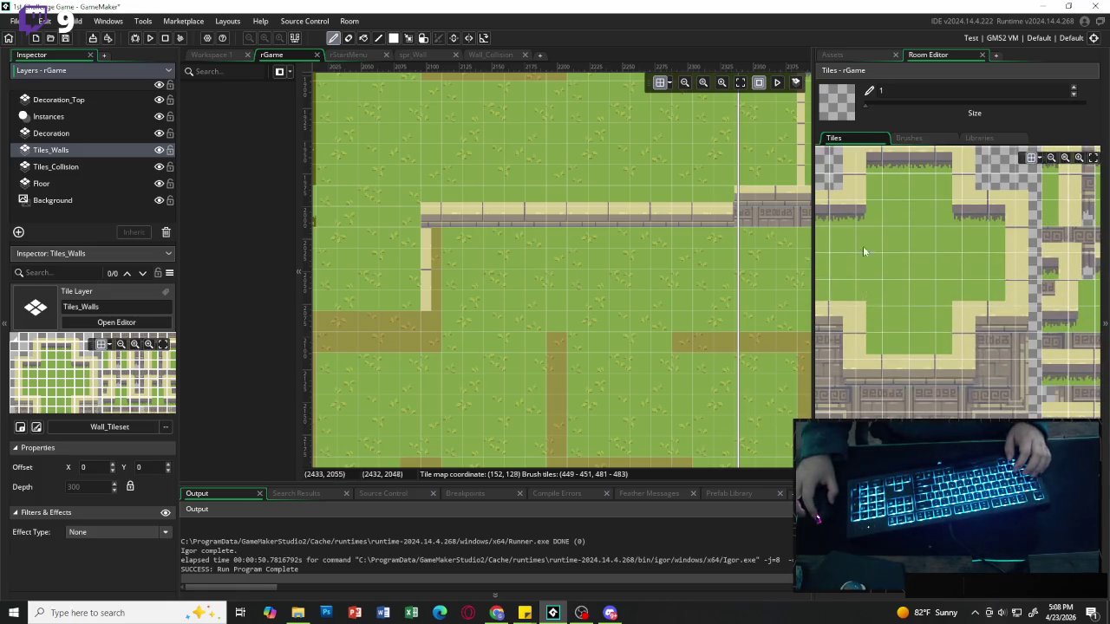
scroll(865, 260, "up", 1)
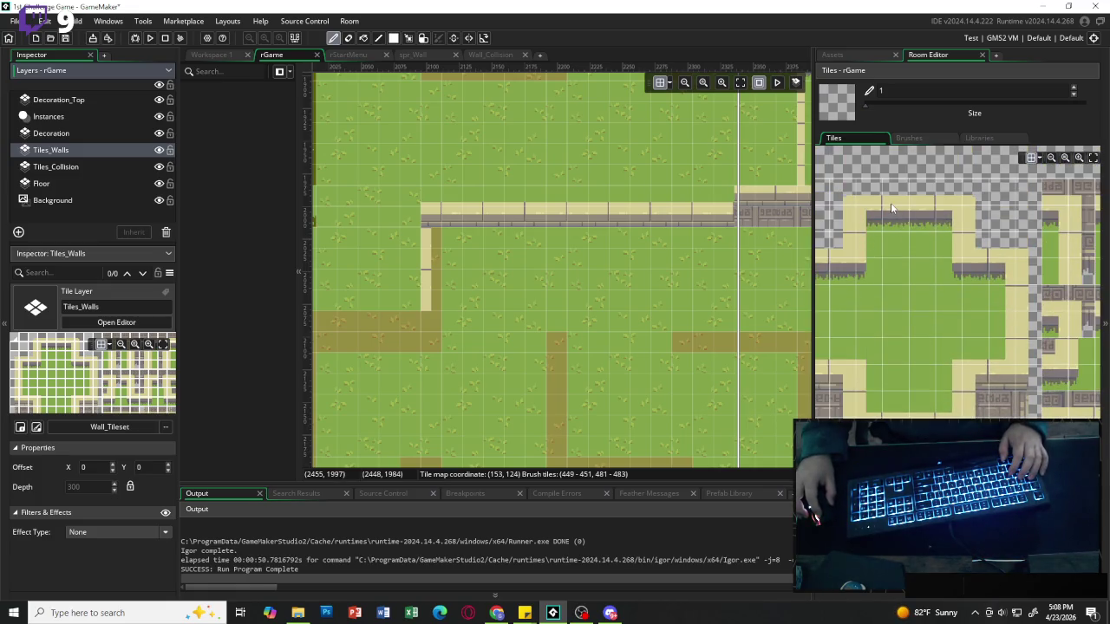
scroll(878, 308, "left", 1)
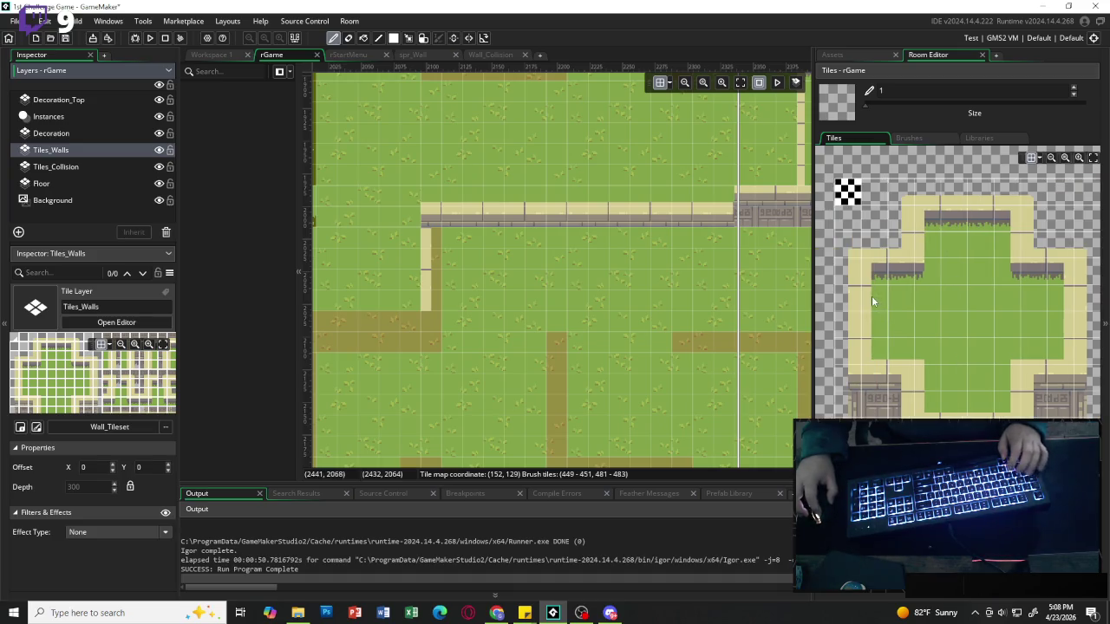
mouse_move(866, 297)
left_mouse_down()
mouse_move(867, 327)
mouse_move(847, 326)
left_mouse_up()
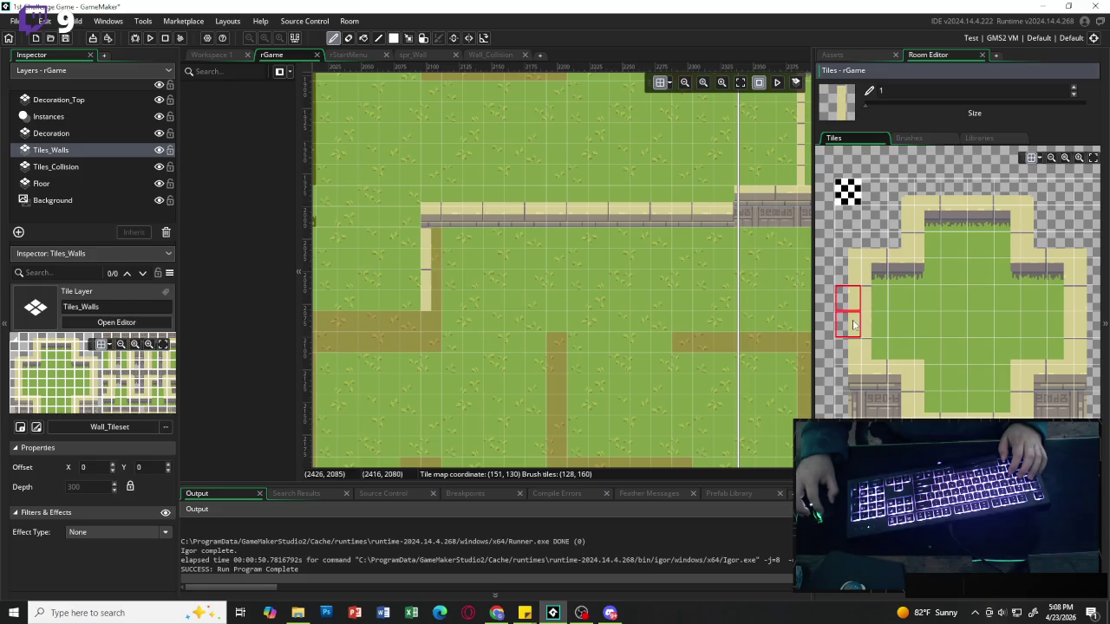
left_click(422, 259)
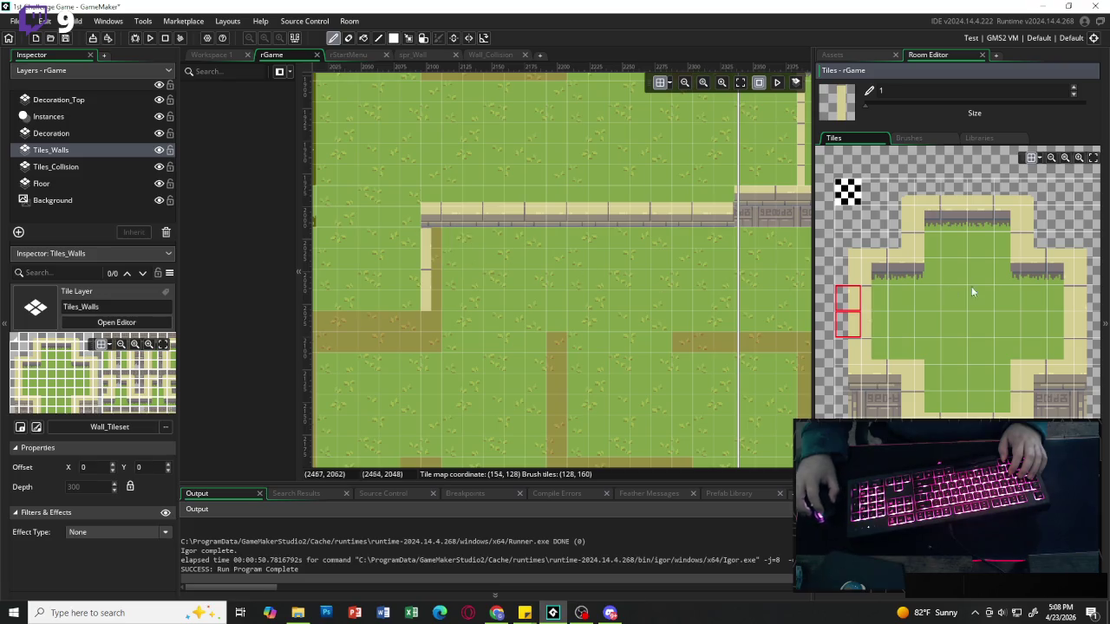
Choose a different two-tile-tall wall edge brush and paint the edge's upper segment.
left_click_drag(871, 295, 871, 325)
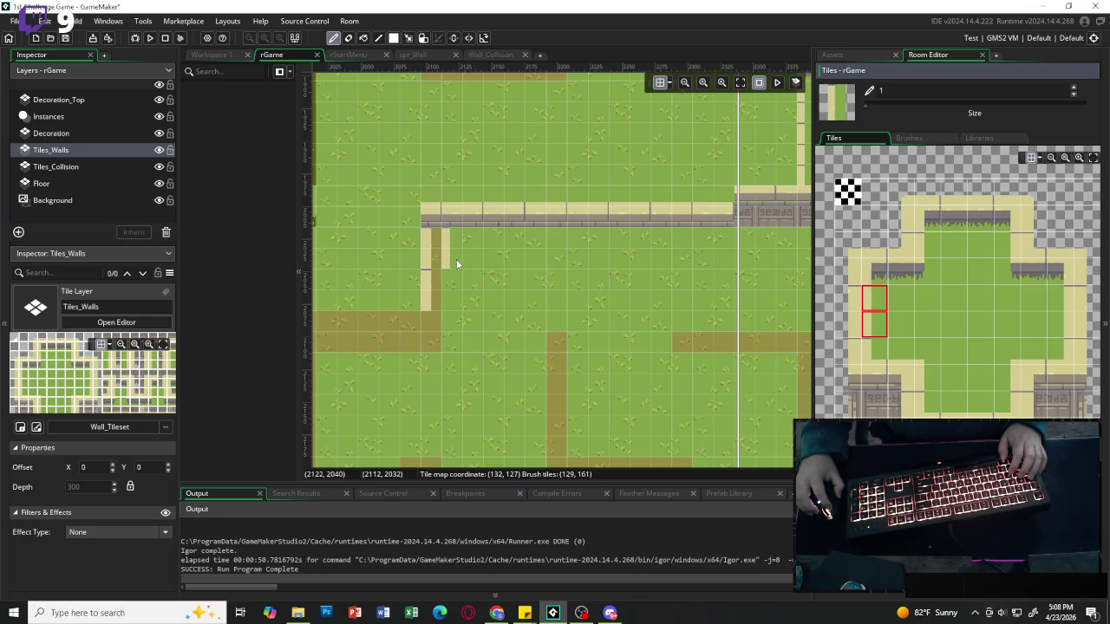
left_click_drag(1067, 296, 1067, 326)
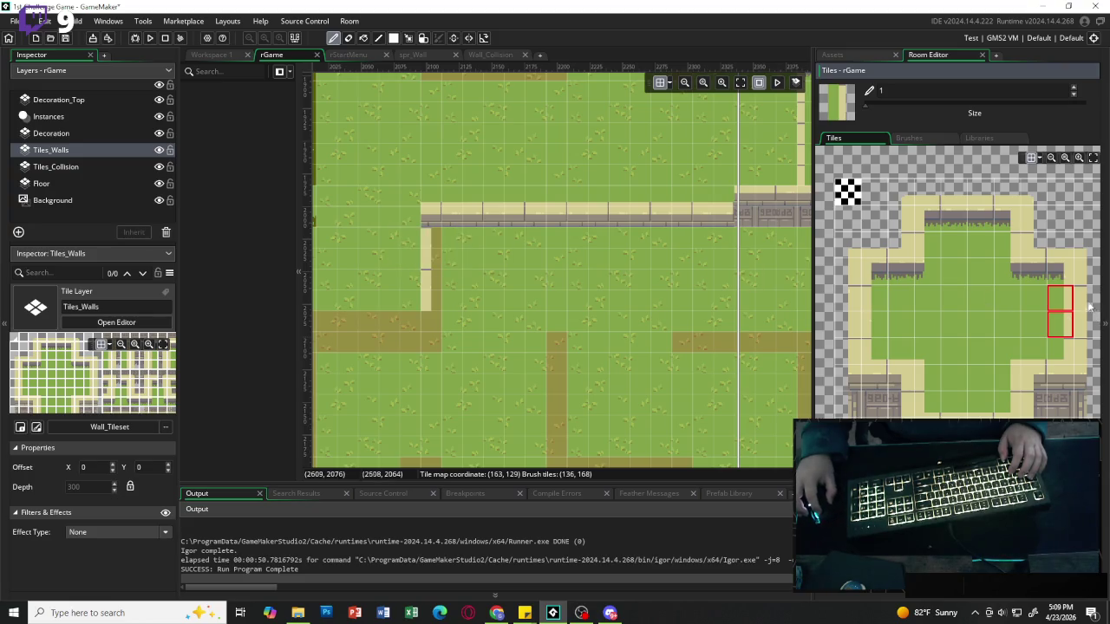
left_click_drag(1083, 299, 1081, 325)
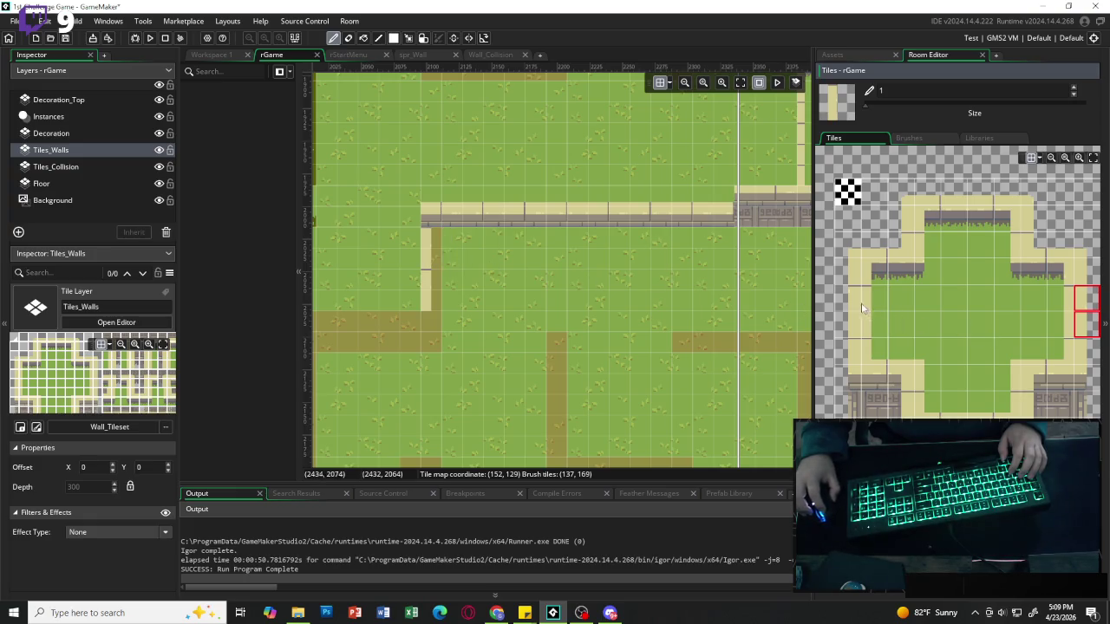
left_click_drag(859, 301, 858, 322)
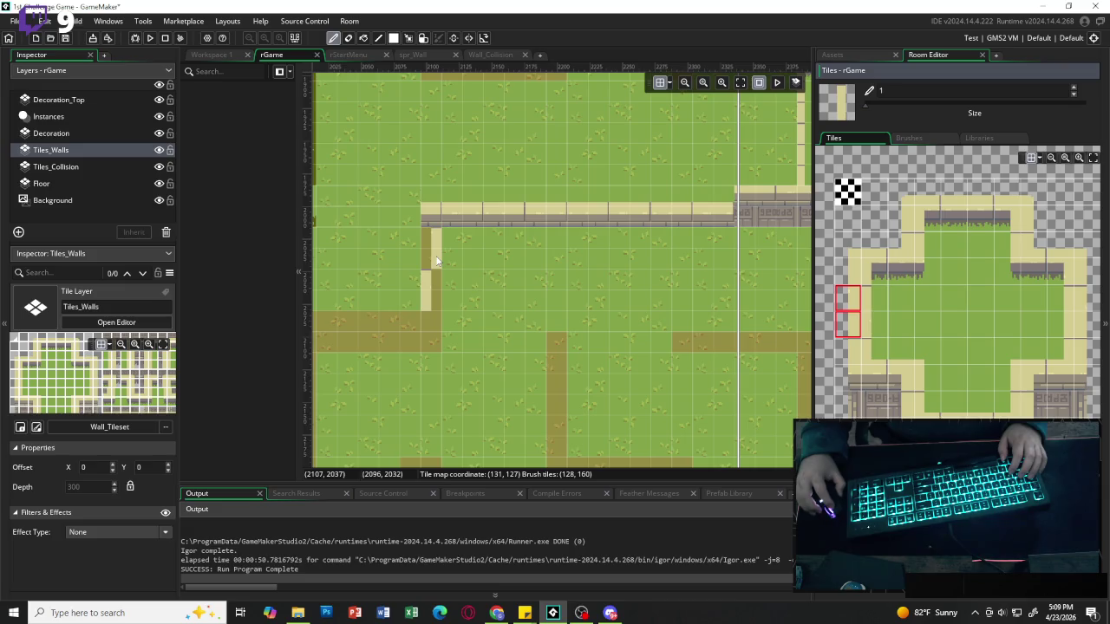
left_click(854, 303)
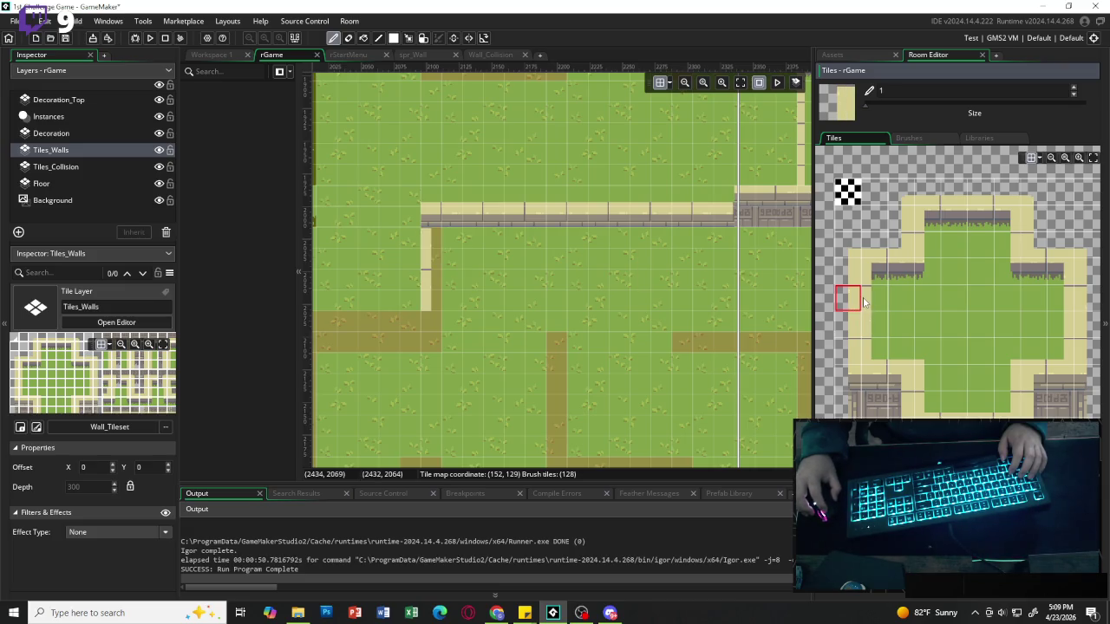
left_click(864, 303)
left_click_drag(865, 313, 866, 328)
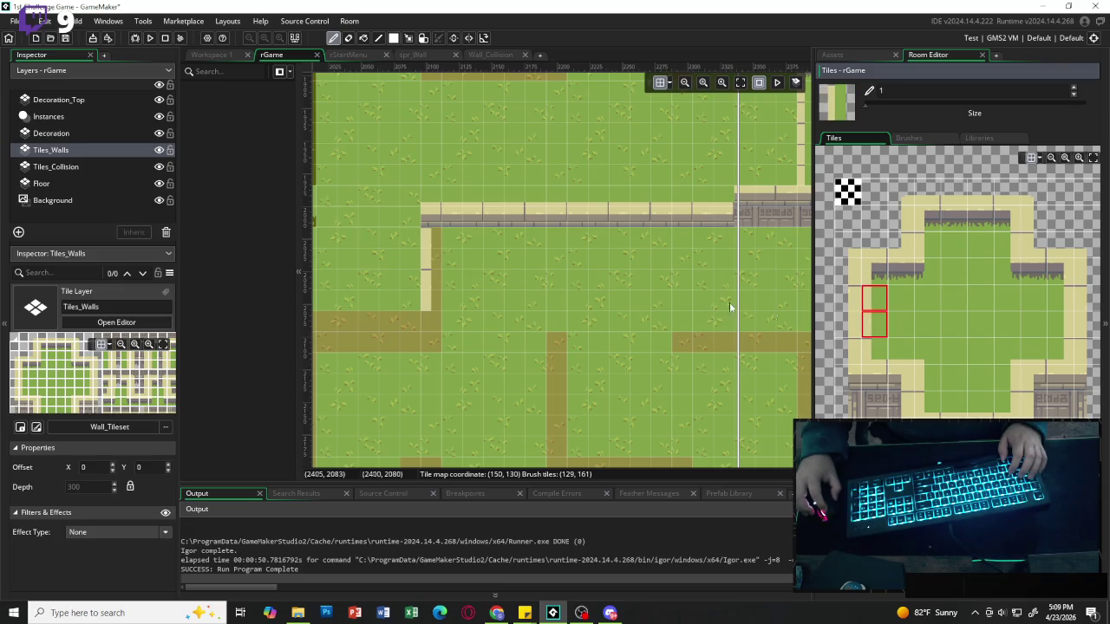
left_click(437, 257)
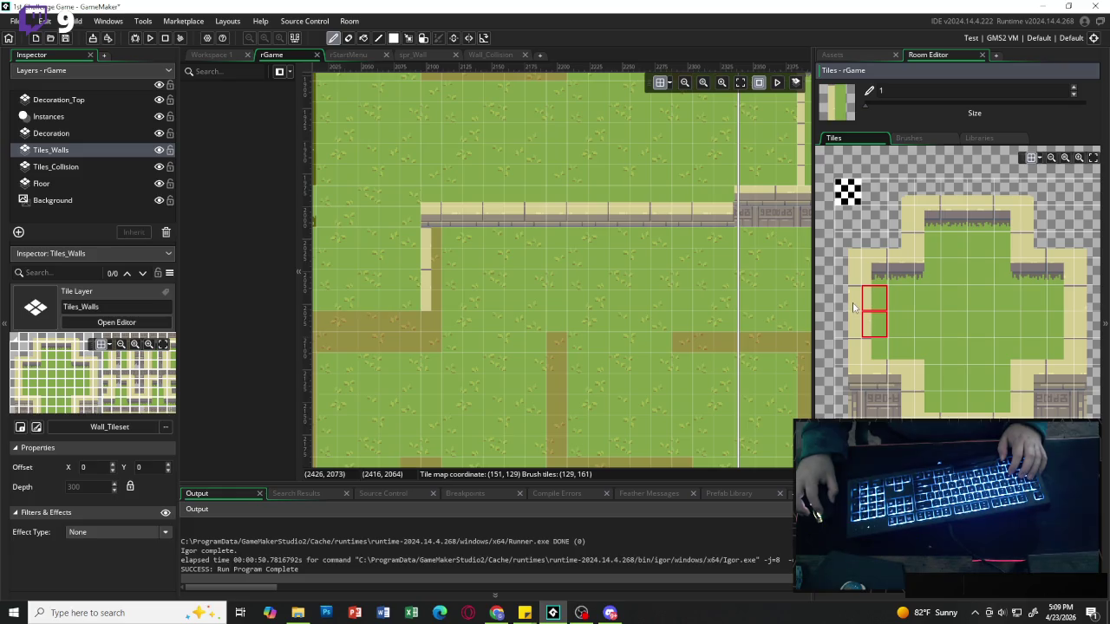
Paint a corner wall tile into the vertical wall.
left_click(924, 383)
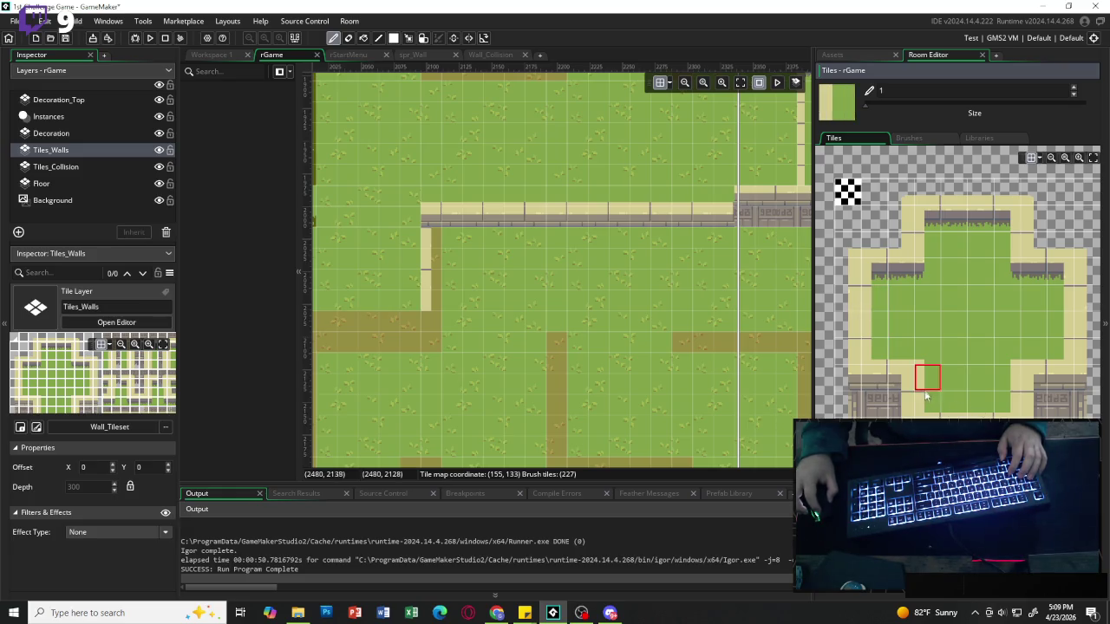
left_click(924, 394)
left_click(926, 385)
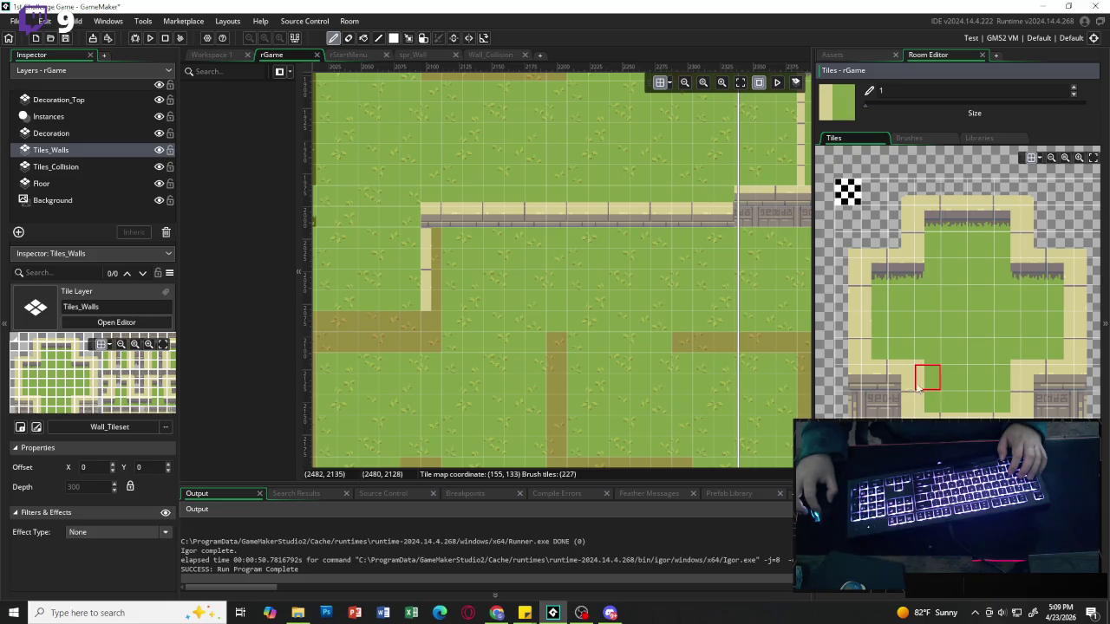
left_click(1007, 381)
left_click(426, 274)
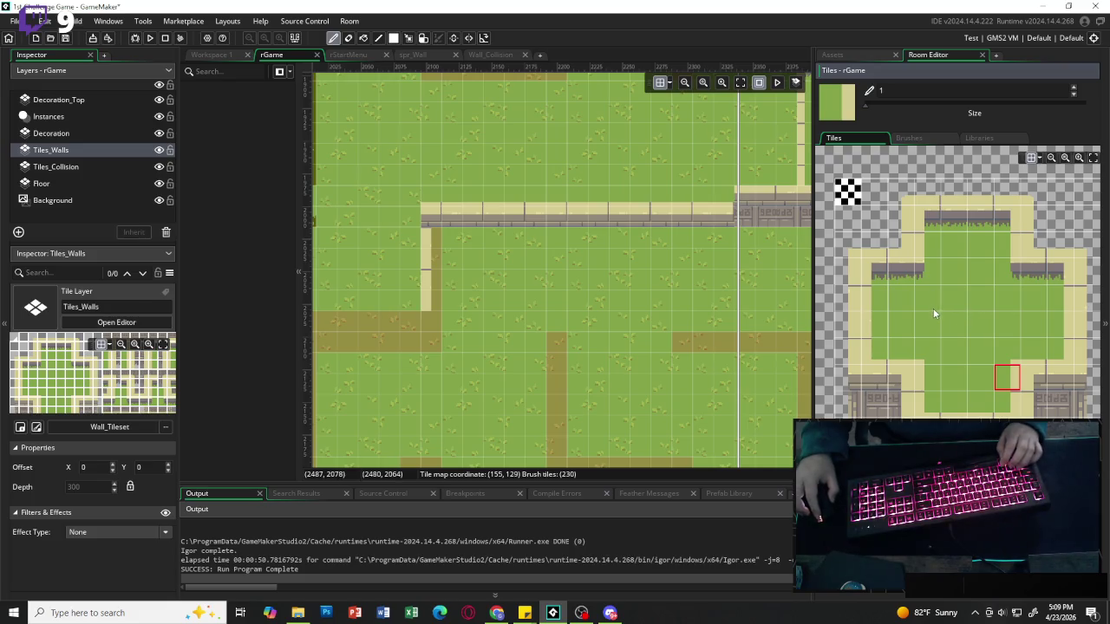
Place a top-wall corner tile where the vertical and top walls meet.
left_click(902, 230)
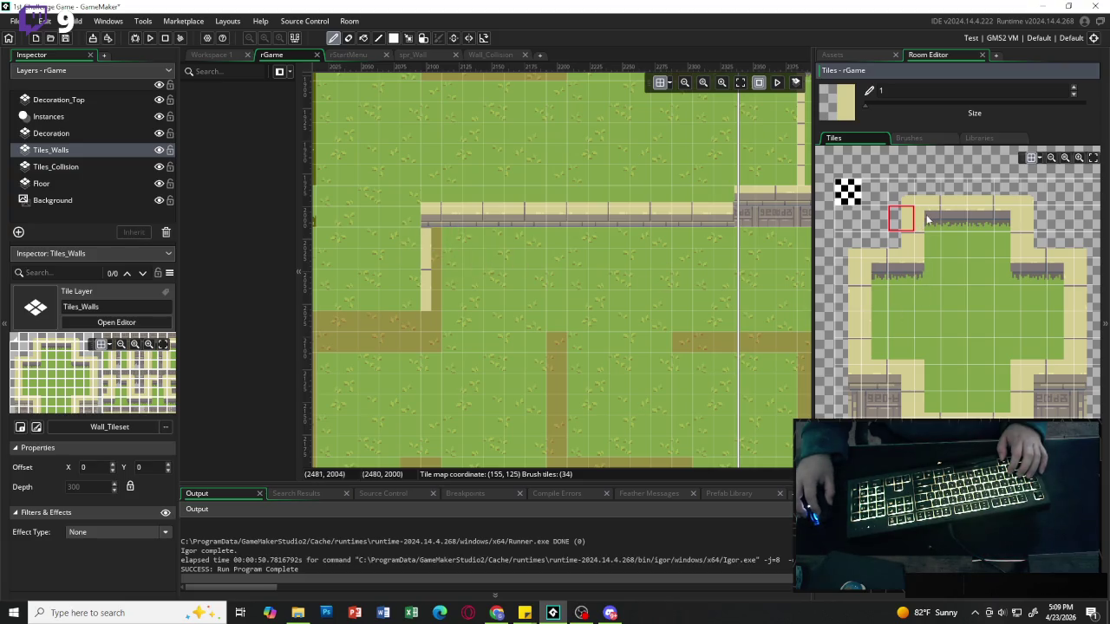
left_click(926, 217)
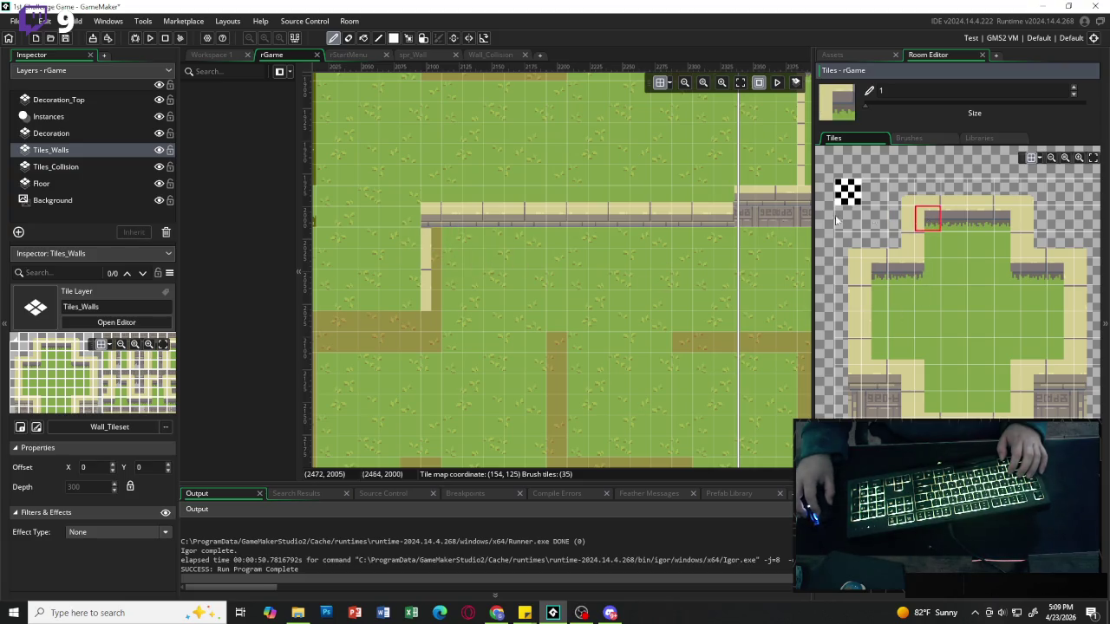
left_click(436, 224)
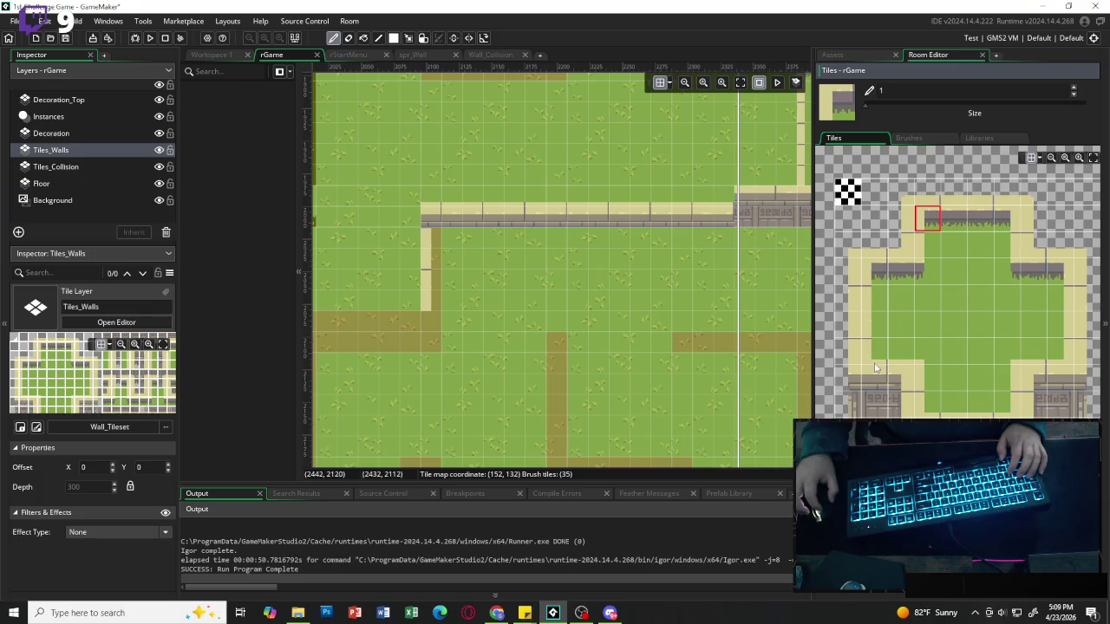
left_click(1031, 380)
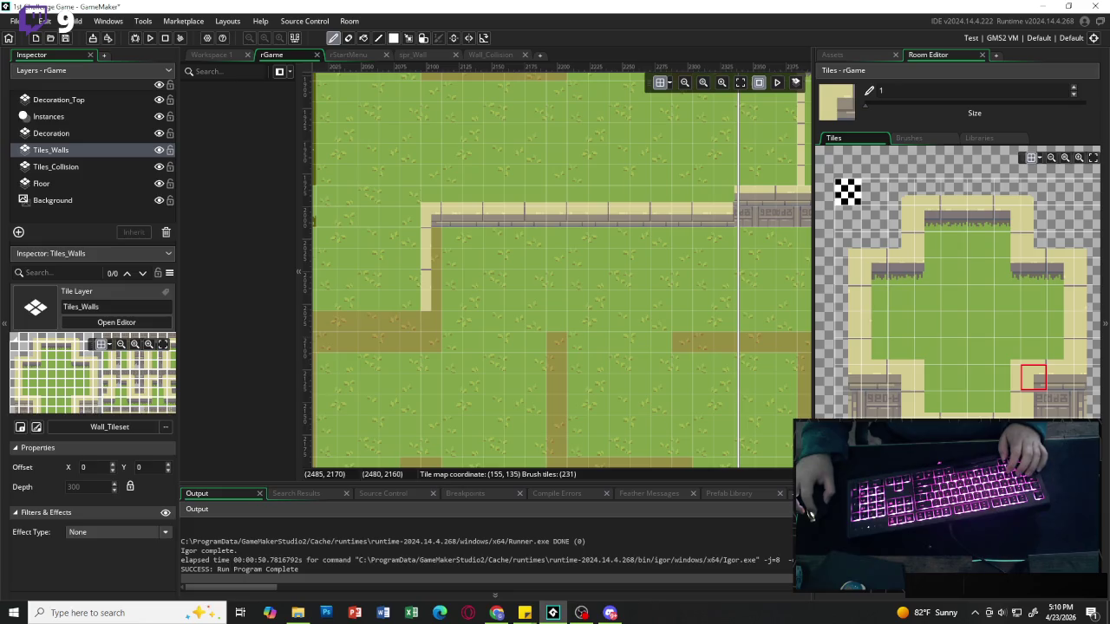
Stamp a four-wide stone wall block below the left vertical wall.
left_click_drag(1005, 429, 1079, 455)
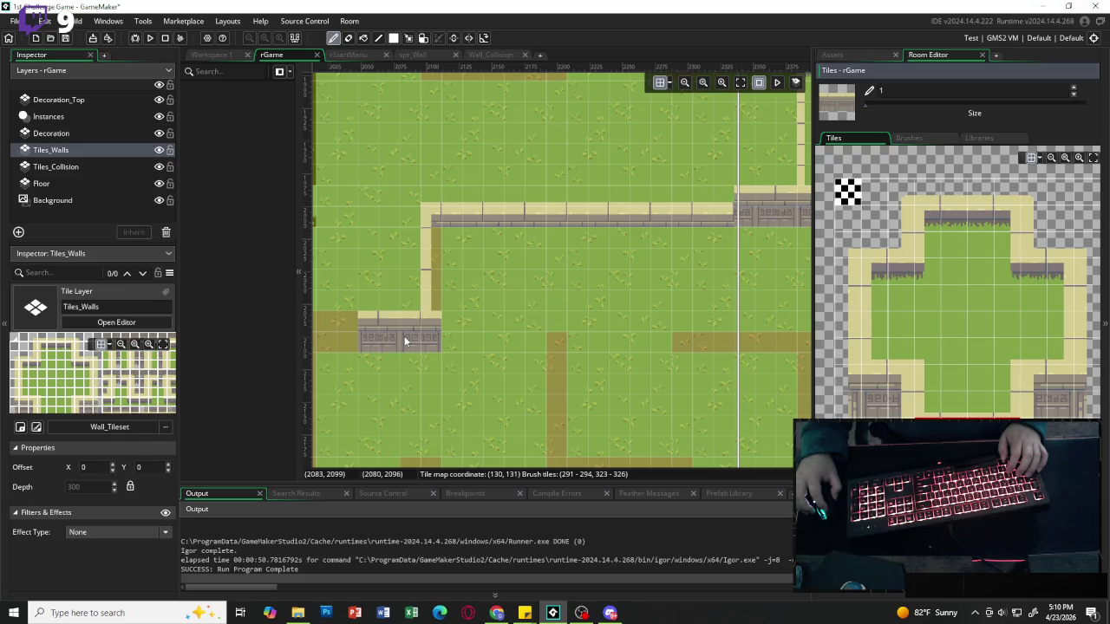
left_click_drag(400, 336, 390, 336)
scroll(395, 335, "left", 3)
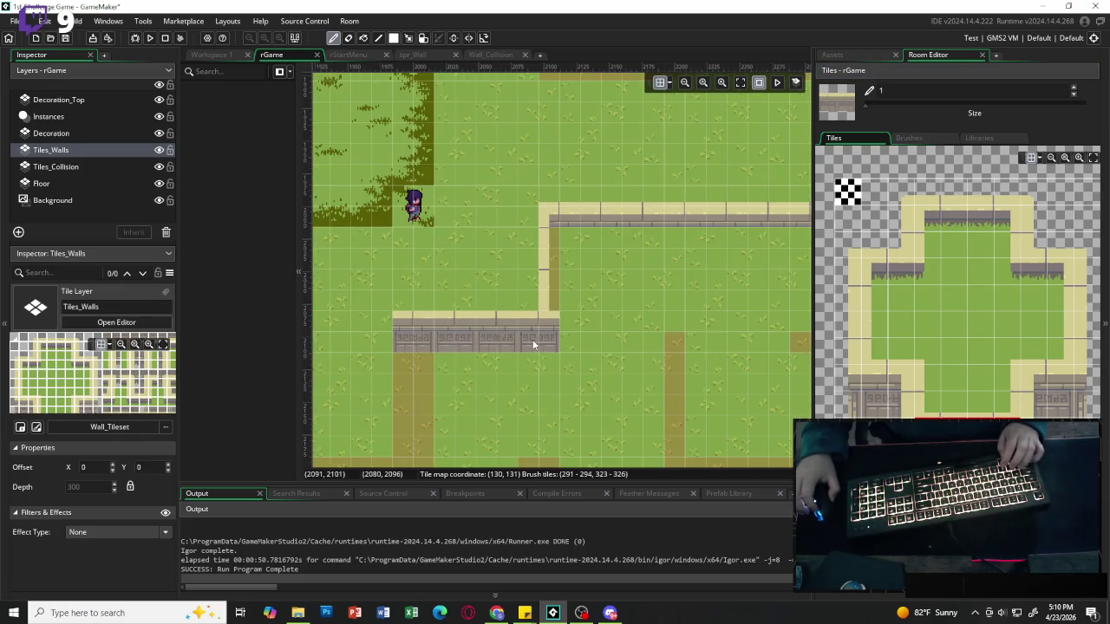
scroll(532, 339, "left", 2)
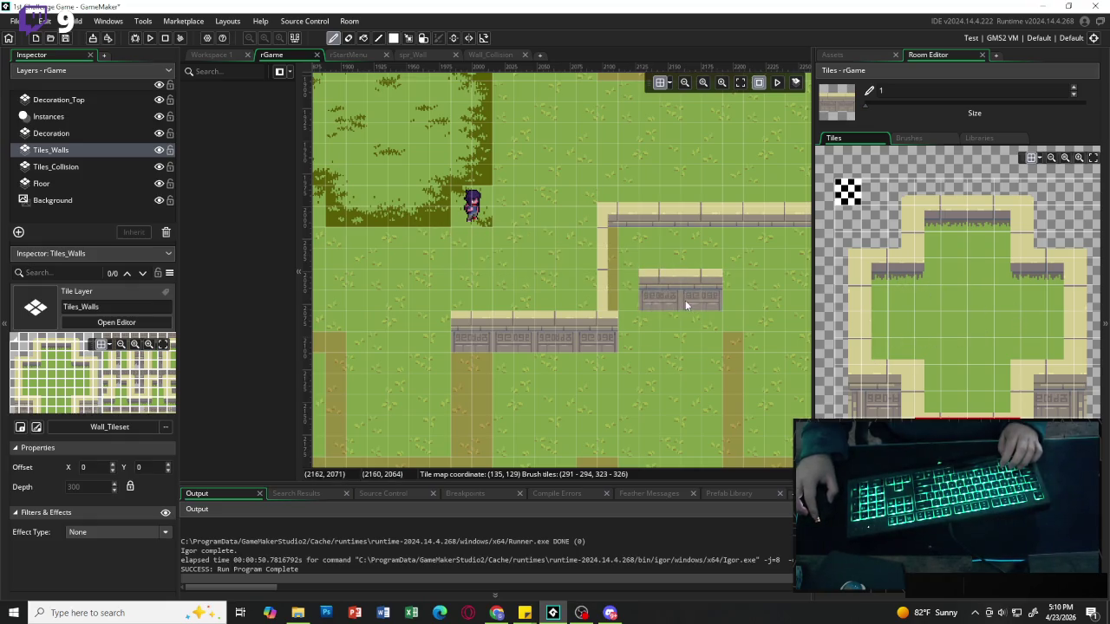
scroll(685, 300, "right", 2)
scroll(923, 334, "right", 4)
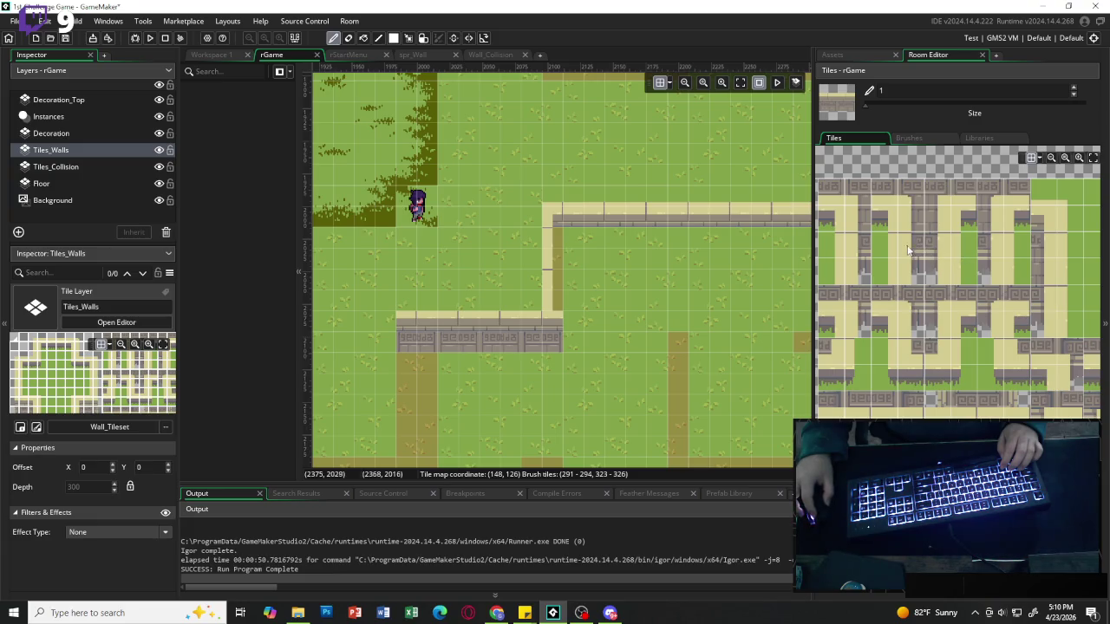
Paint a short two-tile vertical wall down from the top wall.
left_click_drag(909, 237, 909, 217)
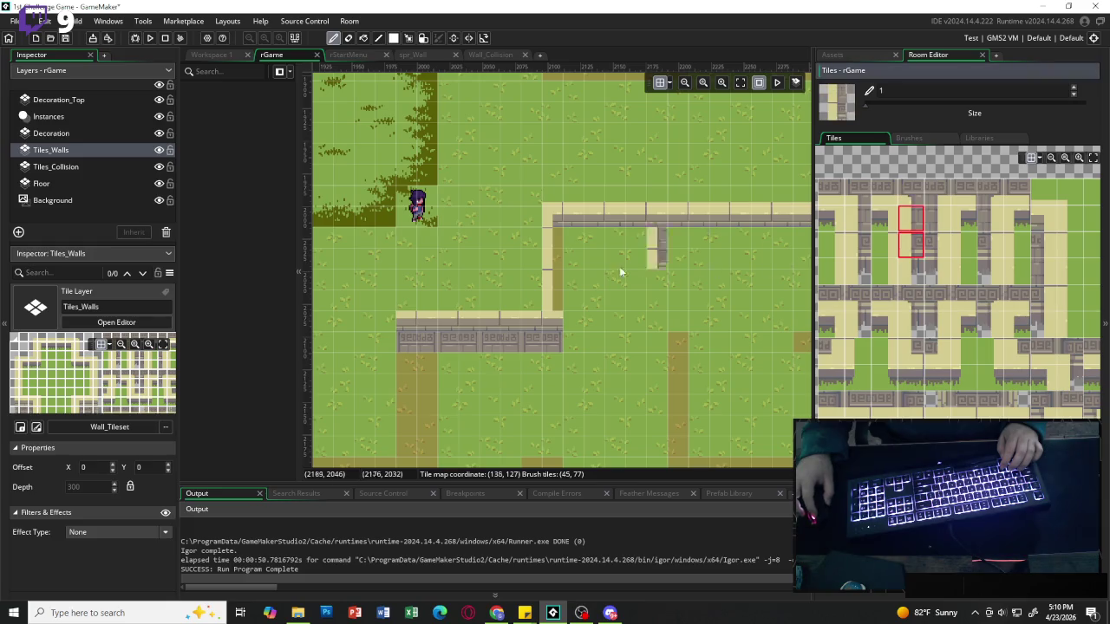
left_click_drag(555, 269, 554, 284)
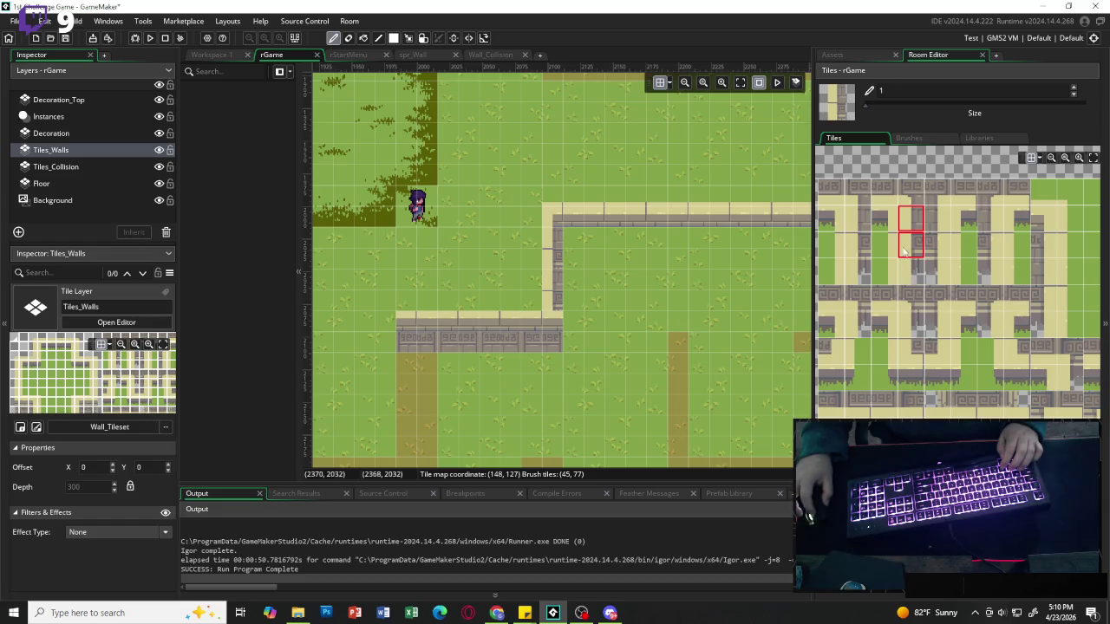
left_click(911, 219)
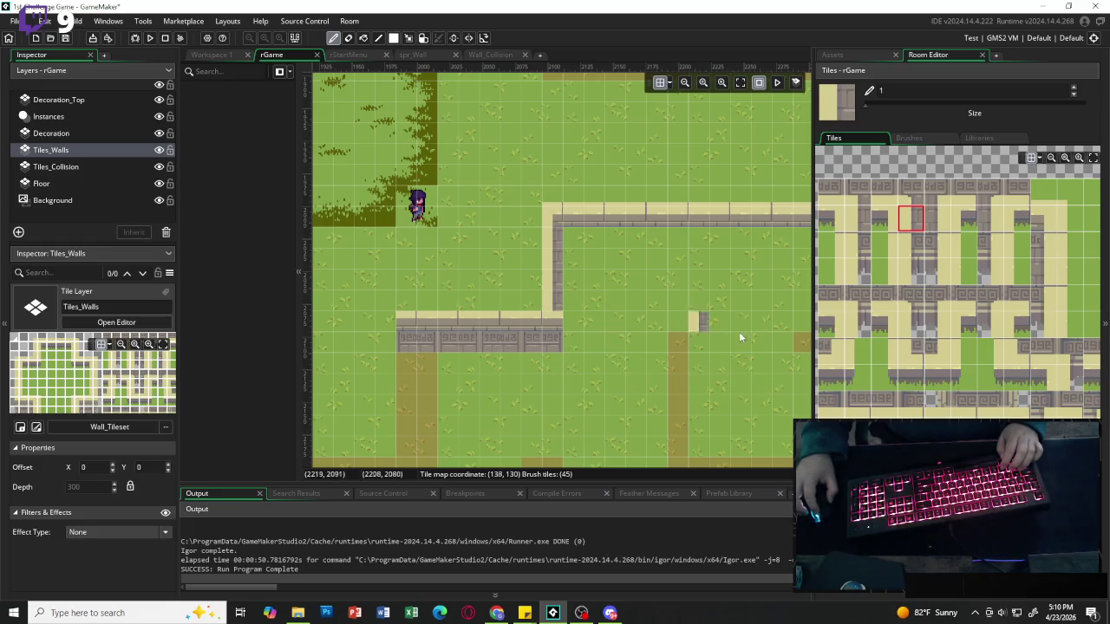
scroll(621, 300, "left", 2)
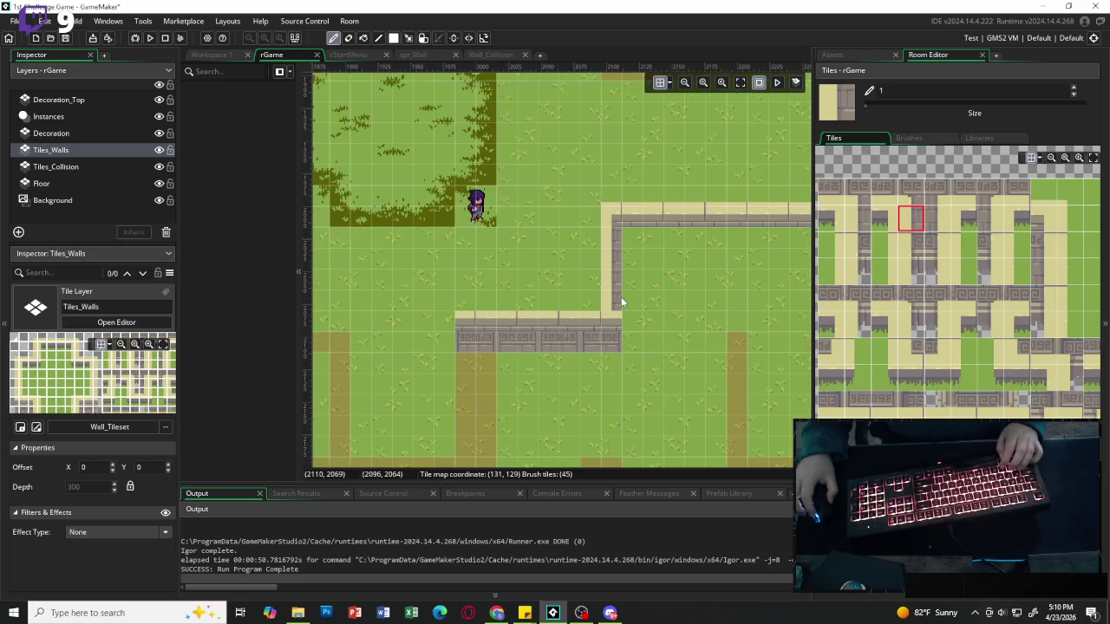
scroll(646, 310, "down", 3)
scroll(646, 310, "up", 4)
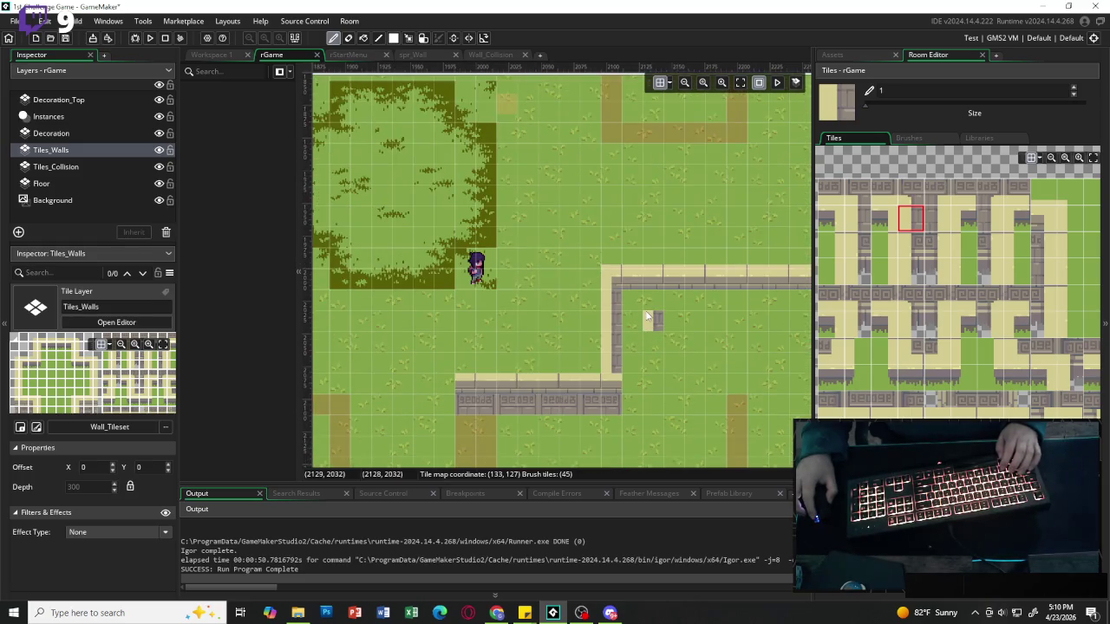
scroll(645, 312, "down", 3)
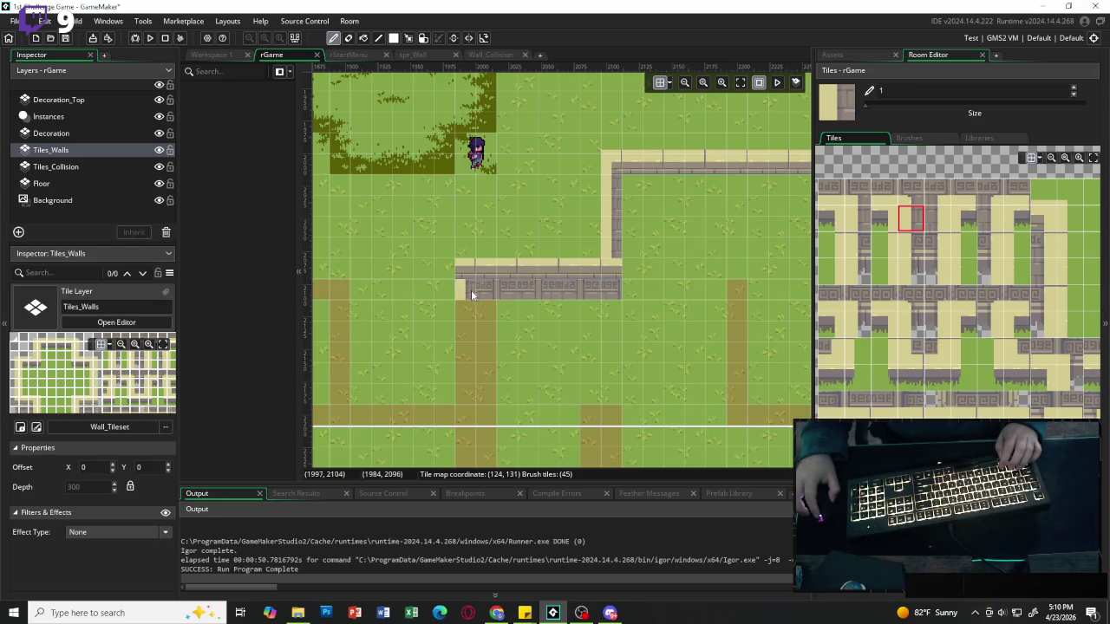
scroll(464, 311, "down", 4)
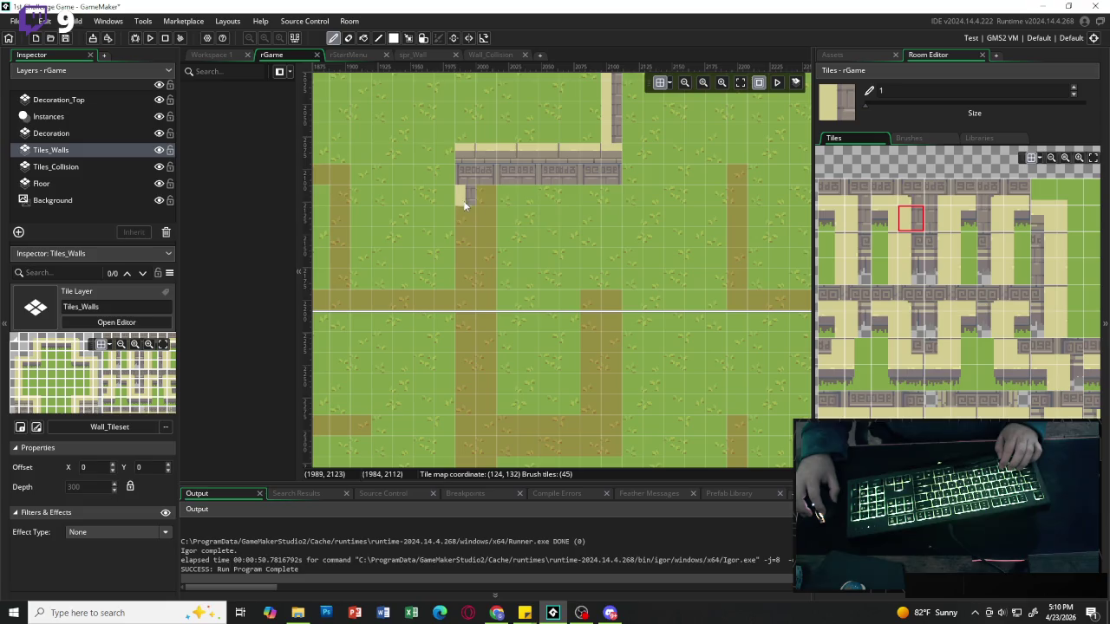
Extend the 2x2 wall column further down past the path crossing.
left_click_drag(910, 218, 936, 218)
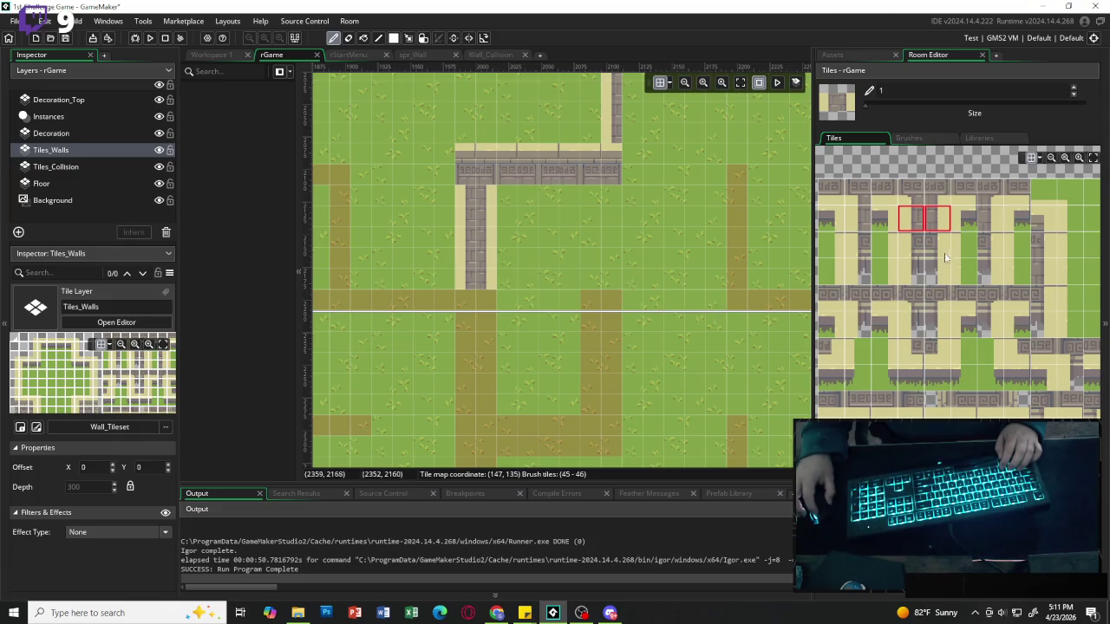
left_click_drag(908, 246, 936, 247)
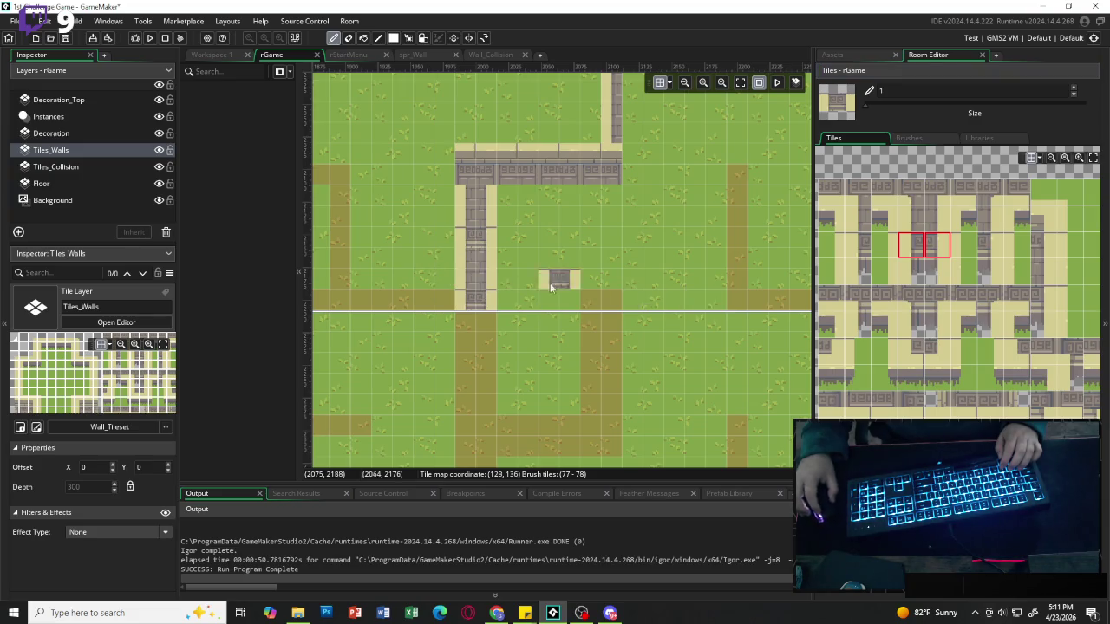
scroll(557, 290, "left", 2)
scroll(611, 310, "down", 2)
scroll(610, 347, "up", 2)
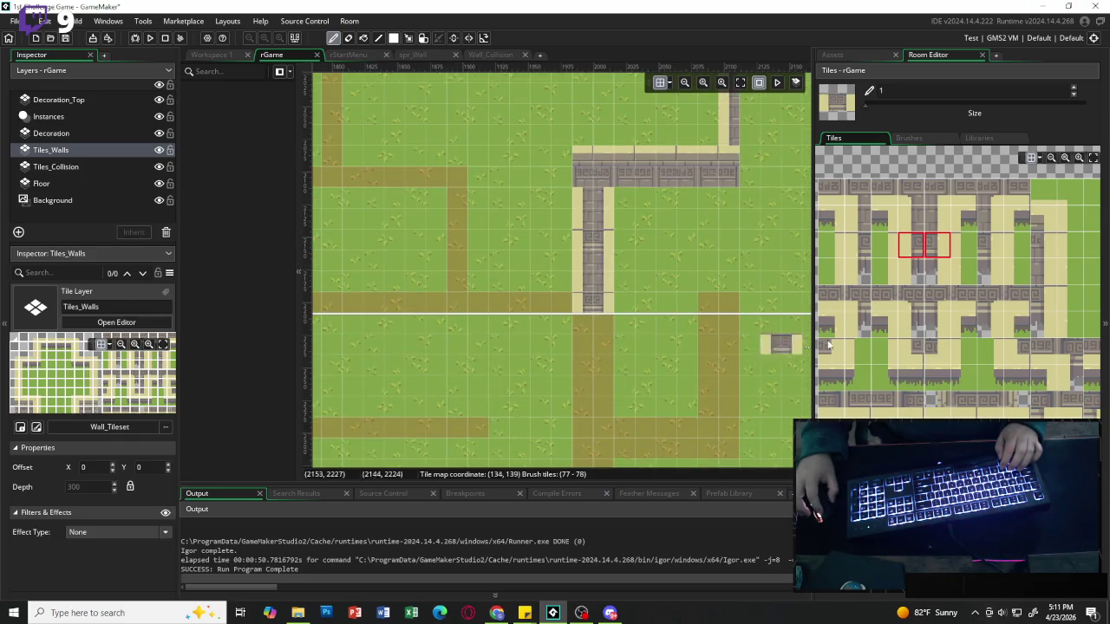
left_click(912, 228)
left_click_drag(913, 228, 936, 245)
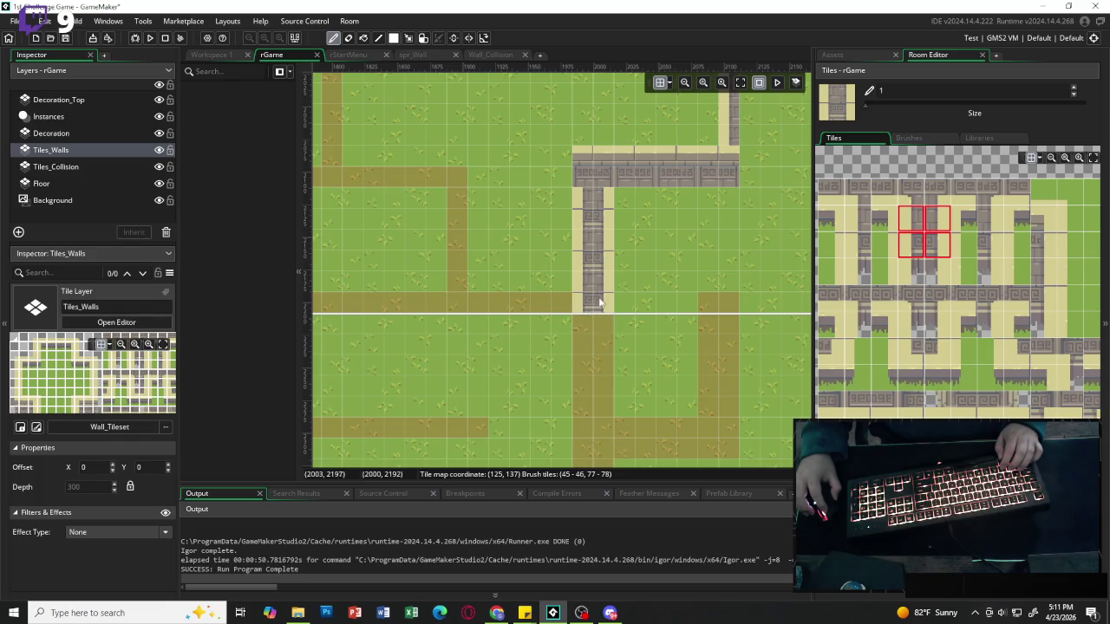
left_click_drag(602, 314, 604, 343)
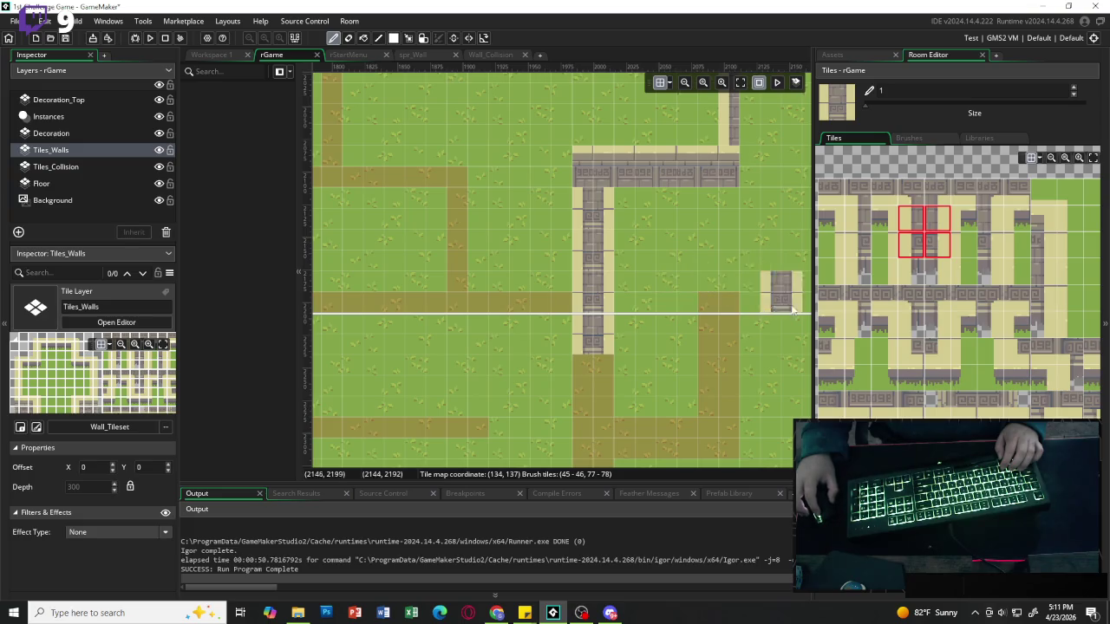
scroll(593, 341, "down", 3)
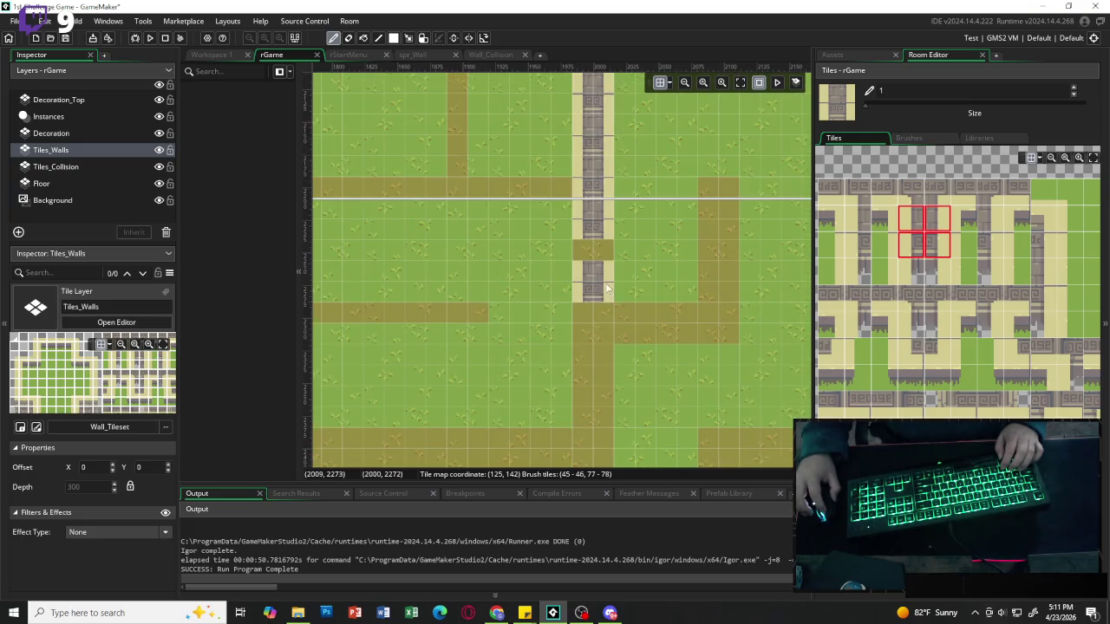
left_click_drag(602, 281, 595, 394)
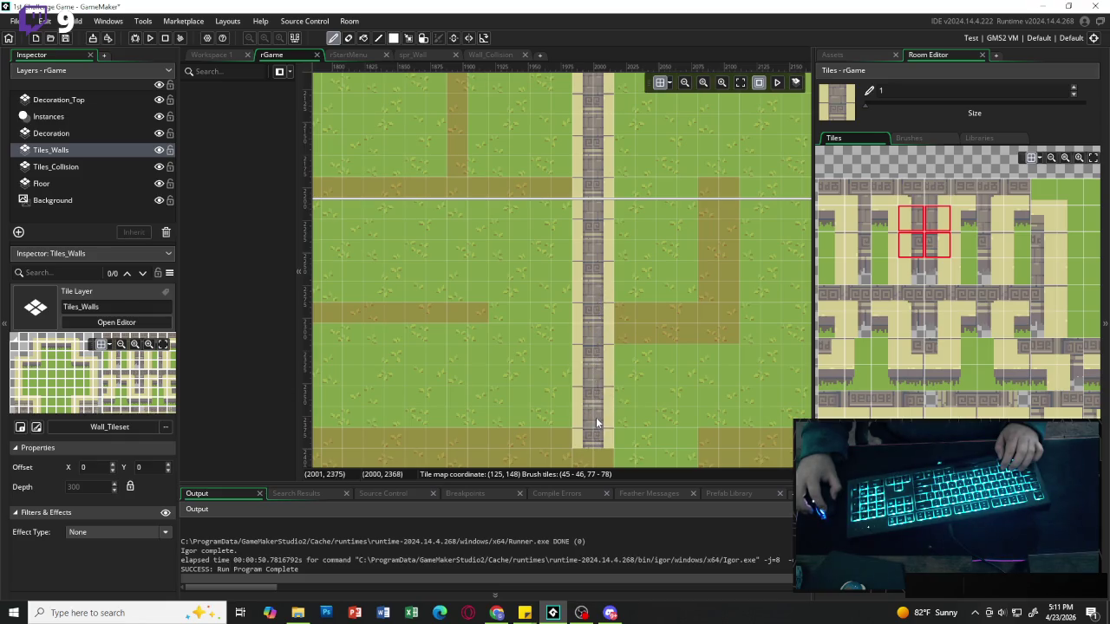
scroll(595, 426, "down", 5)
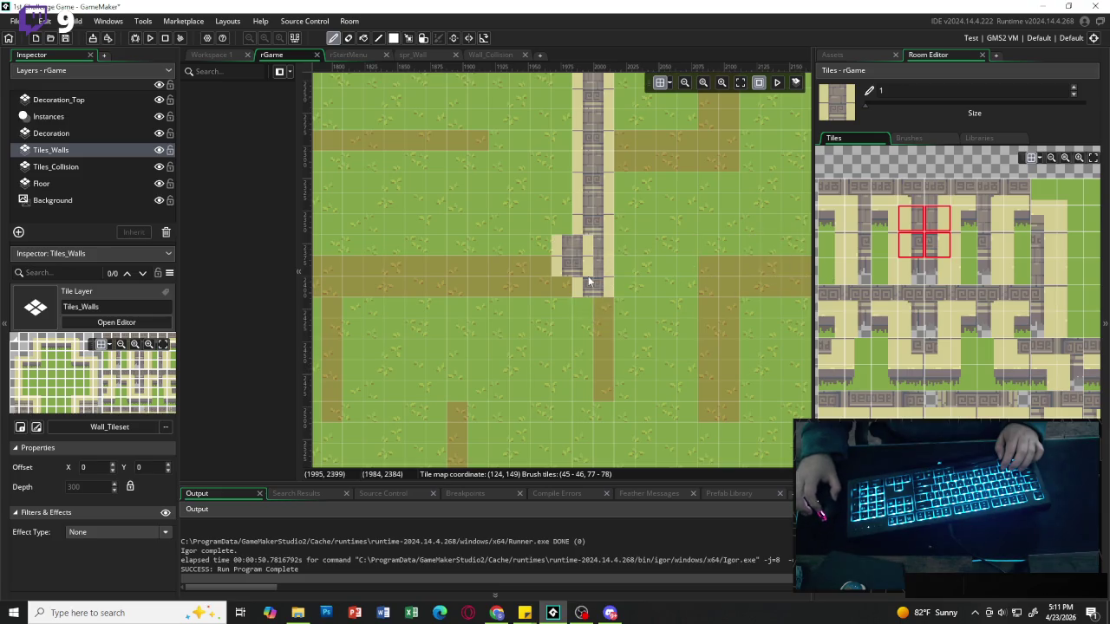
scroll(687, 294, "up", 10)
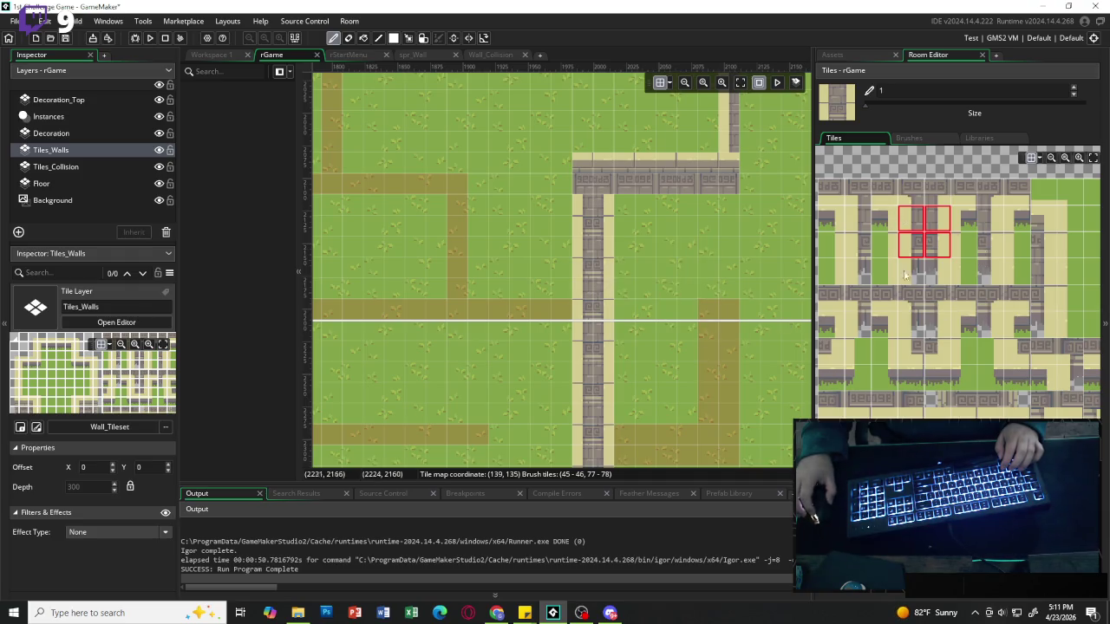
scroll(925, 290, "left", 5)
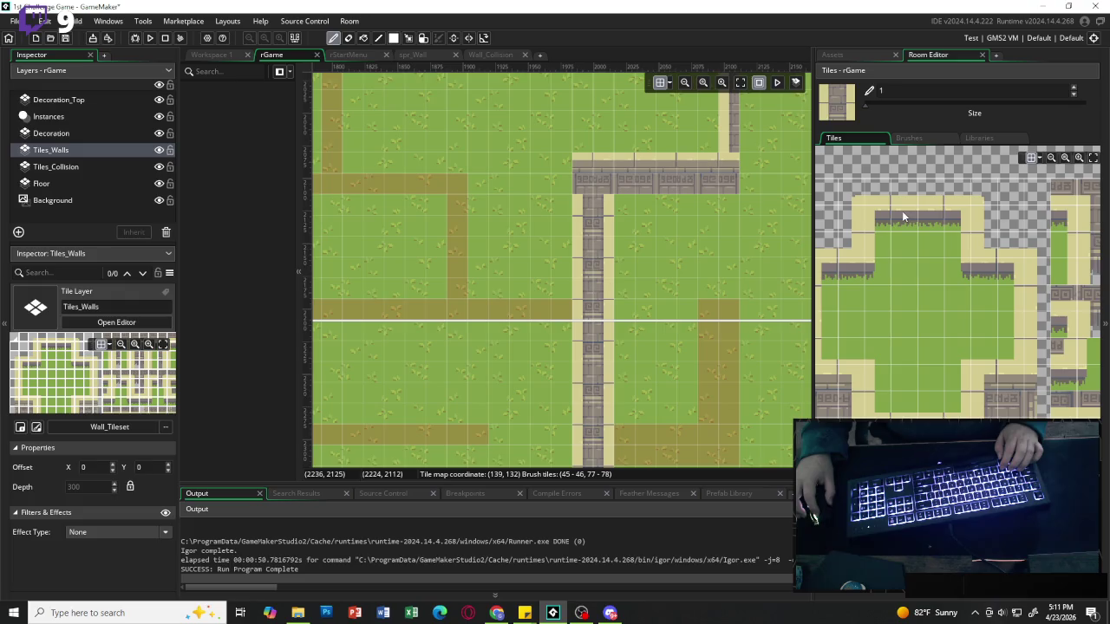
Paint a horizontal stone wall row along the middle path.
mouse_move(904, 216)
left_mouse_down()
mouse_move(932, 217)
mouse_move(906, 193)
mouse_move(932, 218)
left_mouse_up()
left_click(593, 307)
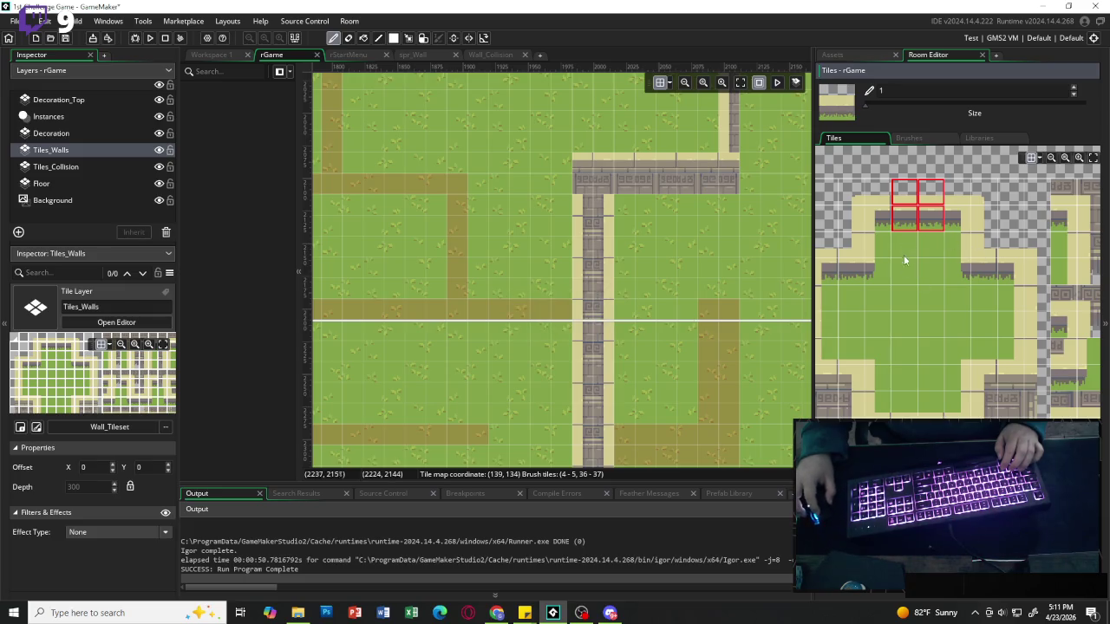
left_click_drag(904, 431, 932, 431)
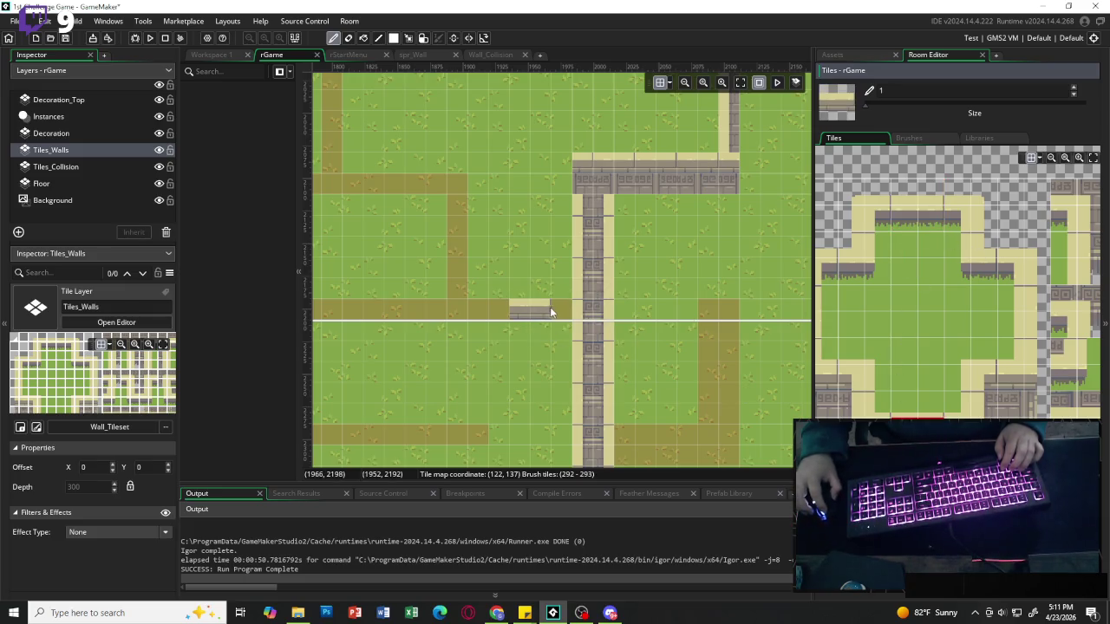
left_click_drag(558, 314, 372, 310)
scroll(364, 308, "left", 6)
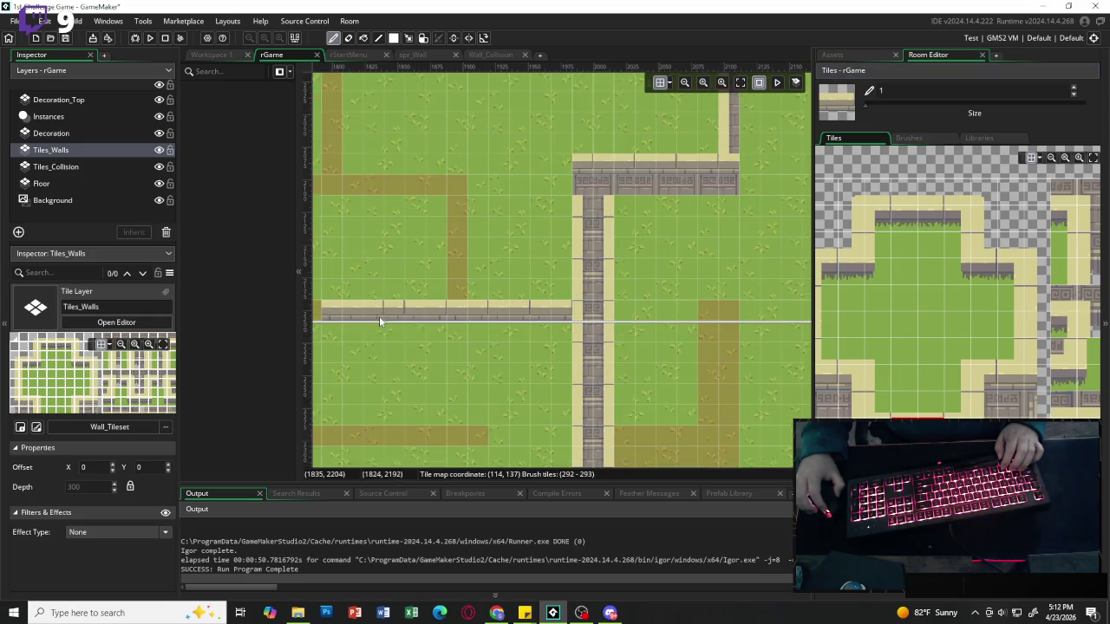
left_click_drag(495, 314, 588, 320)
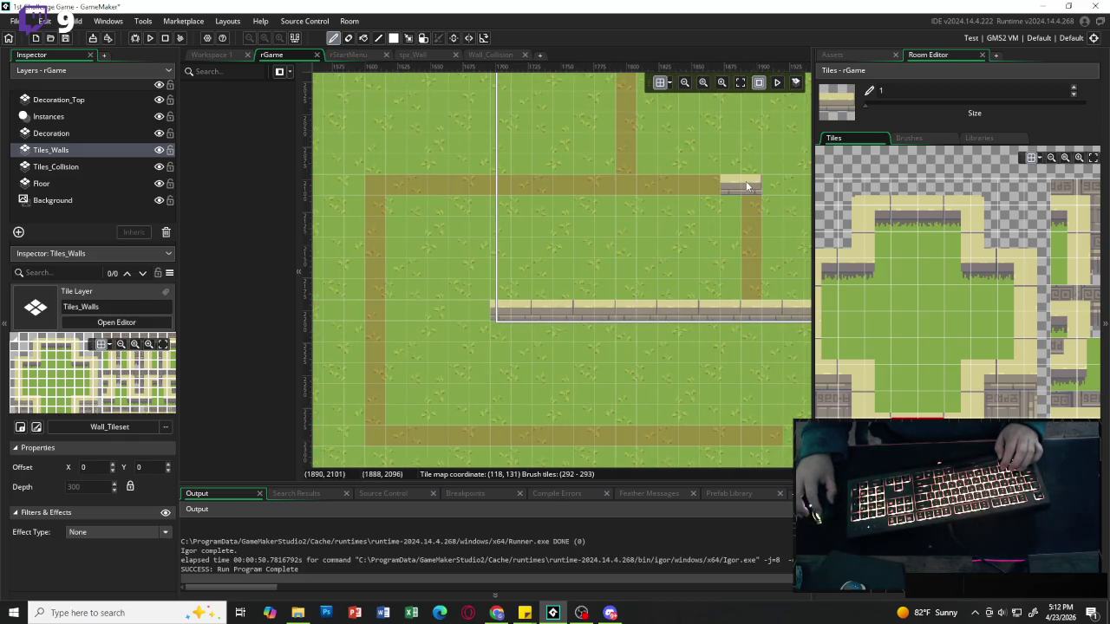
Paint a wall row along the upper path, then select the empty tile for erasing.
mouse_move(728, 186)
left_mouse_down()
mouse_move(372, 181)
mouse_move(420, 169)
left_mouse_up()
left_click(1020, 220)
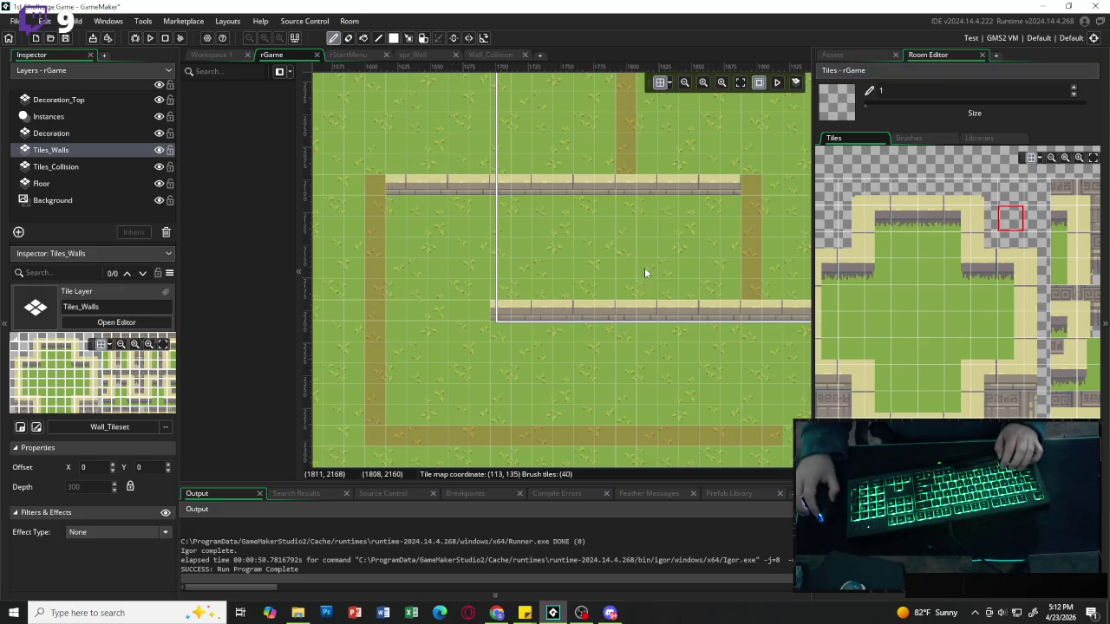
scroll(624, 253, "right", 3)
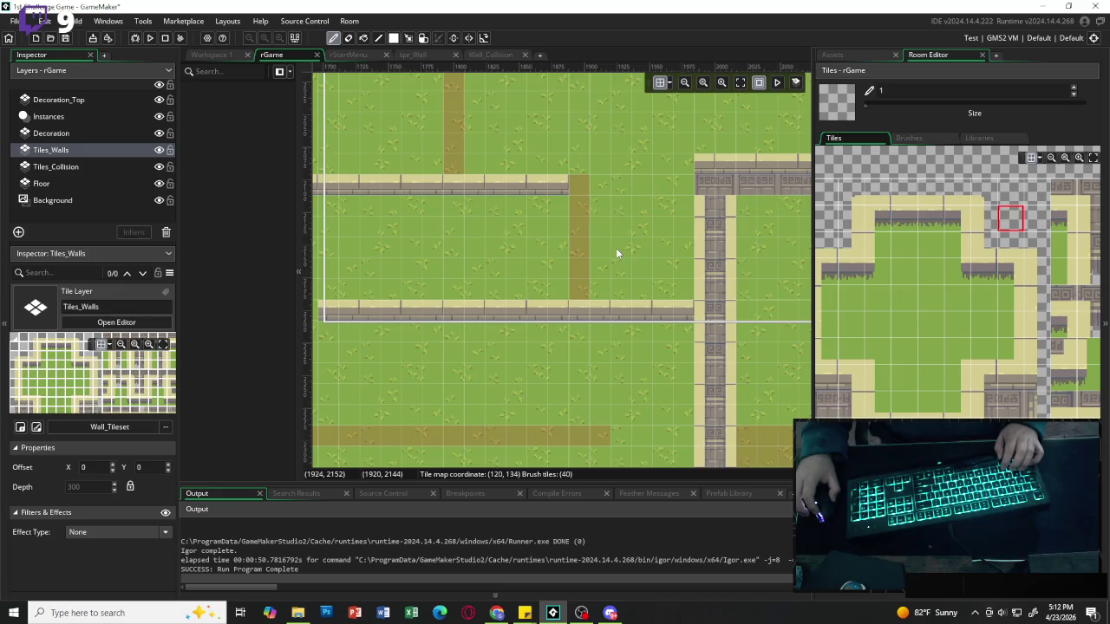
scroll(616, 251, "left", 3)
scroll(594, 253, "left", 2)
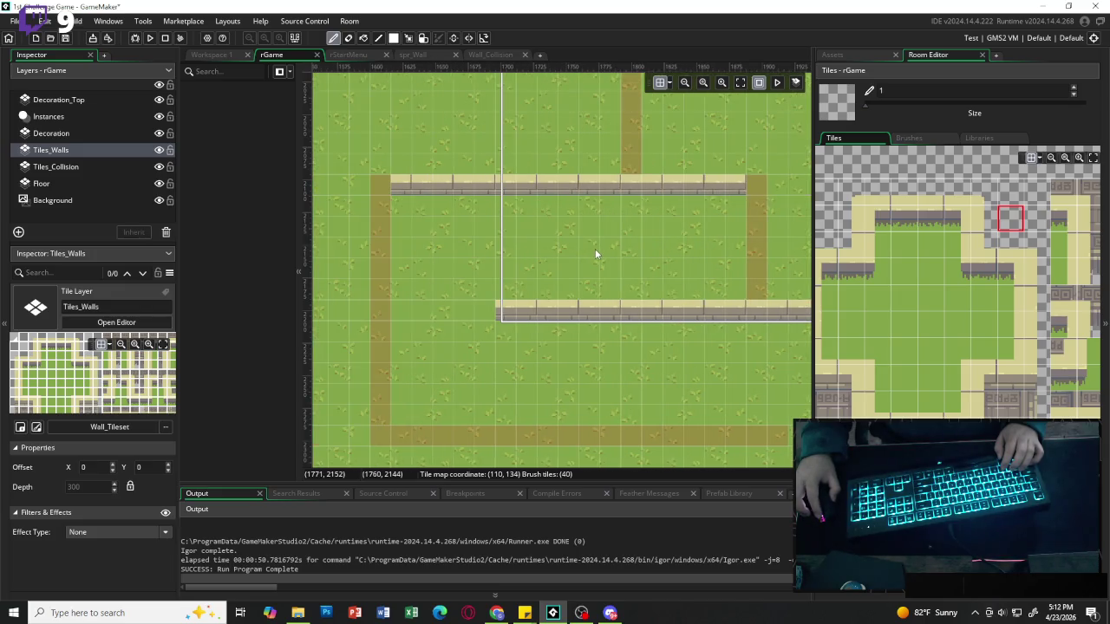
Paint a long horizontal wall row along the bottom path.
mouse_move(904, 191)
left_mouse_down()
mouse_move(931, 192)
mouse_move(923, 215)
left_mouse_up()
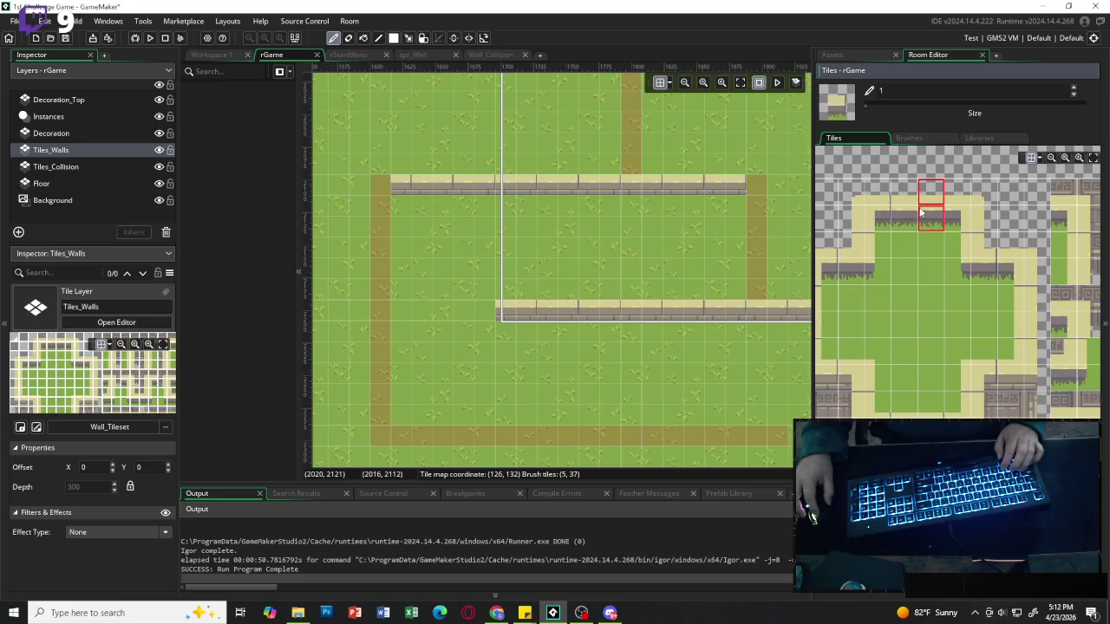
left_click(904, 219)
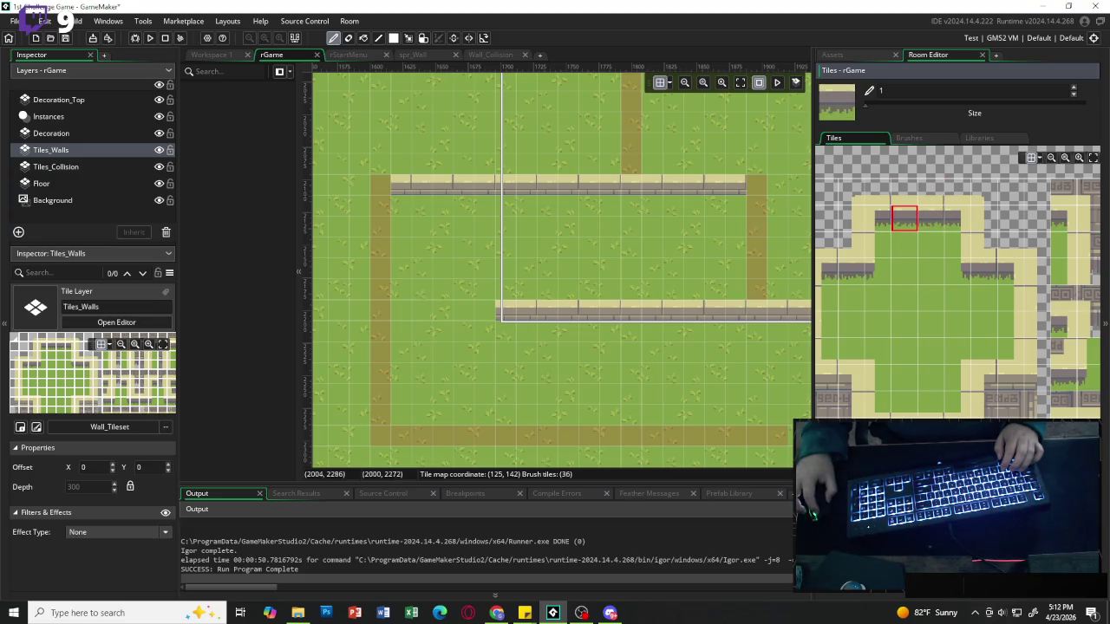
left_click_drag(877, 219, 953, 218)
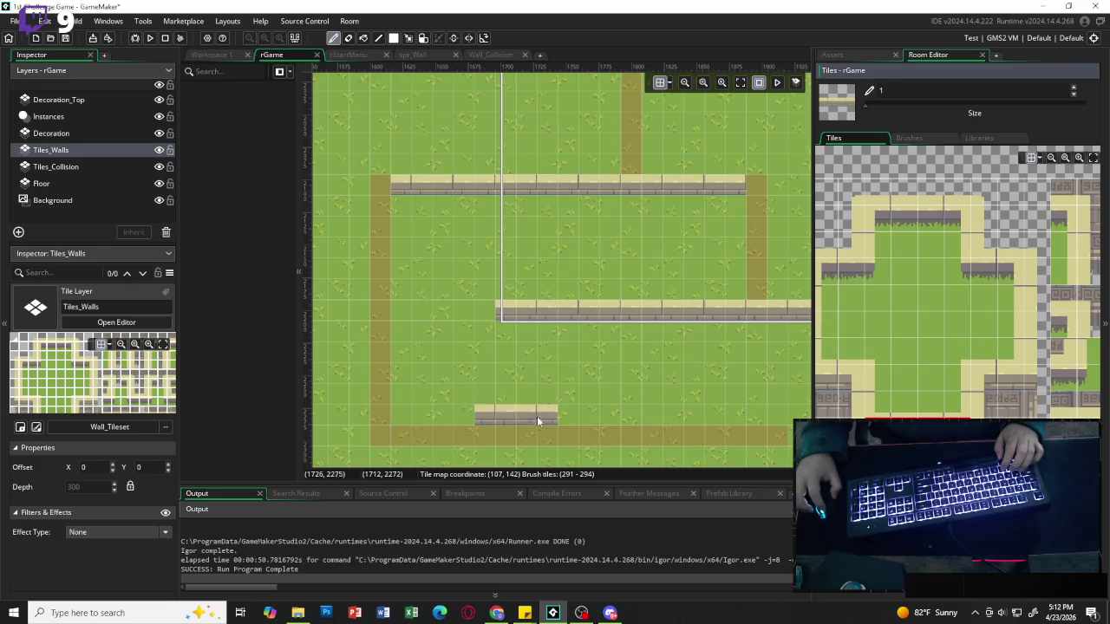
left_click_drag(446, 439, 728, 433)
Finish the bottom wall row and erase its rightmost tile.
left_click(992, 188)
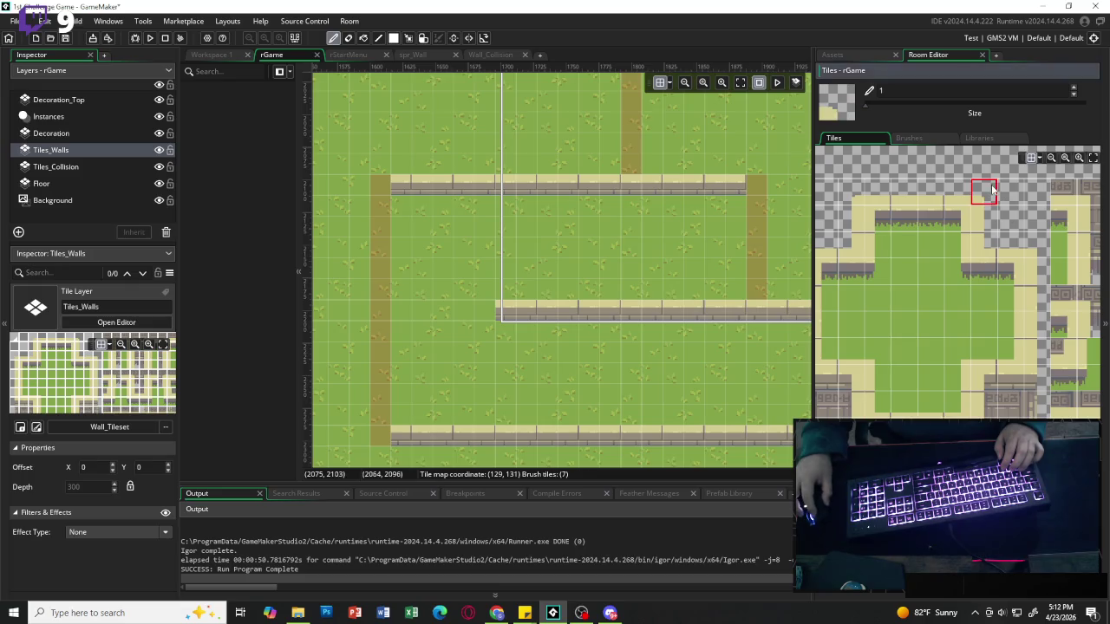
left_click(1010, 191)
scroll(684, 451, "right", 3)
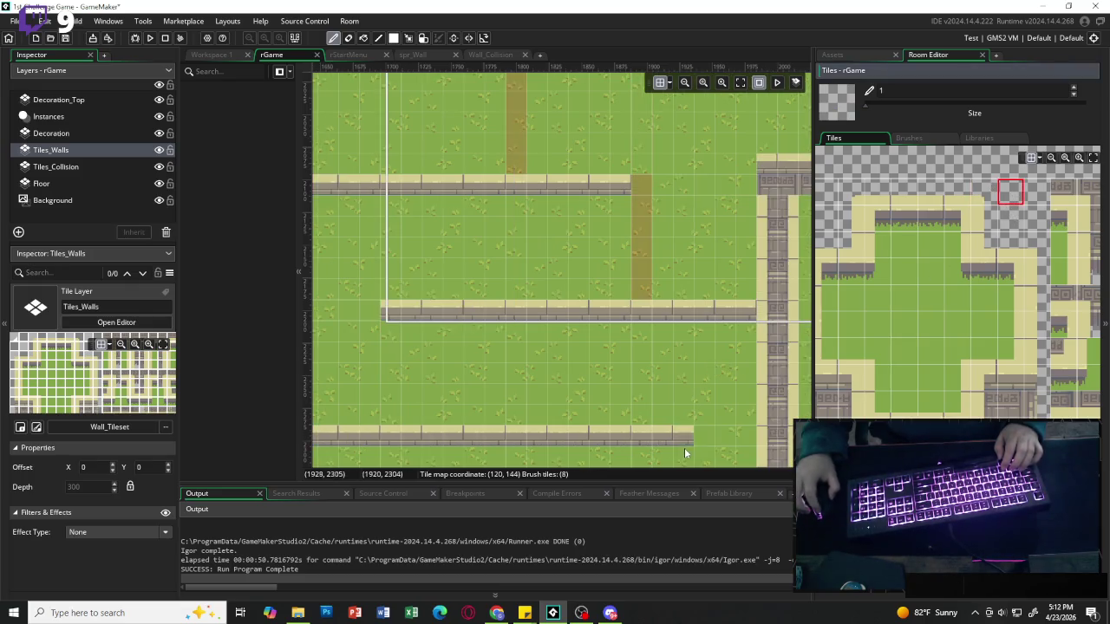
left_click(688, 442)
Cap the wall rows' left ends with corner and end tiles.
scroll(554, 355, "left", 4)
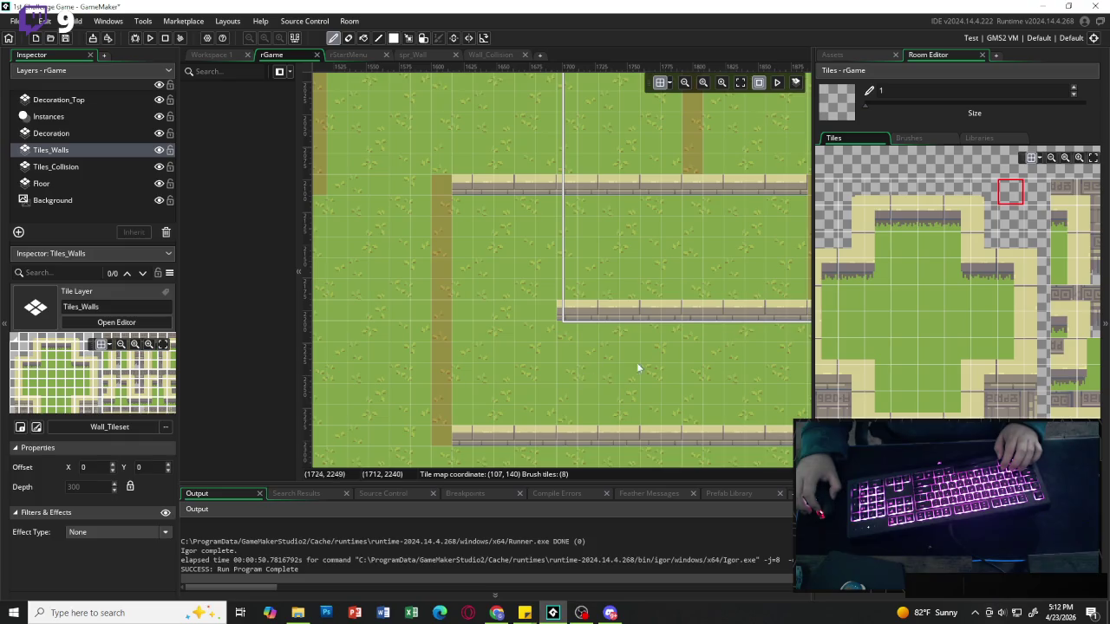
left_click(877, 219)
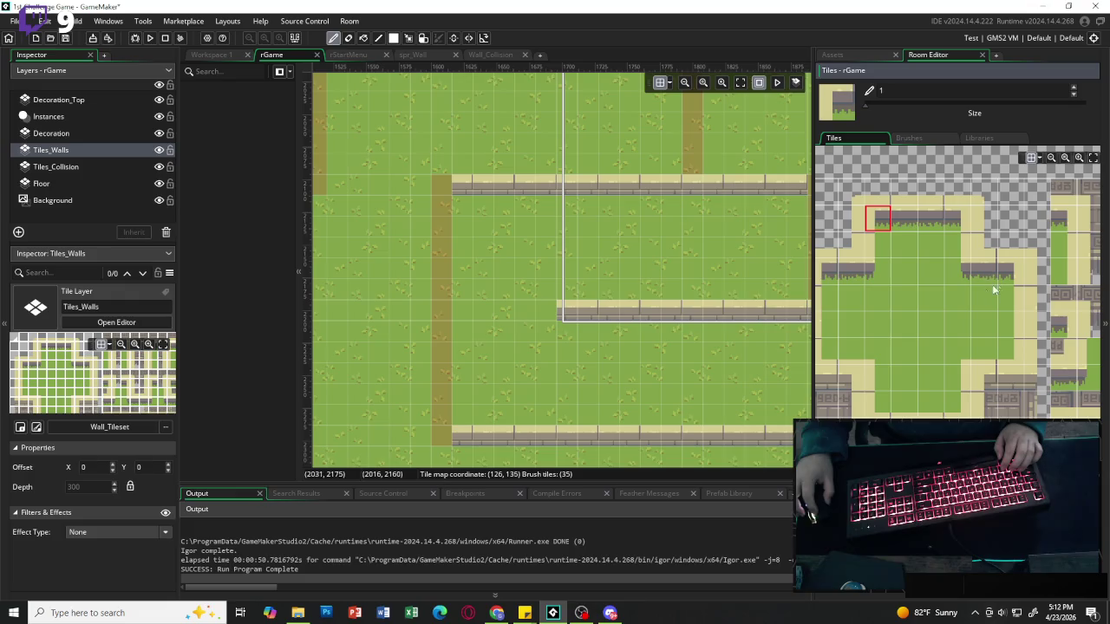
left_click(825, 271)
left_click(446, 189)
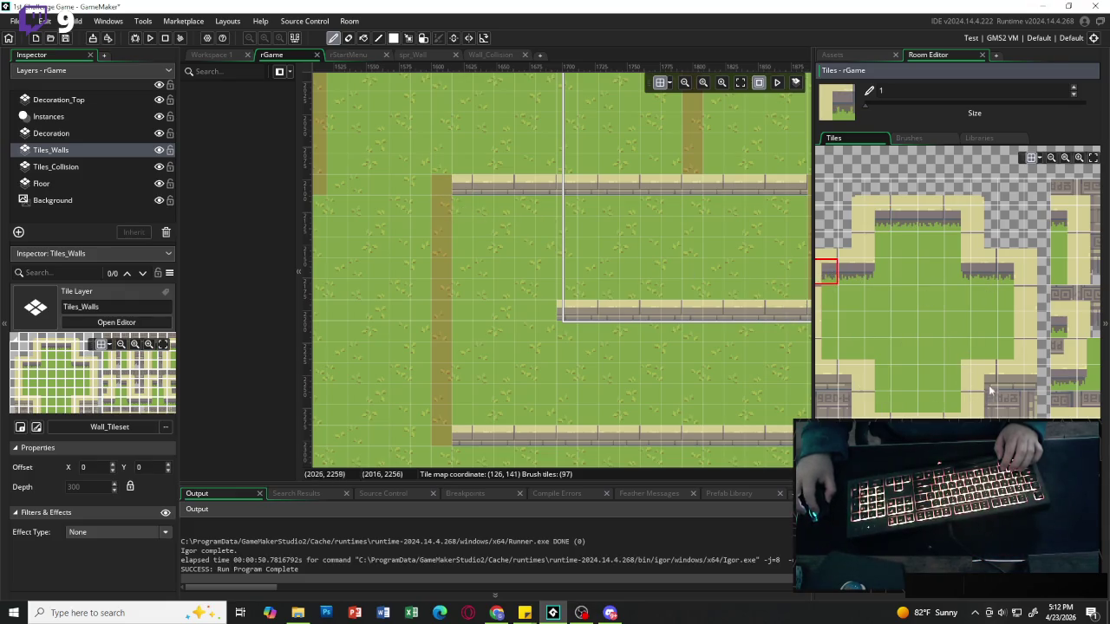
left_click(989, 389)
left_click(444, 191)
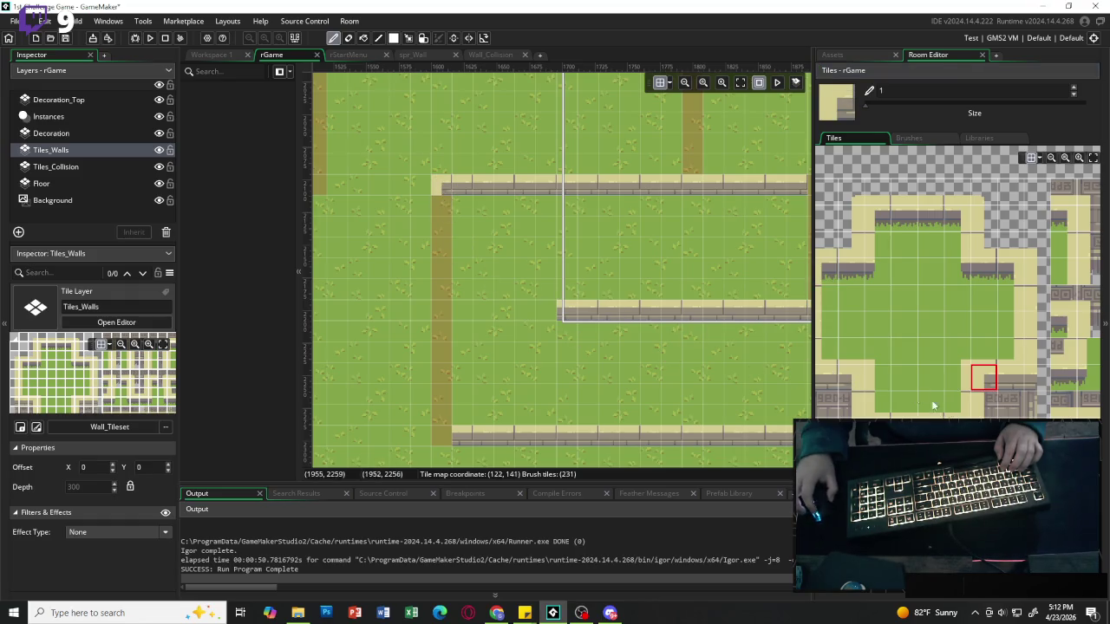
Pan across rGame to bring the walled corridor section into view.
scroll(597, 371, "right", 4)
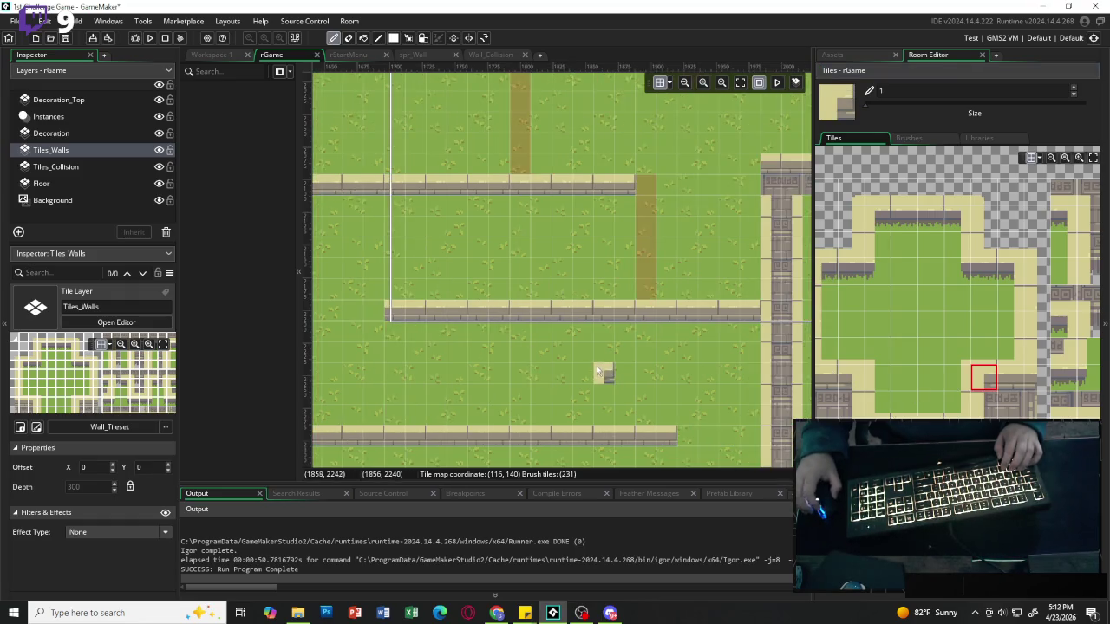
scroll(495, 315, "left", 4)
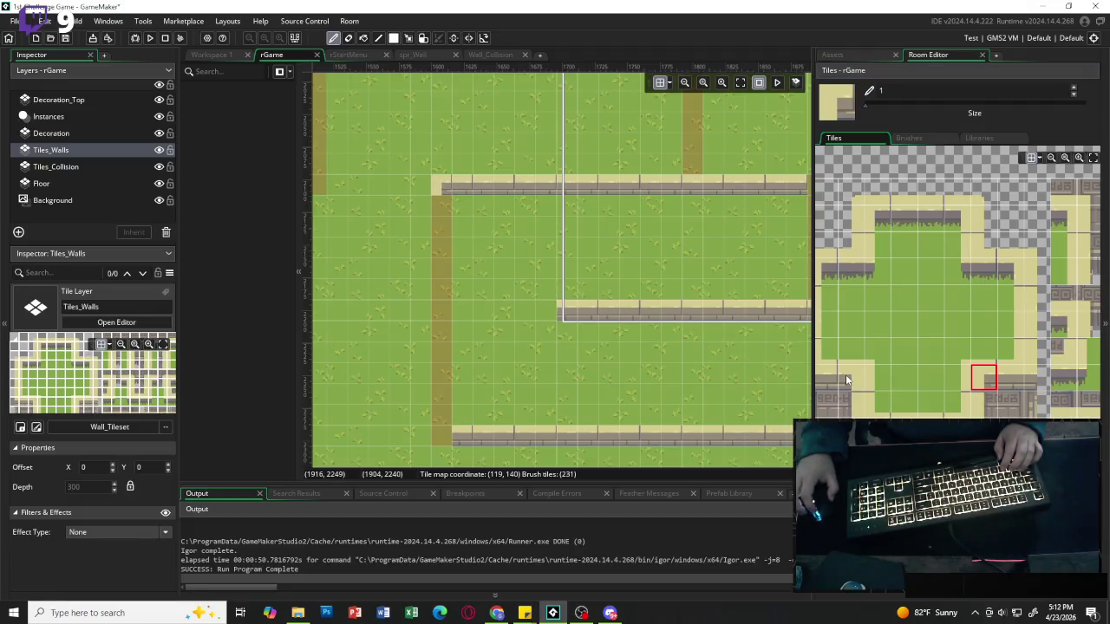
scroll(598, 373, "right", 1)
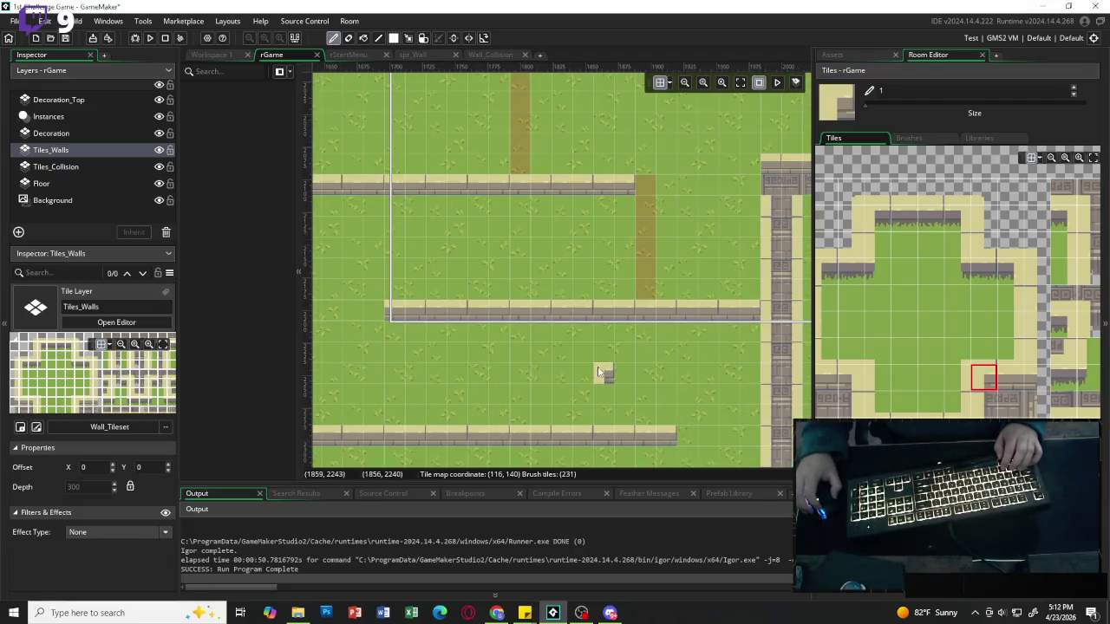
scroll(498, 320, "left", 5)
scroll(498, 329, "left", 5)
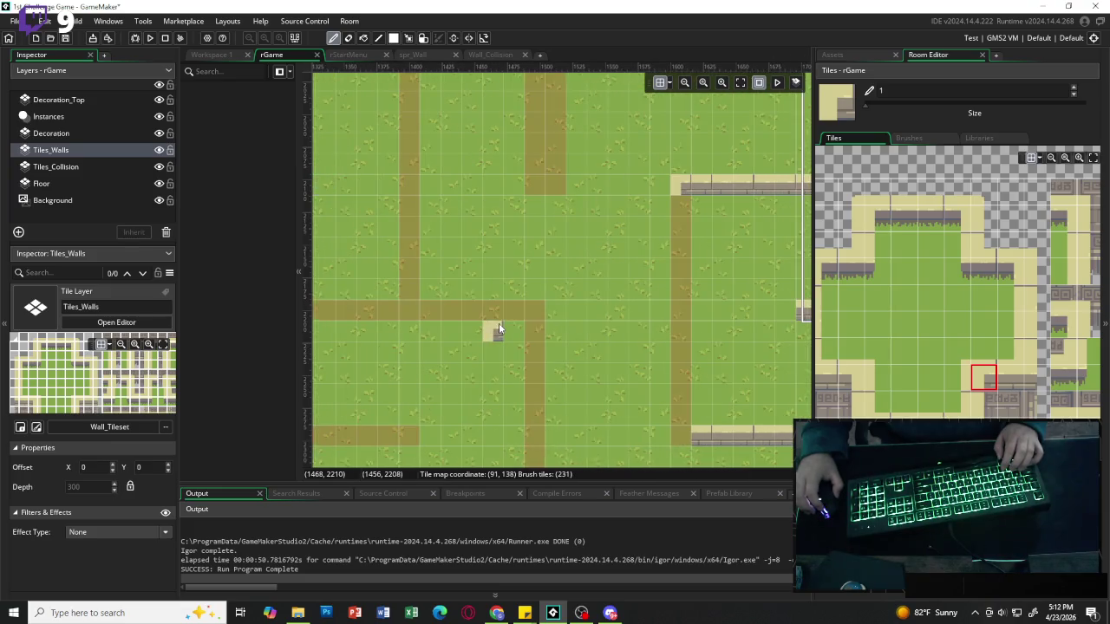
scroll(494, 331, "left", 6)
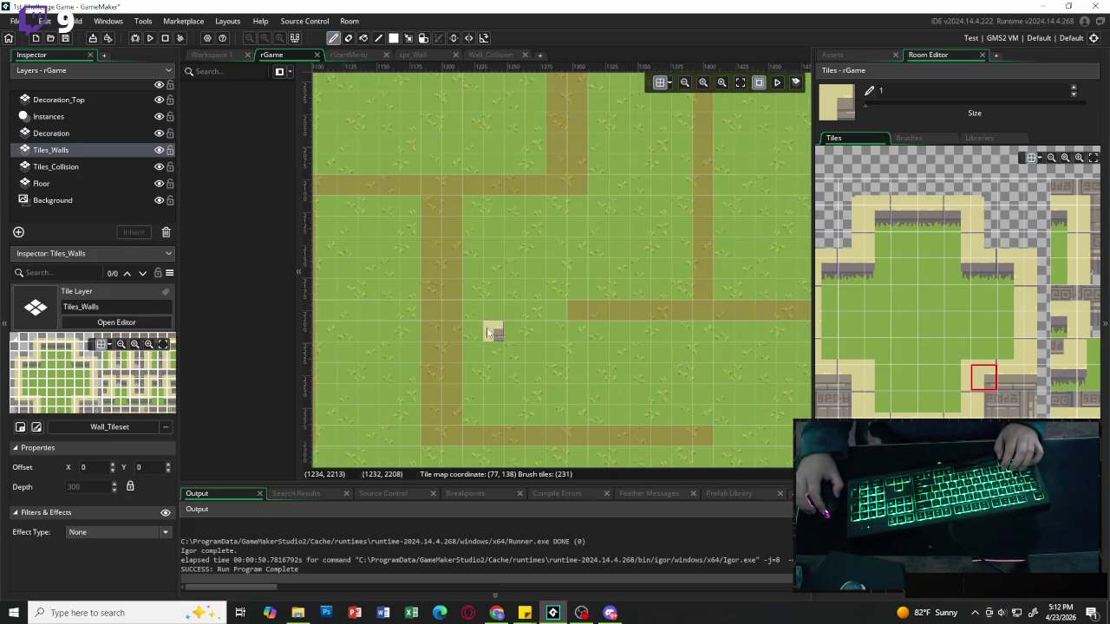
scroll(484, 333, "left", 5)
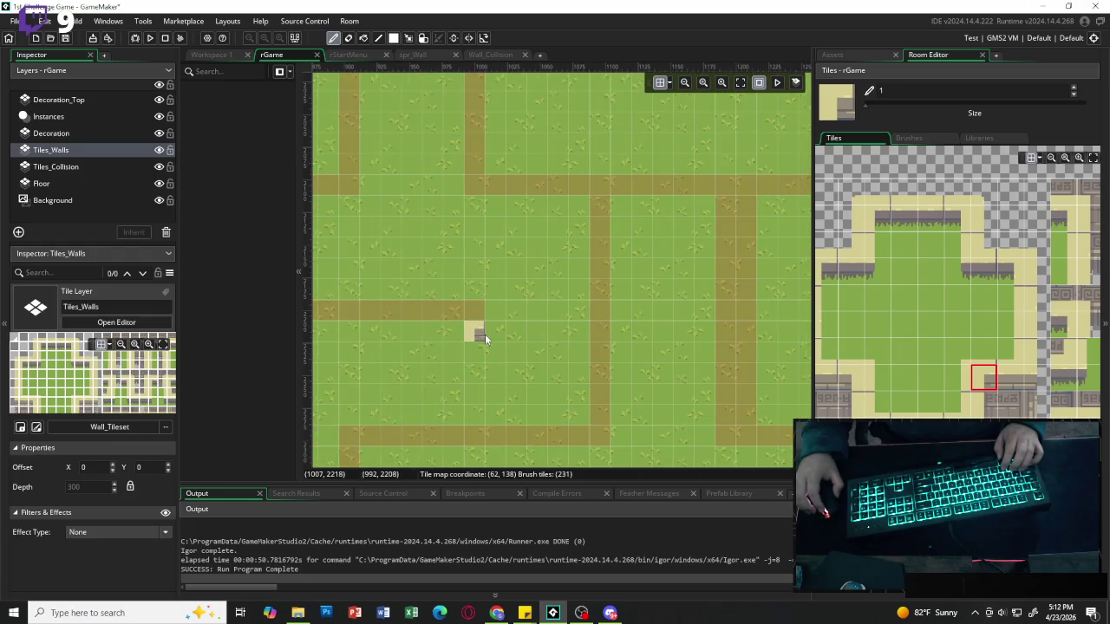
scroll(440, 300, "left", 5)
scroll(463, 329, "left", 5)
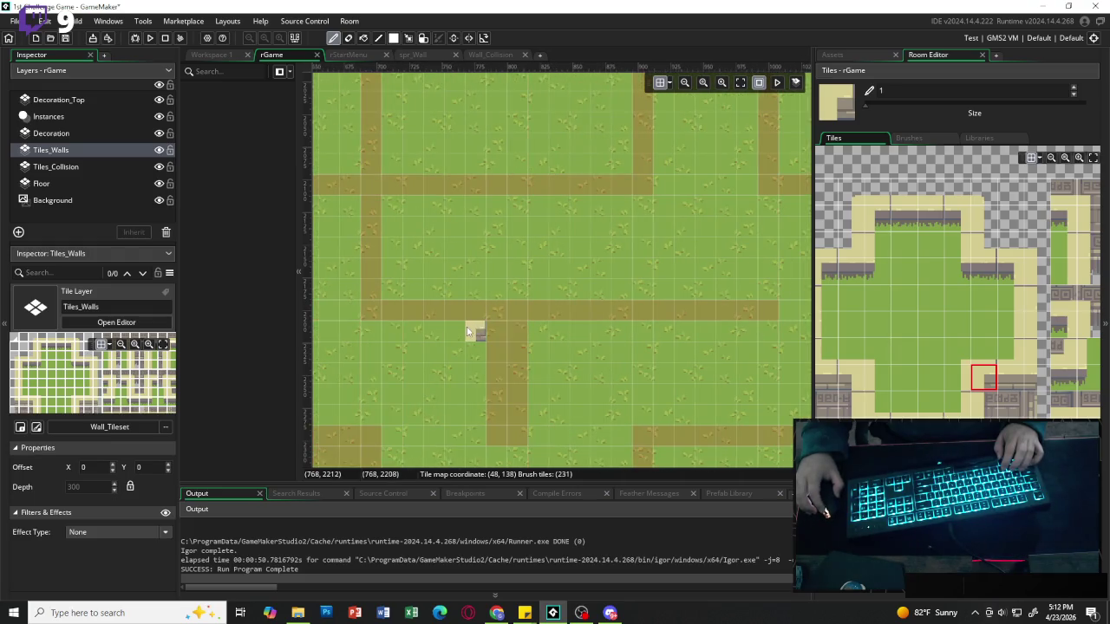
scroll(399, 316, "left", 6)
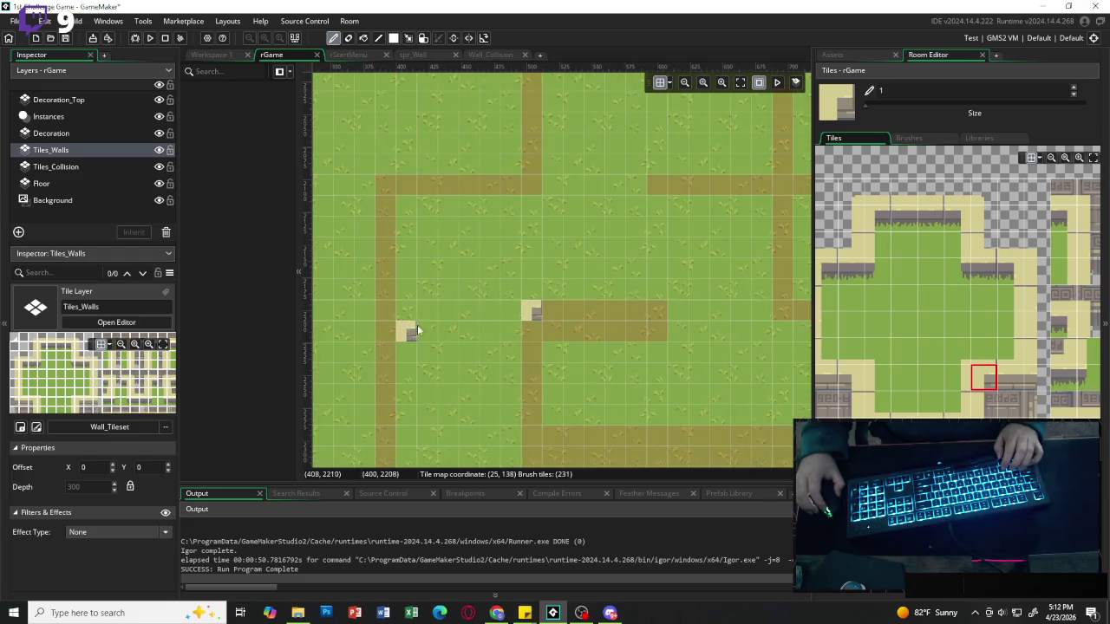
scroll(441, 329, "left", 5)
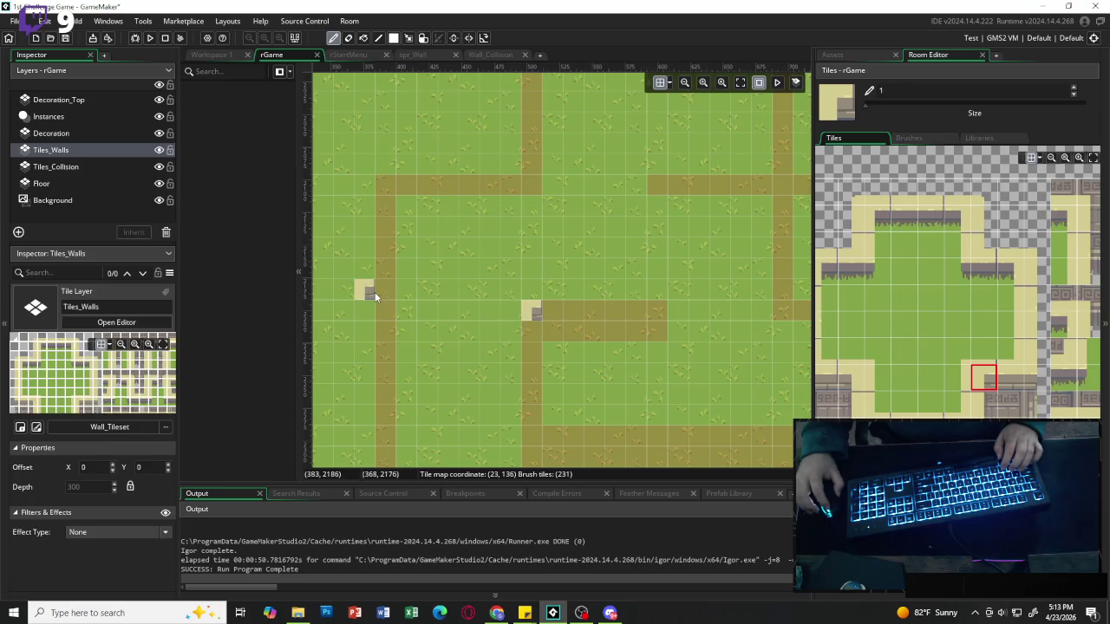
scroll(493, 299, "right", 20)
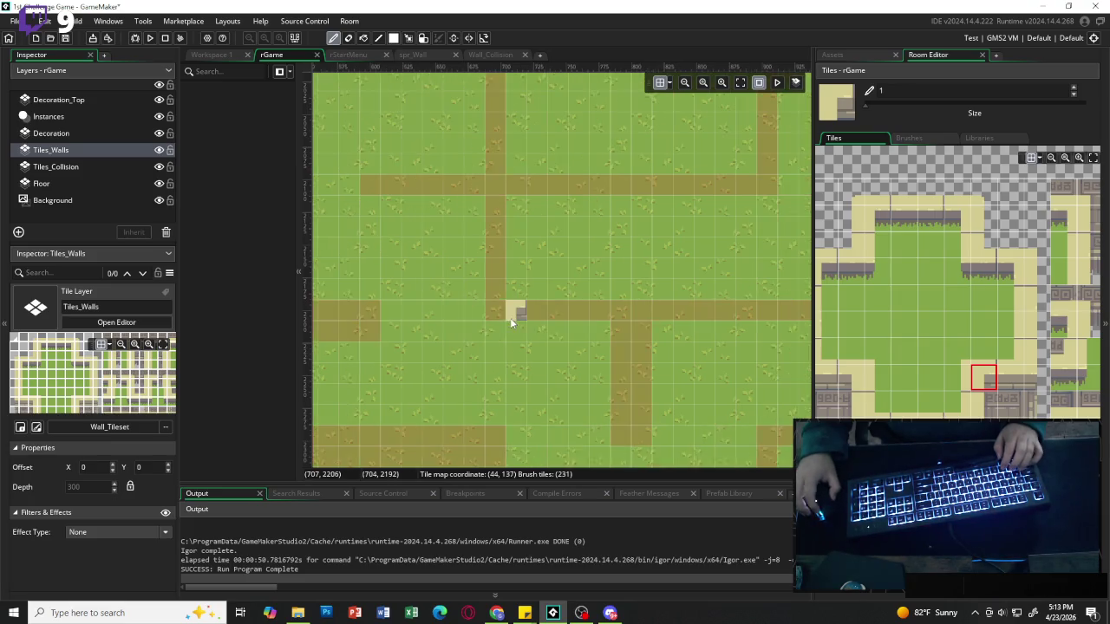
scroll(510, 322, "right", 10)
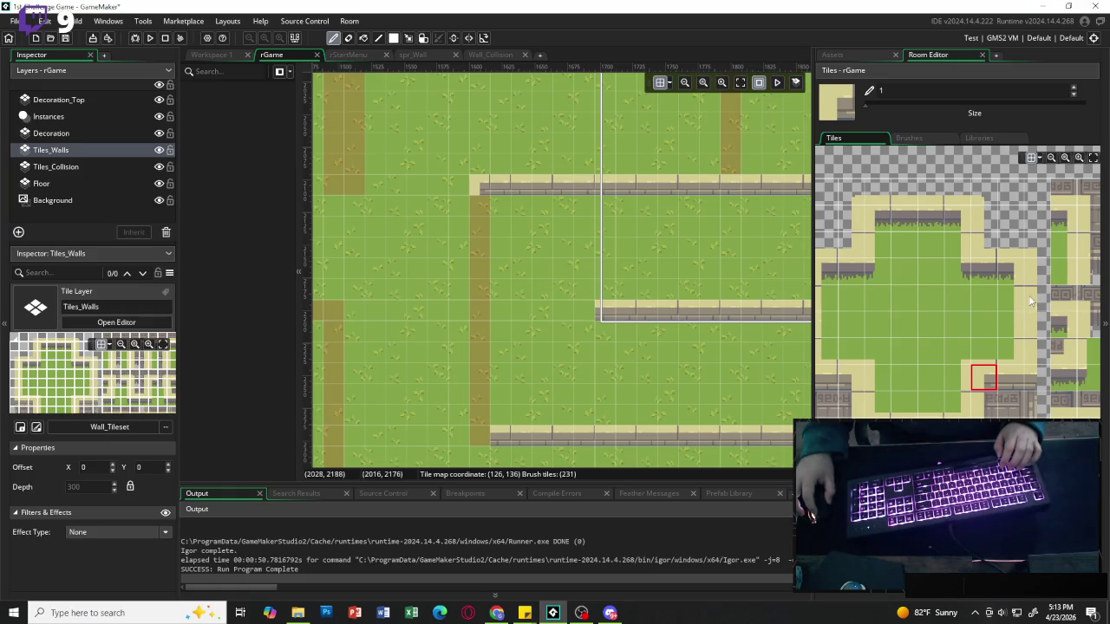
scroll(888, 314, "right", 3)
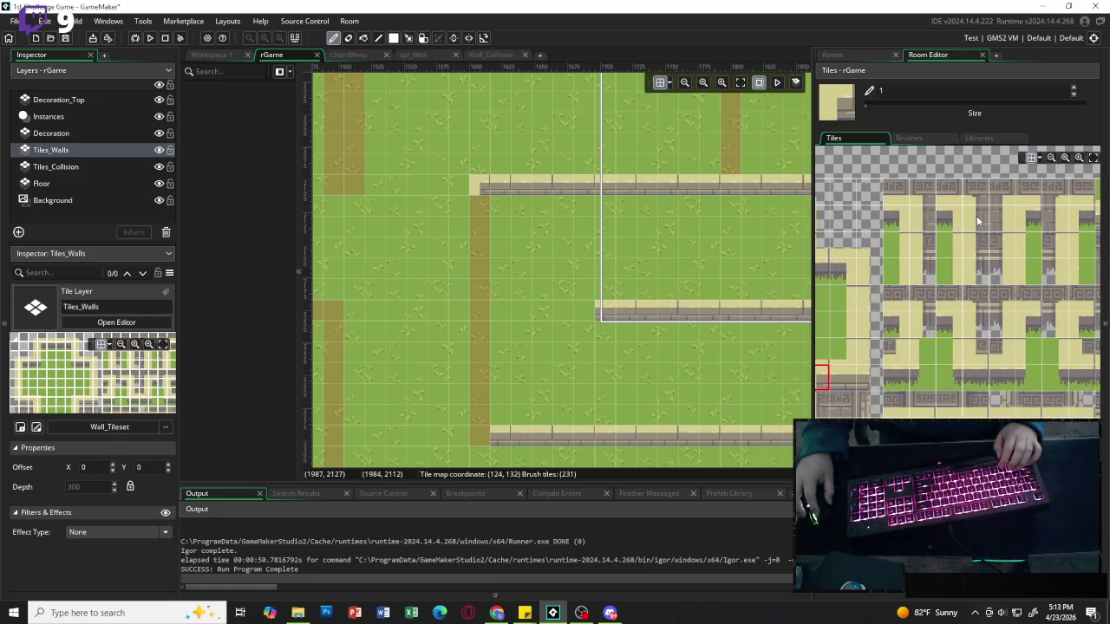
Paint the corridor's left vertical wall down to the bottom wall and touch up its top.
left_click_drag(975, 215, 976, 243)
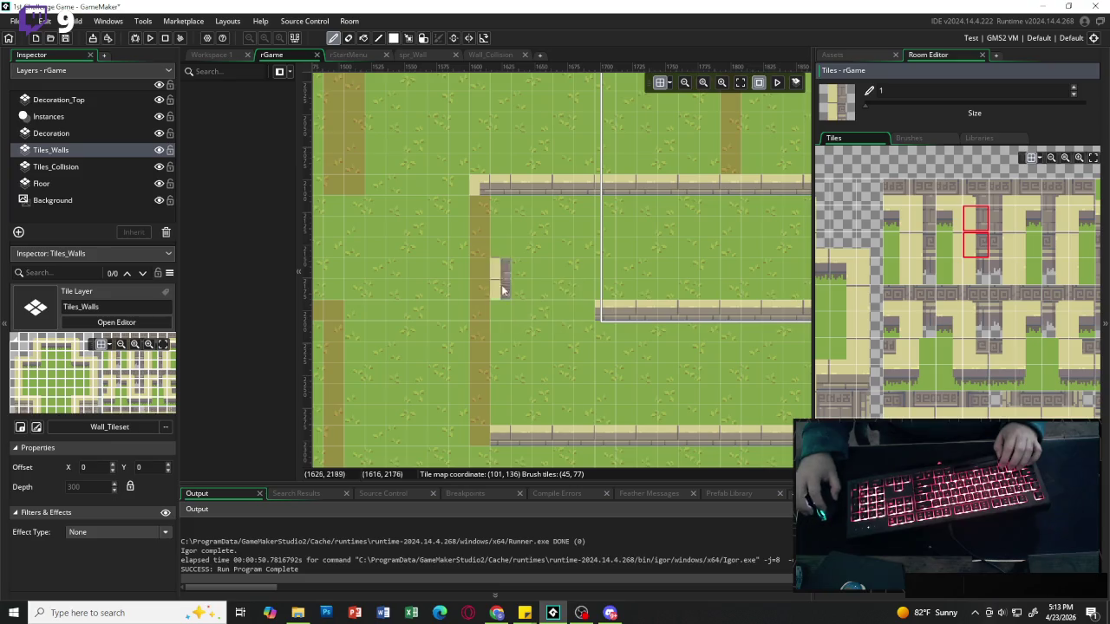
left_click(479, 221)
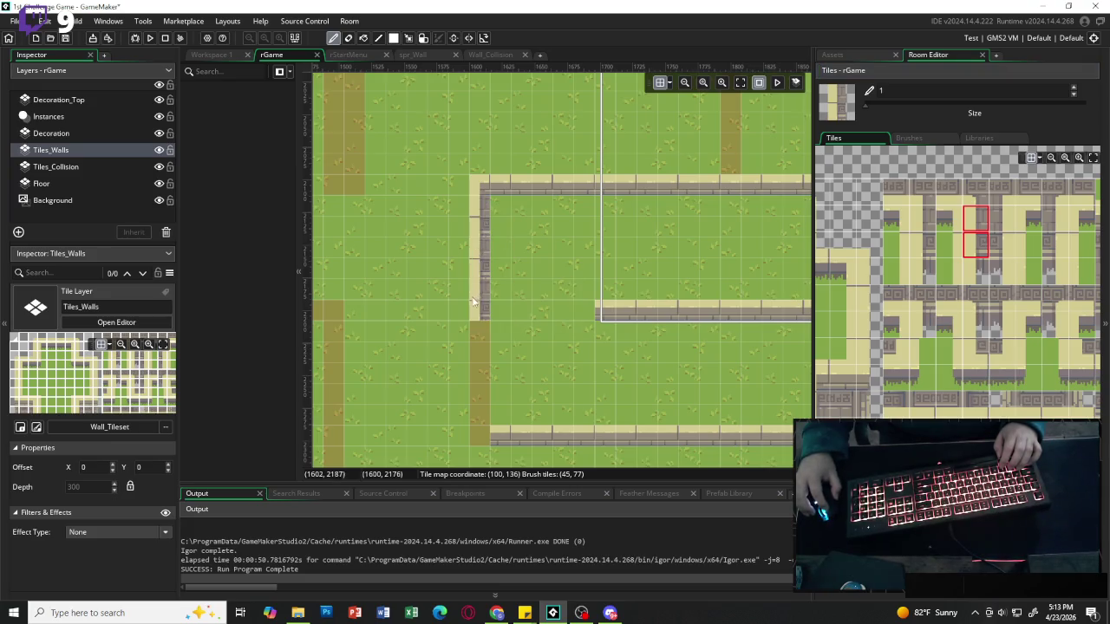
left_click(479, 404)
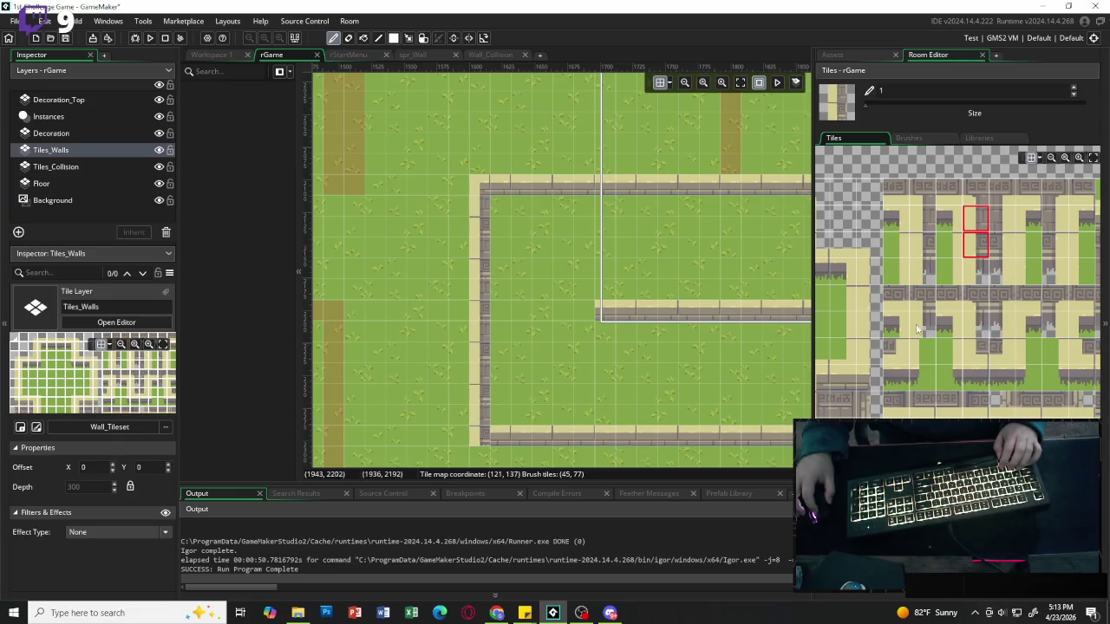
left_click(1075, 353)
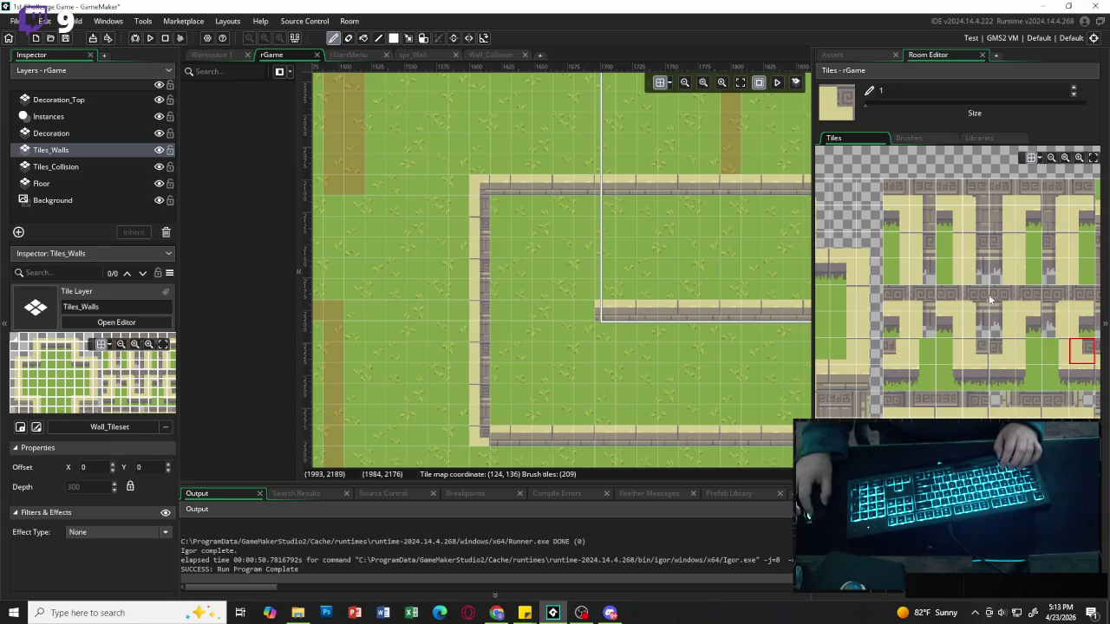
left_click(984, 224)
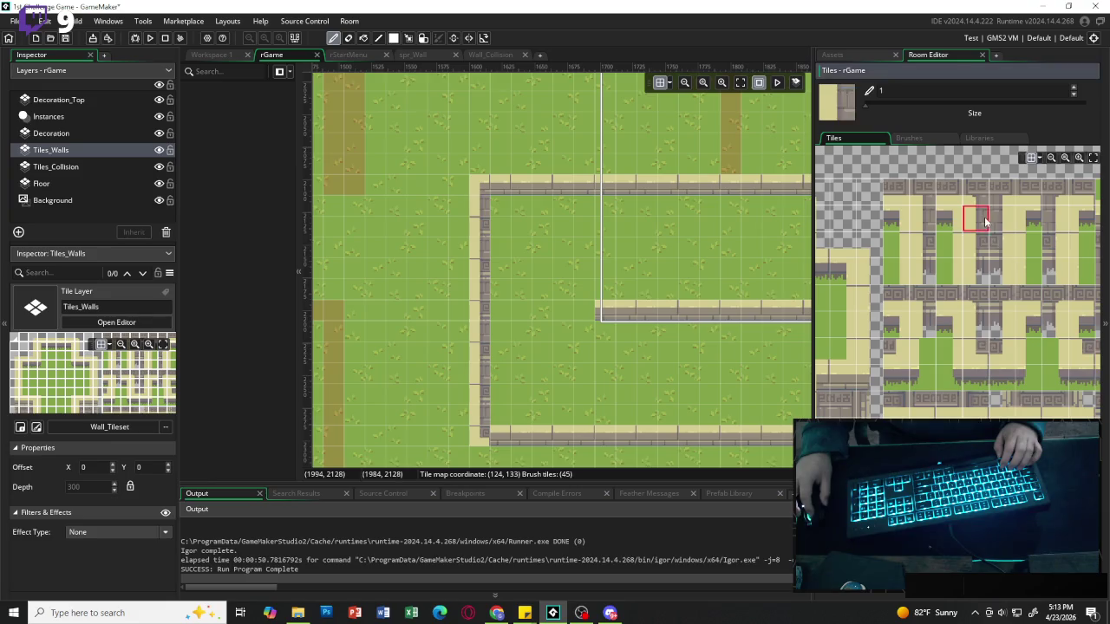
left_click(482, 227)
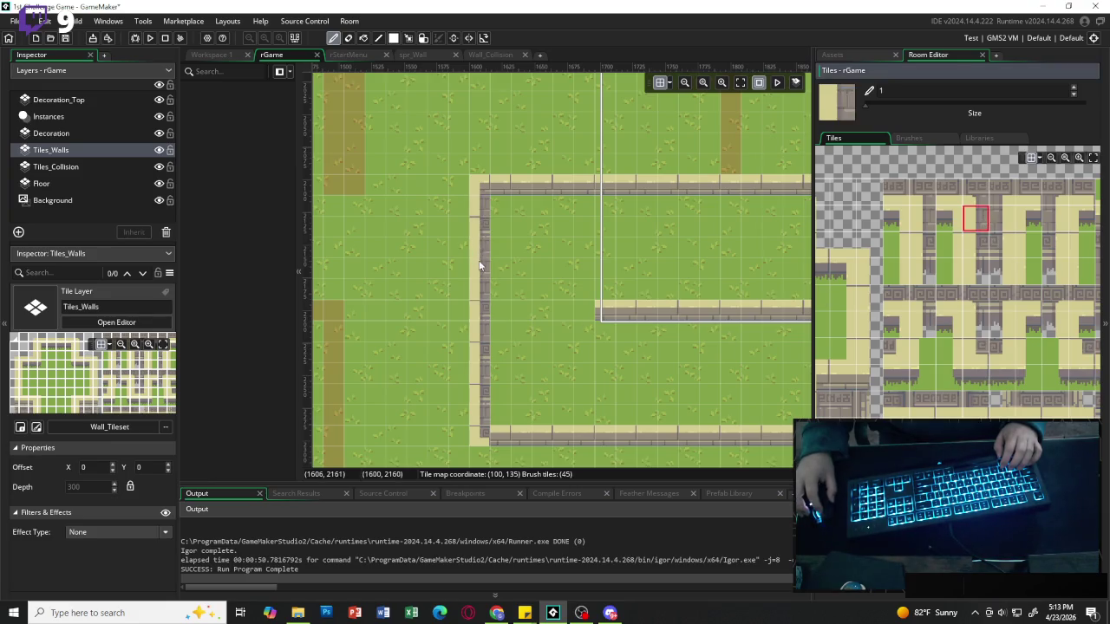
left_click(482, 243)
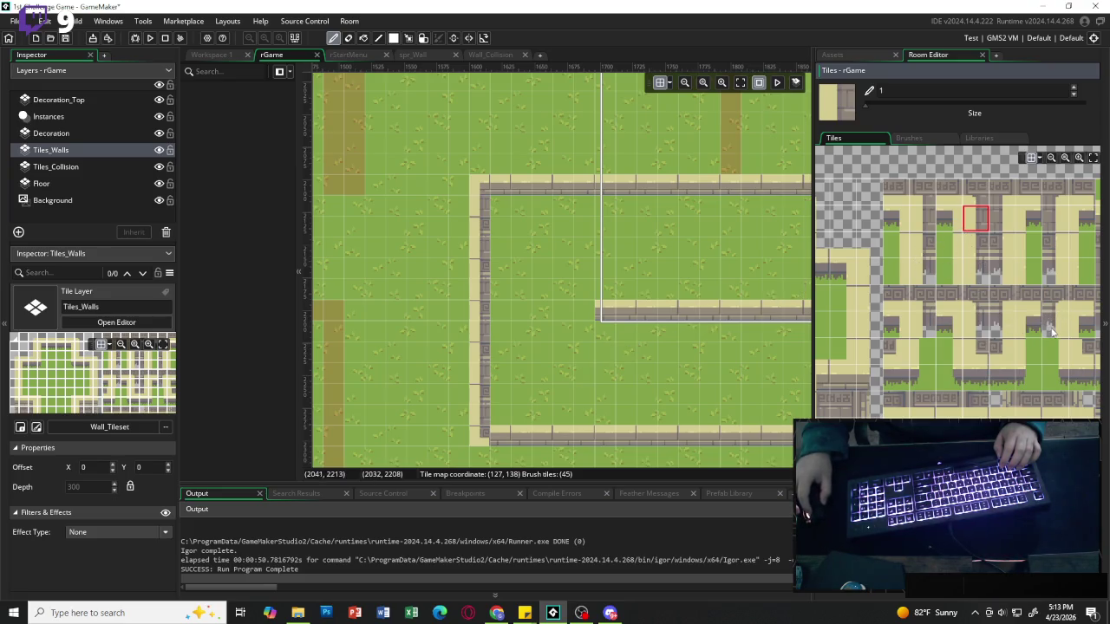
Try tiles for the bottom-left corner, ending on a single stone wall tile.
scroll(1038, 331, "right", 3)
scroll(997, 356, "left", 6)
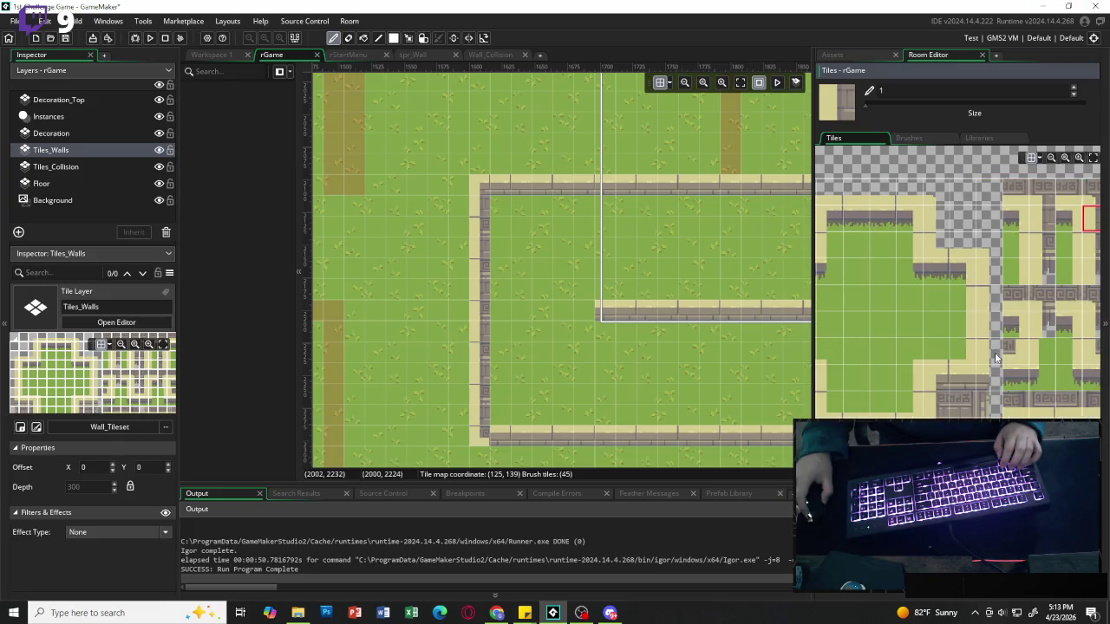
scroll(995, 357, "left", 3)
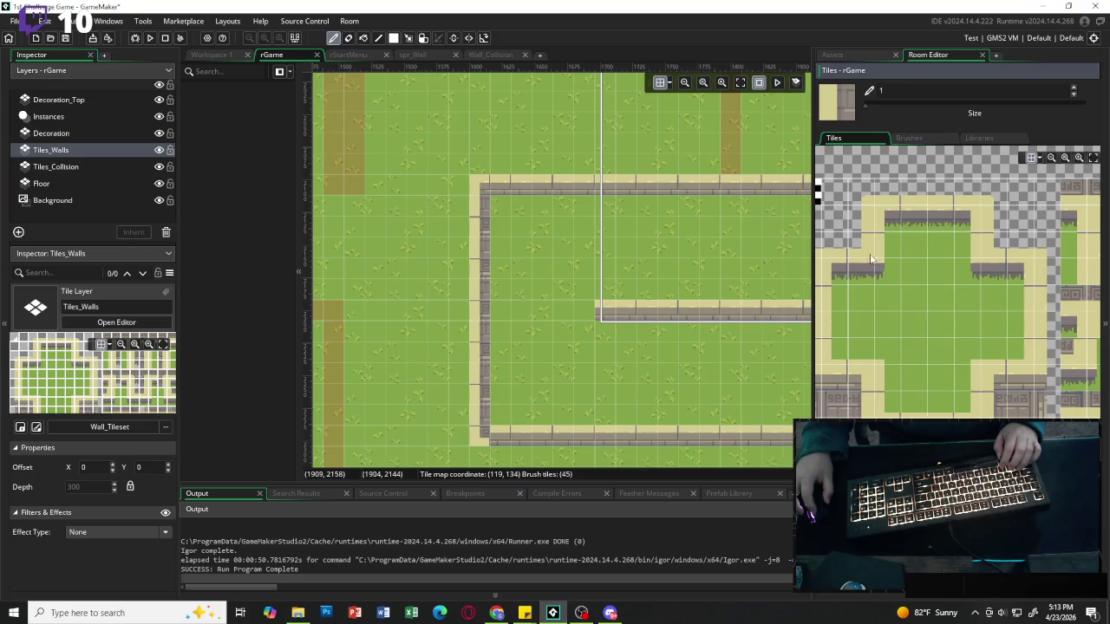
left_click(986, 249)
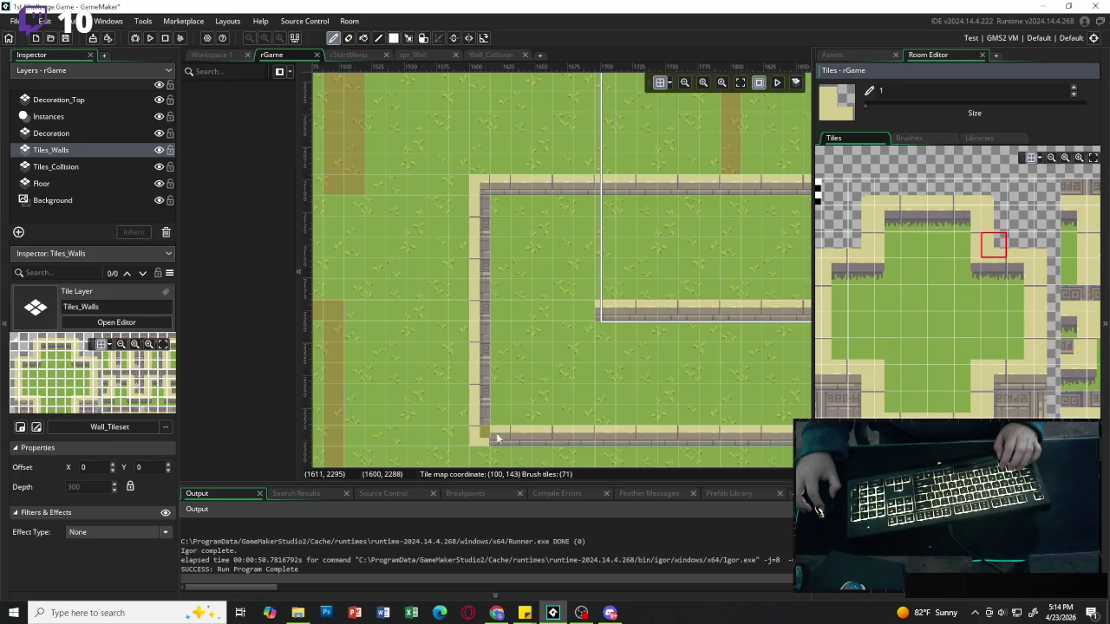
scroll(868, 292, "right", 3)
scroll(961, 265, "right", 6)
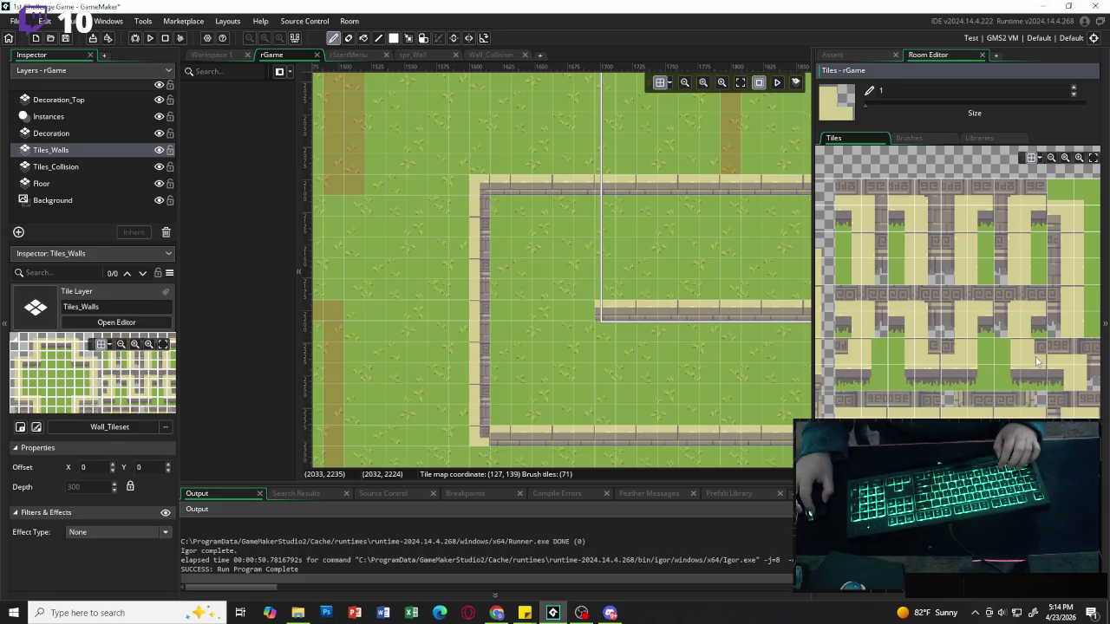
left_click(925, 357)
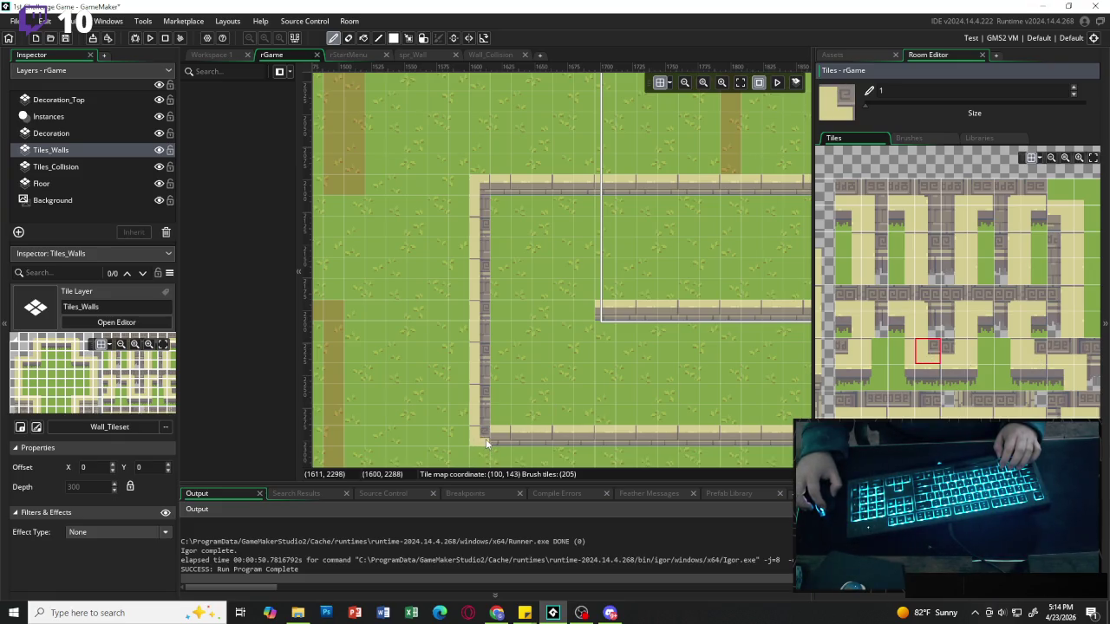
scroll(901, 335, "left", 5)
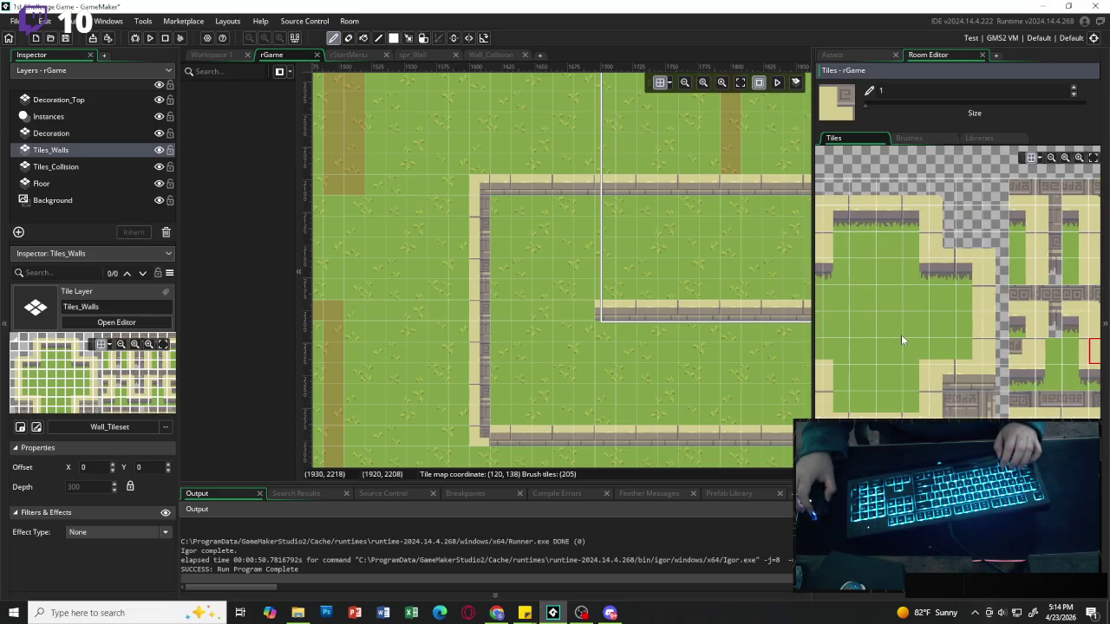
left_click_drag(862, 414, 890, 414)
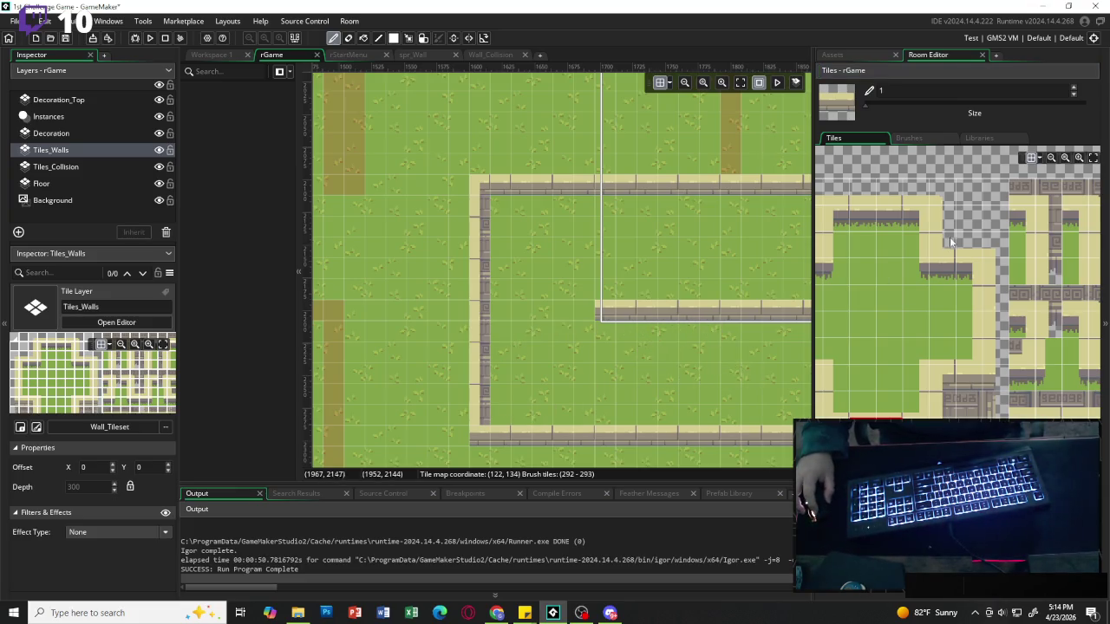
left_click(1057, 215)
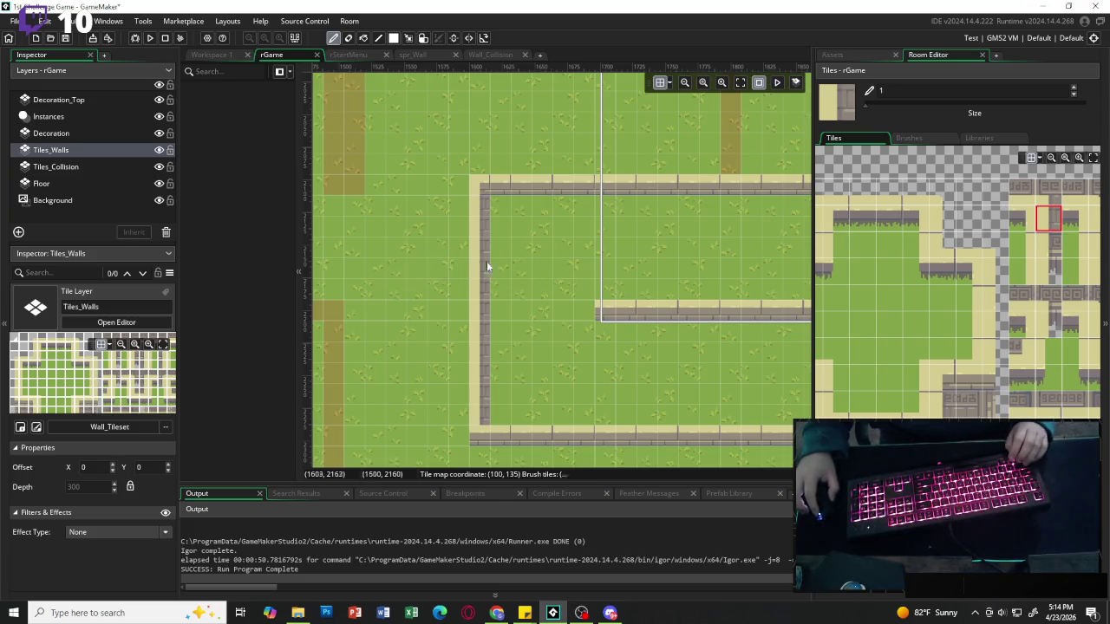
Set the Tiles_Walls brush to the wall-end tile 42 from Wall_Tileset.
scroll(488, 260, "right", 5)
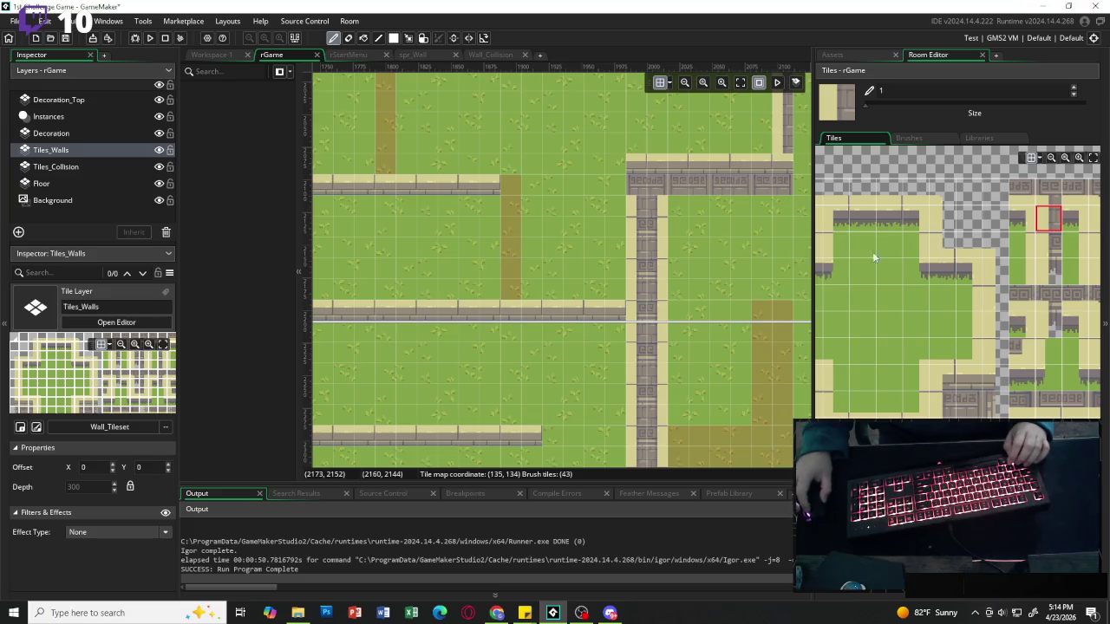
left_click(1022, 219)
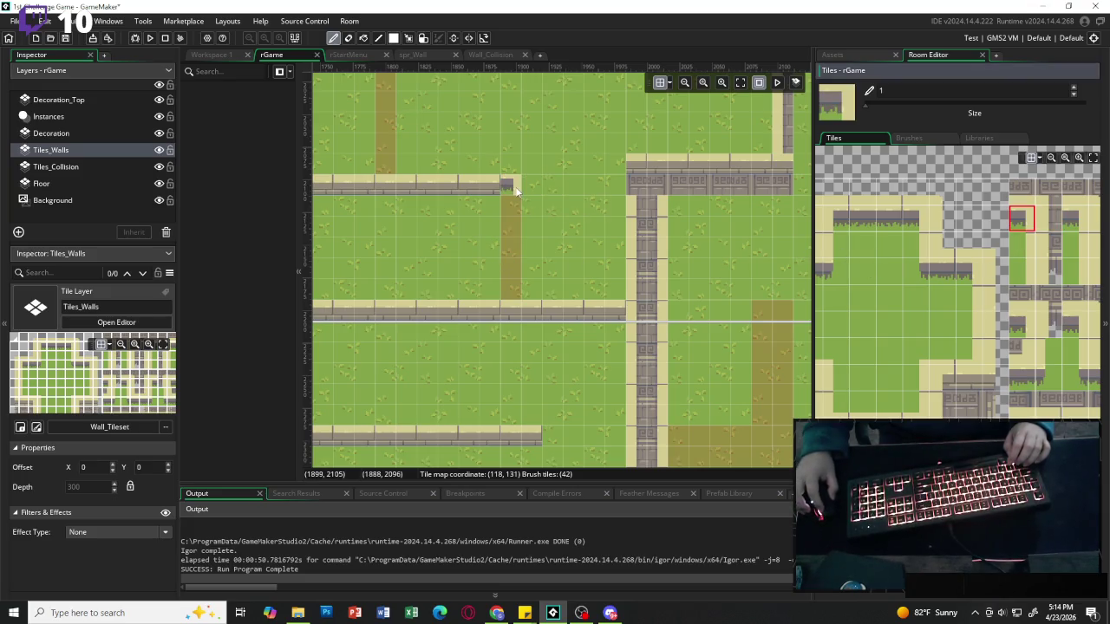
scroll(967, 249, "right", 4)
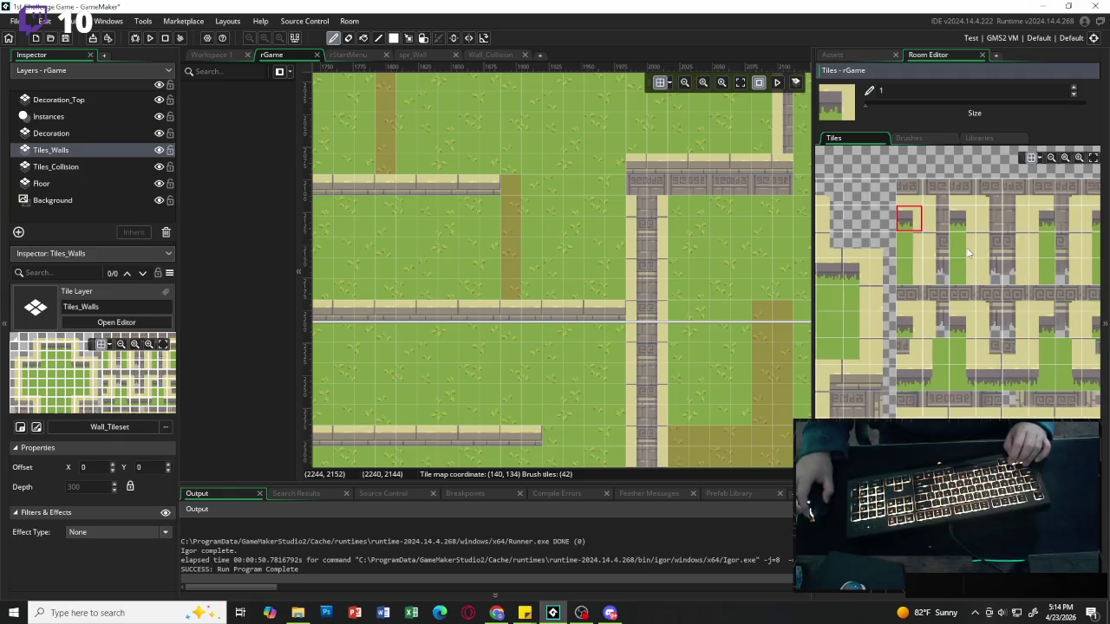
scroll(962, 234, "left", 2)
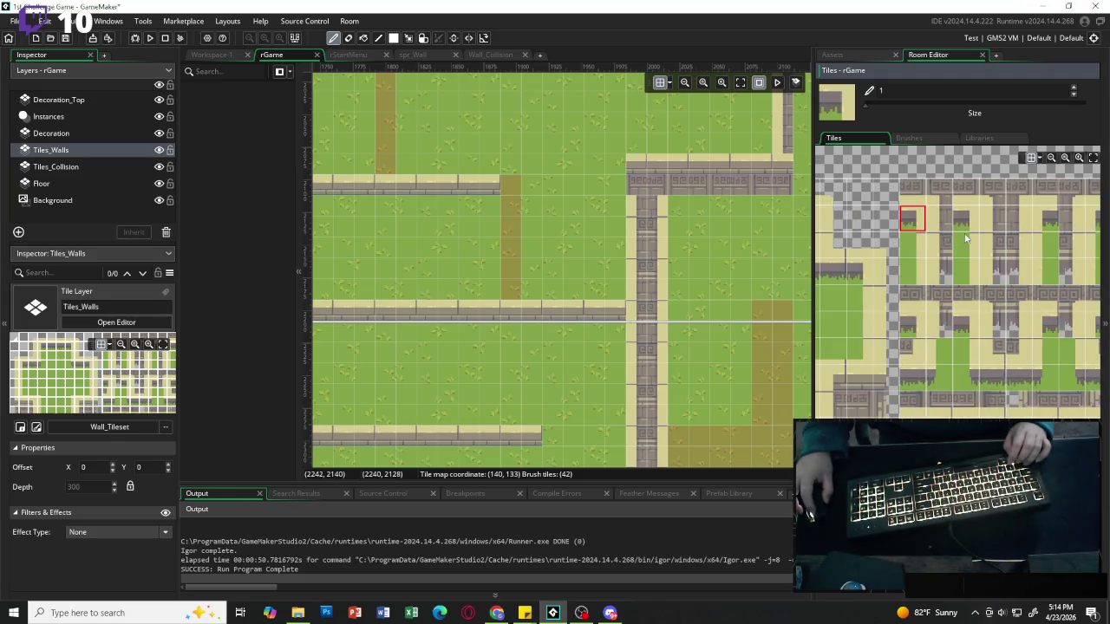
scroll(993, 306, "right", 2)
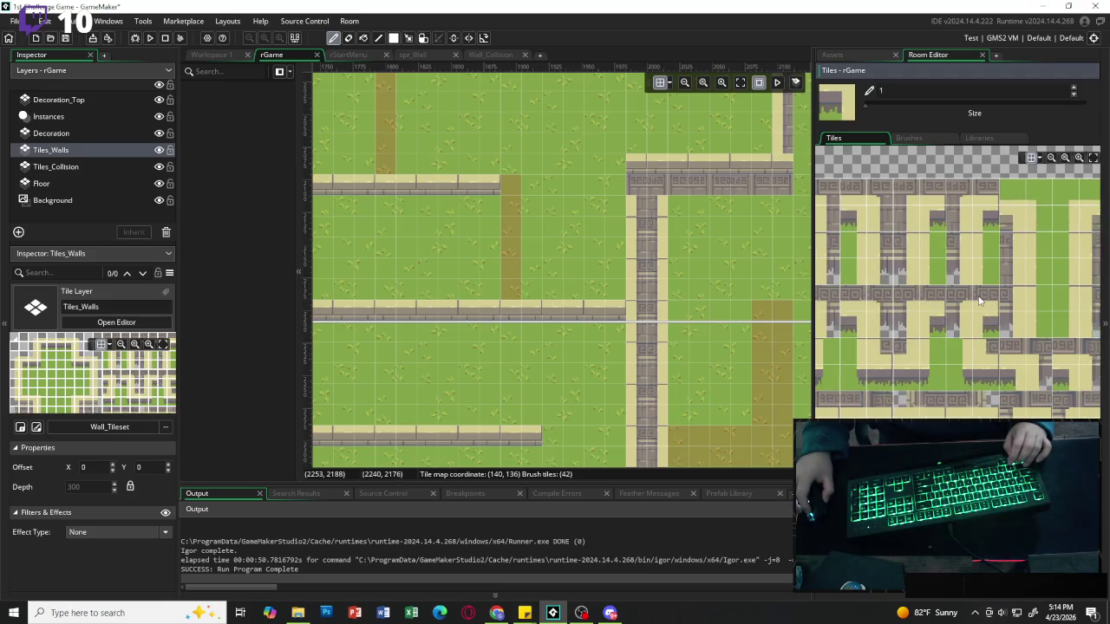
scroll(980, 301, "left", 2)
scroll(943, 295, "left", 3)
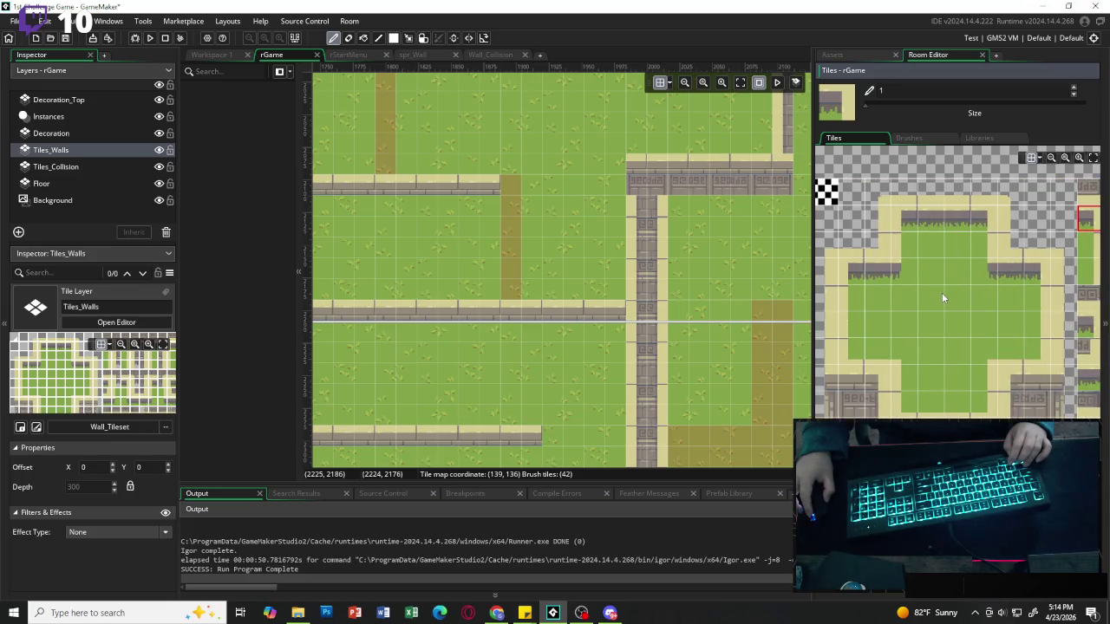
scroll(943, 299, "right", 1)
scroll(943, 297, "right", 2)
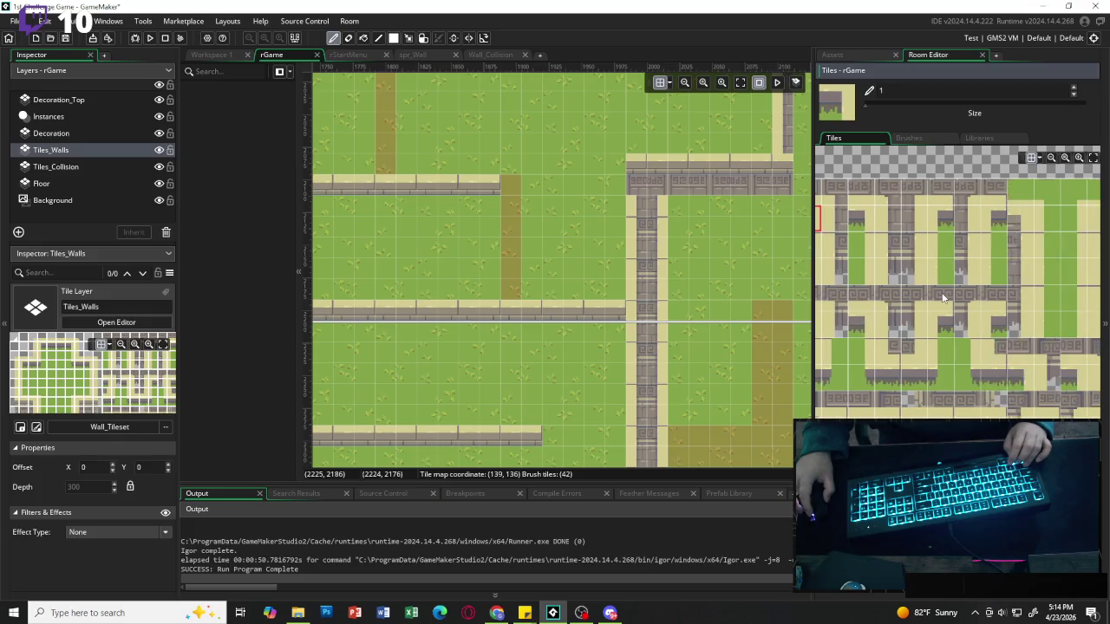
scroll(943, 297, "left", 1)
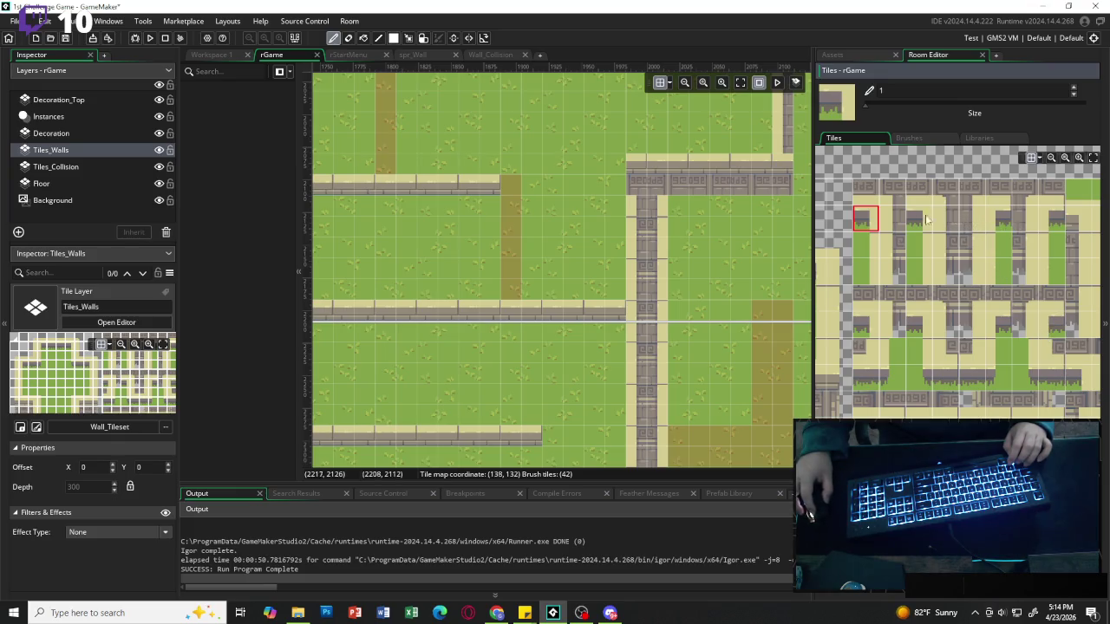
scroll(1002, 257, "right", 3)
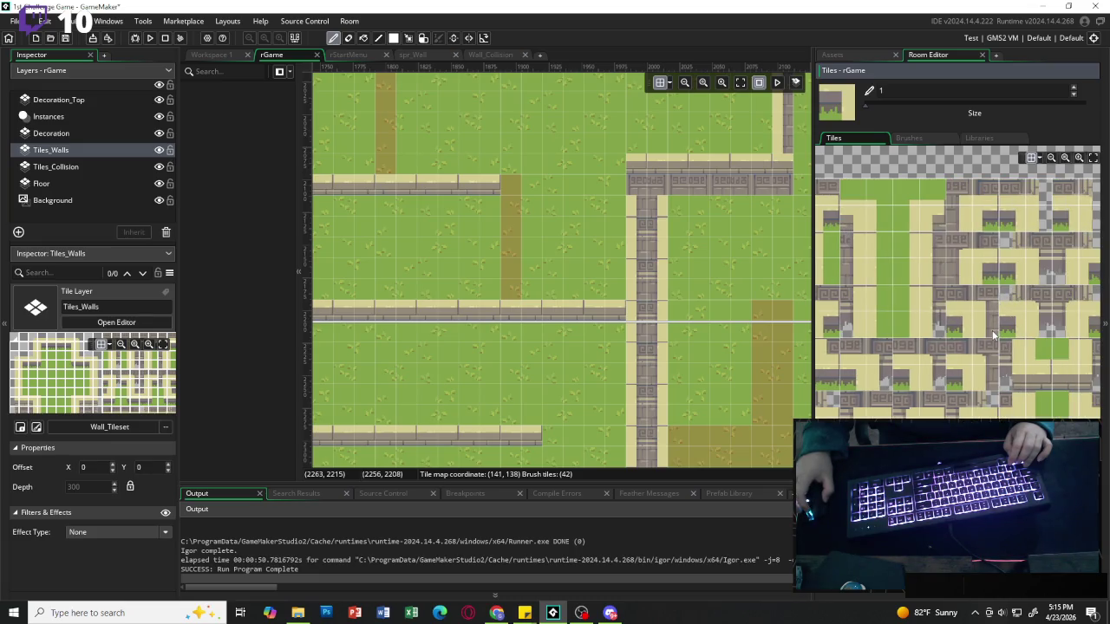
scroll(994, 336, "left", 4)
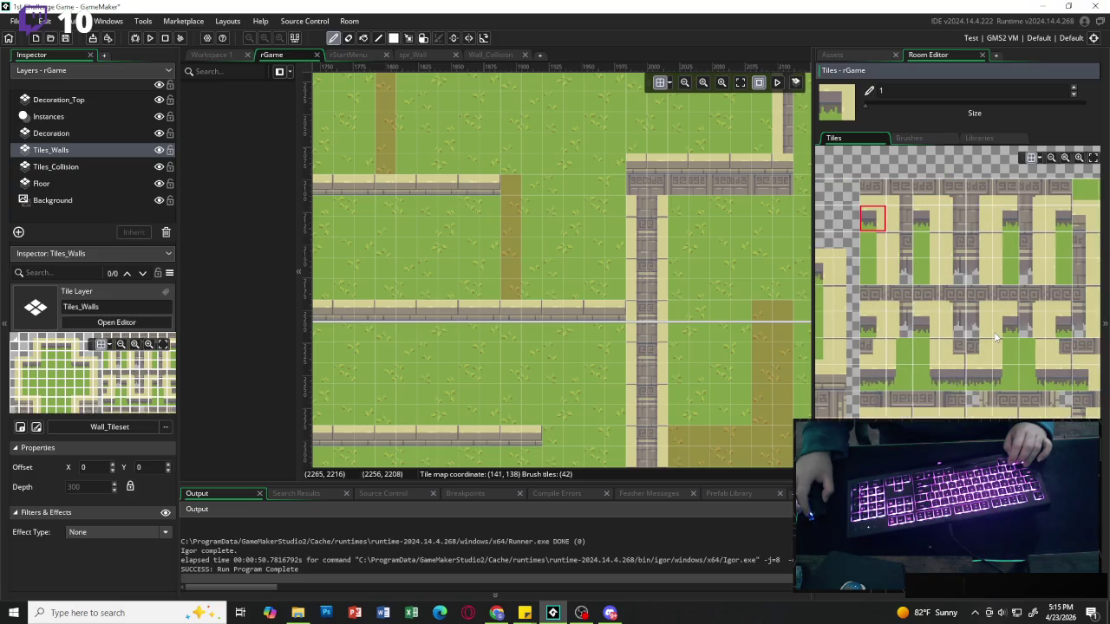
scroll(996, 338, "right", 1)
scroll(993, 334, "left", 4)
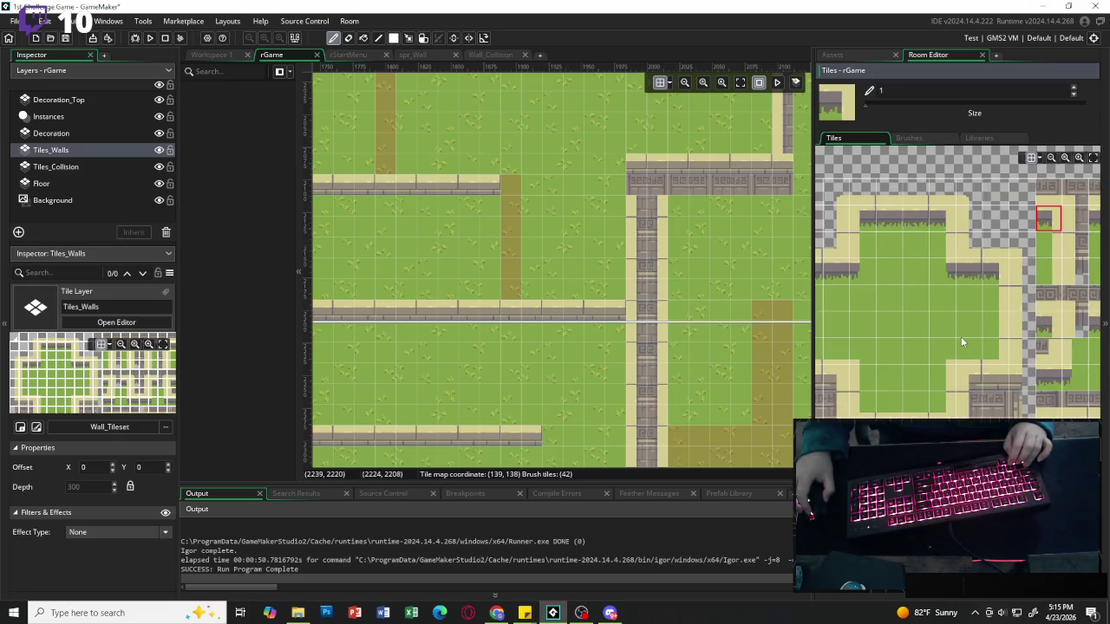
scroll(960, 341, "left", 1)
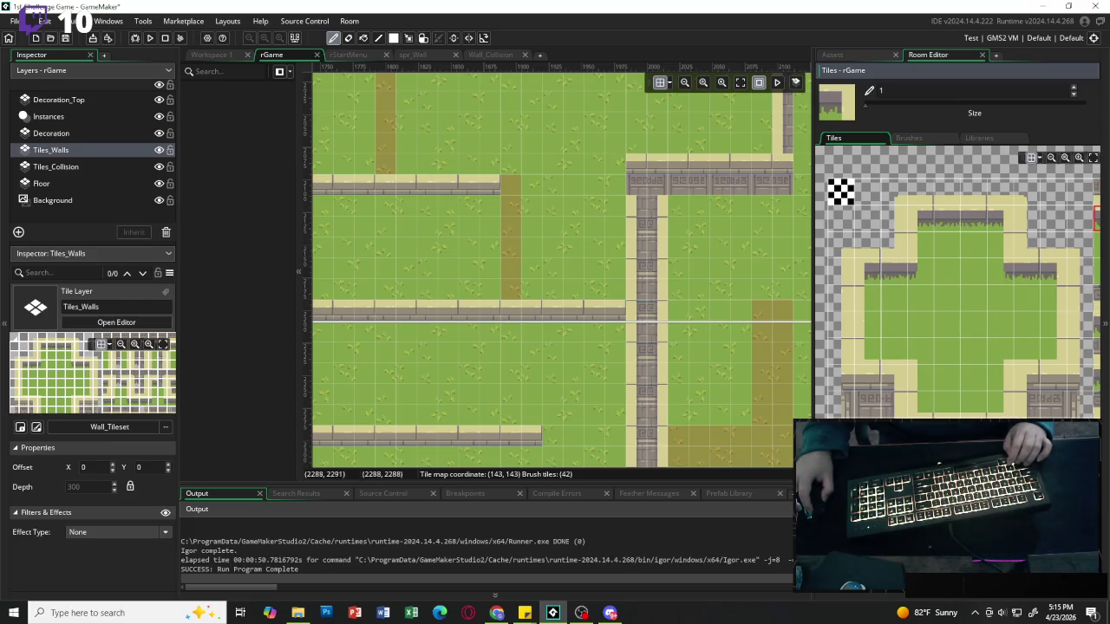
Place a wall-end tile to extend the upper wall.
left_click(1024, 382)
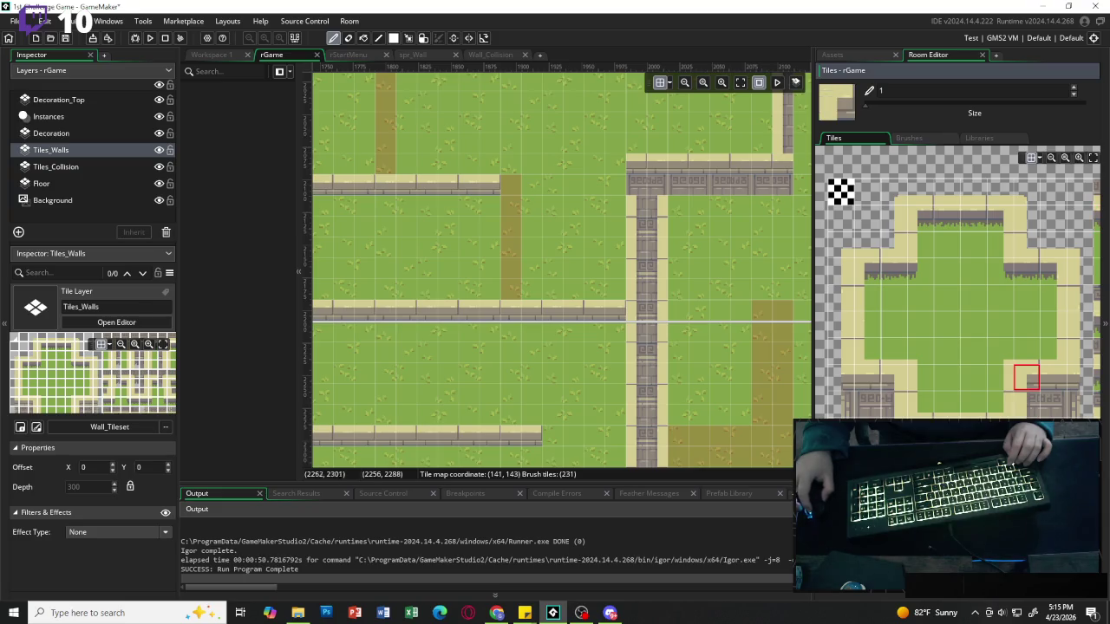
left_click(895, 386)
left_click(505, 186)
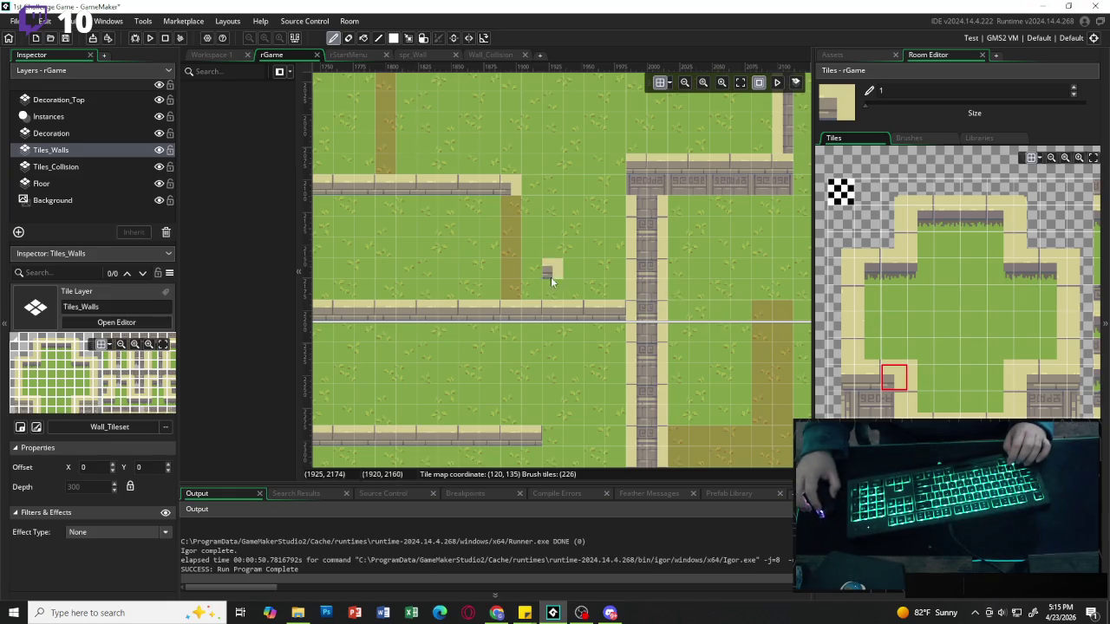
scroll(925, 343, "down", 5)
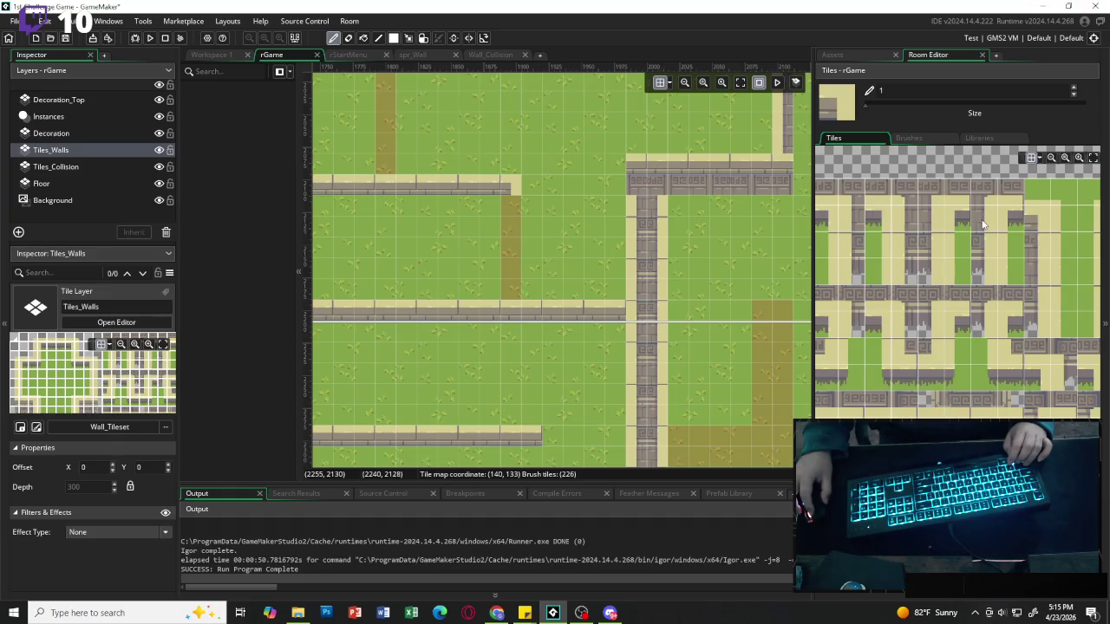
Paint two vertical stone walls down to the lower wall, undoing one bad stroke.
left_click_drag(983, 222, 983, 245)
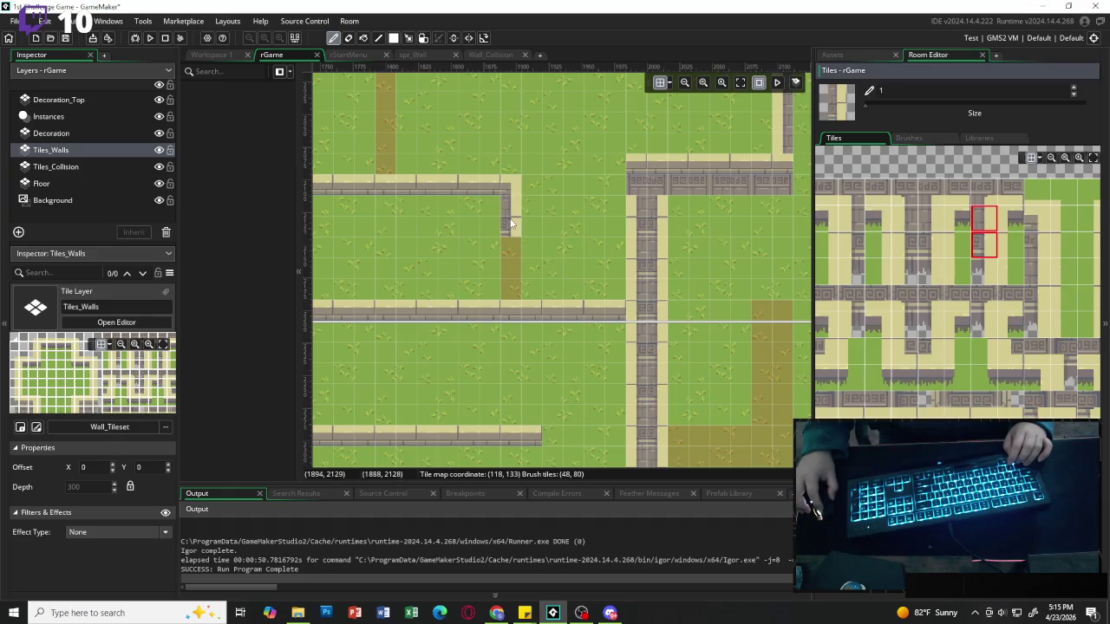
left_click_drag(511, 228, 510, 251)
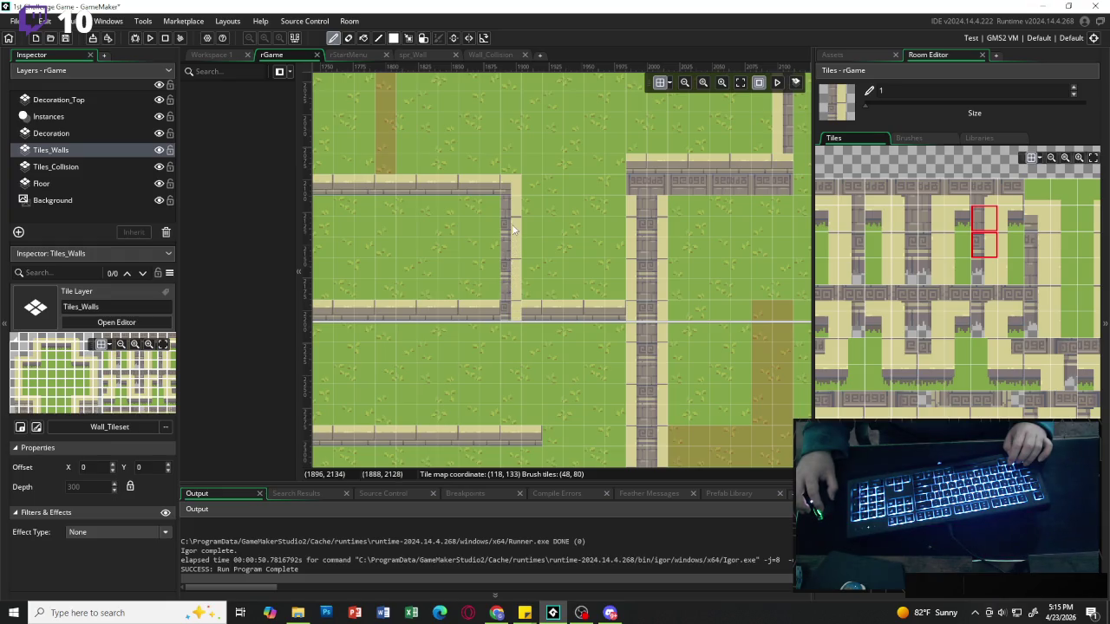
key("ctrl+z")
key("ctrl+z")
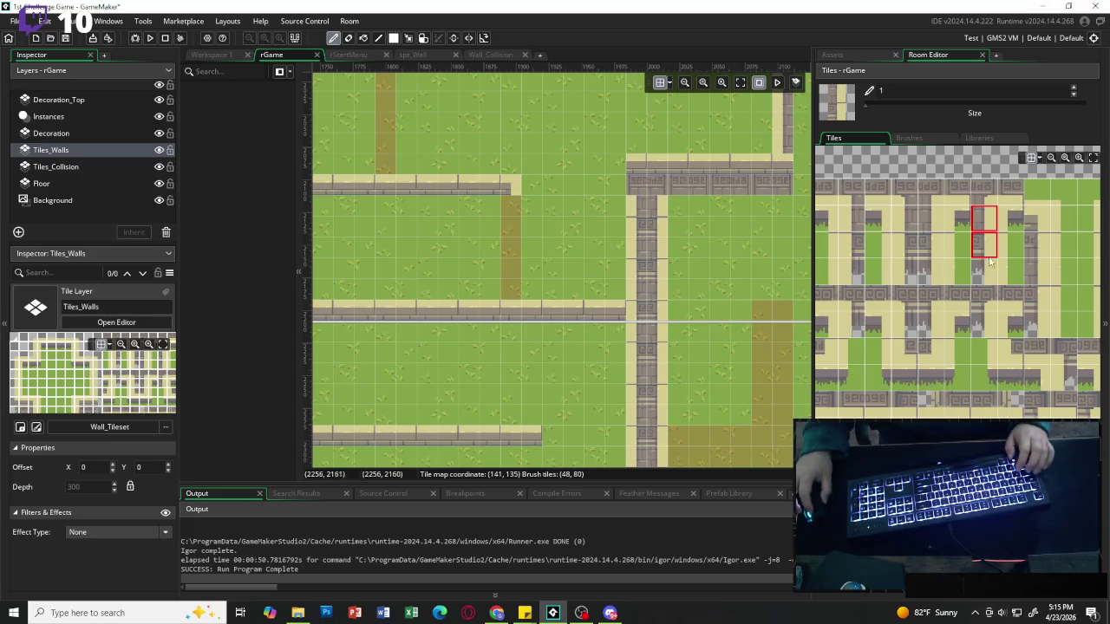
left_click(988, 225)
left_click_drag(510, 207, 513, 286)
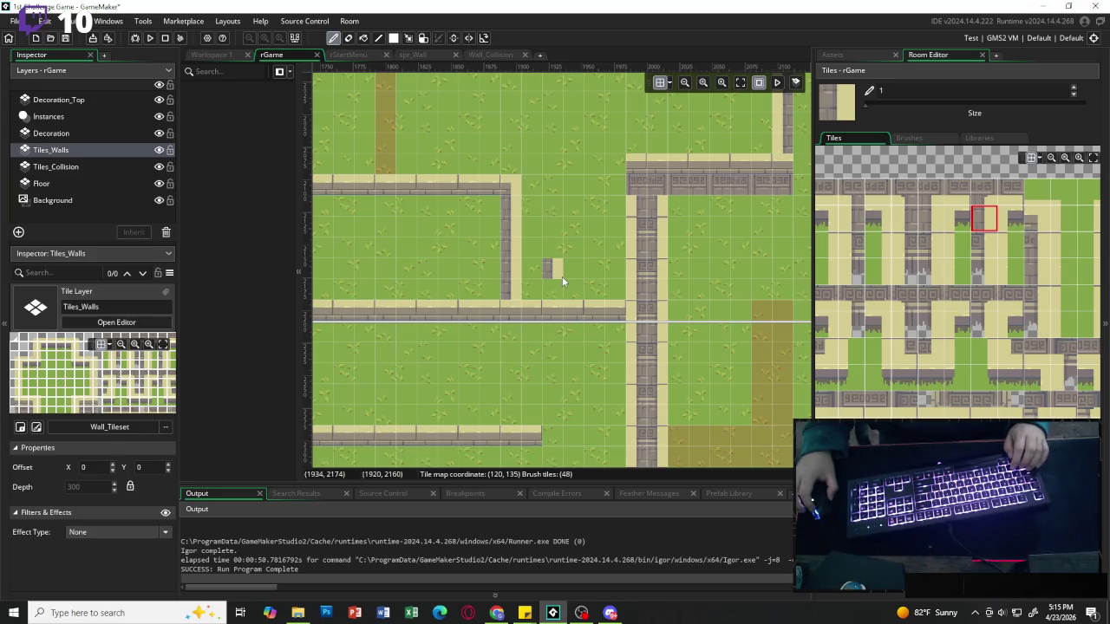
scroll(561, 277, "up", 3)
left_click_drag(390, 183, 387, 287)
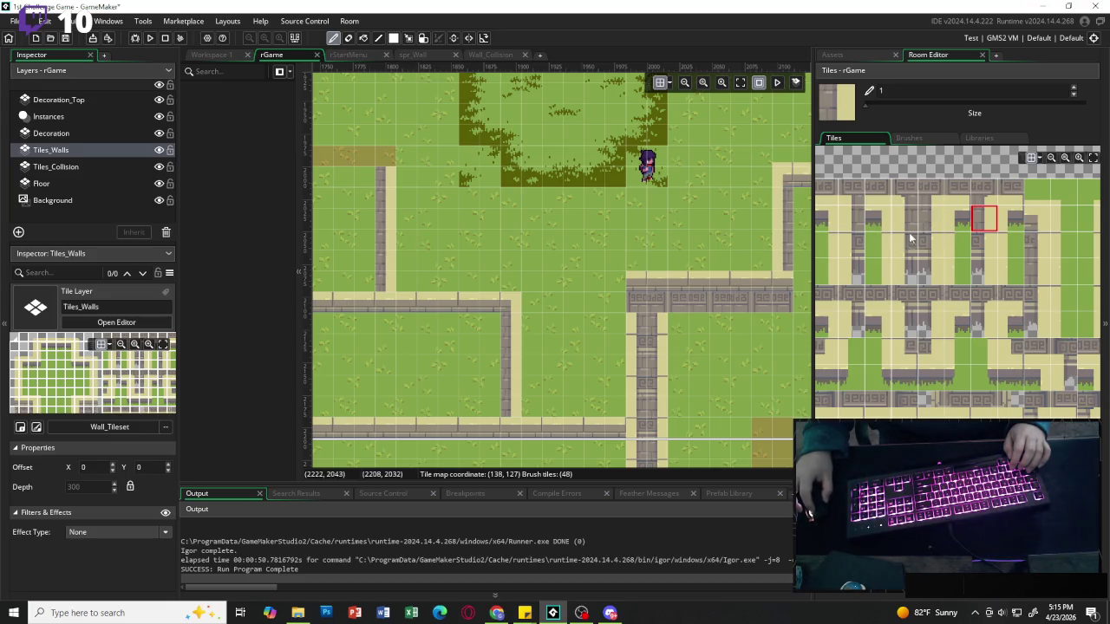
Place one more wall tile on the bottom dirt path.
scroll(951, 291, "left", 3)
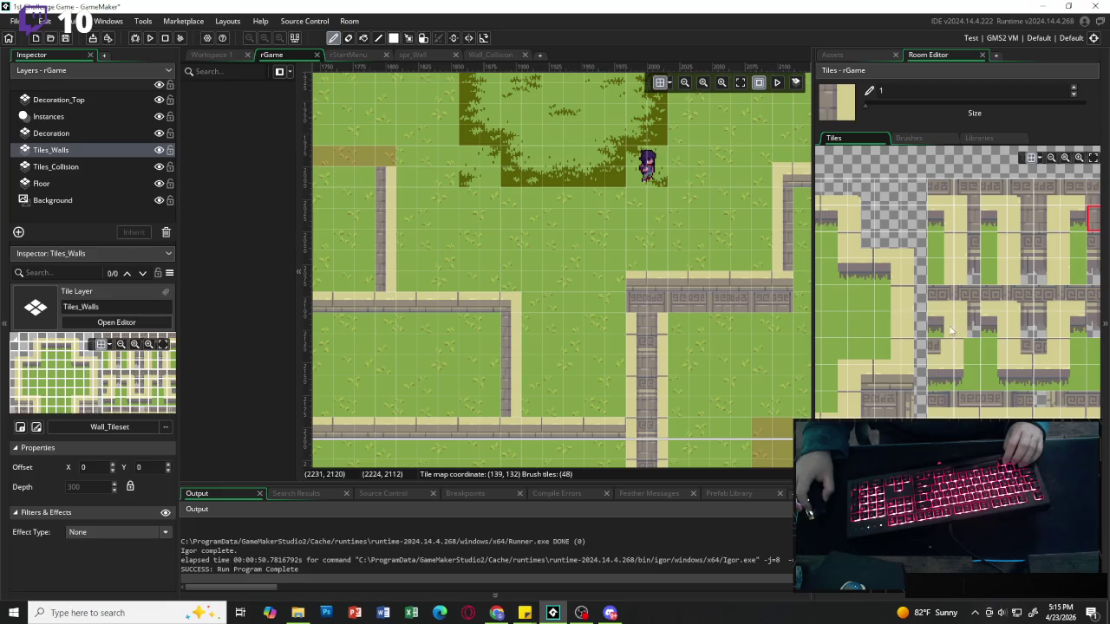
scroll(888, 385, "left", 3)
left_click(845, 379)
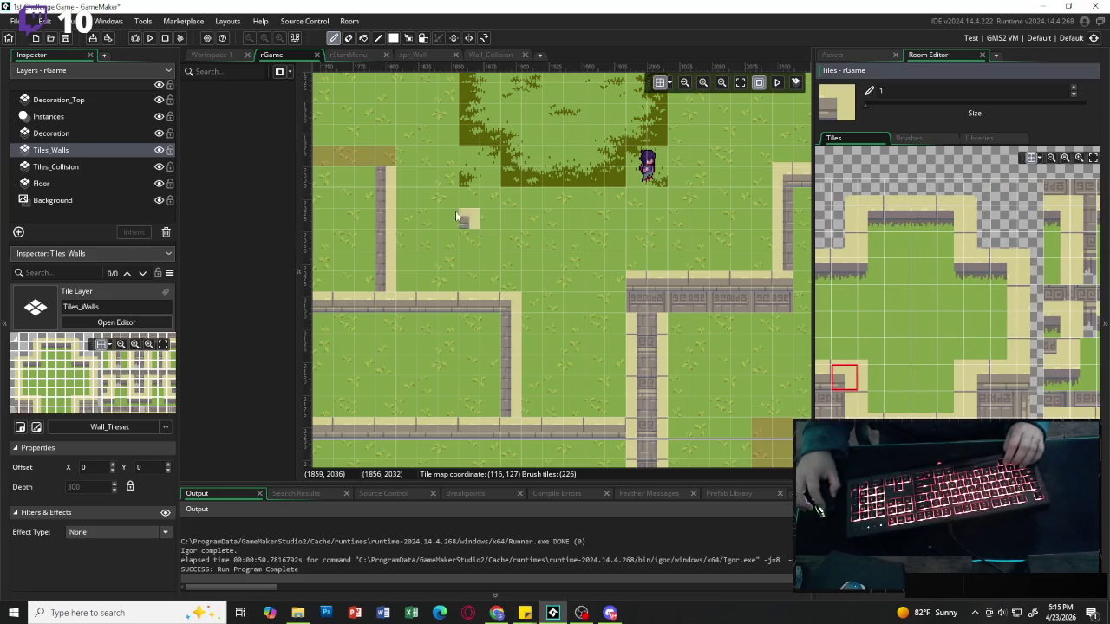
scroll(614, 224, "right", 5)
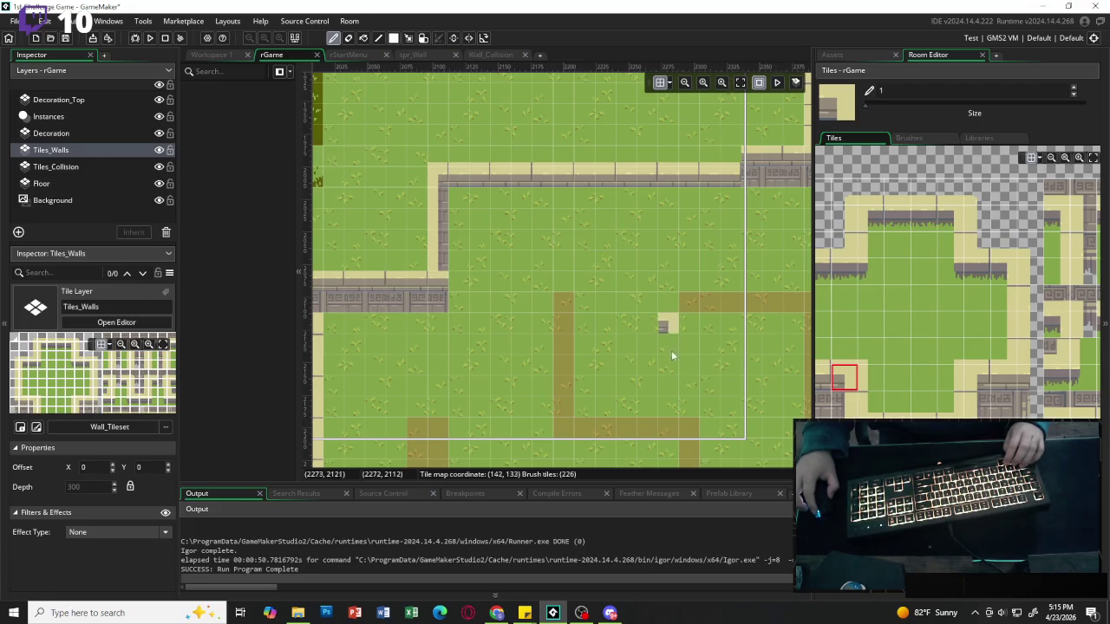
left_click(685, 427)
Review the finished room and run the game to playtest.
scroll(671, 279, "right", 3)
scroll(616, 295, "right", 5)
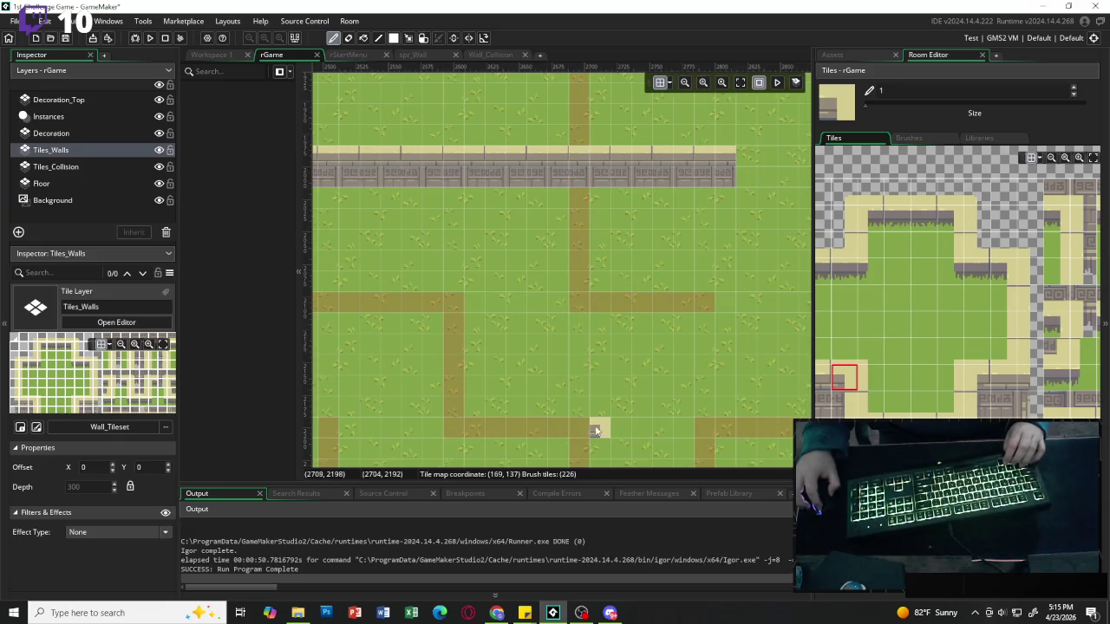
scroll(479, 318, "right", 3)
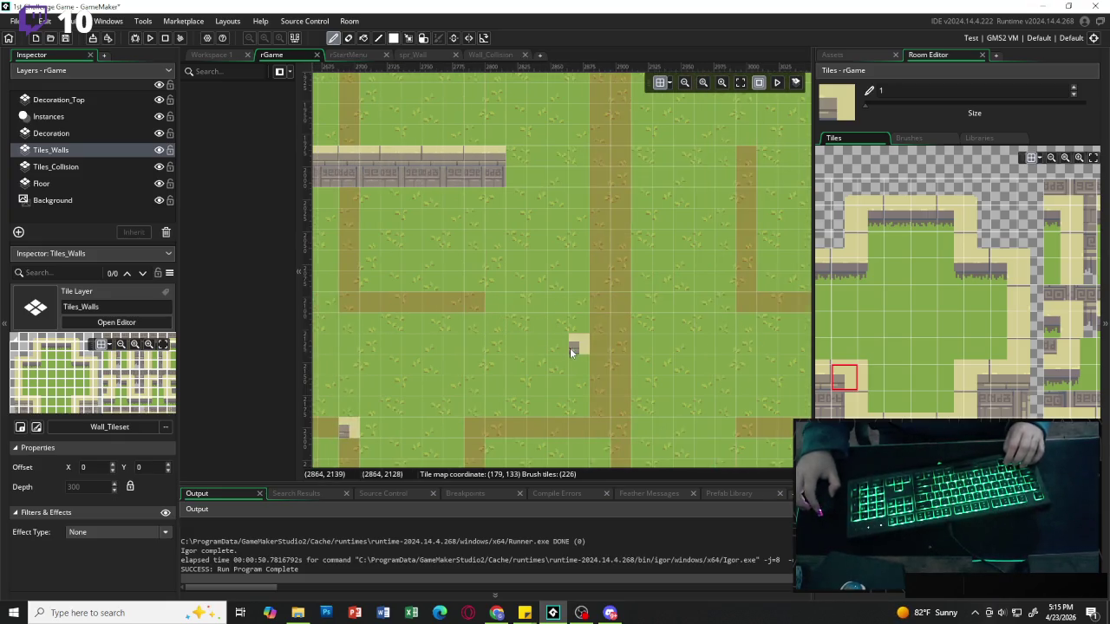
scroll(717, 329, "right", 4)
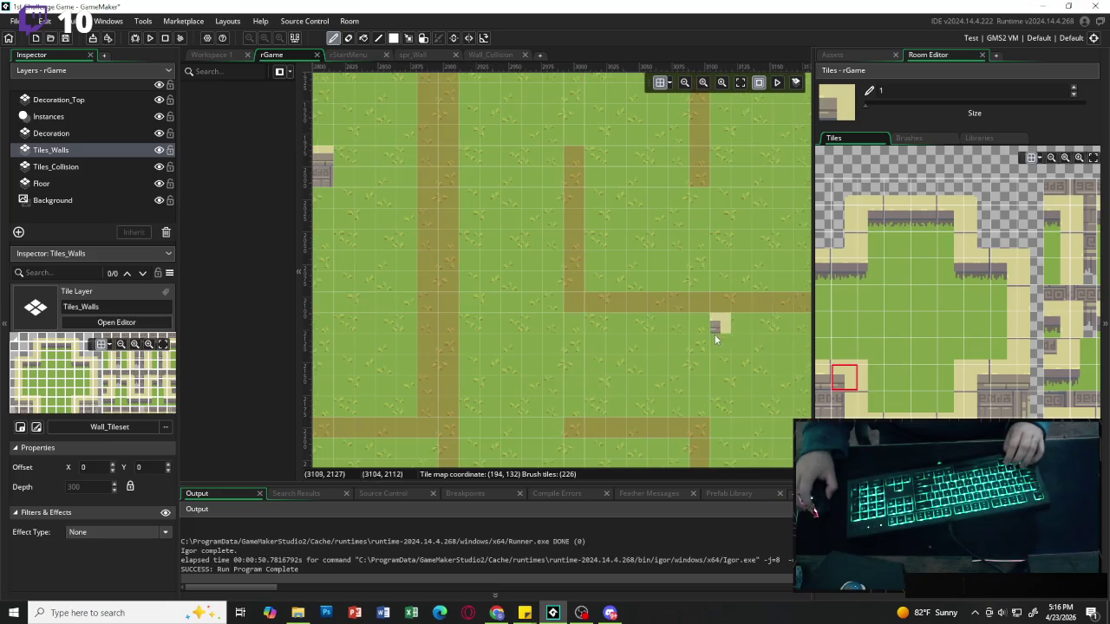
scroll(669, 327, "right", 2)
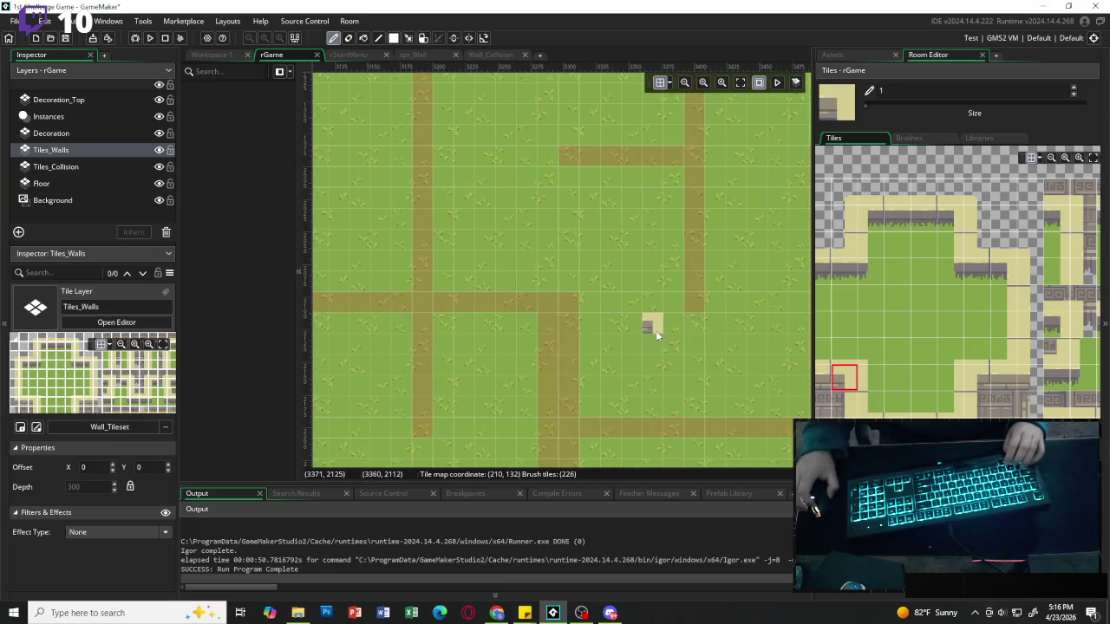
scroll(652, 331, "left", 10)
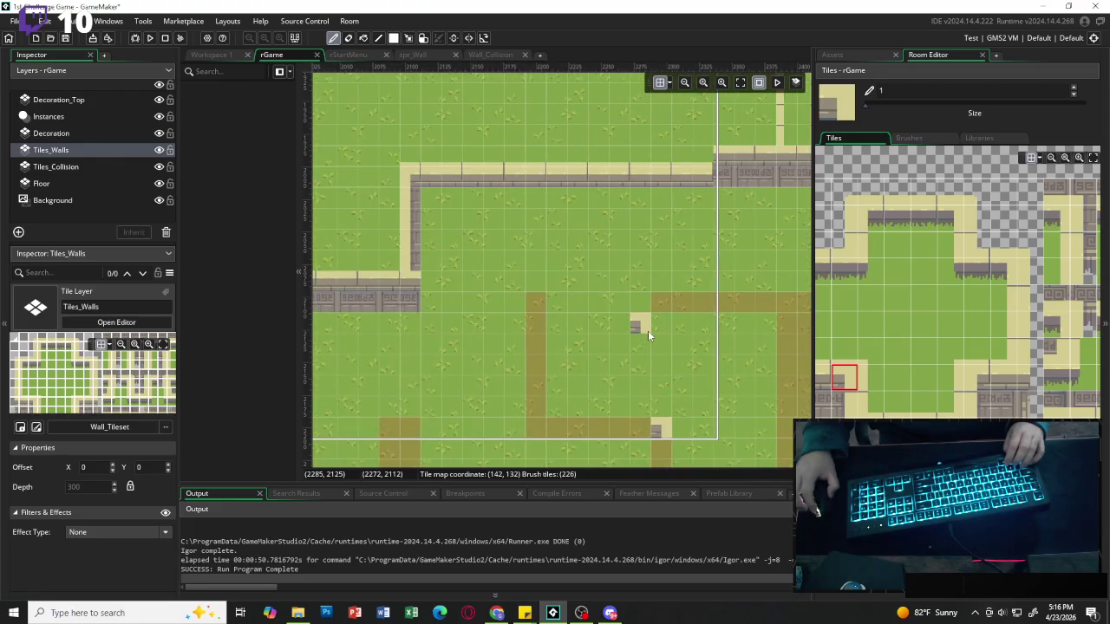
scroll(647, 330, "left", 6)
scroll(648, 330, "up", 2)
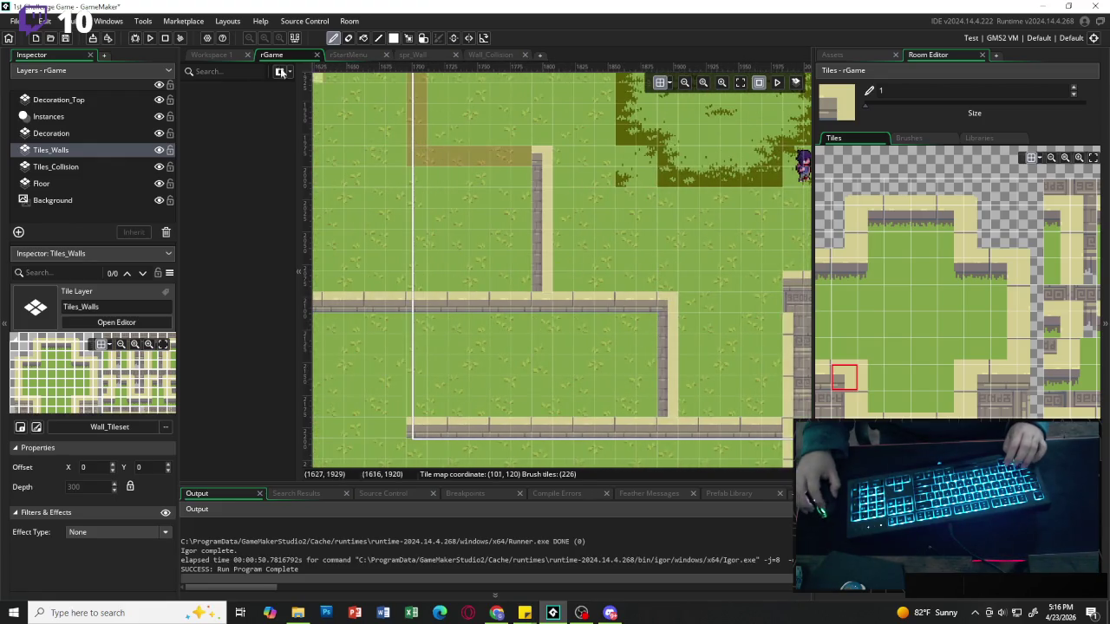
left_click(150, 39)
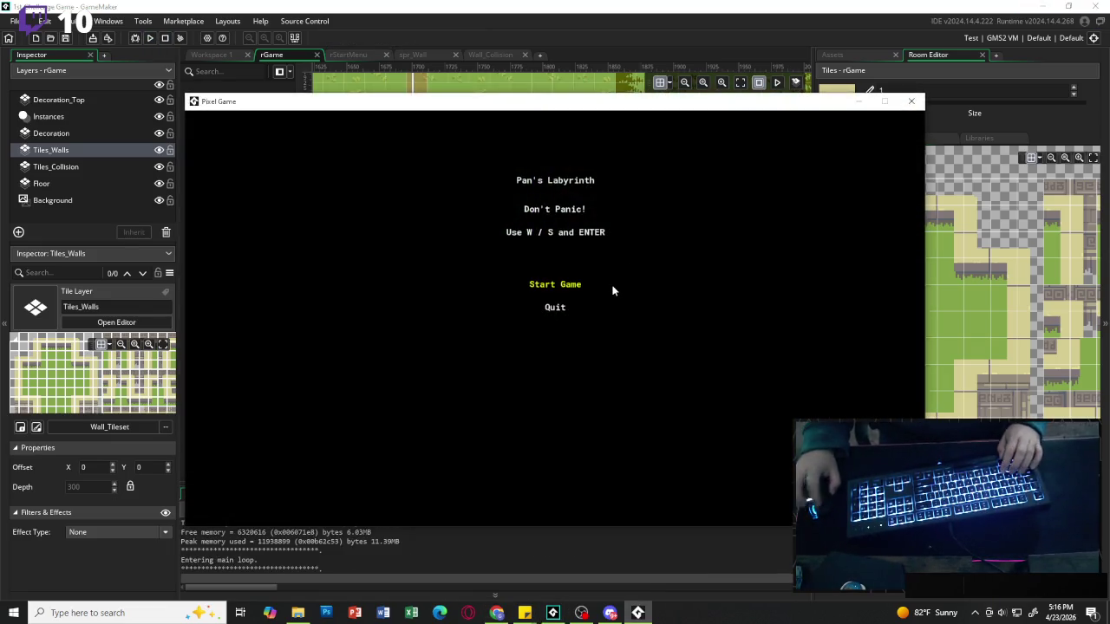
Choose Start Game from the title menu and walk the player right with D.
key("Return")
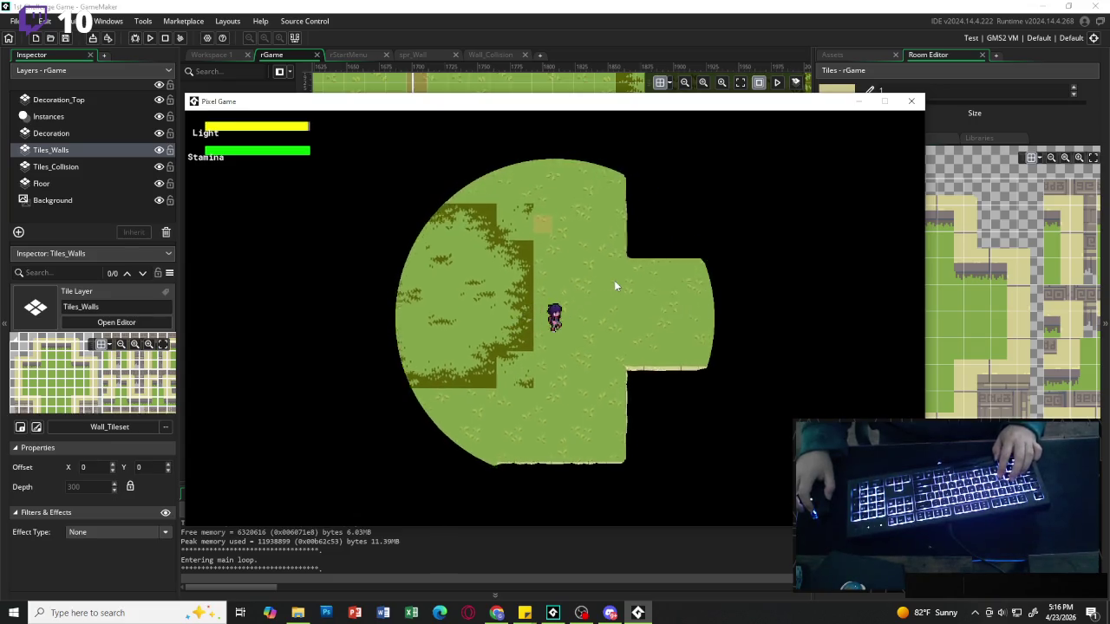
key("d")
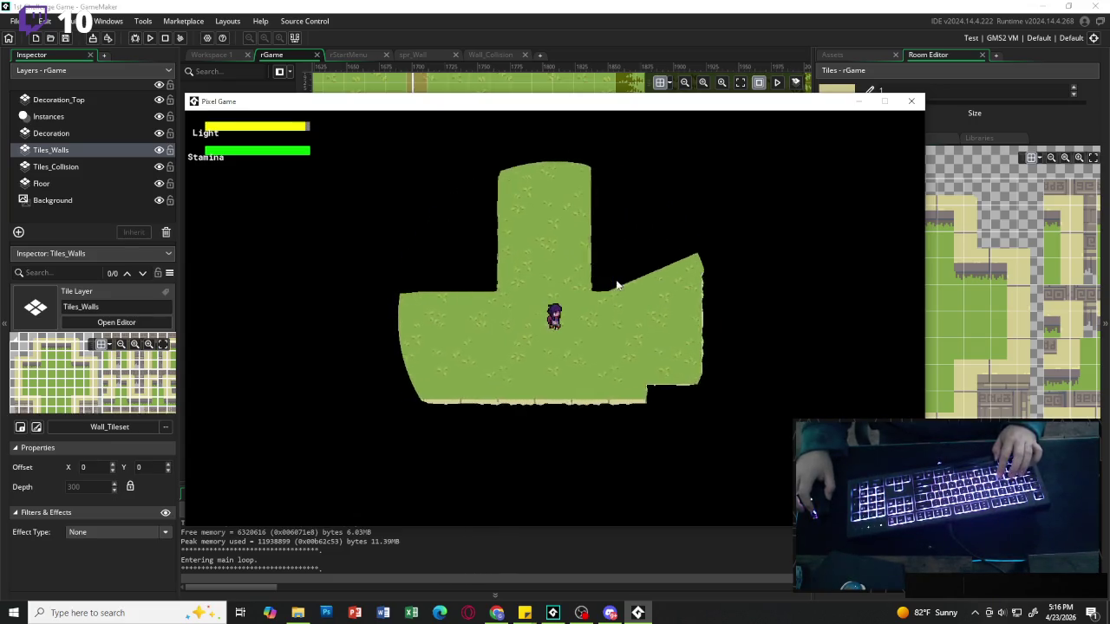
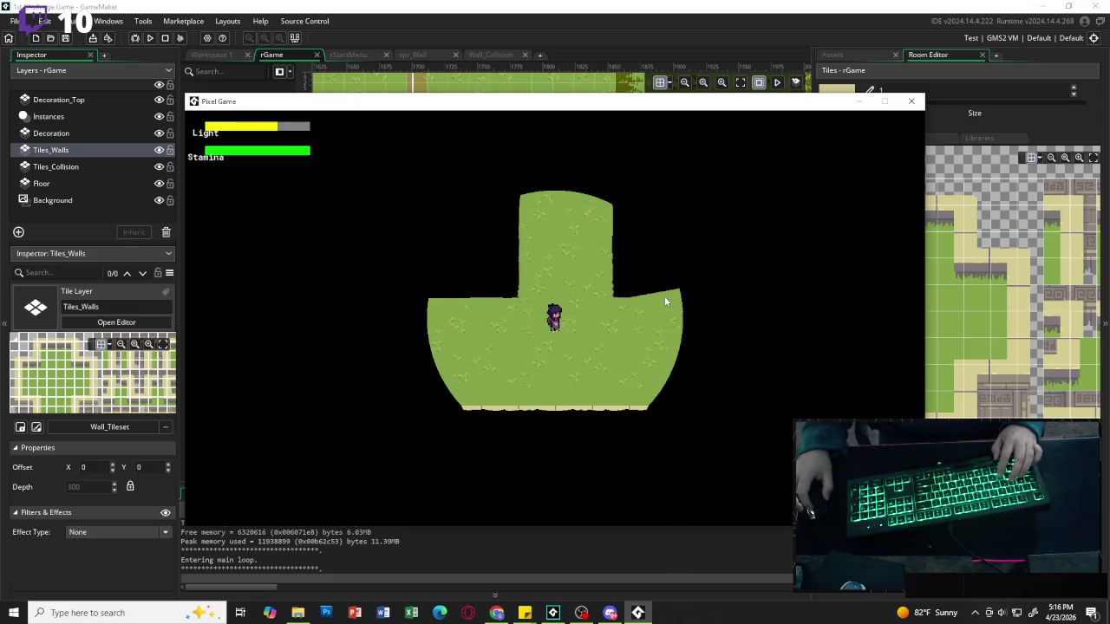
Walk the player north to the light item so the Light bar refills.
key("w")
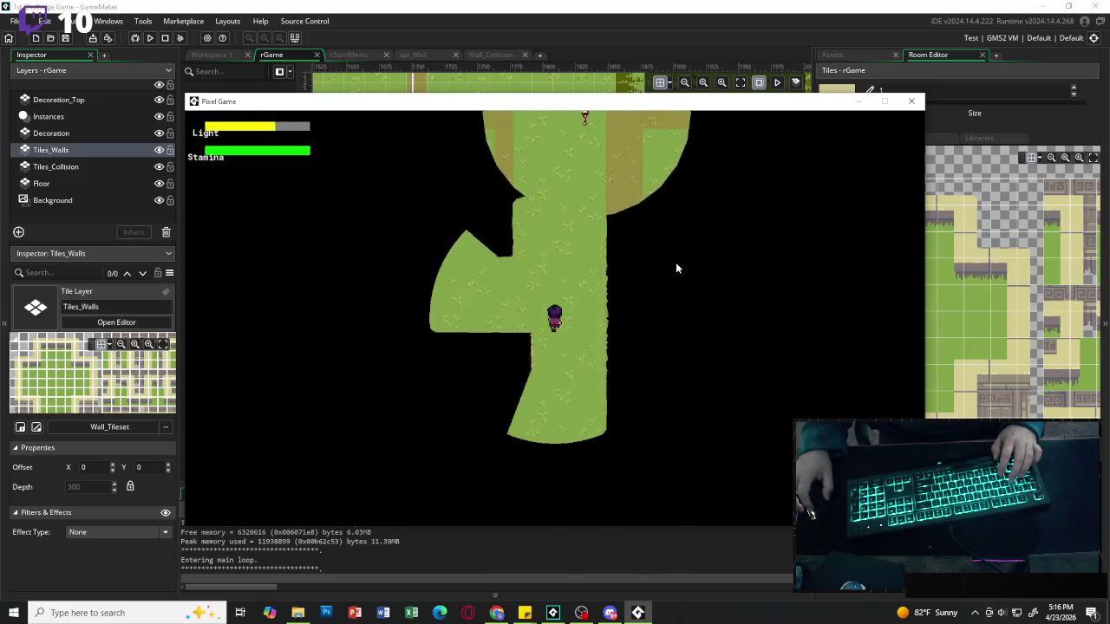
key("w")
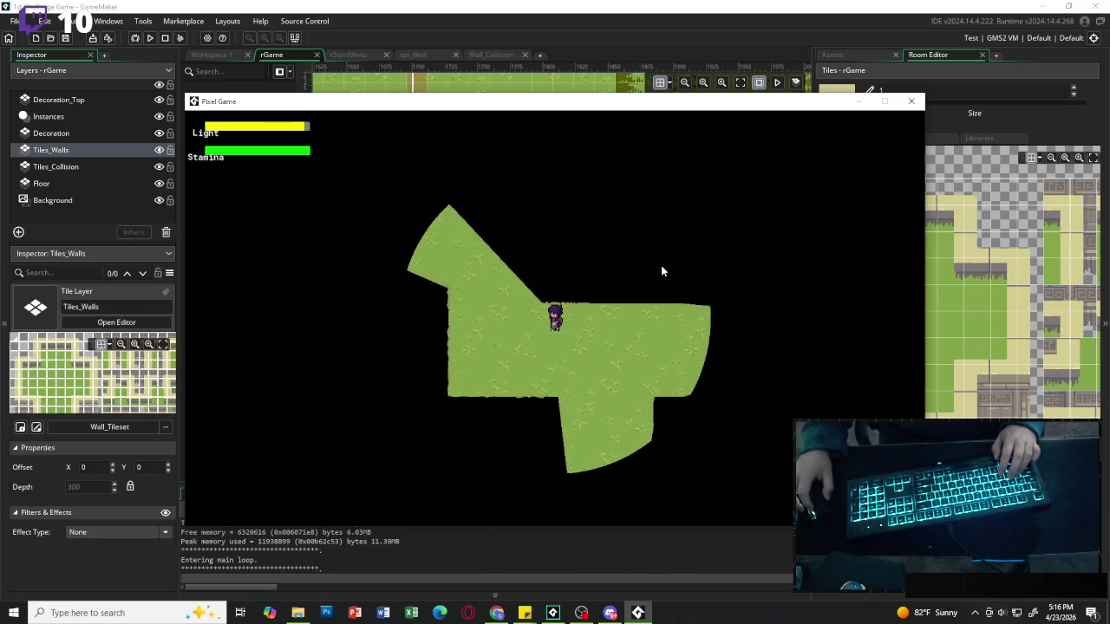
Close the test run and fit the whole maze room in view.
left_click(911, 100)
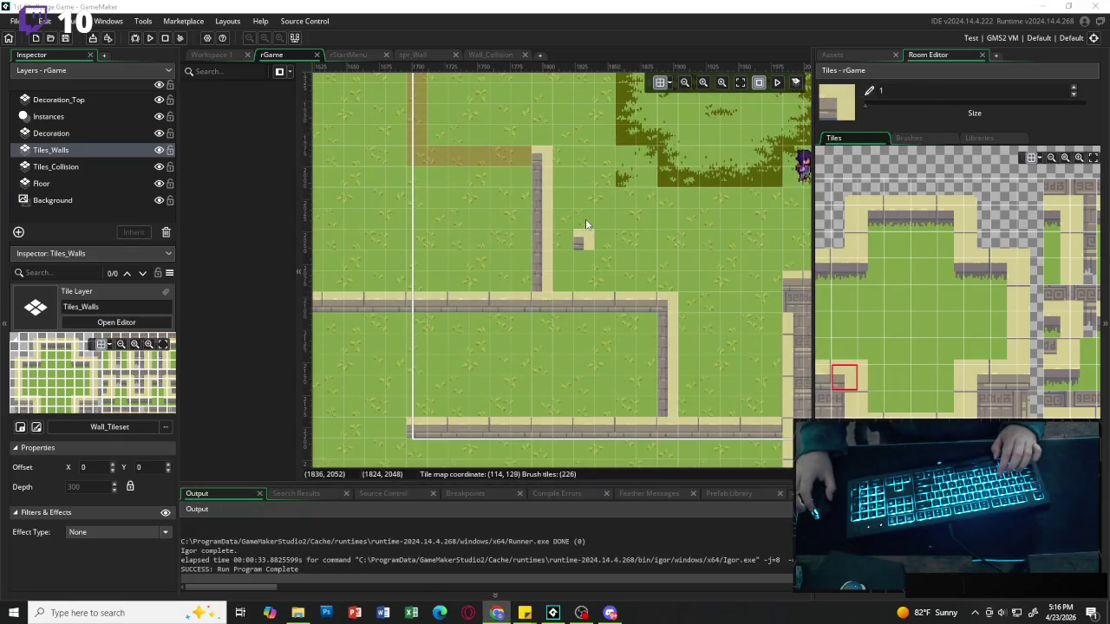
scroll(447, 248, "down", 3)
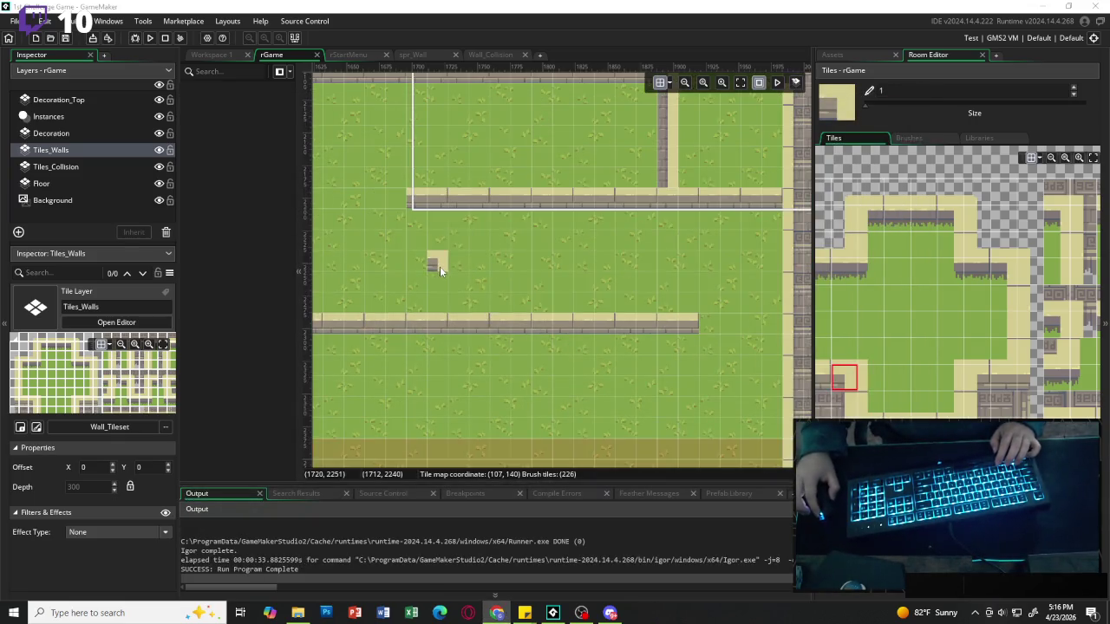
scroll(434, 273, "down", 5)
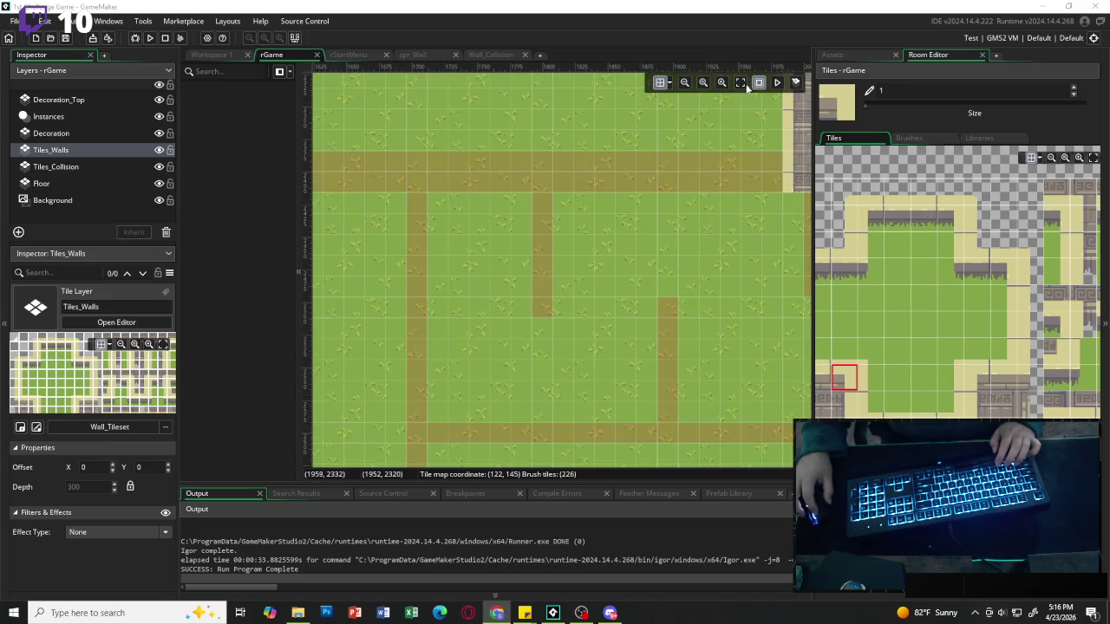
left_click(743, 84)
Zoom and pan onto the stone-walled paths around the starting clearing.
scroll(555, 260, "up", 2)
scroll(557, 274, "down", 3)
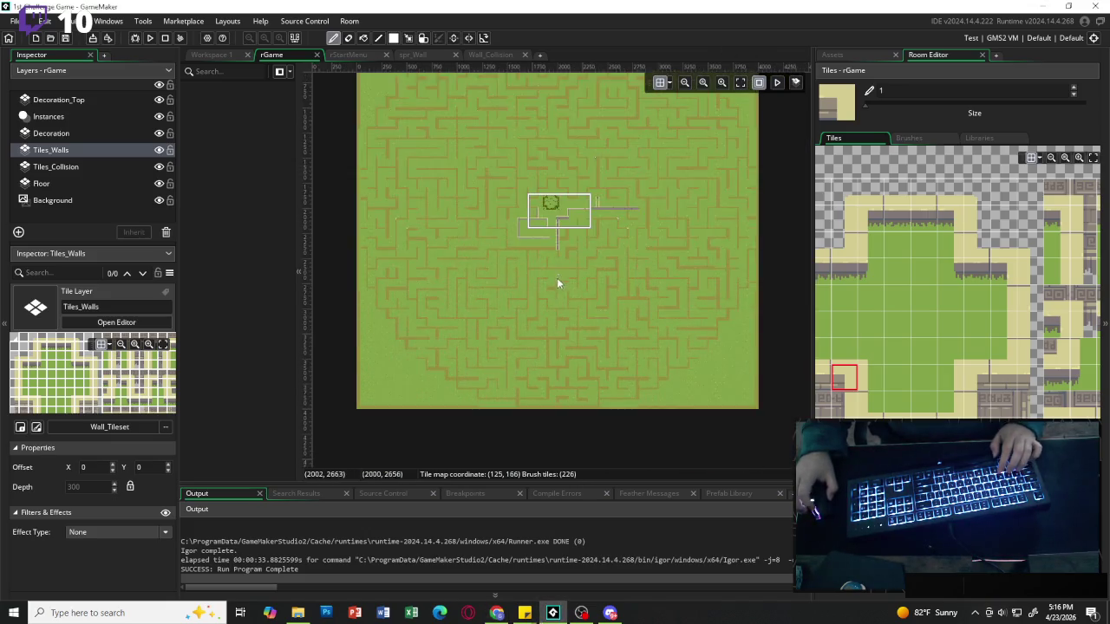
scroll(558, 267, "left", 2)
scroll(629, 262, "up", 4)
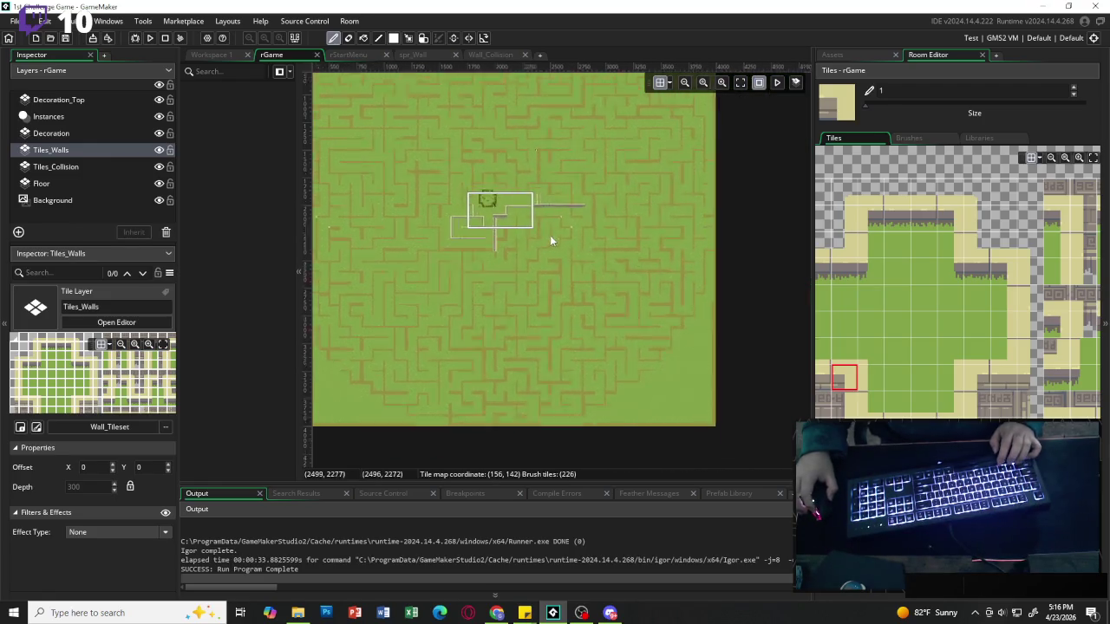
scroll(480, 230, "left", 3)
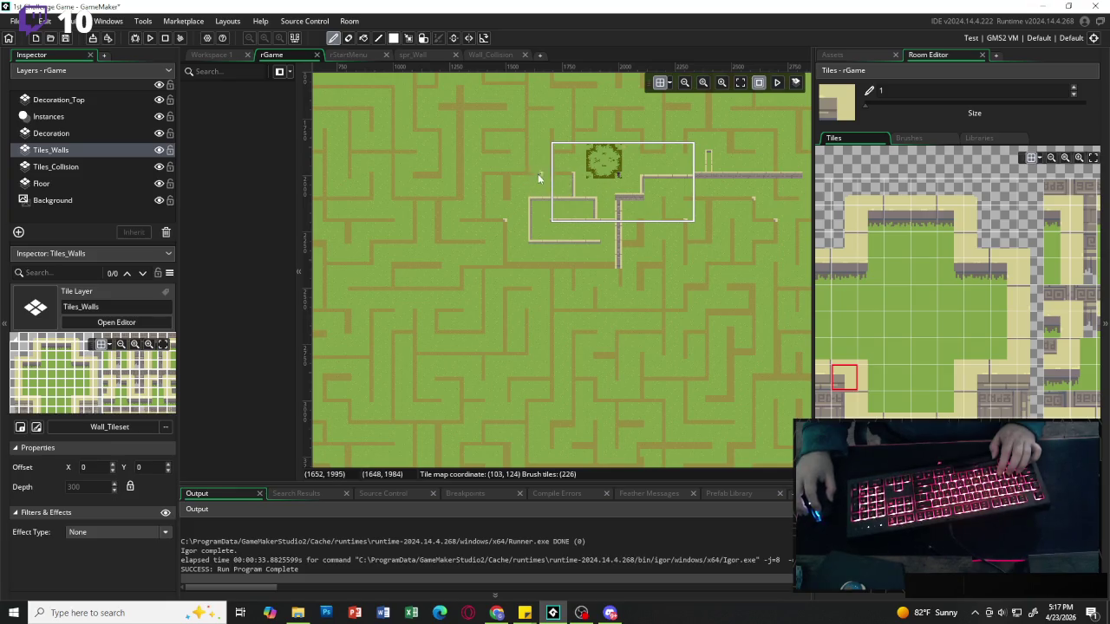
scroll(535, 229, "up", 2)
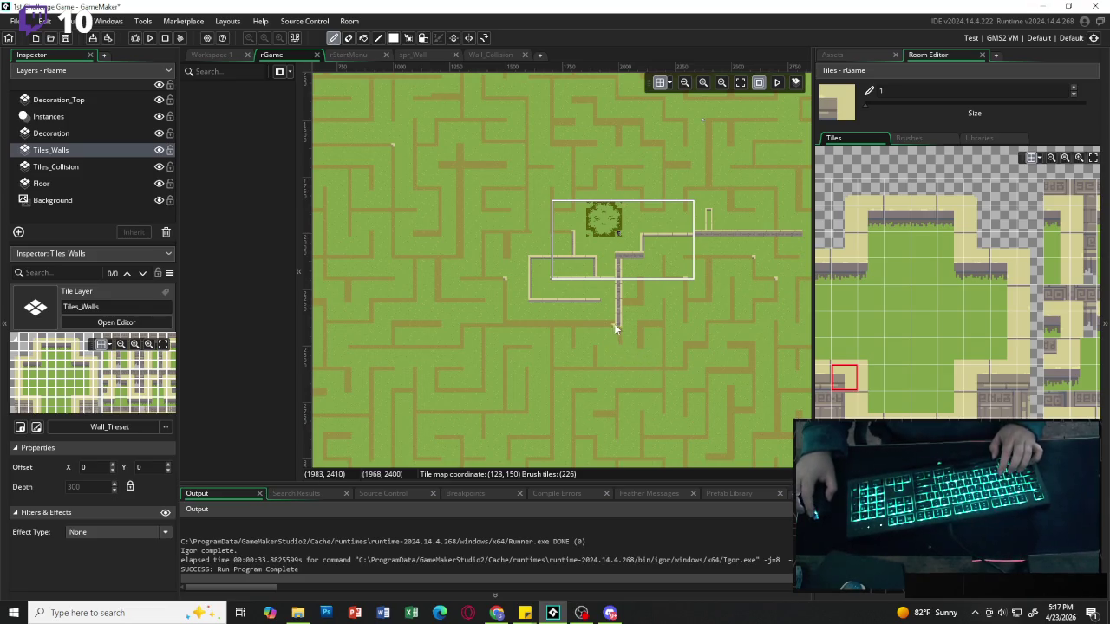
scroll(658, 314, "down", 2)
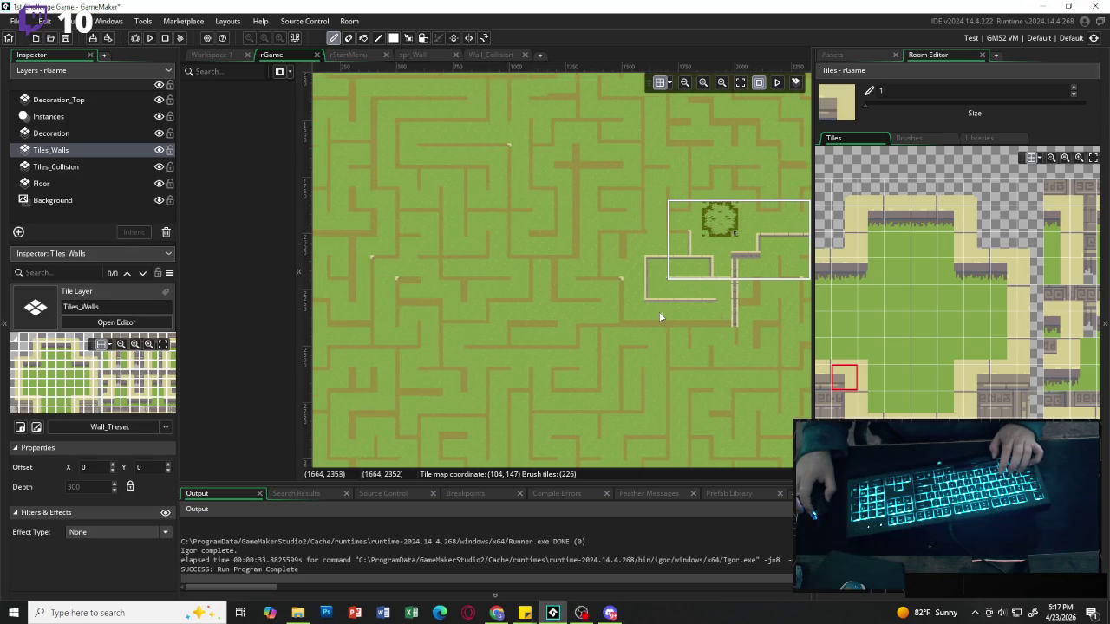
scroll(659, 312, "up", 1)
scroll(626, 304, "up", 1)
scroll(627, 304, "up", 2)
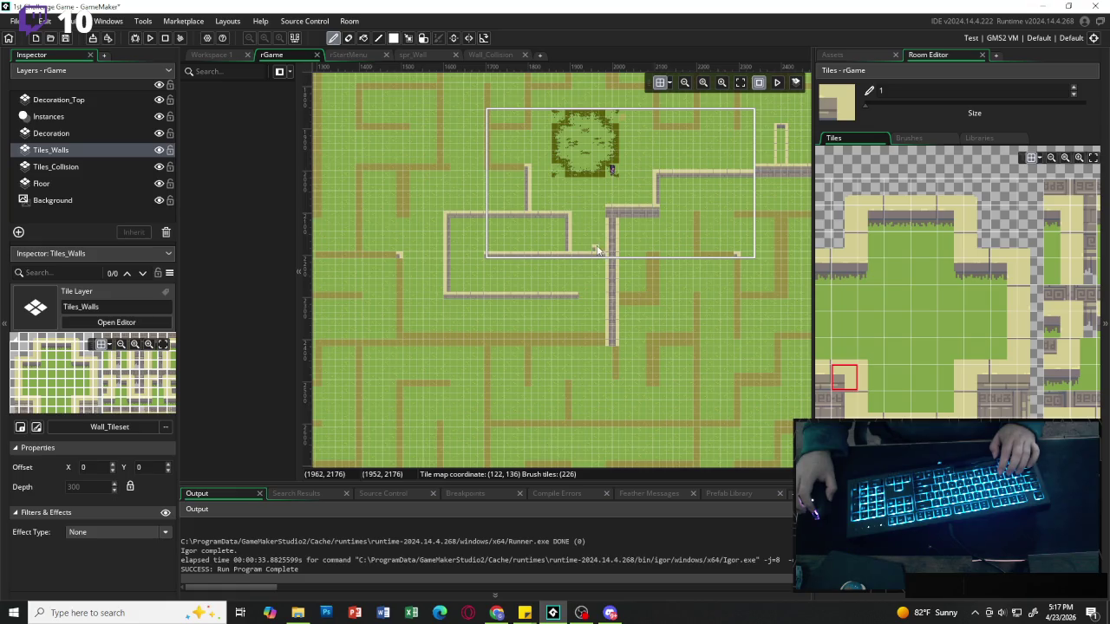
scroll(631, 252, "up", 1)
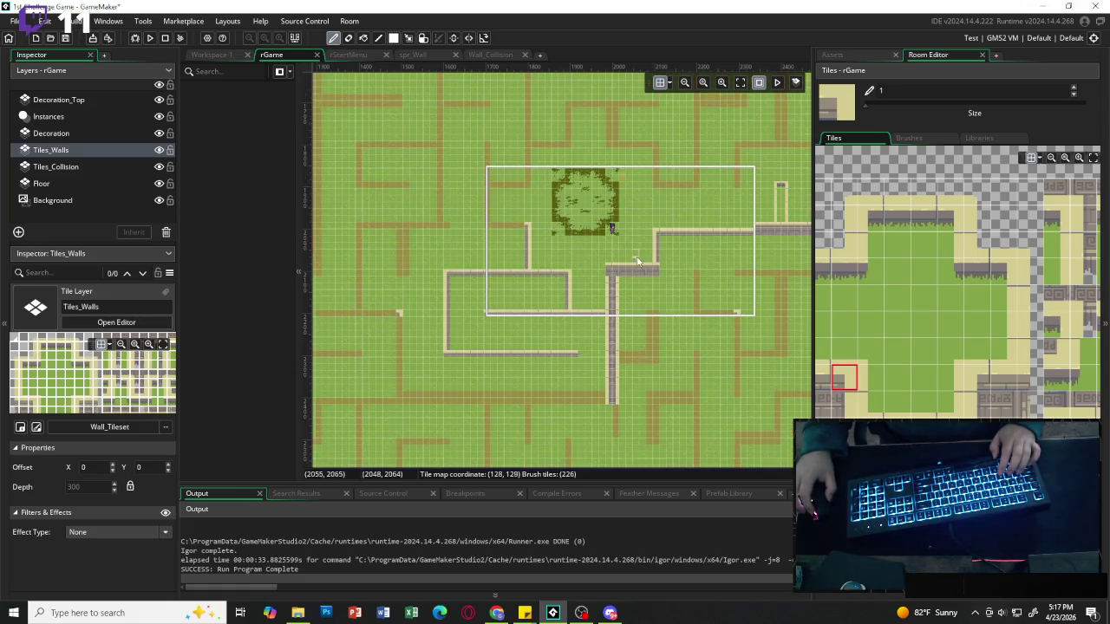
scroll(637, 257, "down", 1)
scroll(637, 258, "up", 1)
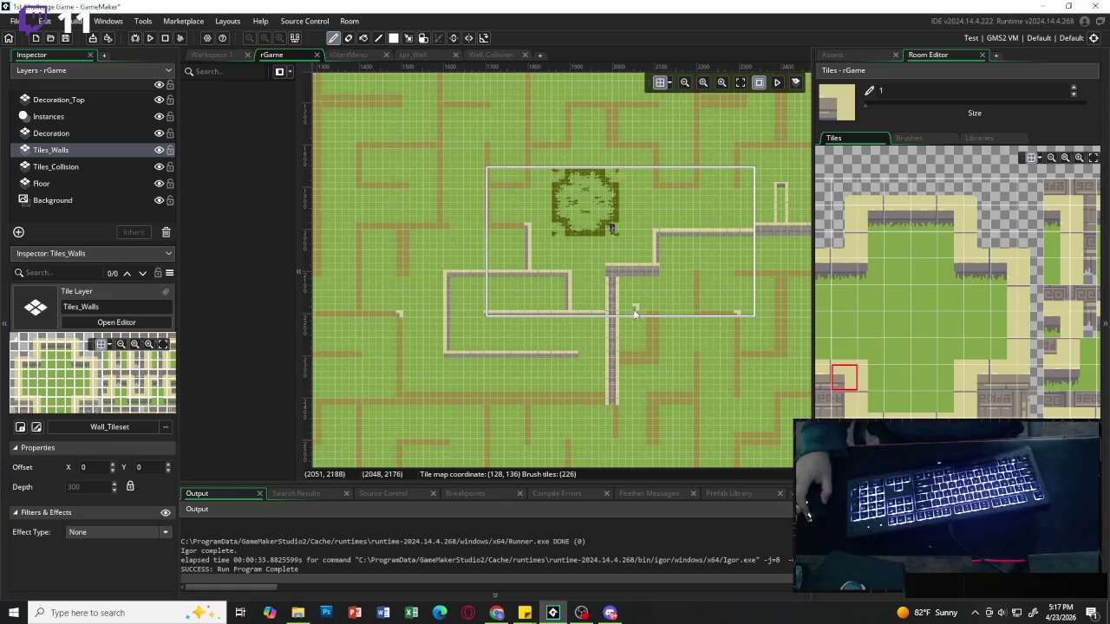
scroll(642, 355, "down", 1)
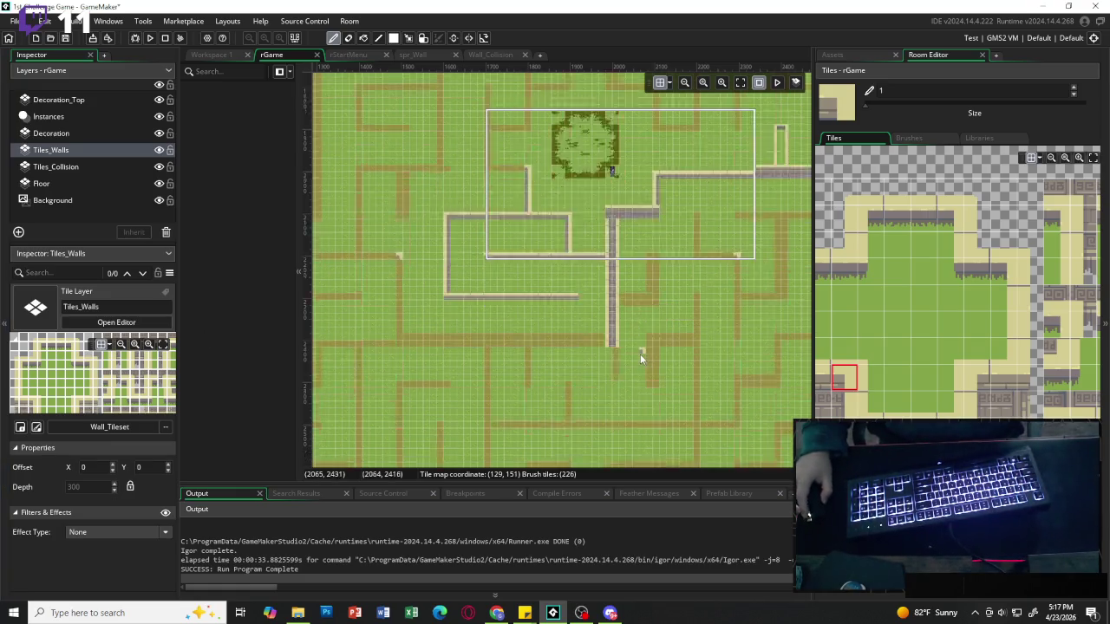
Launch a new test run, start from the title menu, and walk north to grab the torch.
left_click(150, 38)
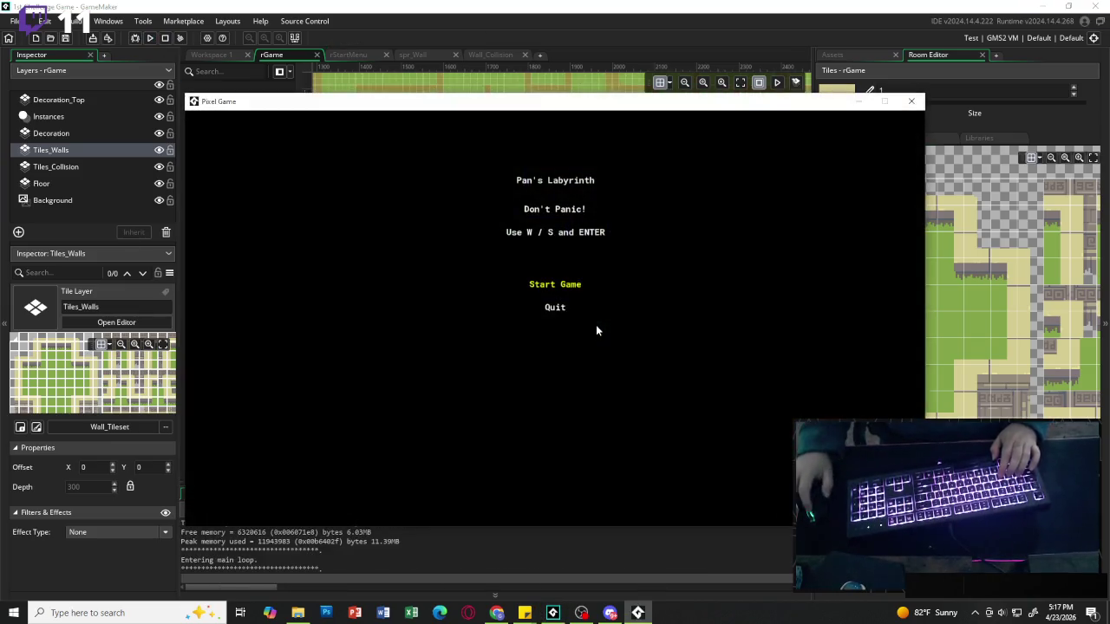
key("Return")
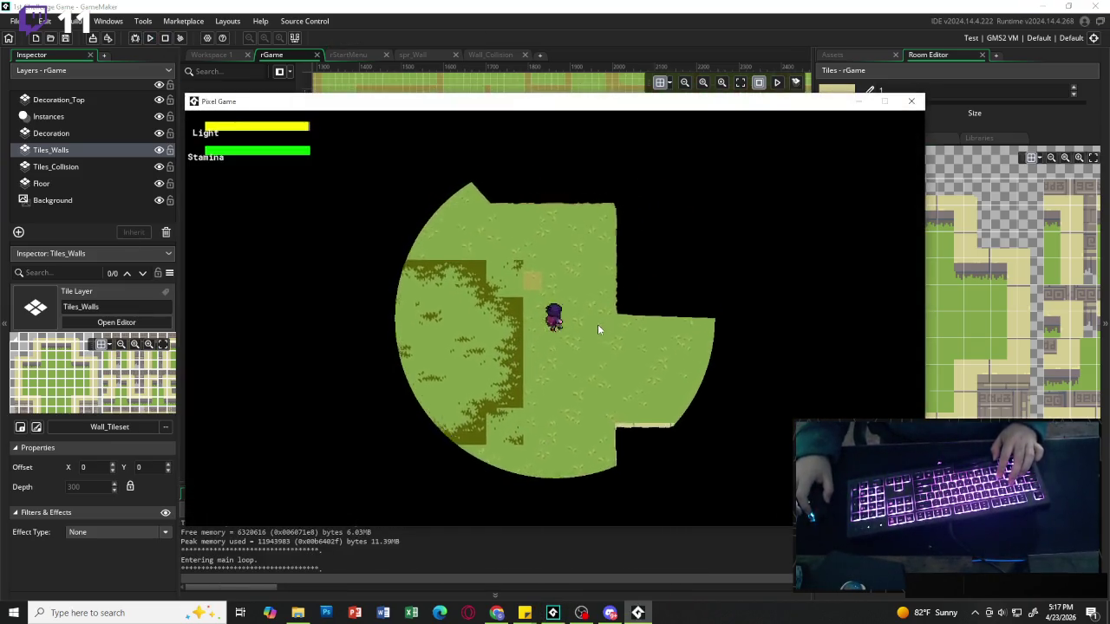
key("s")
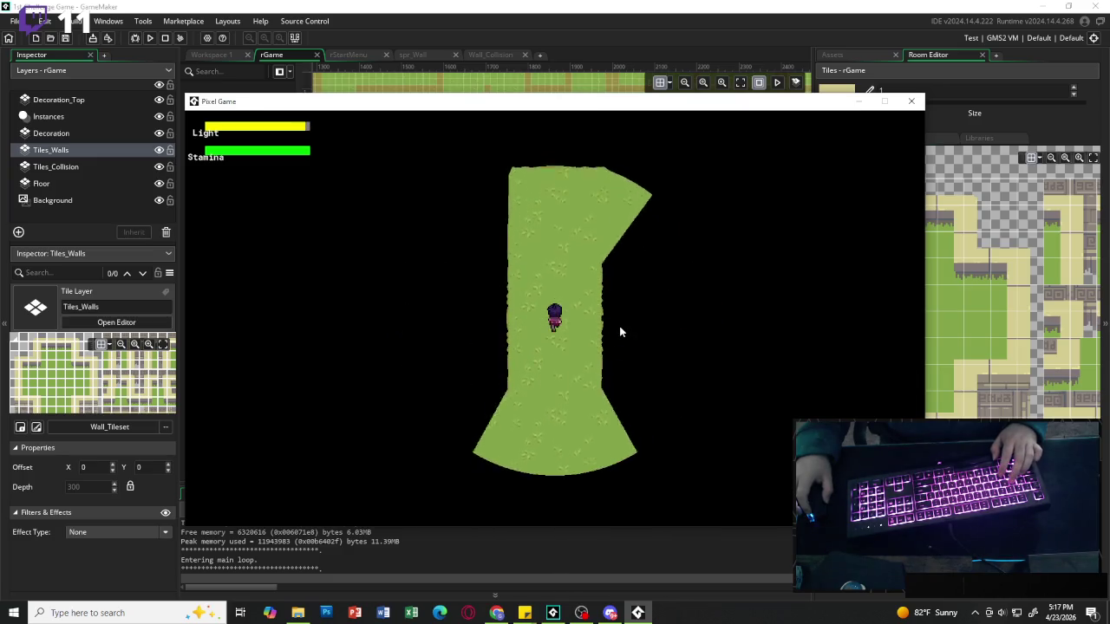
key("w")
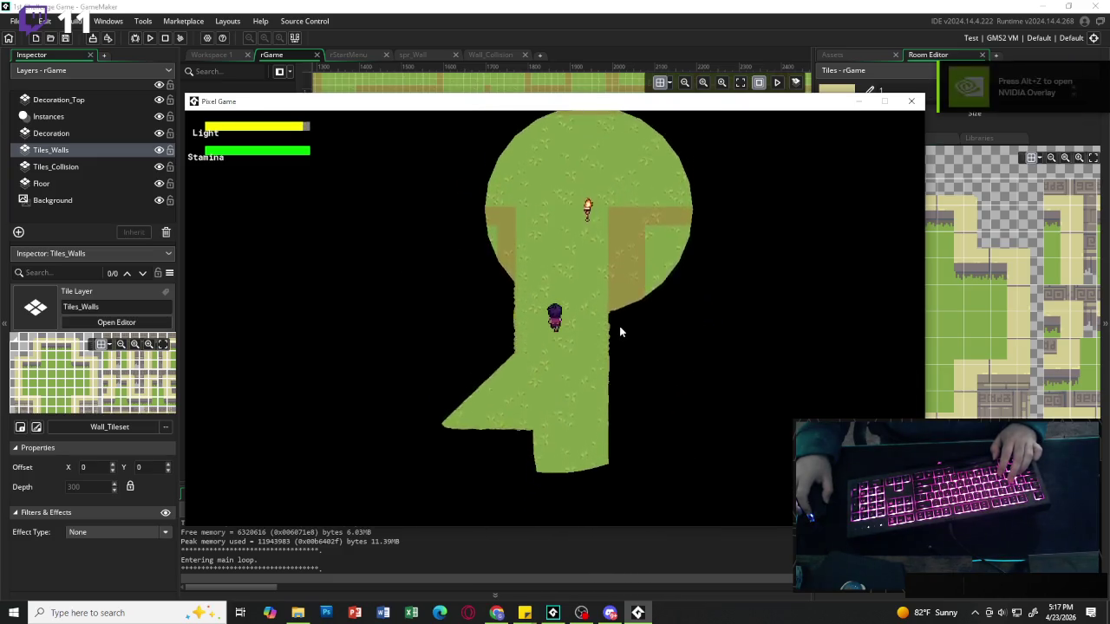
key("w")
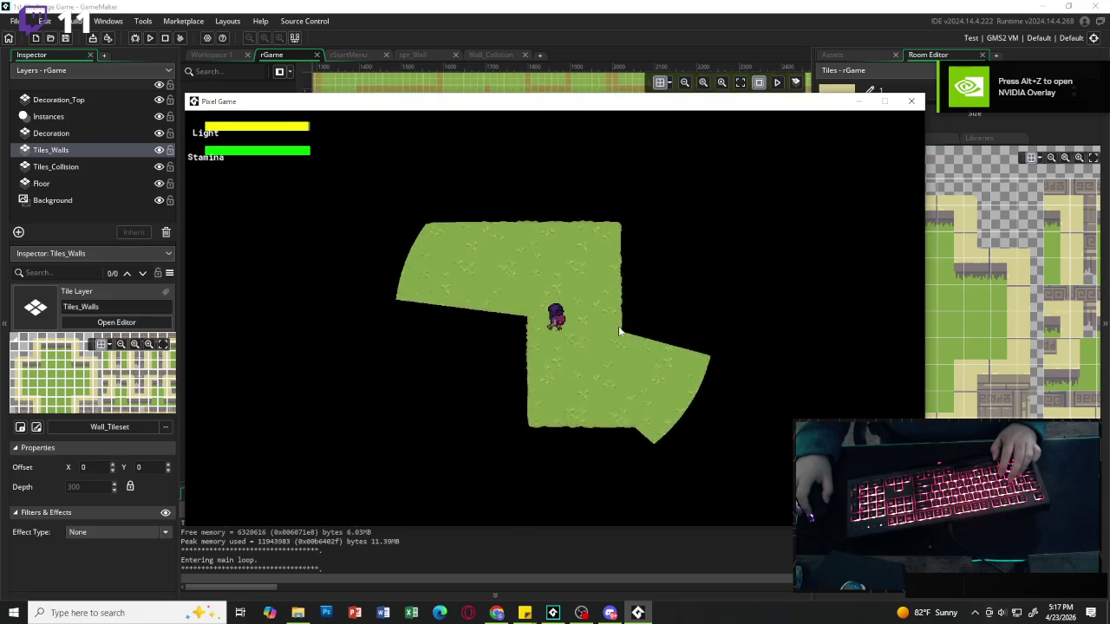
key("w")
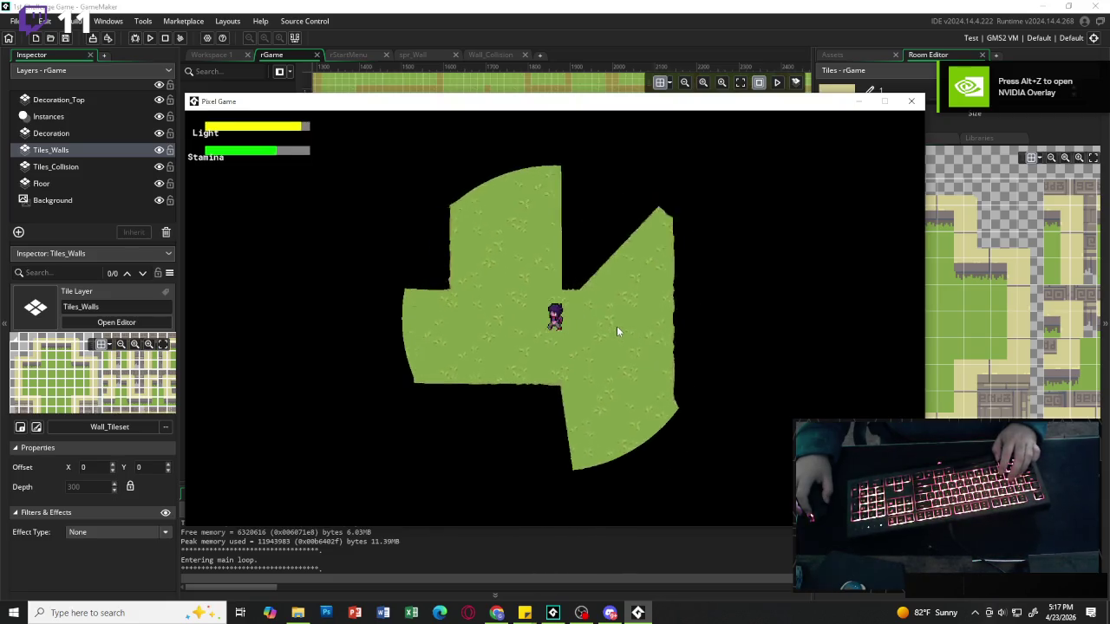
key("w")
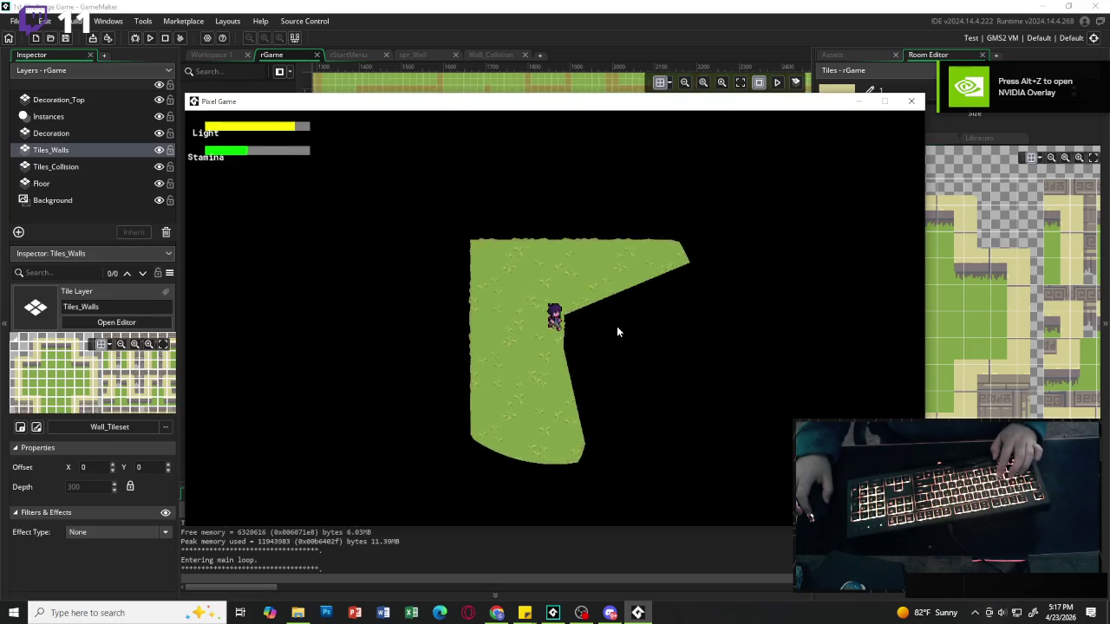
Explore the dark maze corridors left, right and down to test the lighting.
key("a")
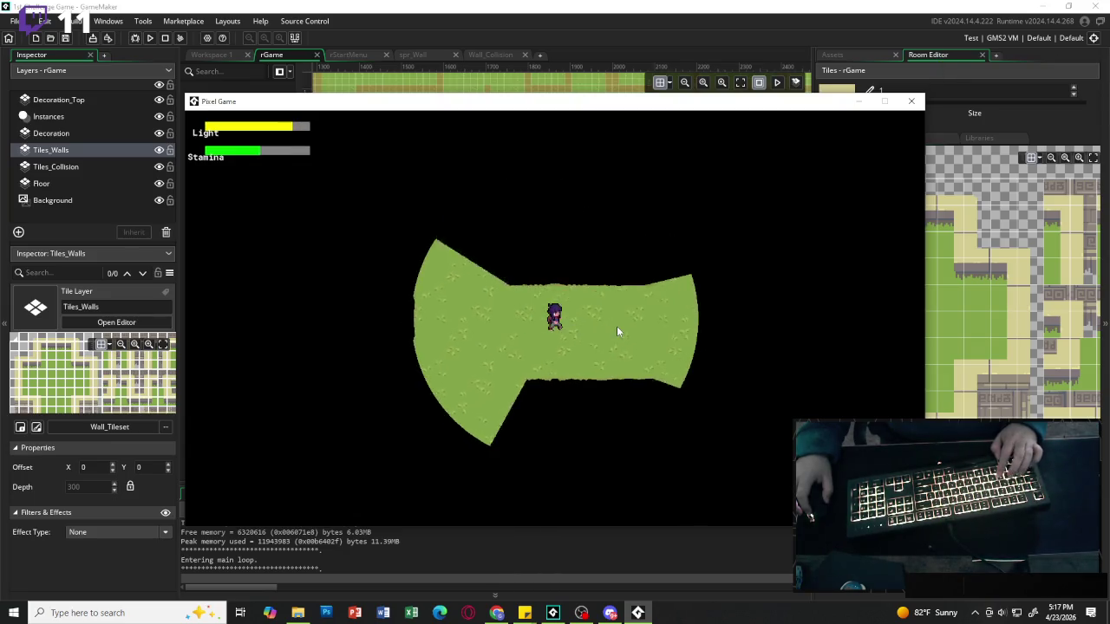
key("d")
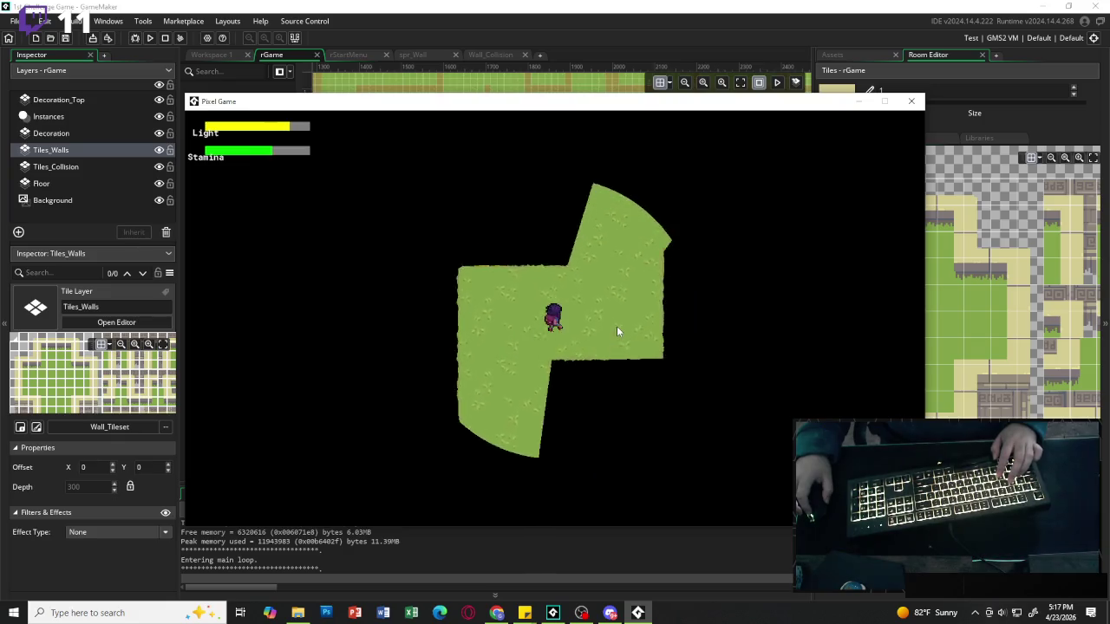
key("s")
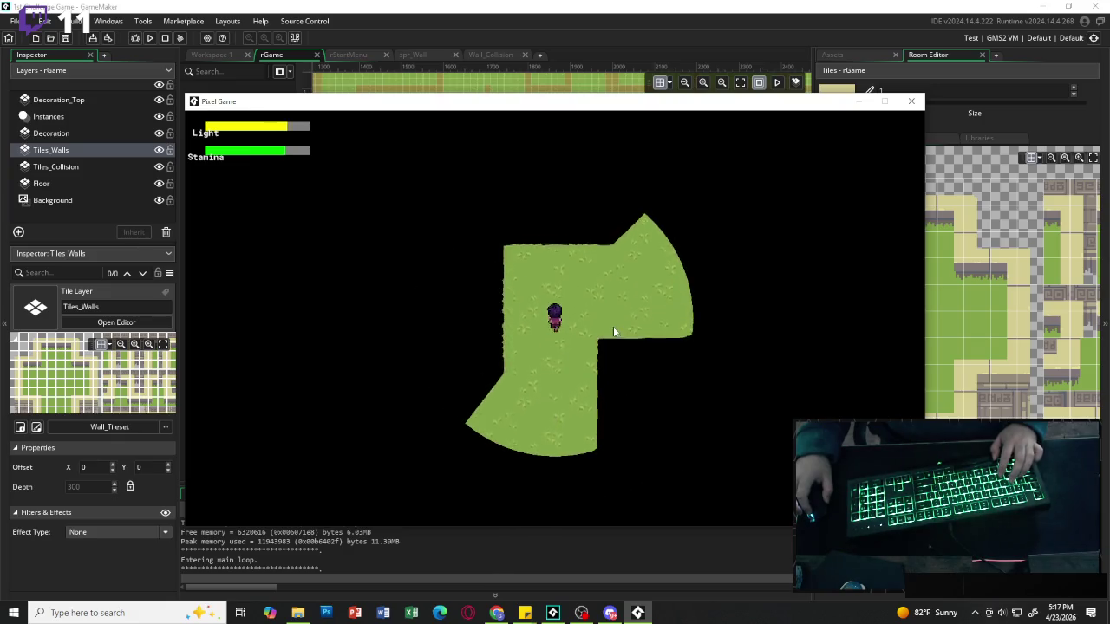
key("a")
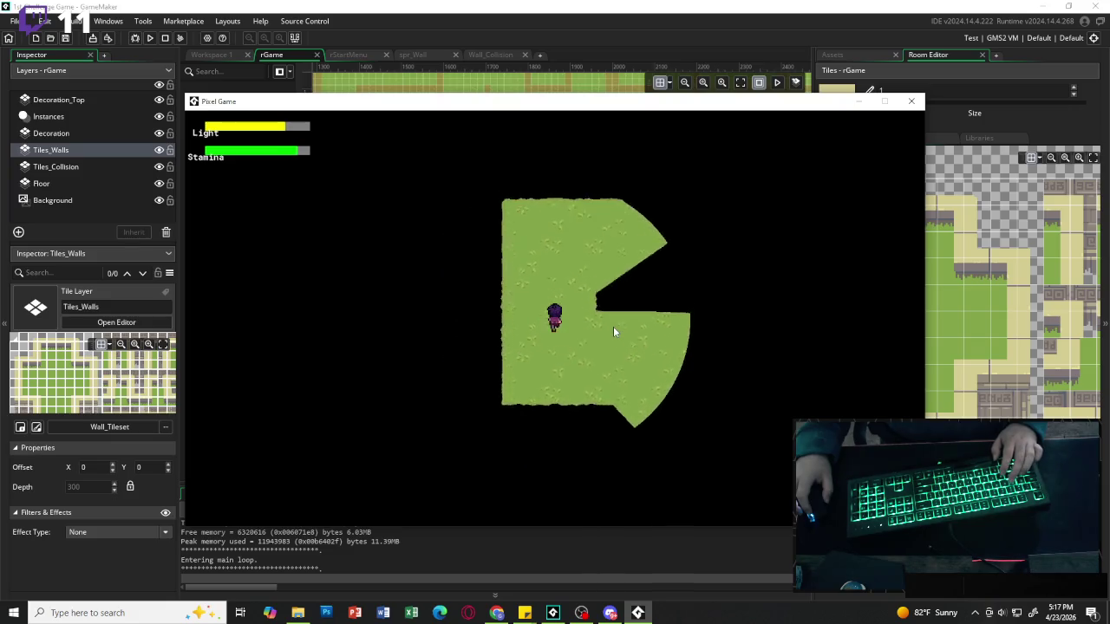
key("s")
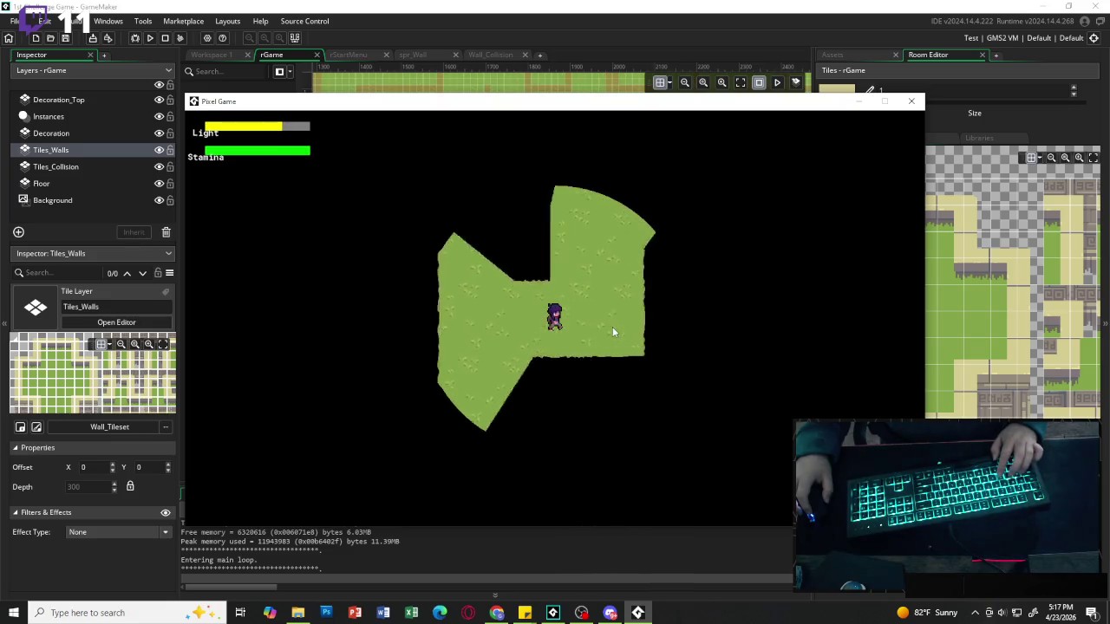
key("a")
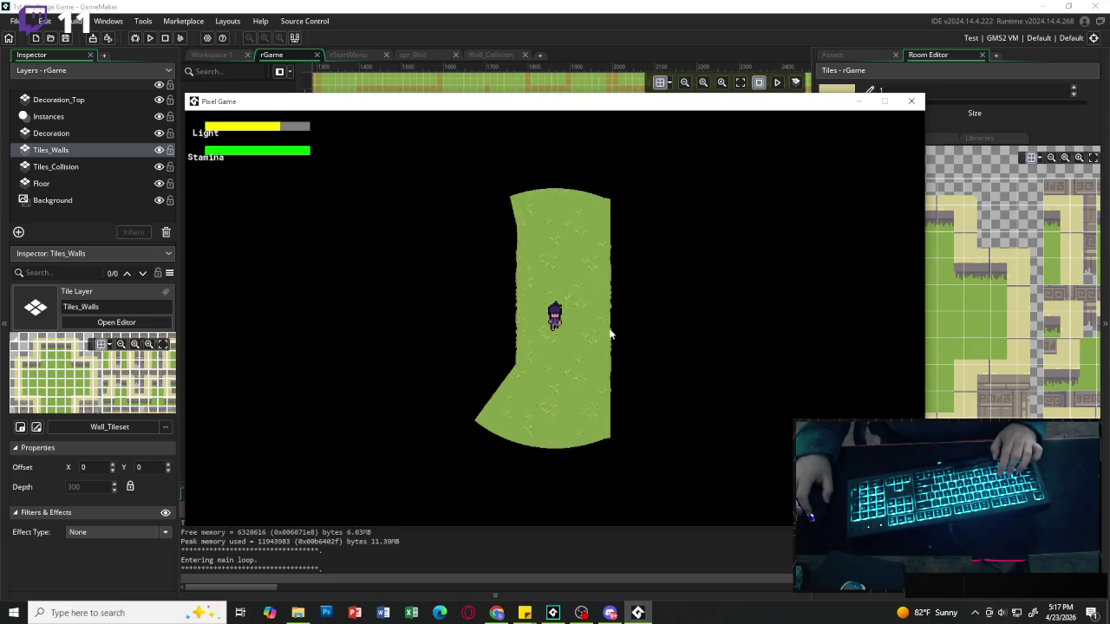
key("w")
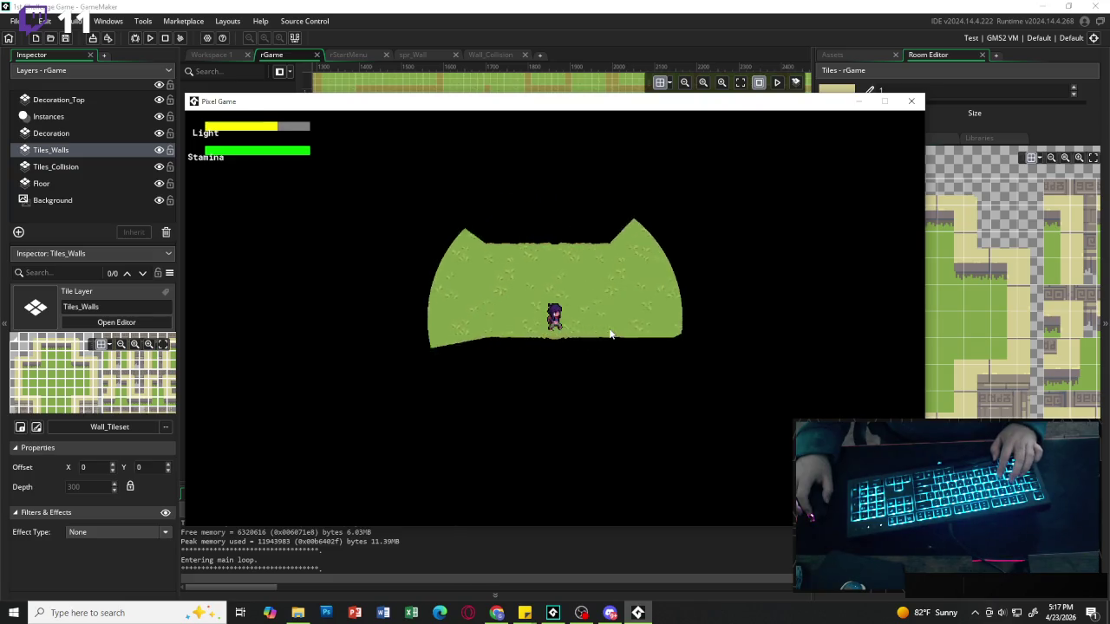
key("d")
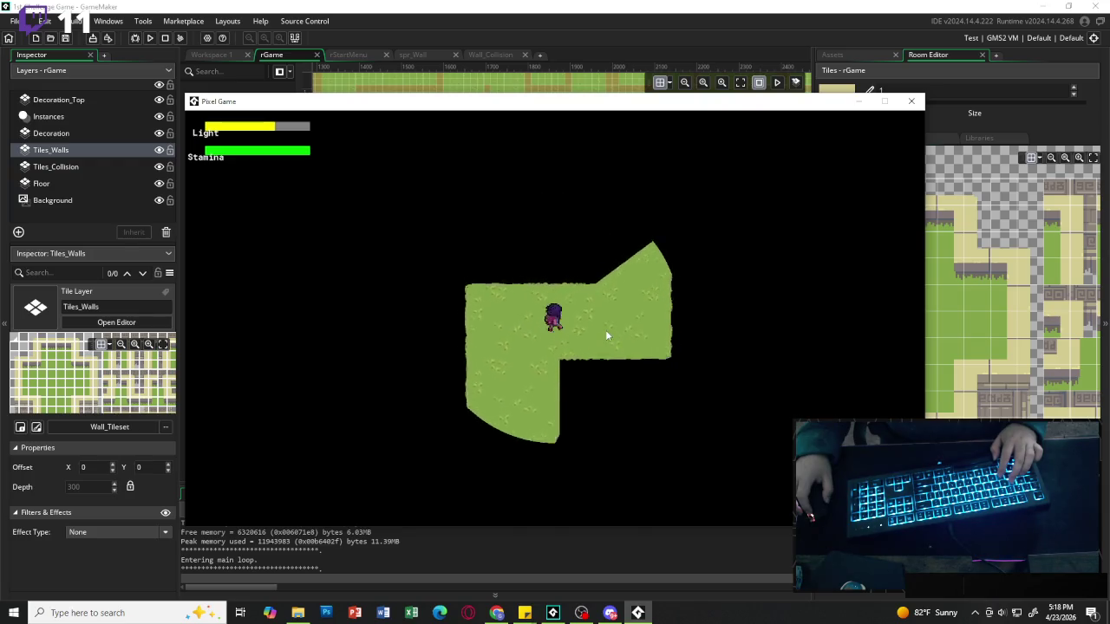
key("s")
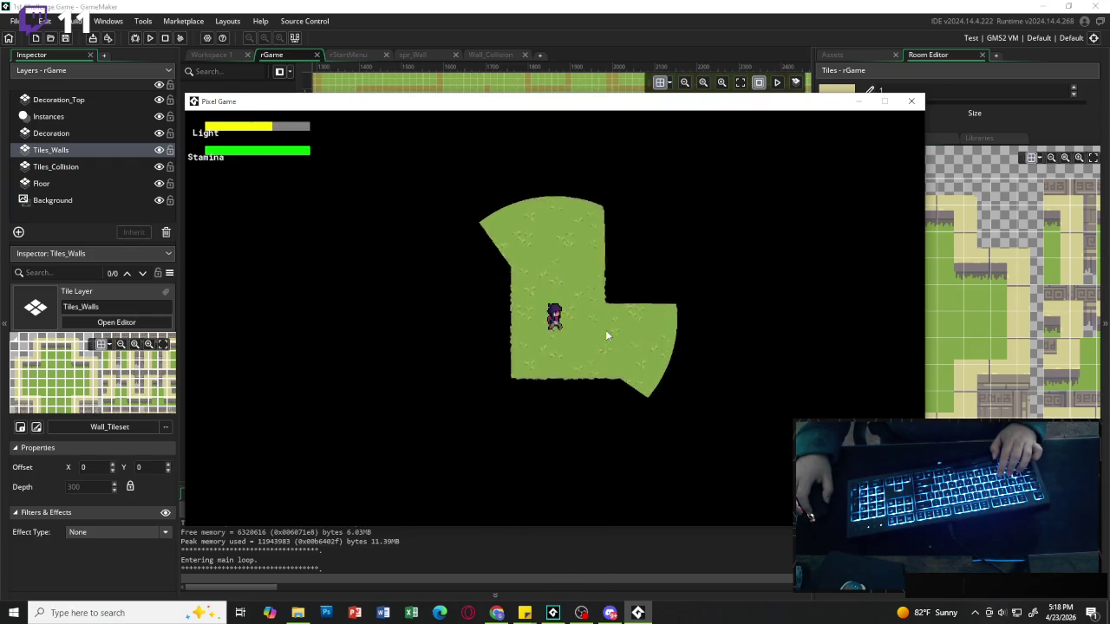
key("s")
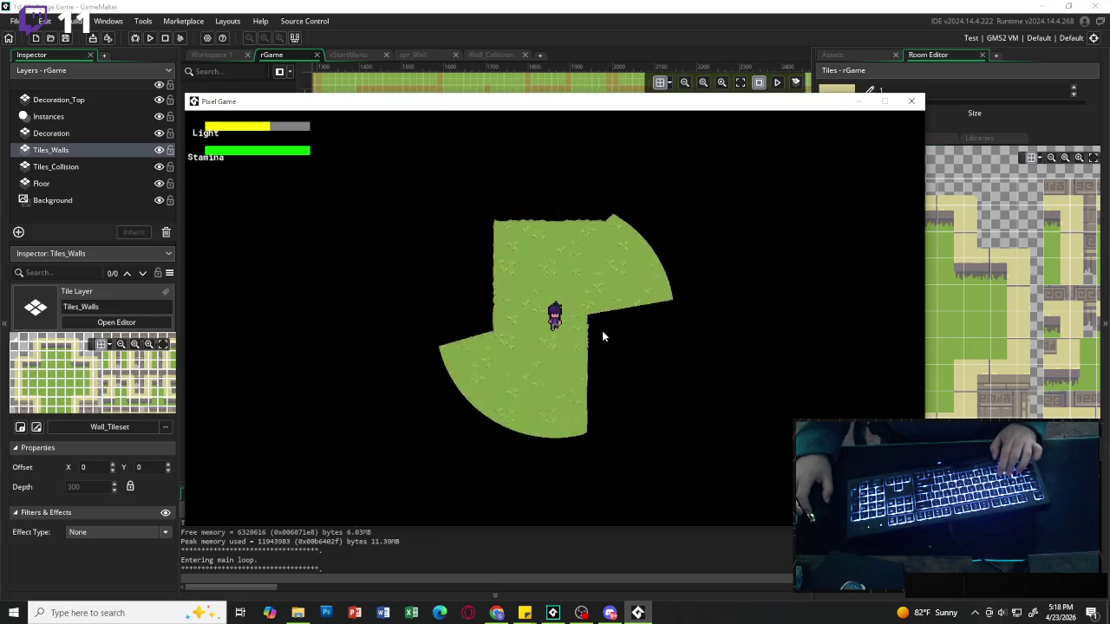
key("s")
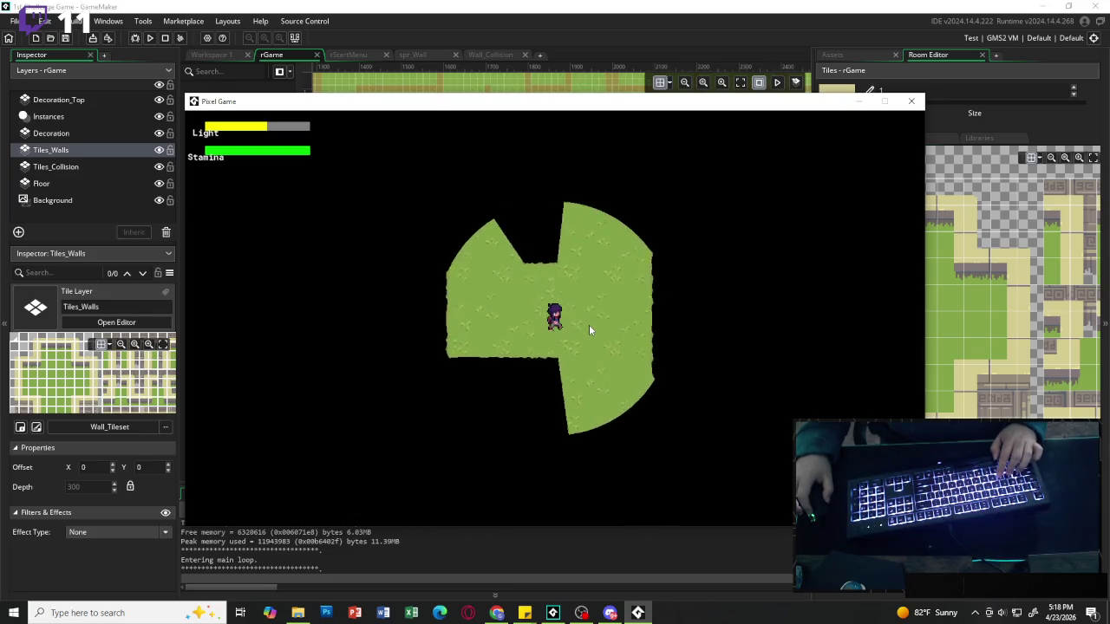
key("s")
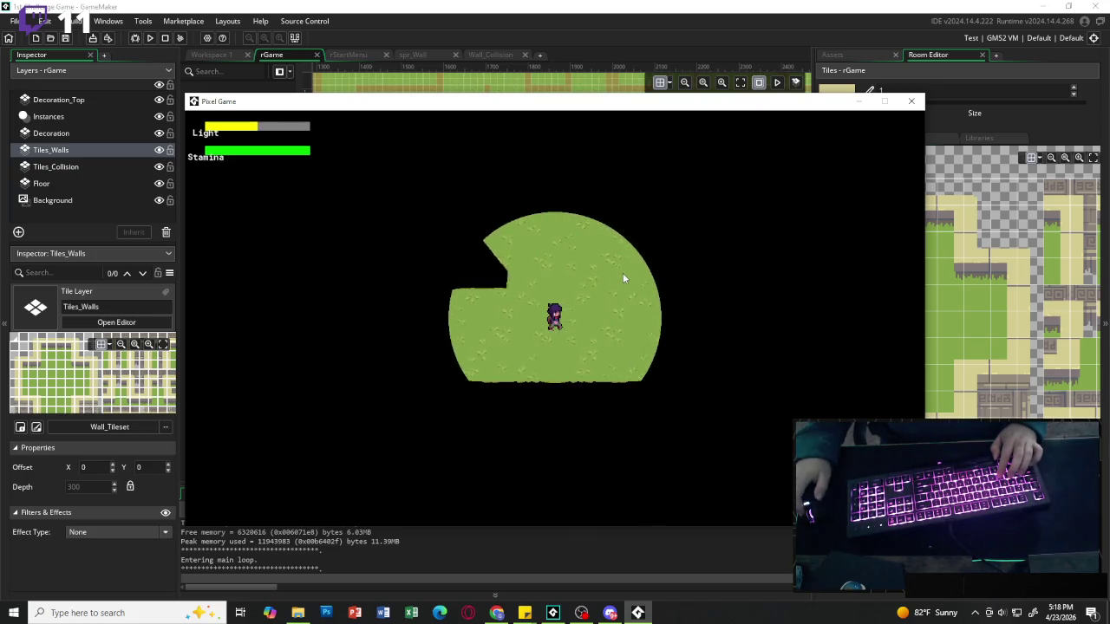
Nudge the player left, right, up and down, then close the game window.
key("d")
key("a")
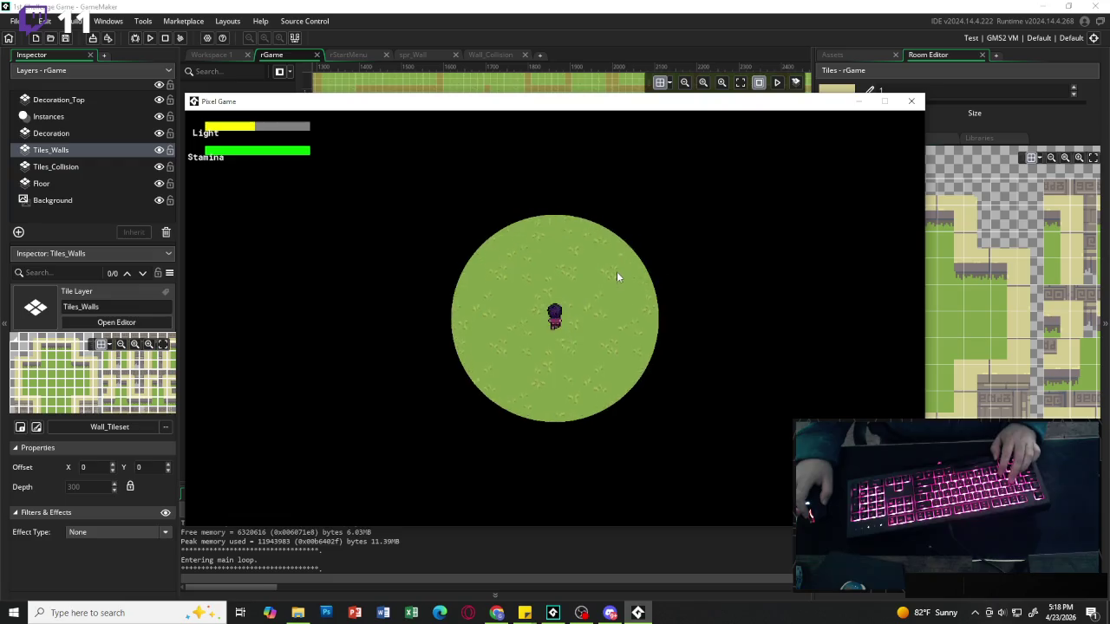
key("d")
key("d")
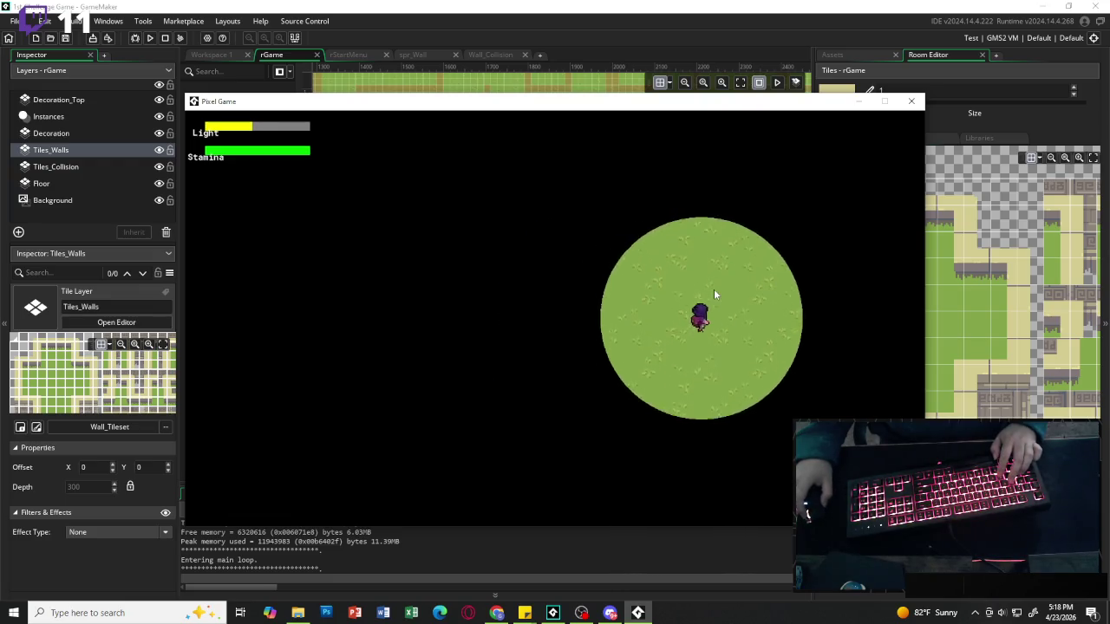
key("w")
key("a")
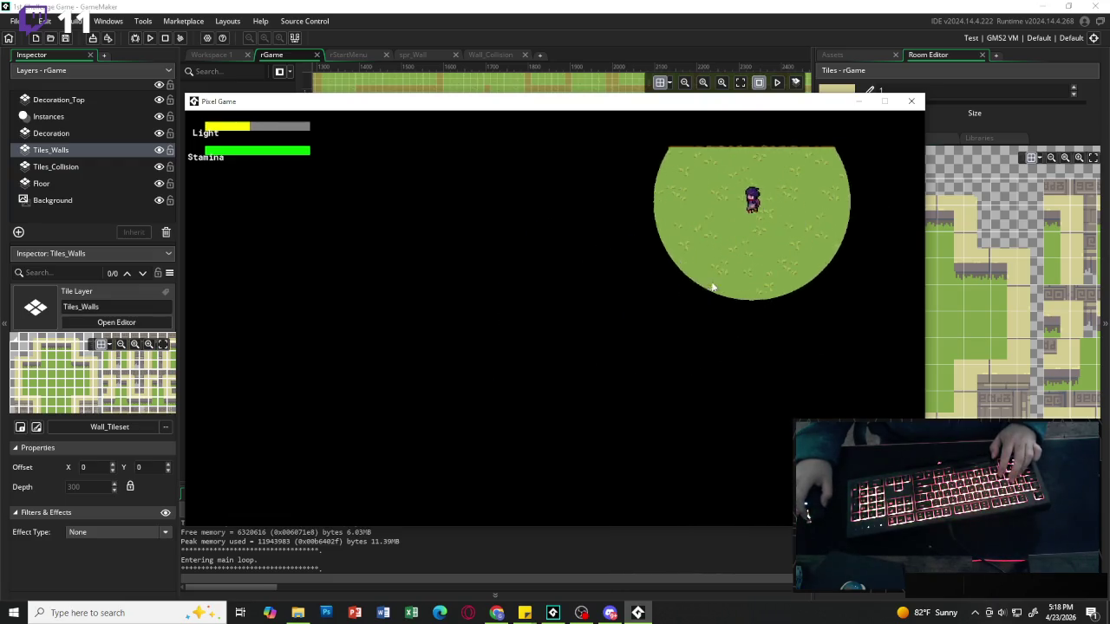
key("s")
key("a")
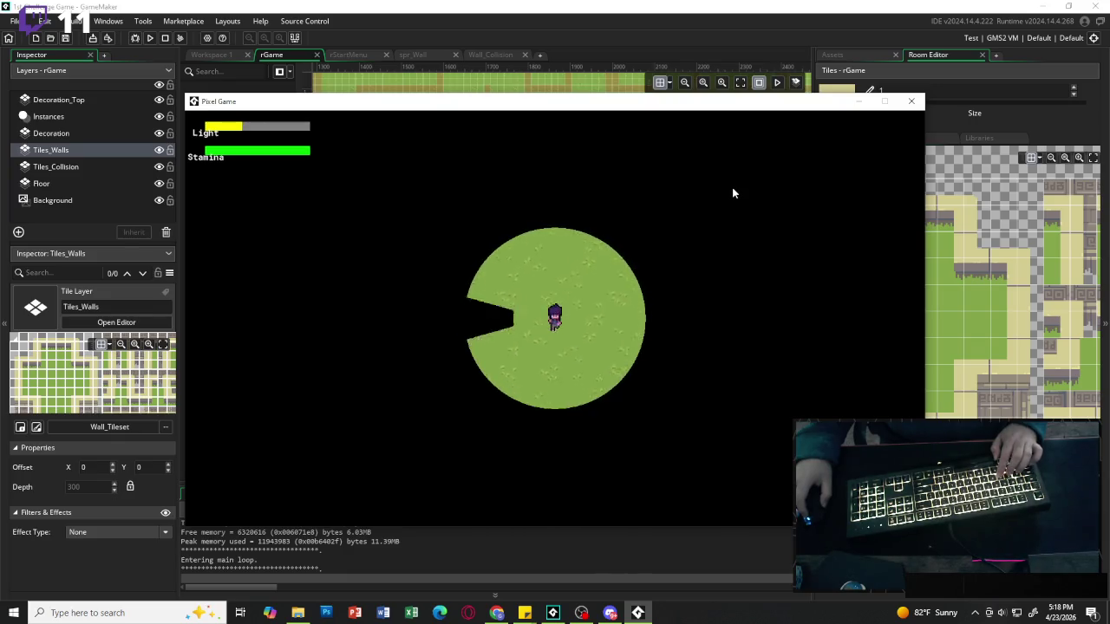
left_click(911, 101)
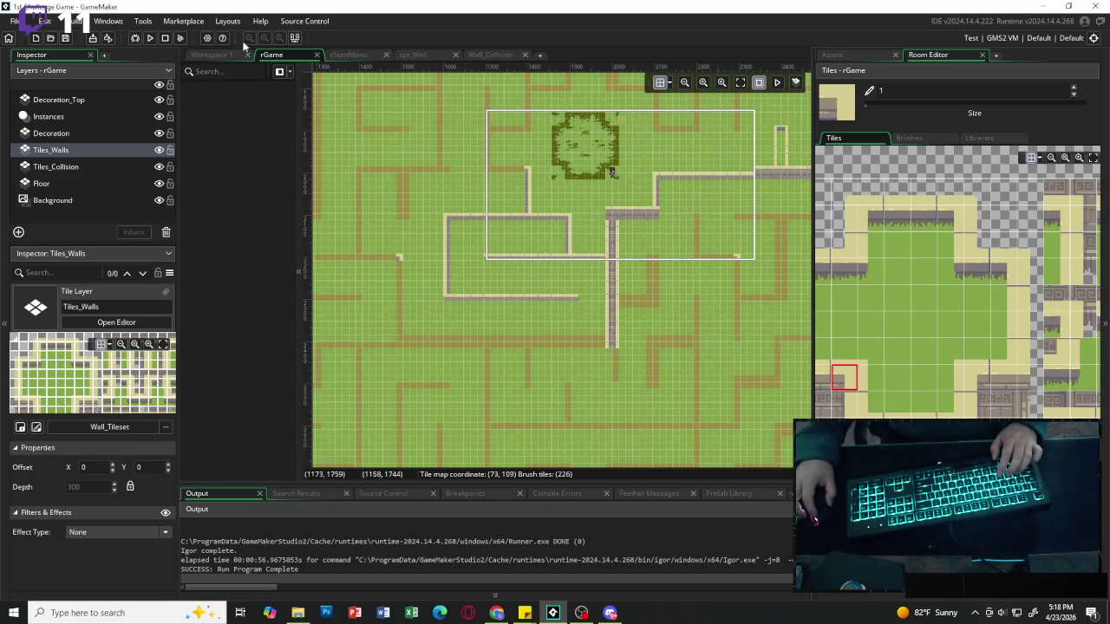
Switch to Workspace 1 showing the wall tileset's Tile Set Properties.
left_click(211, 54)
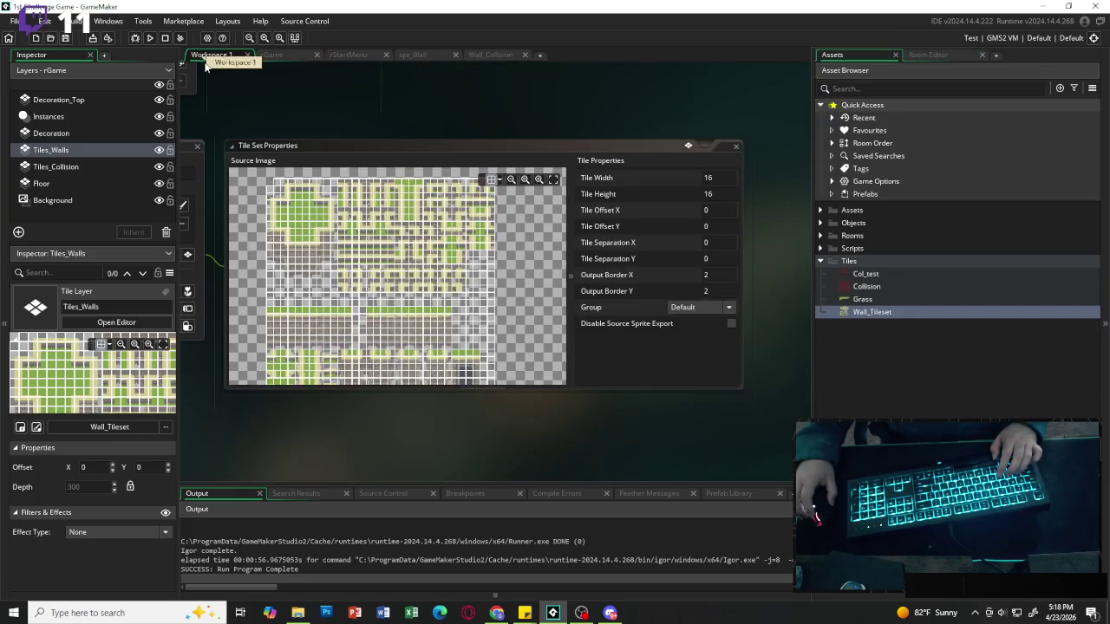
left_click(271, 54)
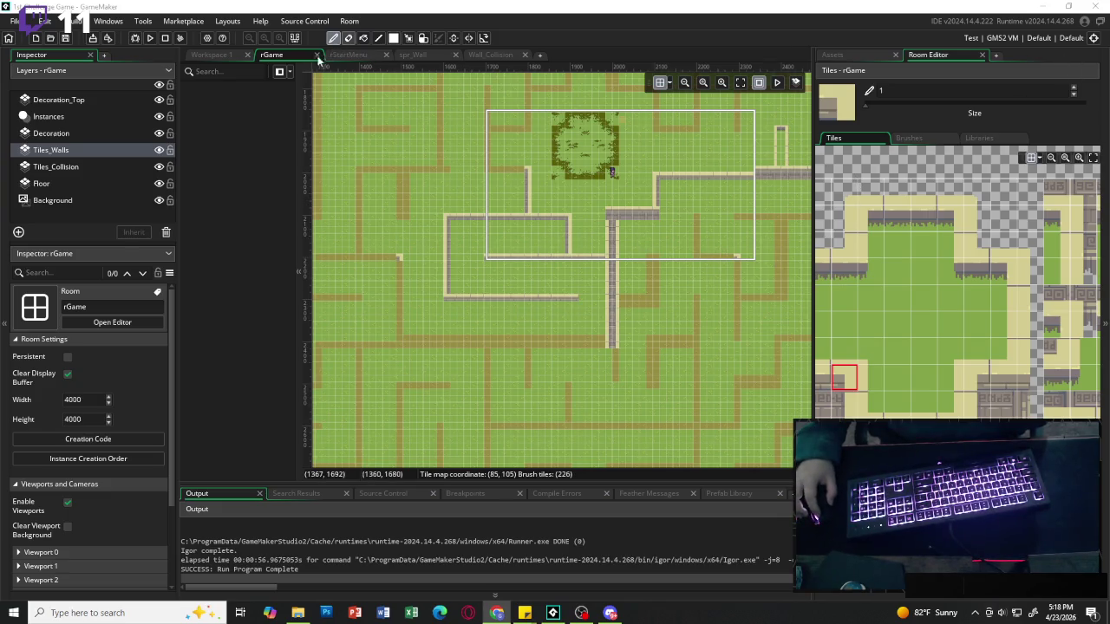
left_click(212, 55)
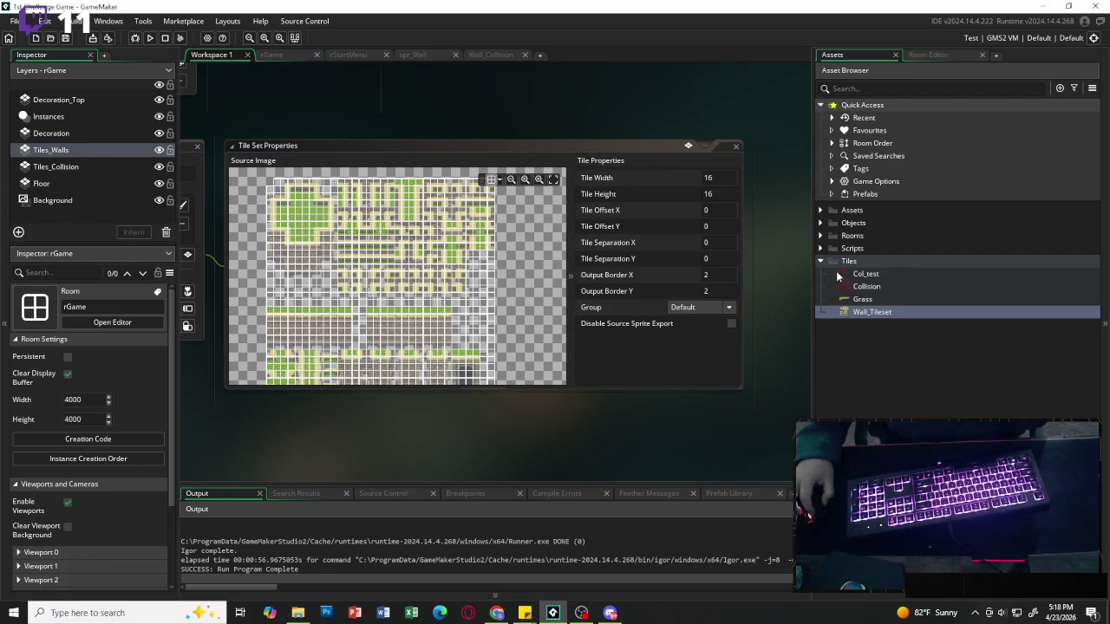
Expand Objects and its Game subfolder in the Asset Browser to list oPlayer and oWall.
left_click(820, 262)
left_click(820, 235)
left_click(820, 236)
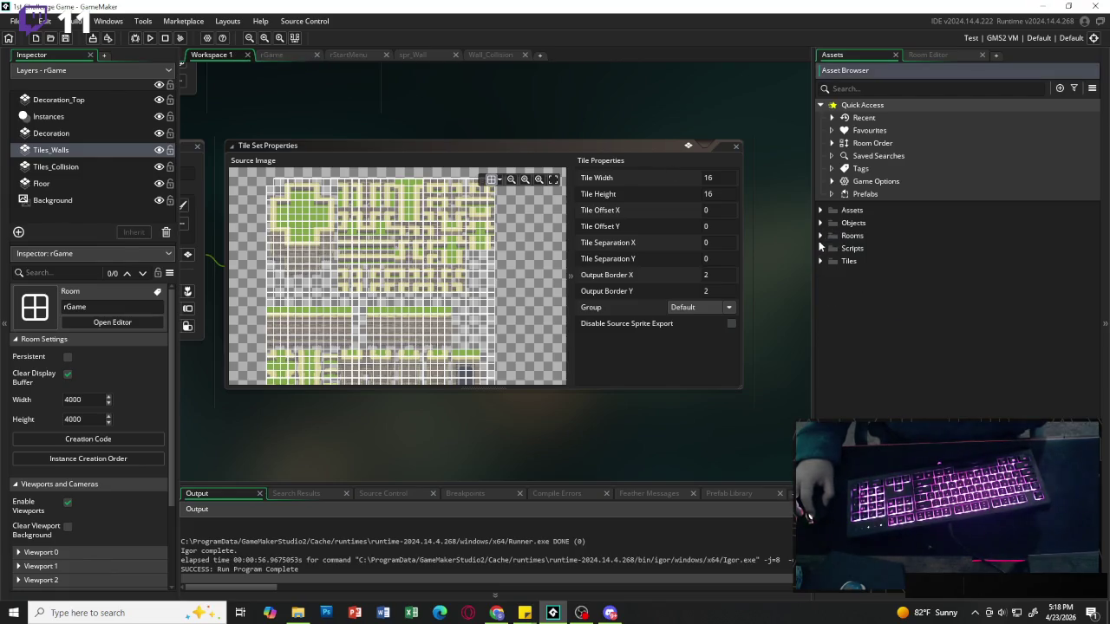
left_click(820, 249)
left_click(821, 249)
left_click(820, 223)
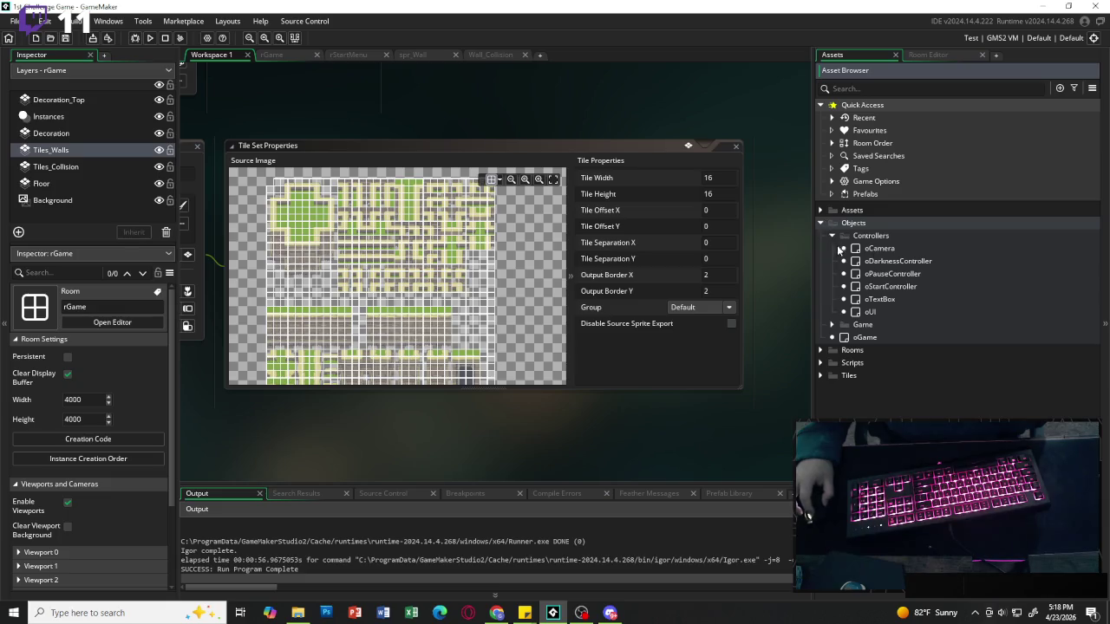
left_click(832, 236)
left_click(833, 249)
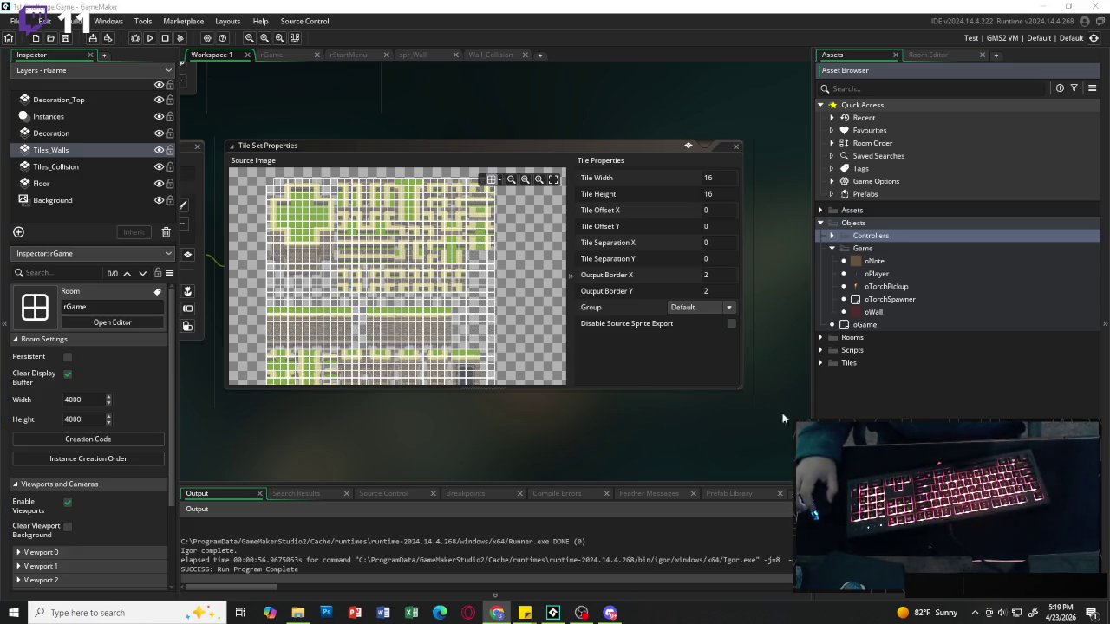
Return to the rGame room editor and paint one wall tile onto a maze path.
left_click(303, 58)
scroll(651, 351, "up", 6)
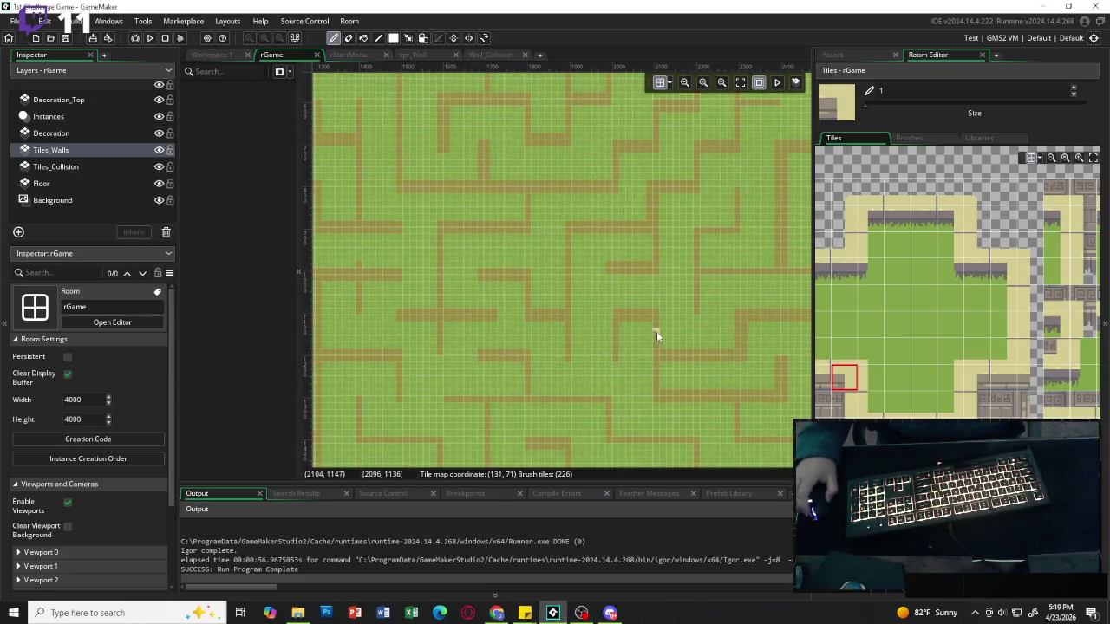
scroll(656, 331, "down", 4)
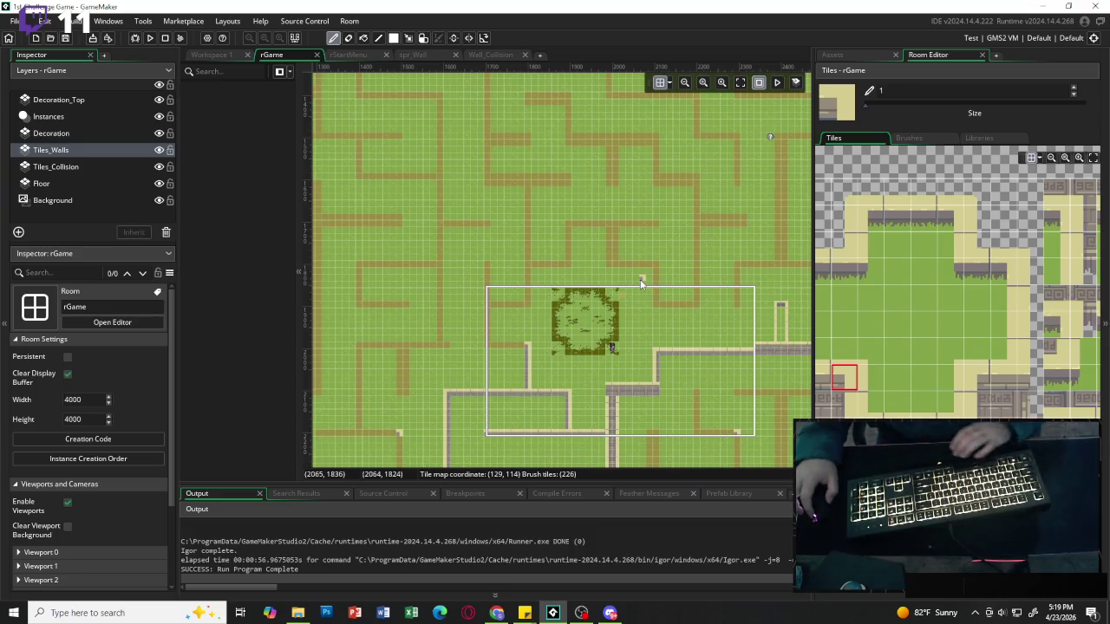
scroll(610, 344, "right", 3)
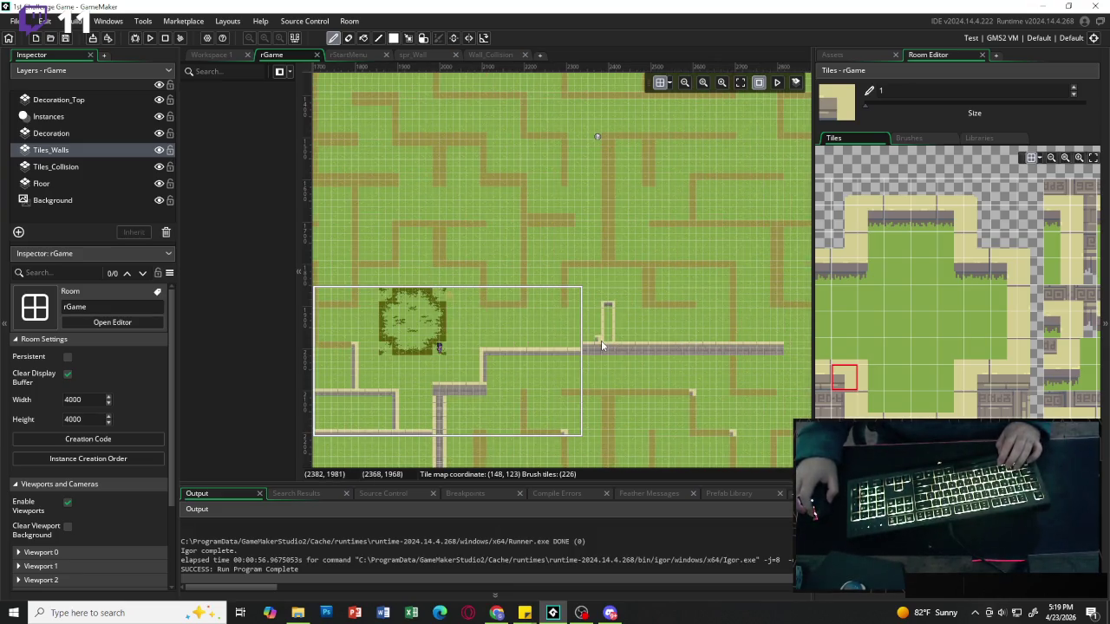
scroll(628, 367, "down", 3)
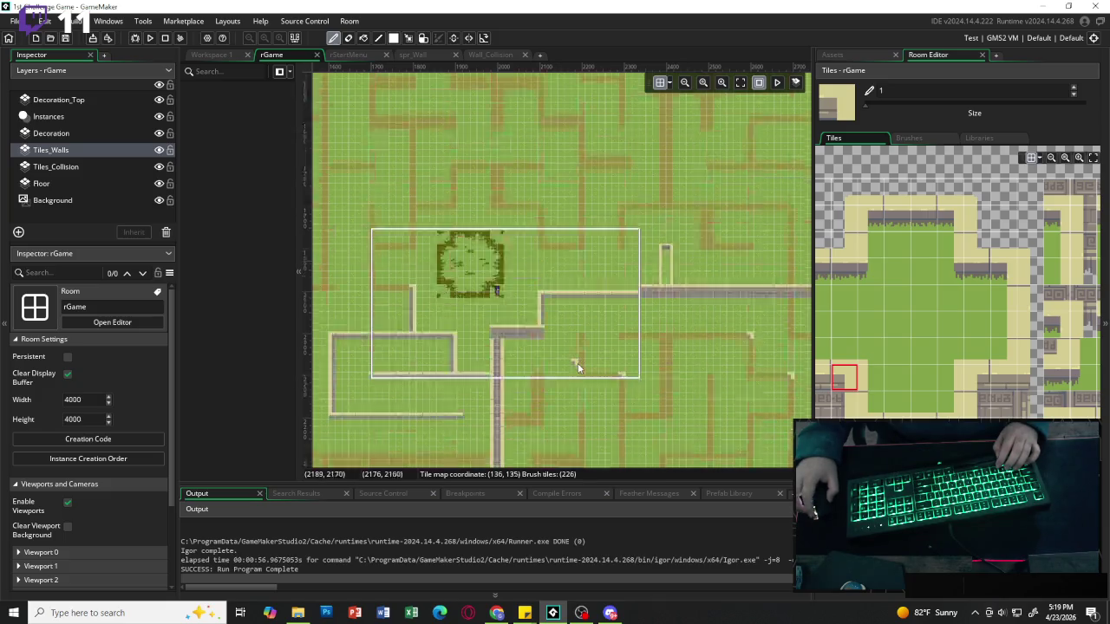
scroll(563, 350, "up", 1)
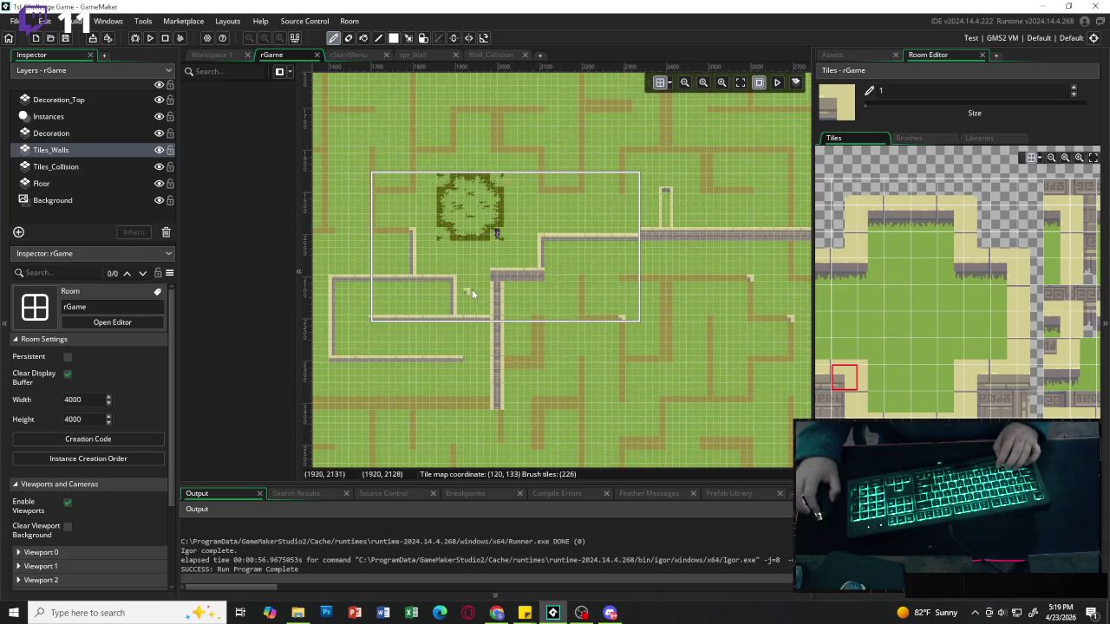
scroll(616, 321, "left", 3)
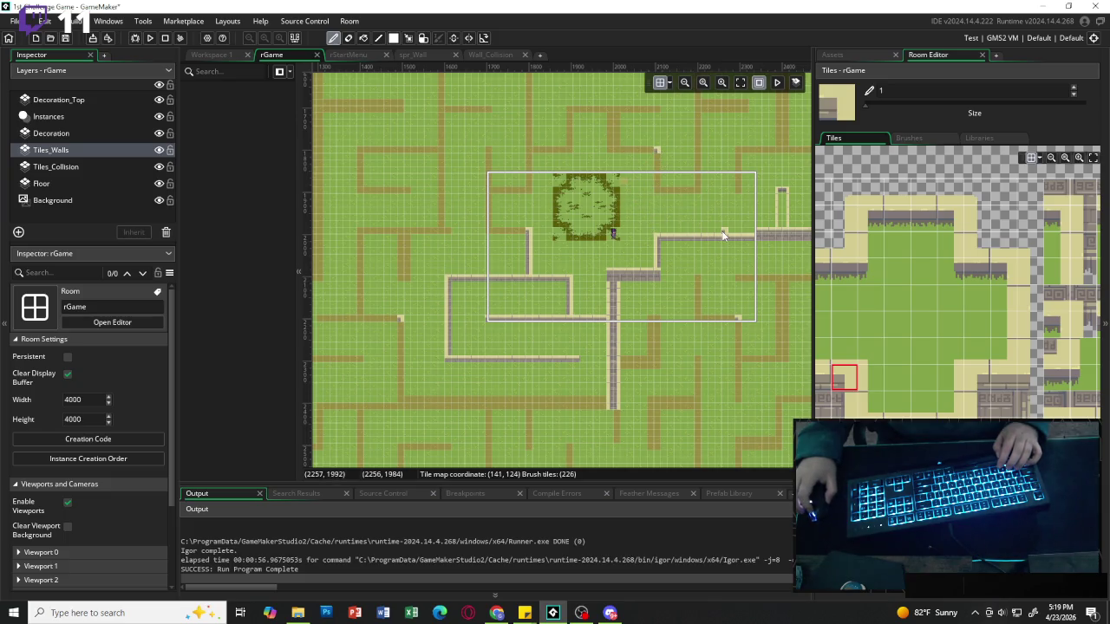
scroll(722, 229, "left", 3)
scroll(546, 200, "up", 5)
scroll(546, 204, "up", 3)
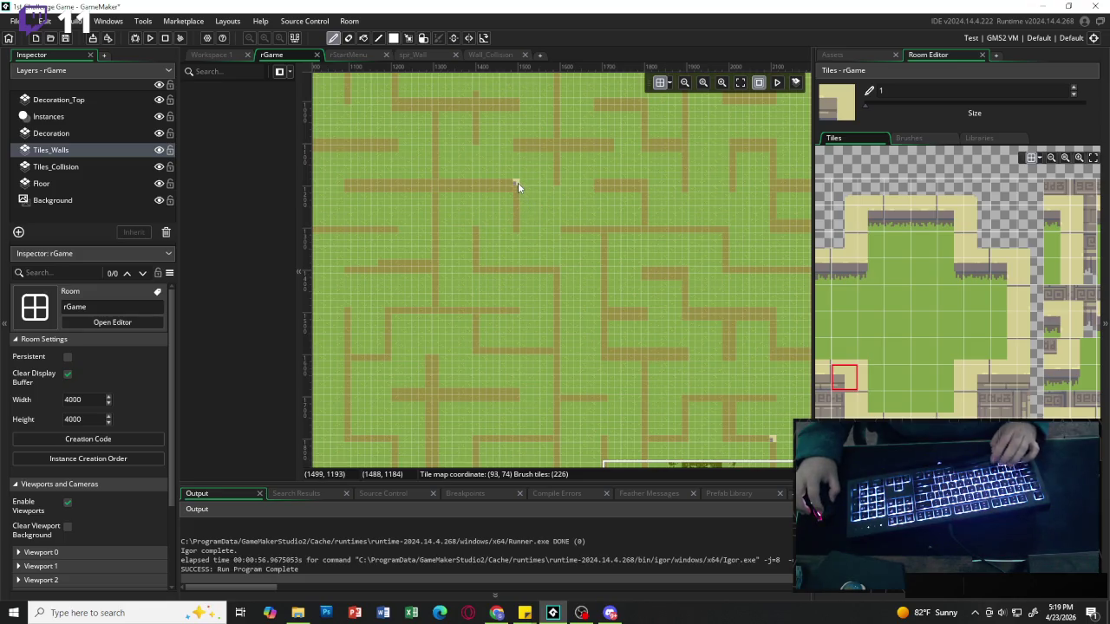
left_click(518, 186)
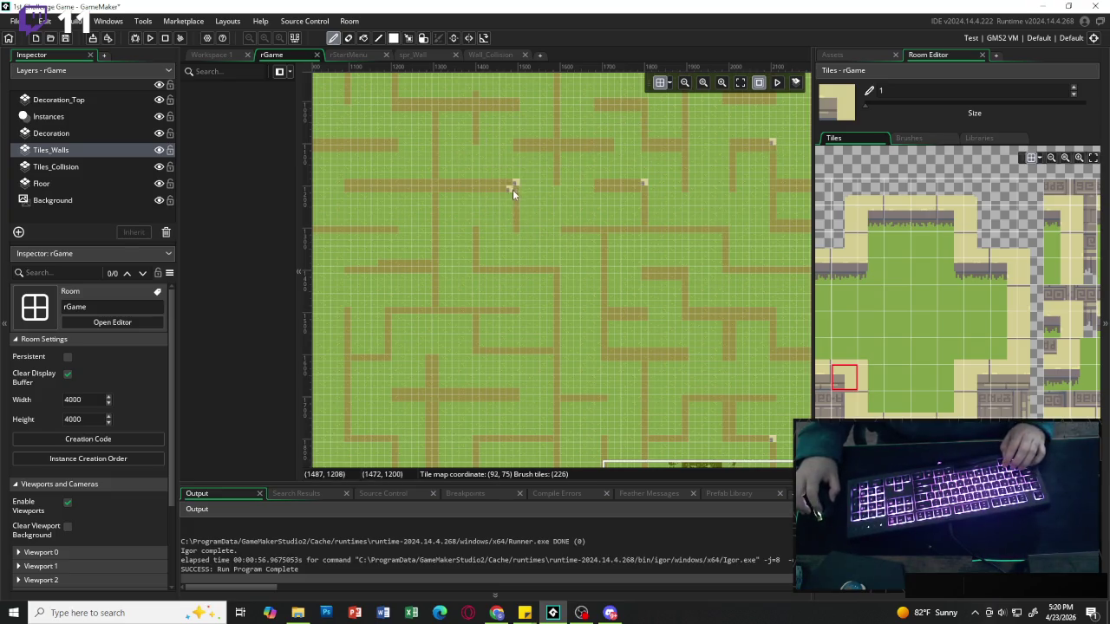
Pan and zoom the canvas onto the stone-walled section around the tree.
scroll(475, 243, "up", 5)
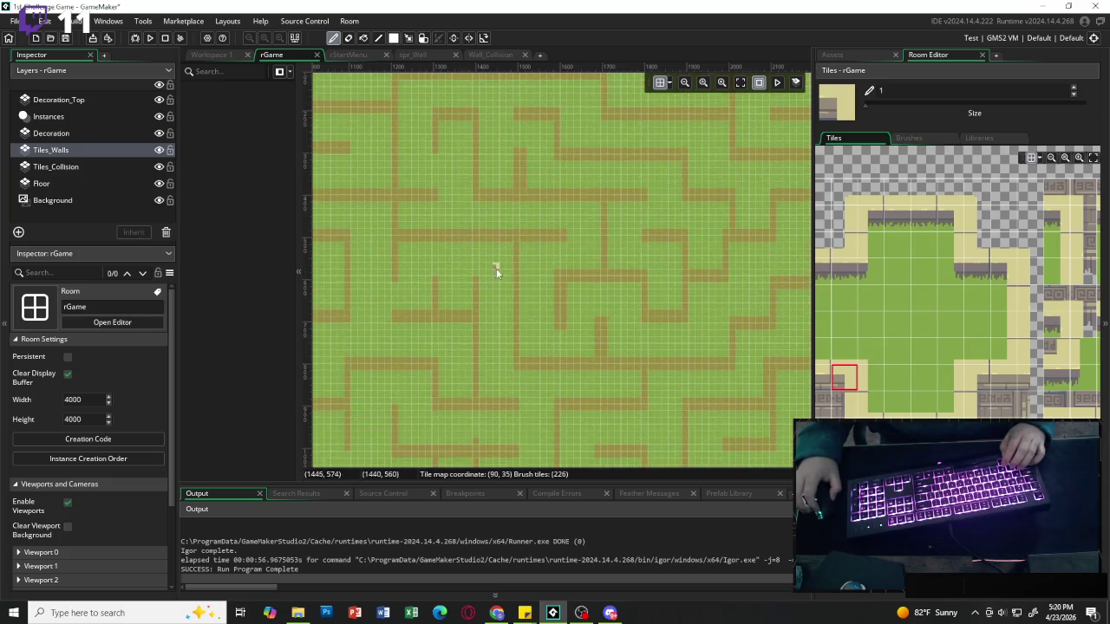
scroll(581, 246, "up", 2)
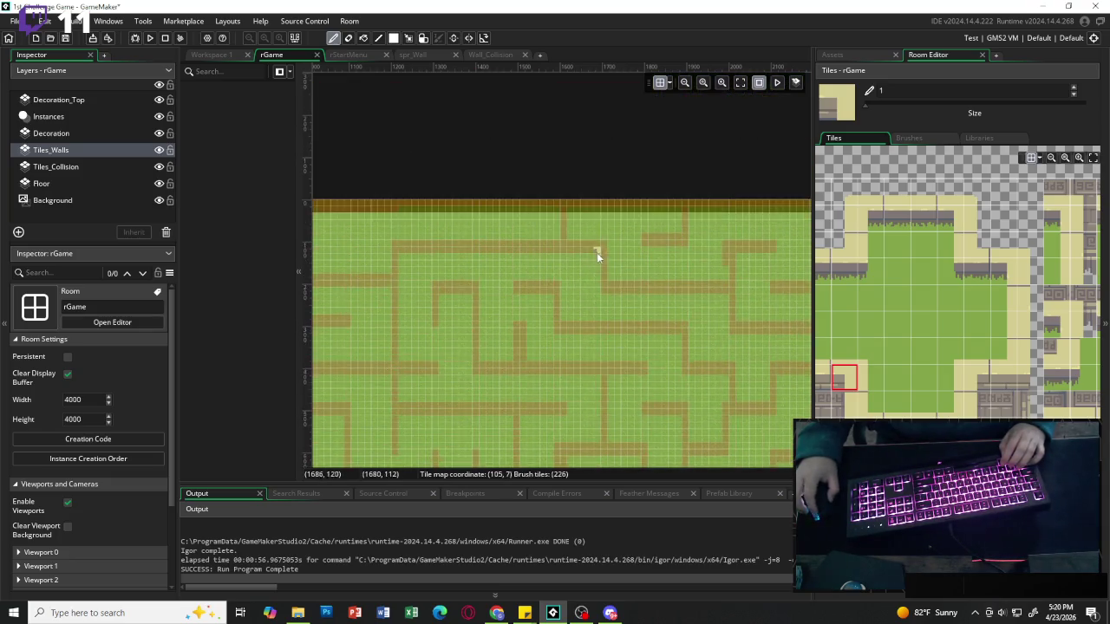
scroll(605, 264, "down", 2)
scroll(611, 277, "down", 20)
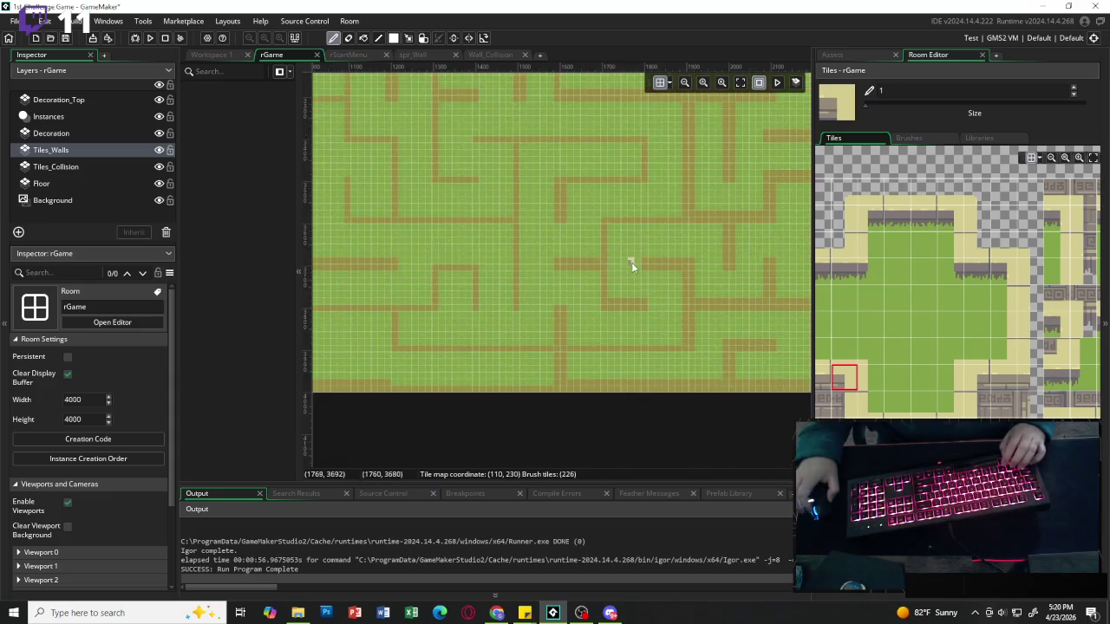
scroll(633, 266, "up", 2)
scroll(620, 256, "down", 2)
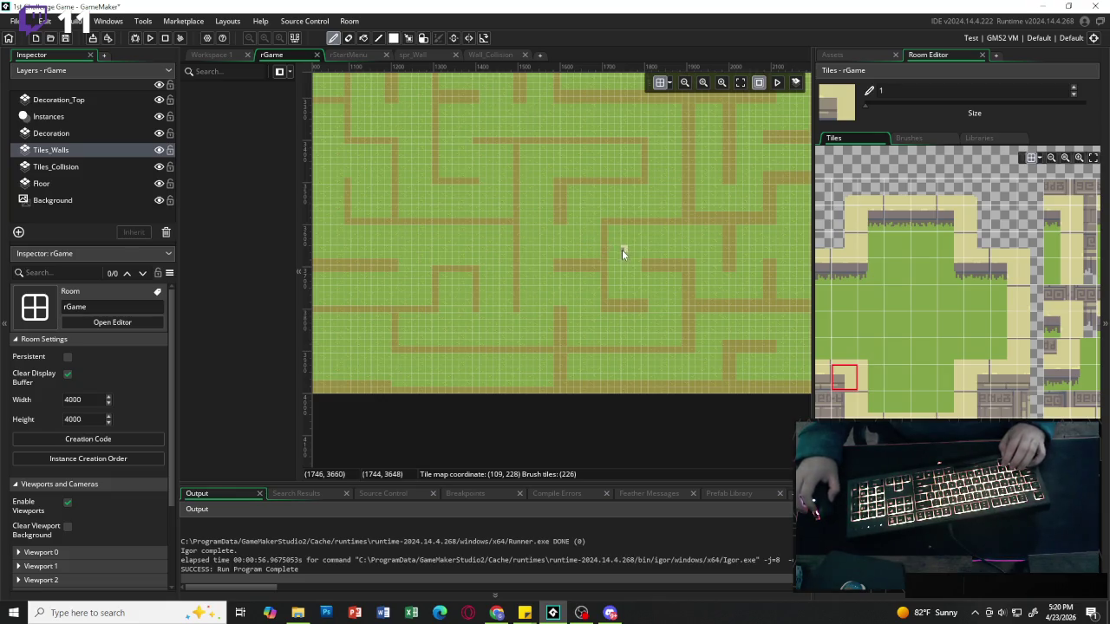
scroll(619, 251, "left", 10)
scroll(625, 255, "up", 15)
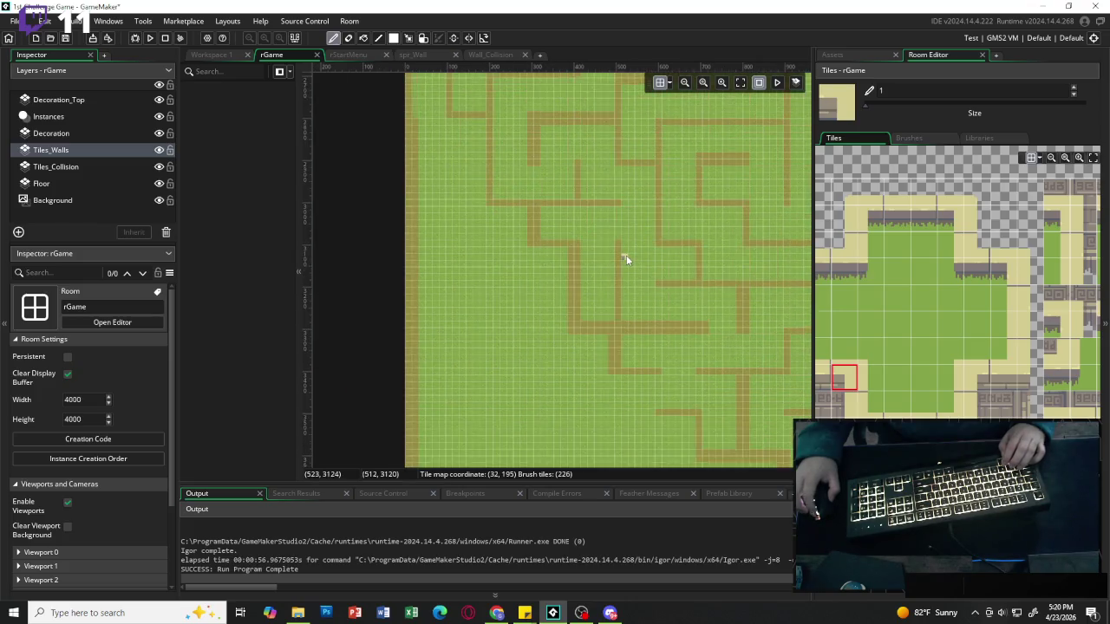
scroll(626, 256, "up", 12)
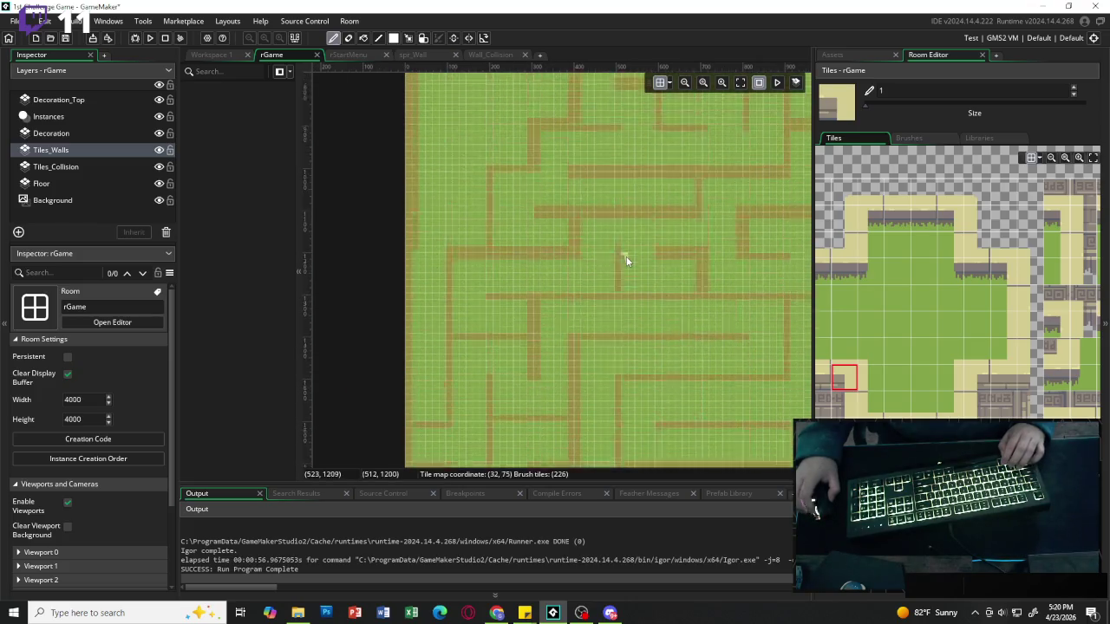
scroll(624, 256, "right", 4)
scroll(626, 258, "right", 10)
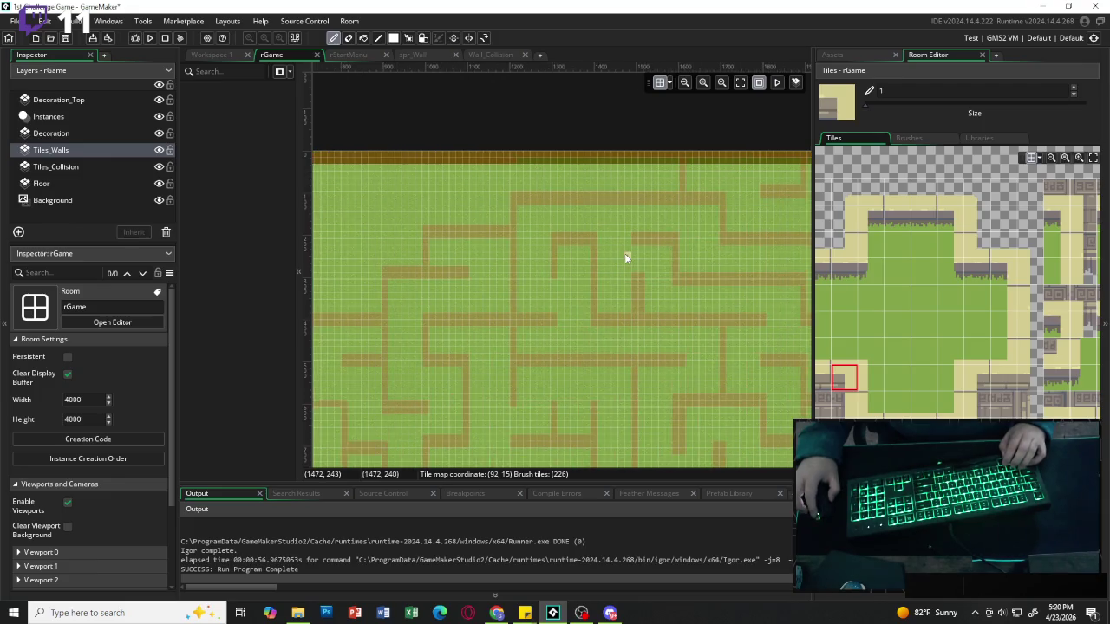
scroll(557, 245, "left", 8)
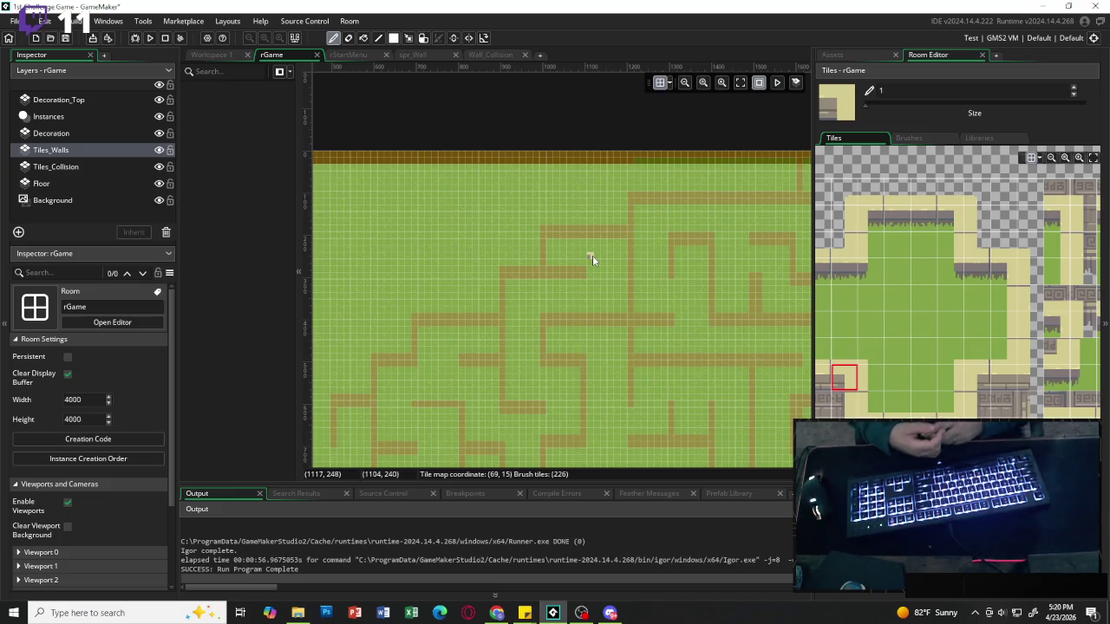
scroll(592, 255, "down", 5)
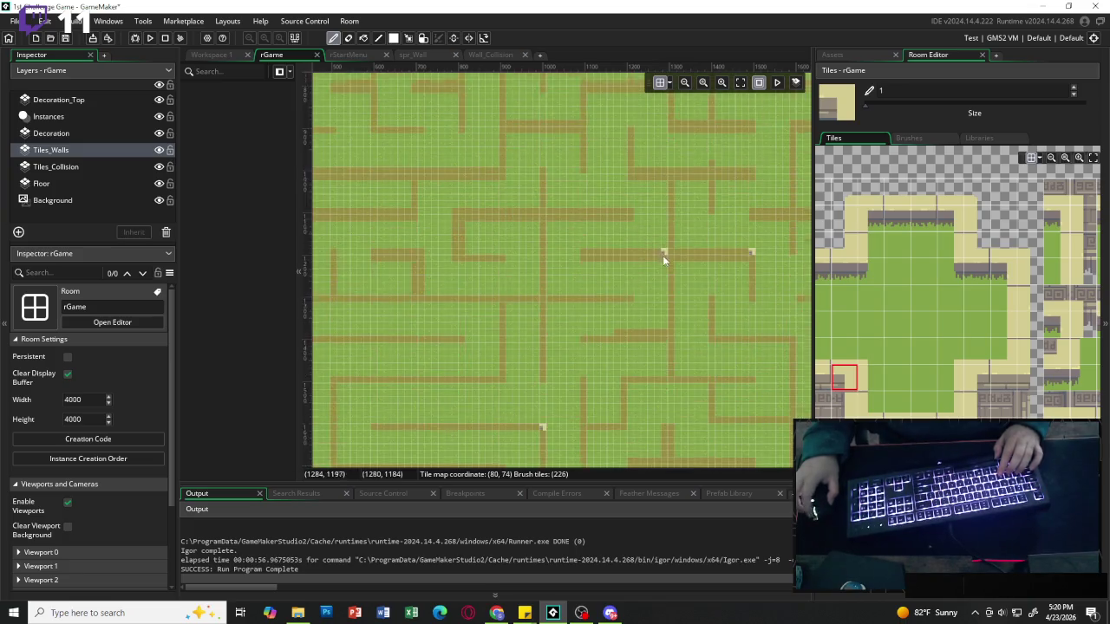
scroll(663, 258, "down", 5)
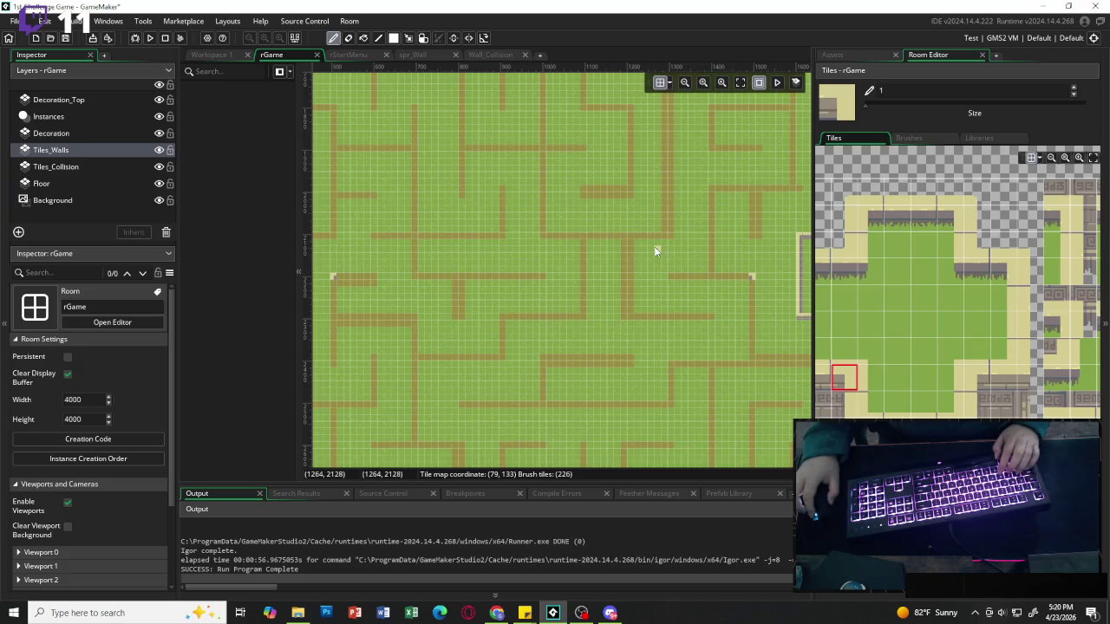
scroll(652, 247, "right", 5)
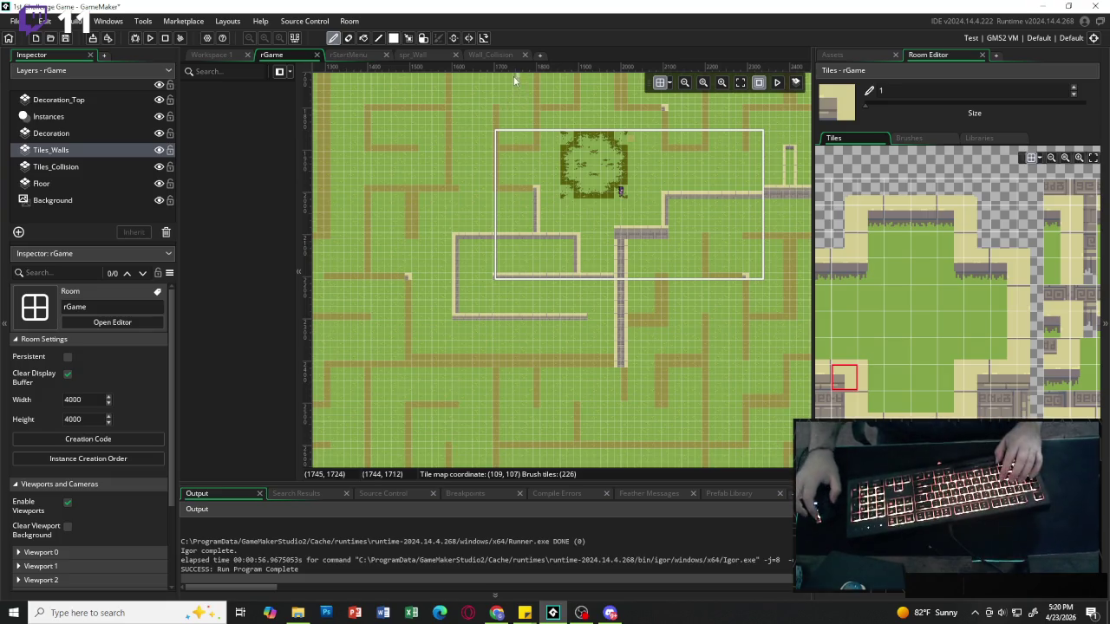
In the game task note, add '5- Notes Collected' below '4- Health'.
mouse_move(525, 612)
left_click(605, 559)
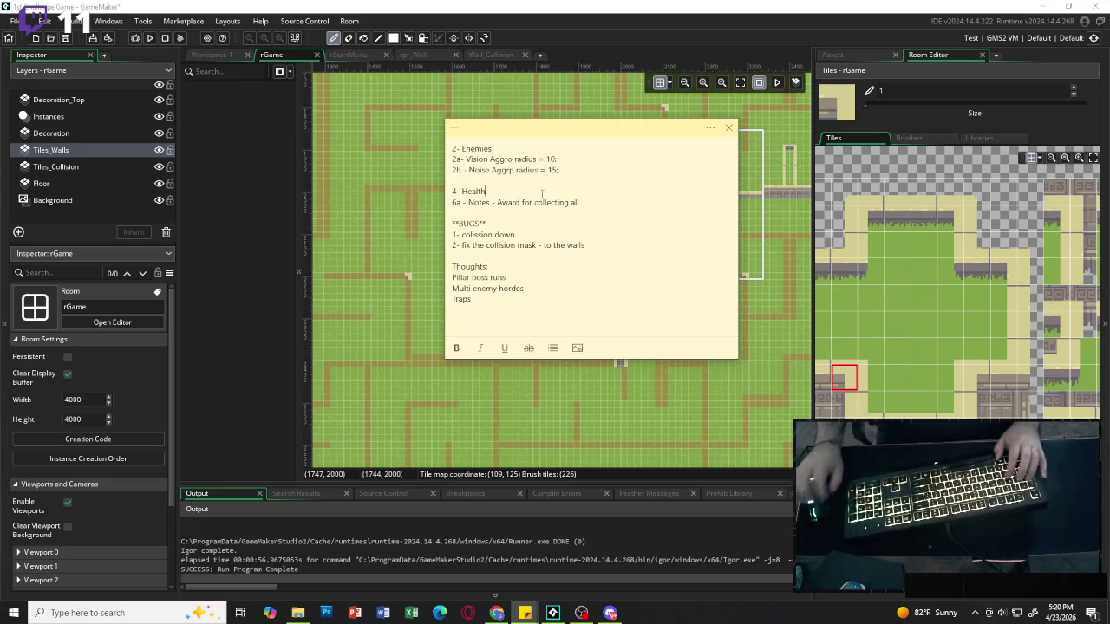
key("Return")
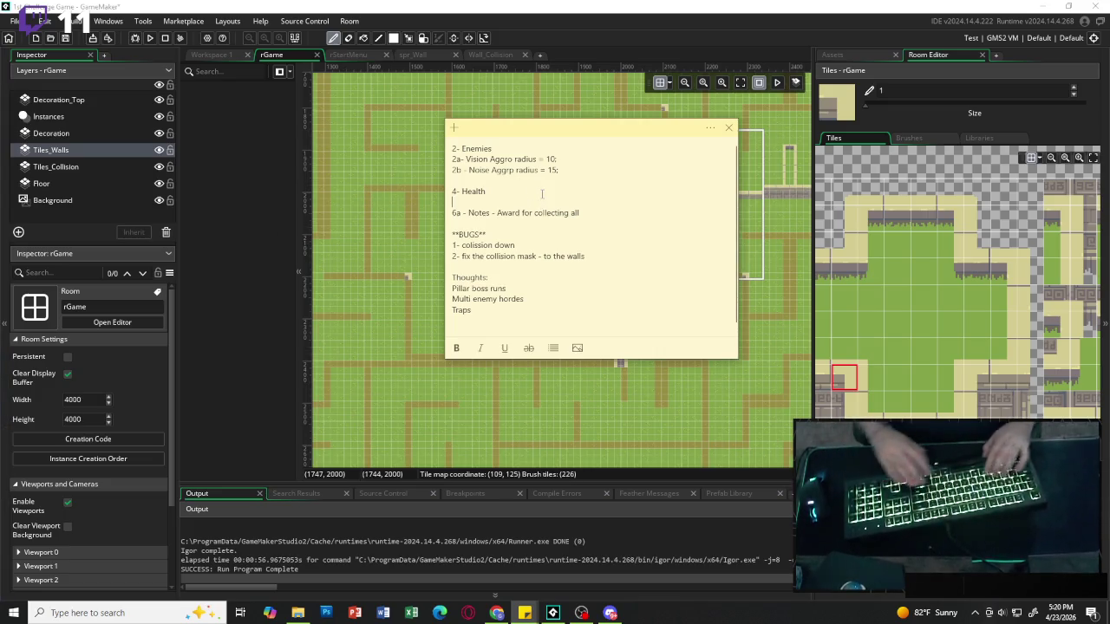
type("5-")
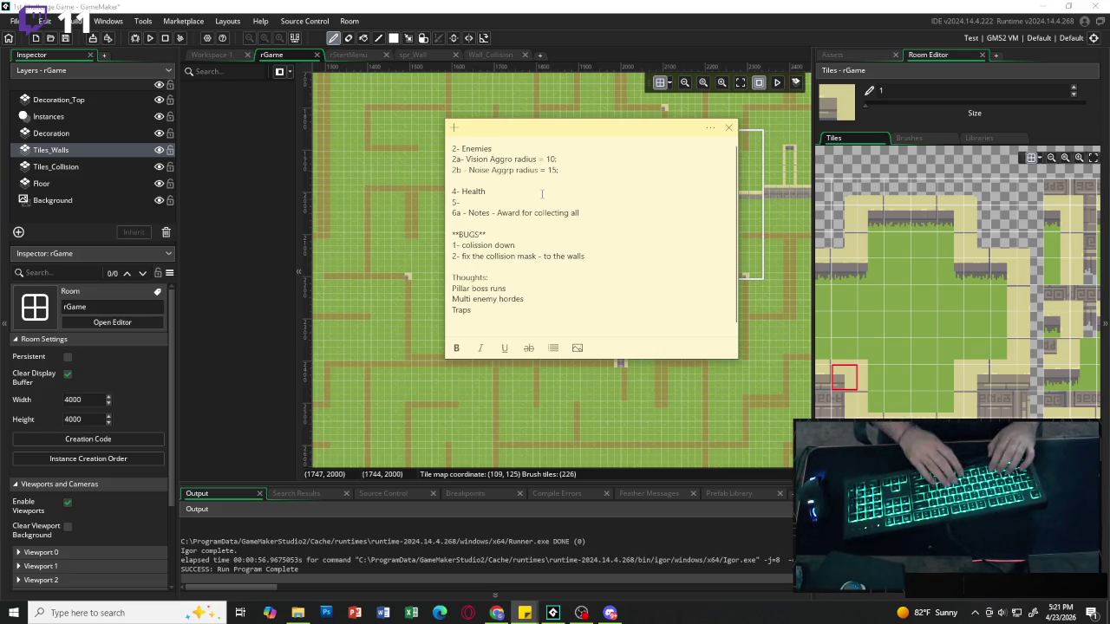
type(" nOTES COLLE")
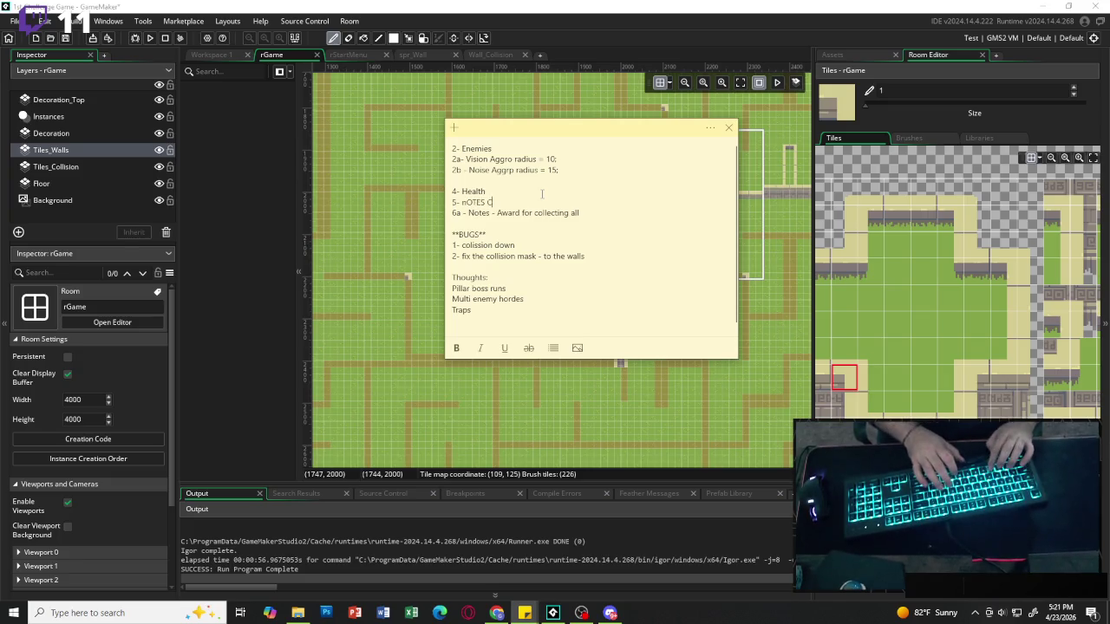
key("BackSpace")
key("BackSpace")
key("BackSpace")
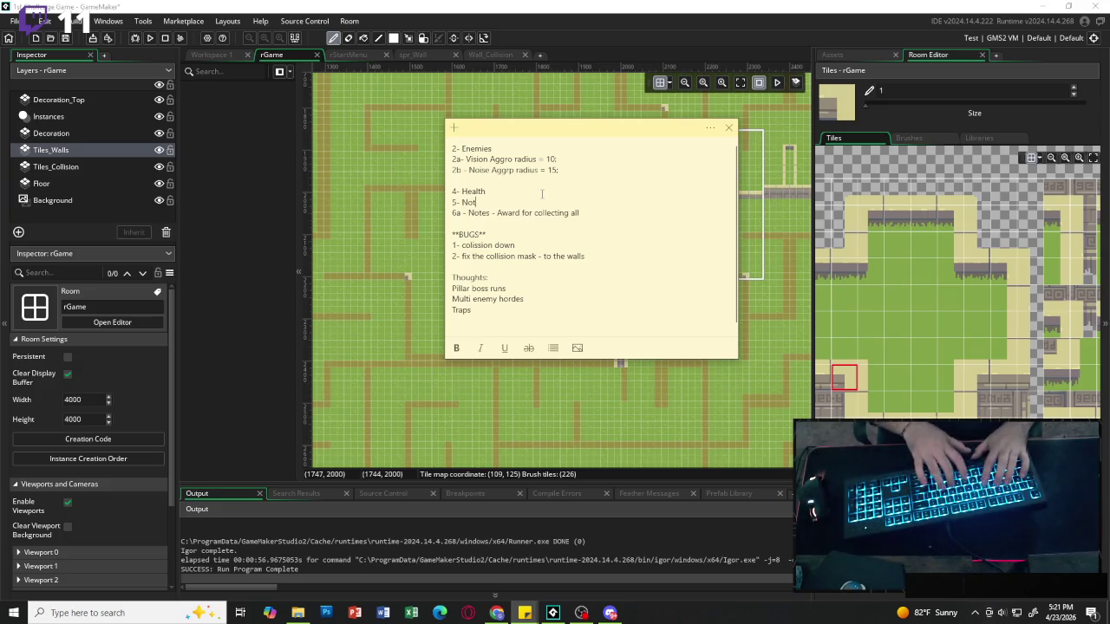
key("BackSpace")
key("BackSpace")
type("s Collected")
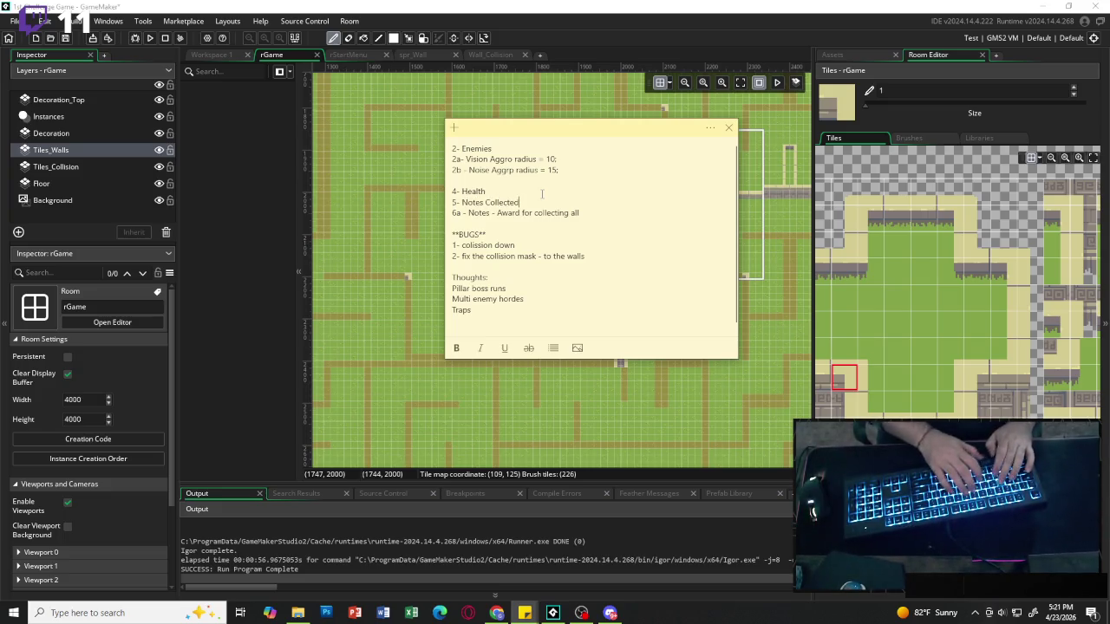
Add '5a- Statues Opened' on the next line and clear the text selection.
key("Return")
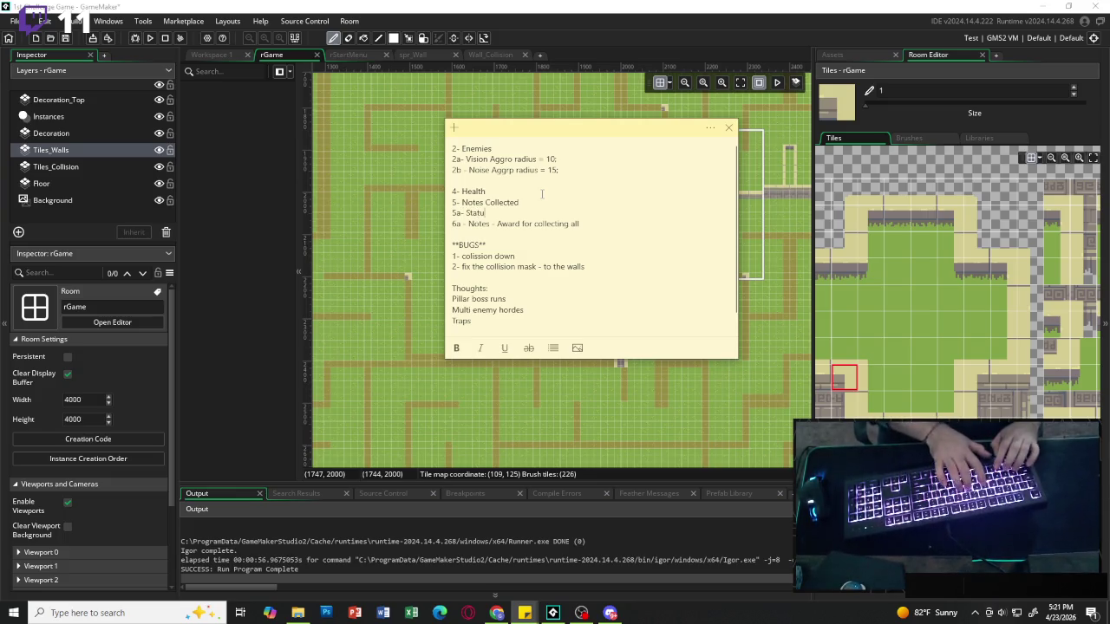
type("op")
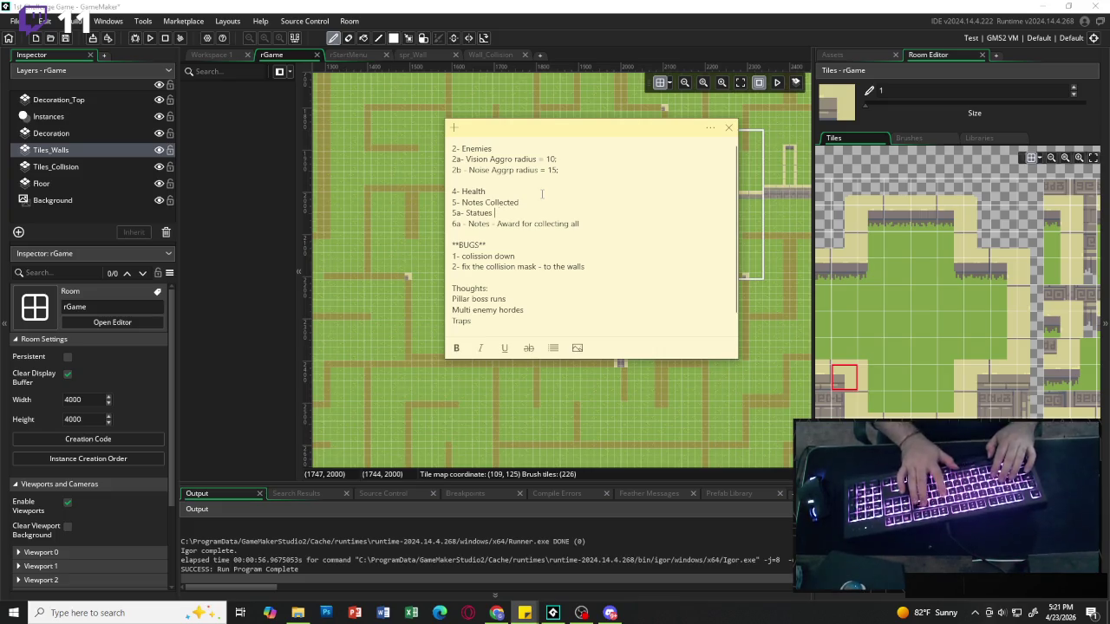
type("Opened")
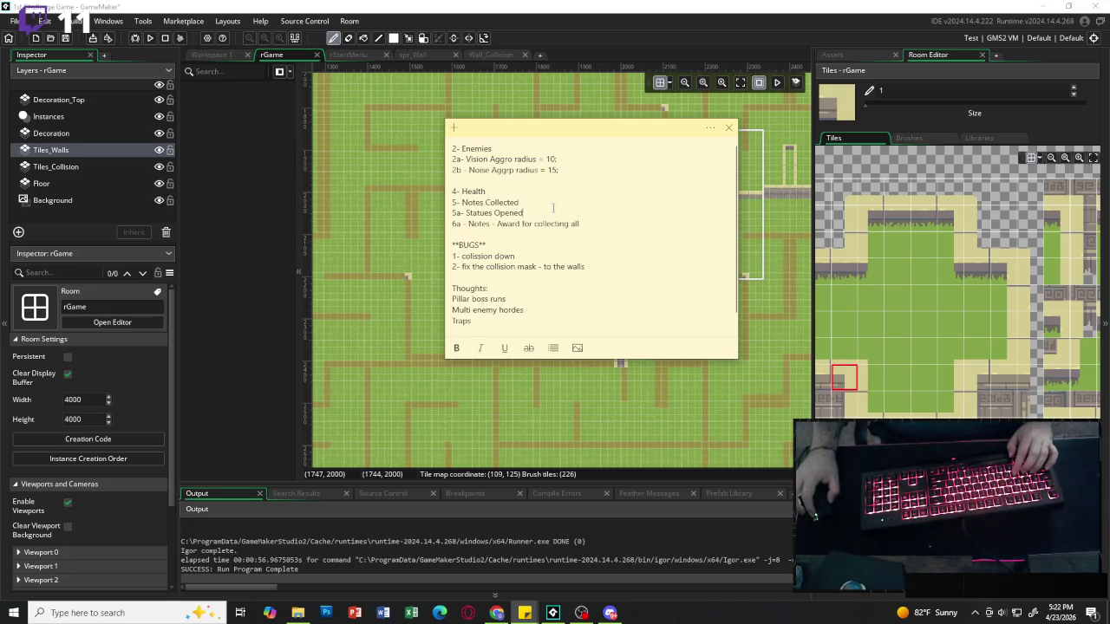
mouse_move(594, 227)
left_mouse_down()
mouse_move(471, 224)
mouse_move(460, 202)
left_mouse_up()
key("Left")
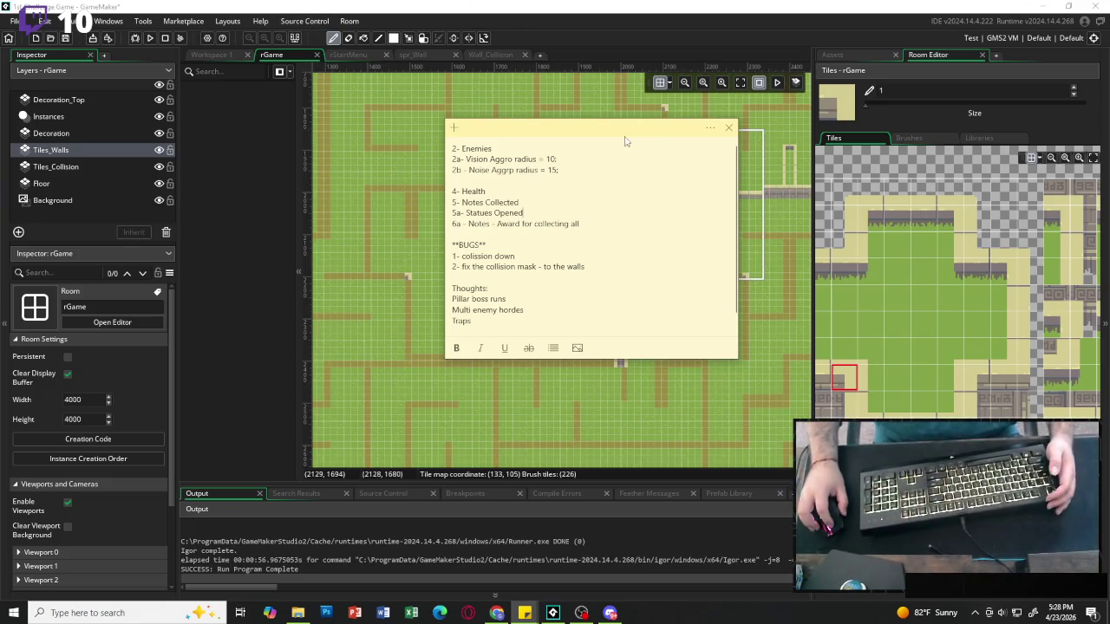
Move the Sticky Notes window to the left edge and zoom onto the walls near the bush.
mouse_move(650, 130)
left_mouse_down()
mouse_move(470, 122)
mouse_move(0, 168)
left_mouse_up()
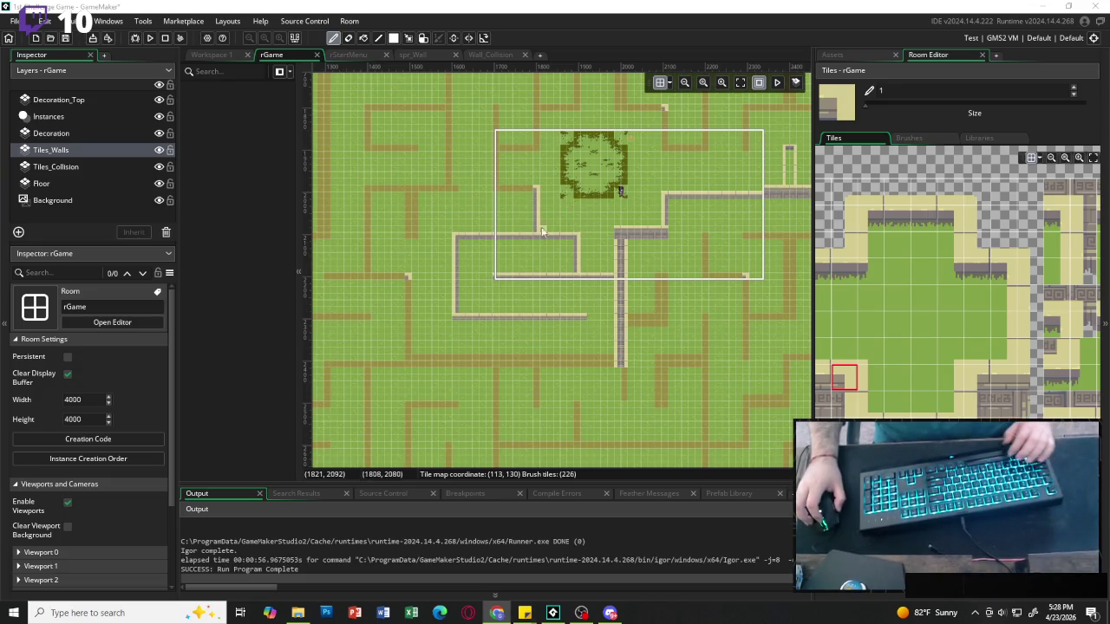
scroll(518, 203, "up", 6)
scroll(524, 217, "down", 5)
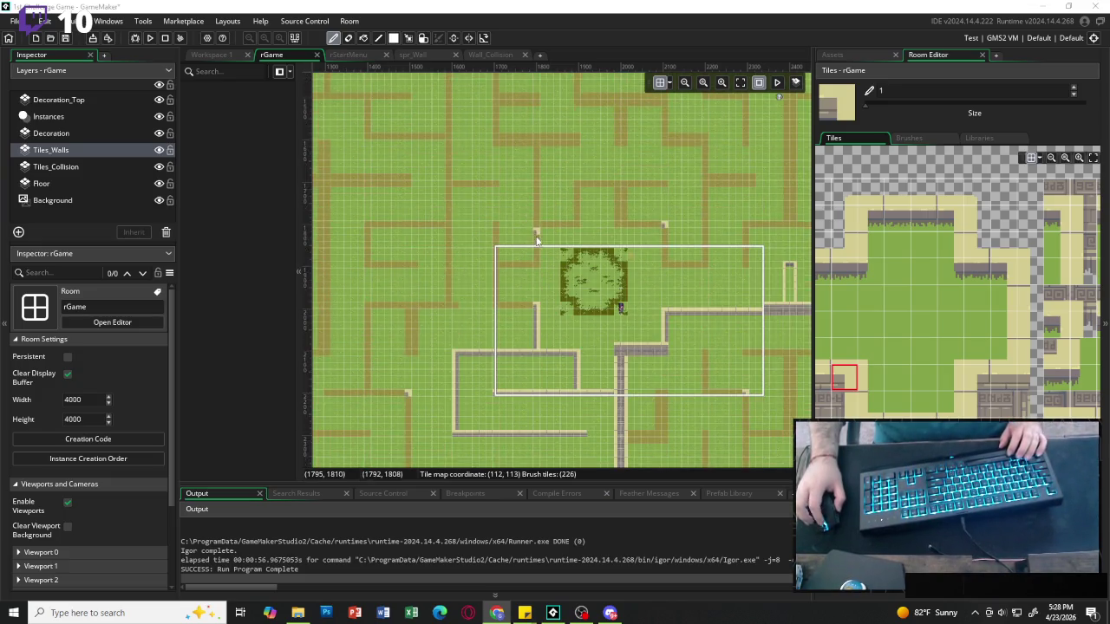
scroll(522, 239, "up", 5)
scroll(523, 257, "down", 7)
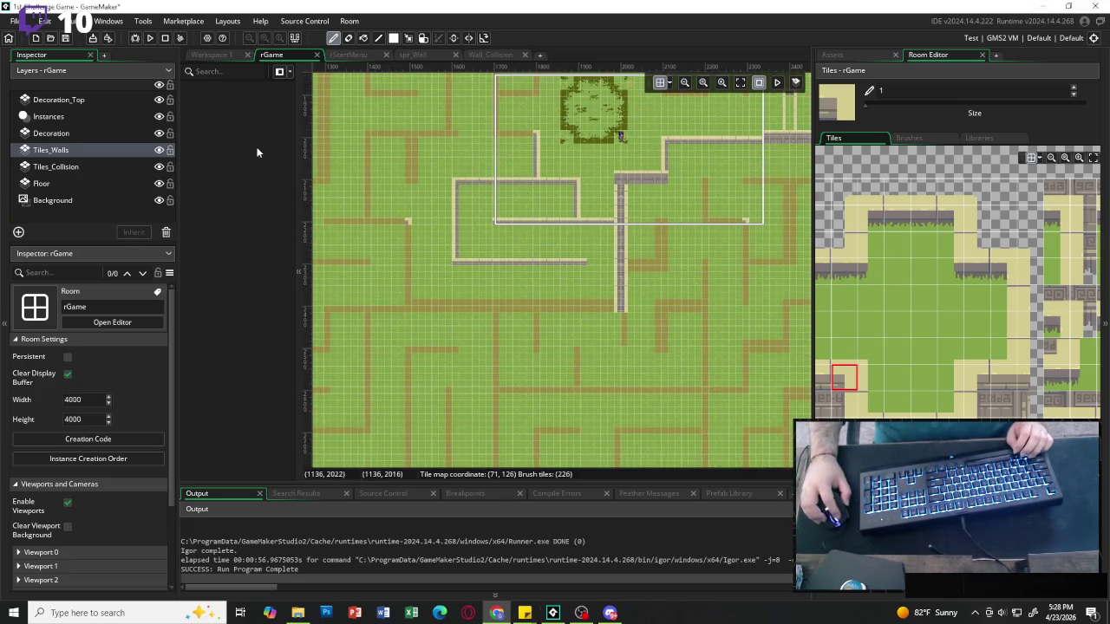
scroll(516, 205, "up", 4)
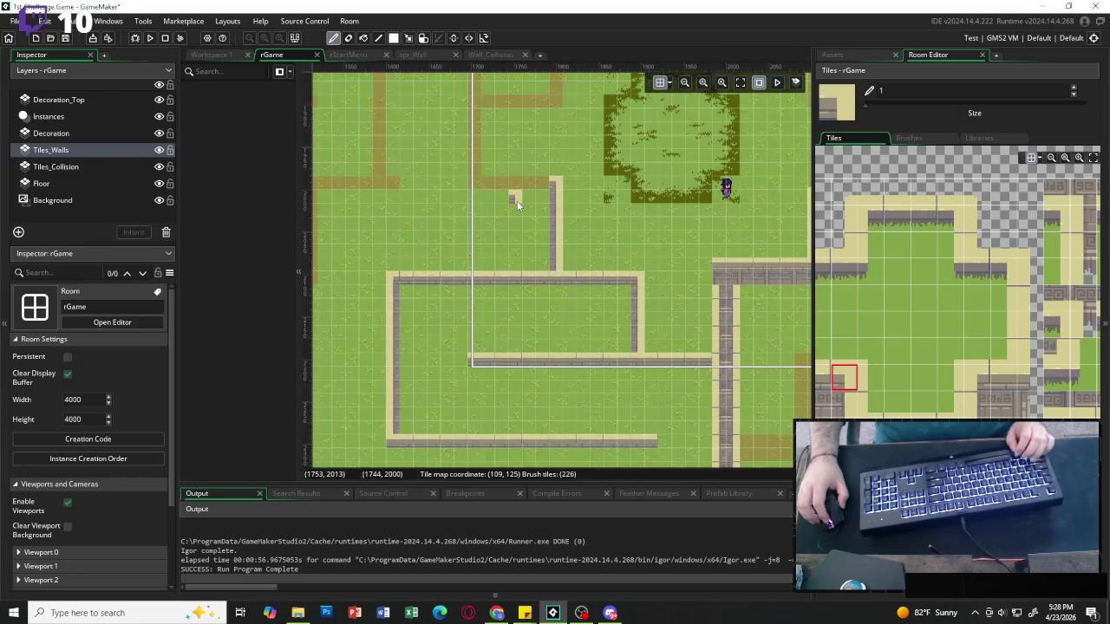
scroll(612, 218, "down", 3)
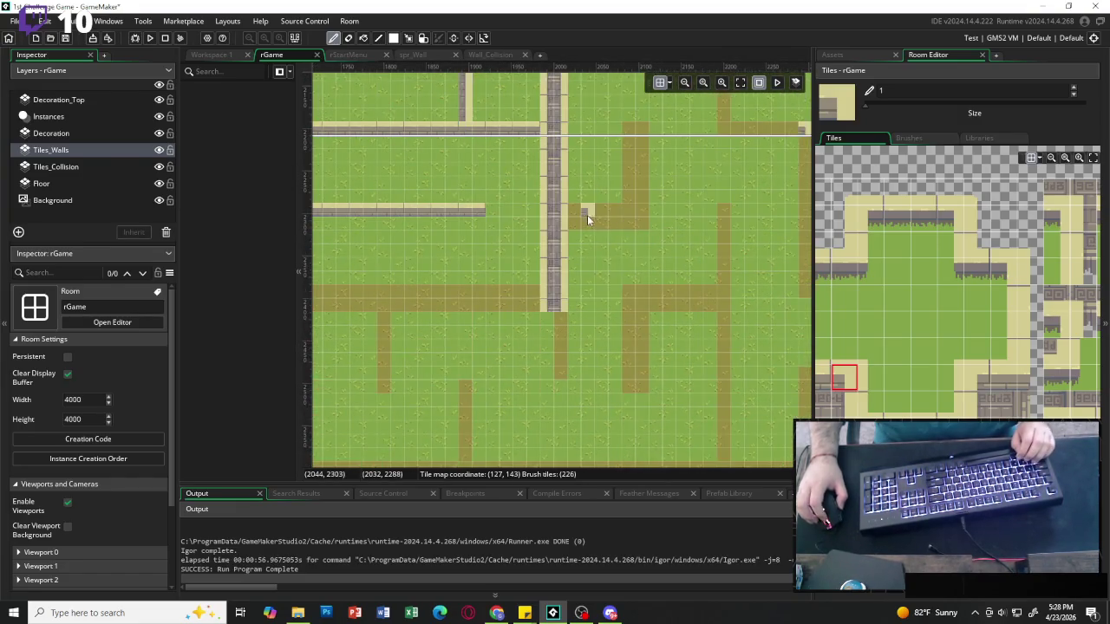
scroll(579, 214, "right", 5)
scroll(570, 214, "up", 3)
scroll(501, 214, "up", 3)
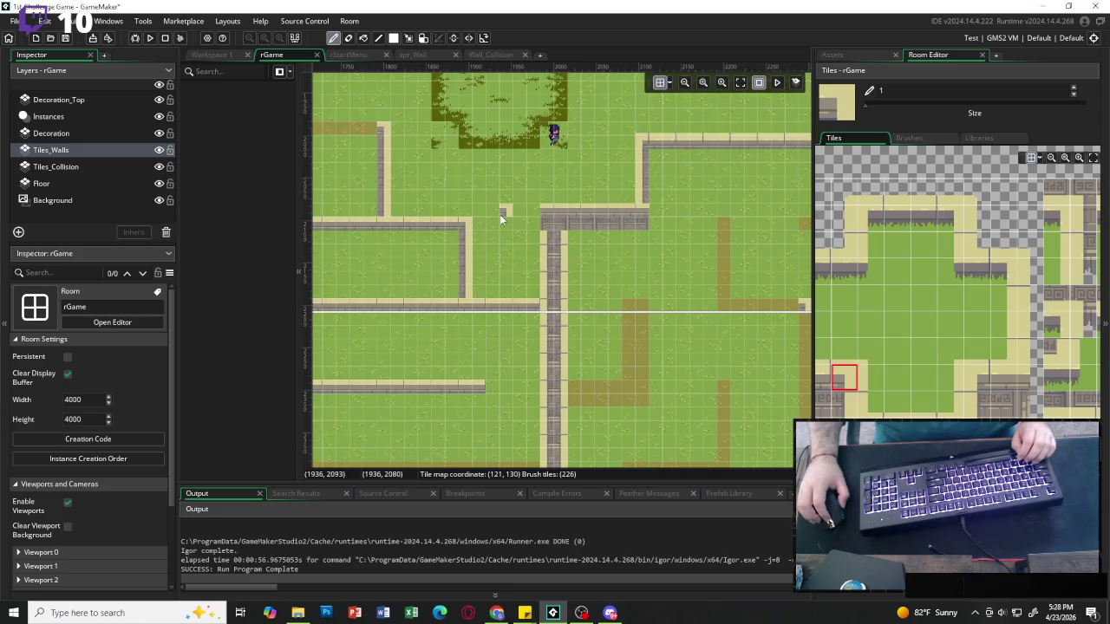
scroll(486, 219, "up", 2)
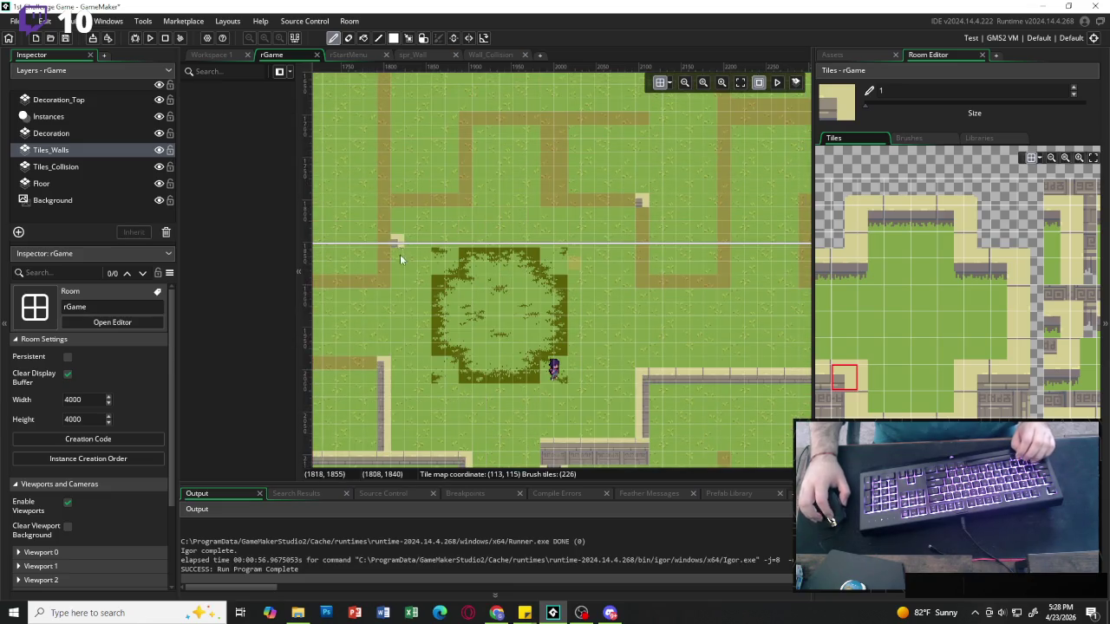
scroll(487, 283, "down", 3)
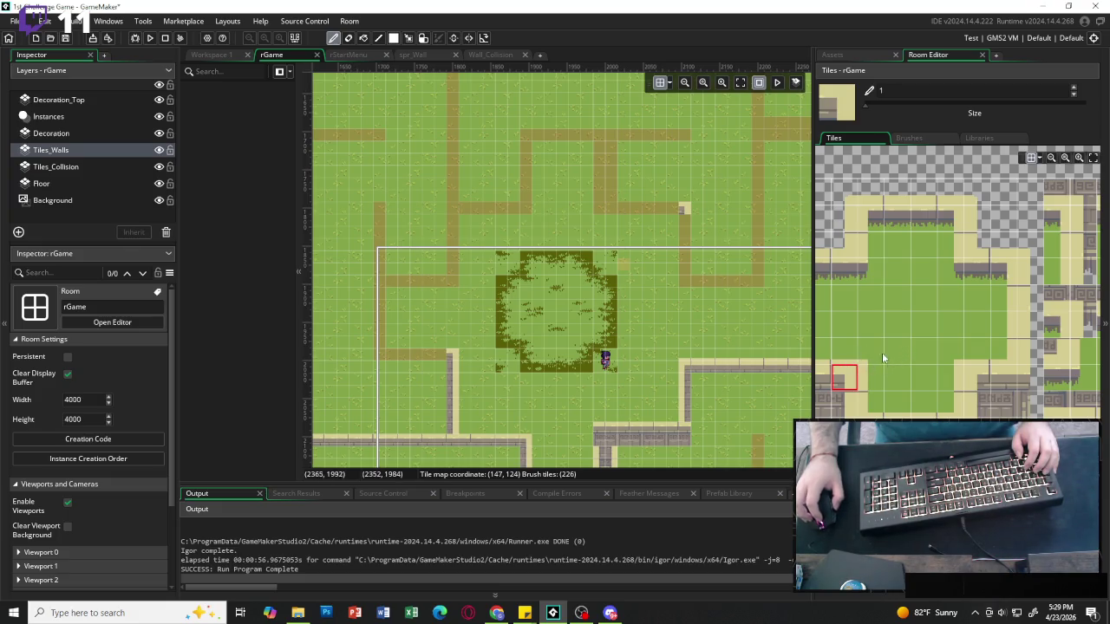
Paint a corner wall tile at the path corner and a vertical wall up the path.
scroll(950, 343, "right", 5)
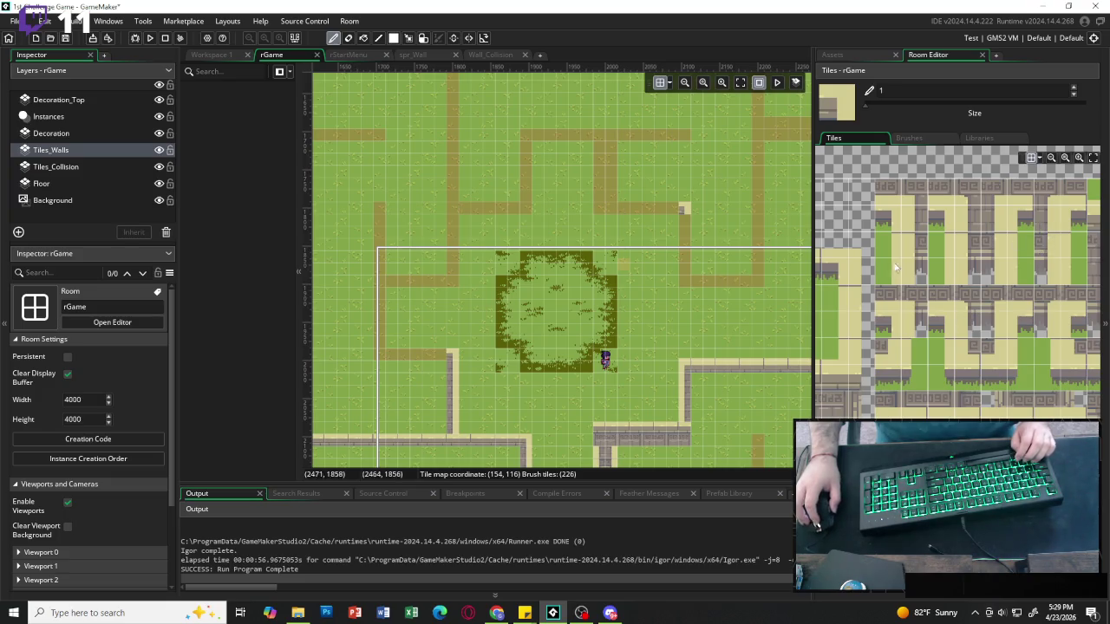
scroll(507, 373, "left", 2)
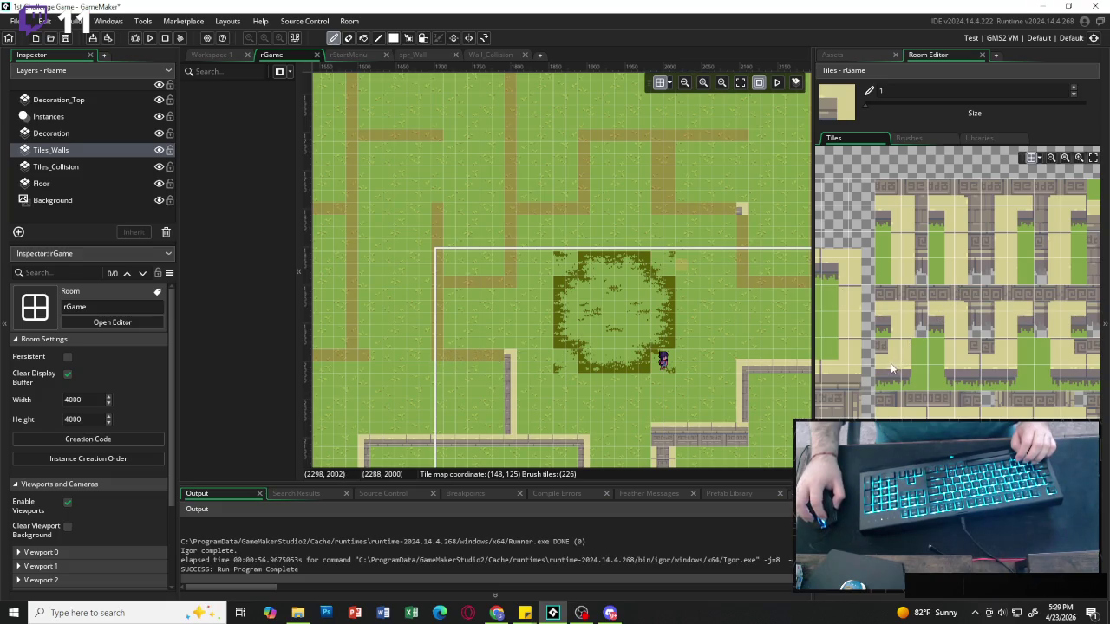
left_click(968, 355)
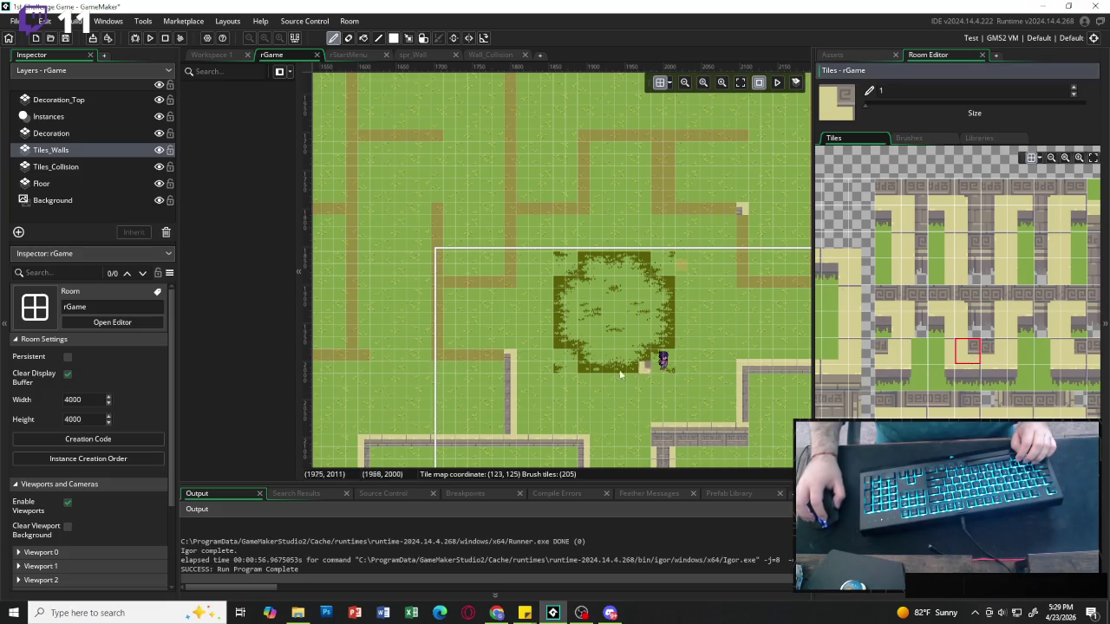
left_click(441, 357)
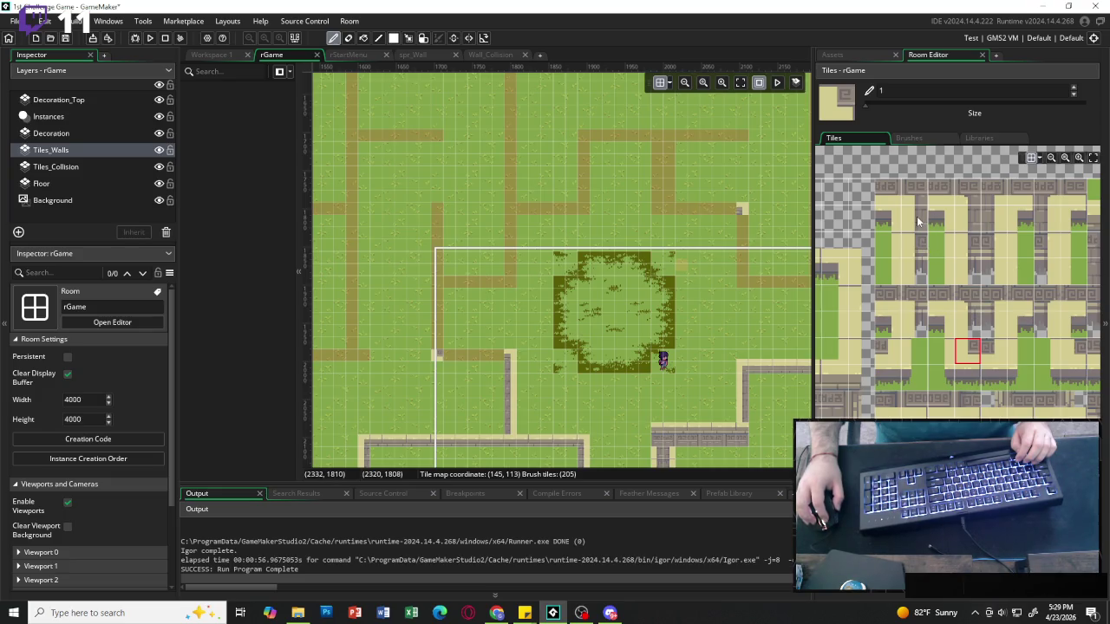
left_click_drag(915, 219, 915, 243)
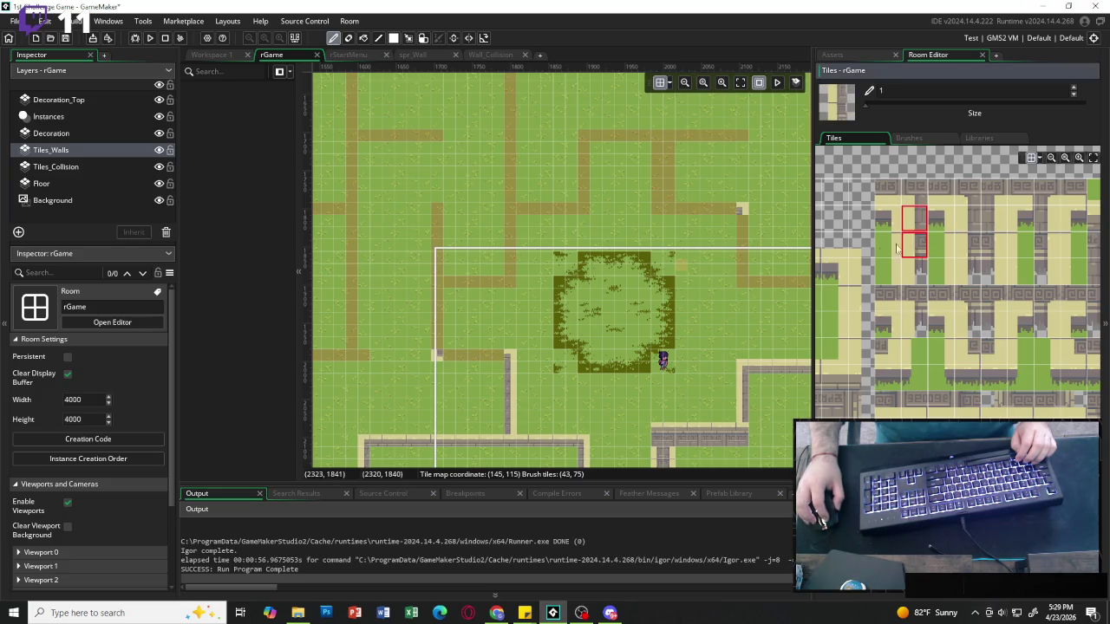
left_click_drag(436, 342, 436, 221)
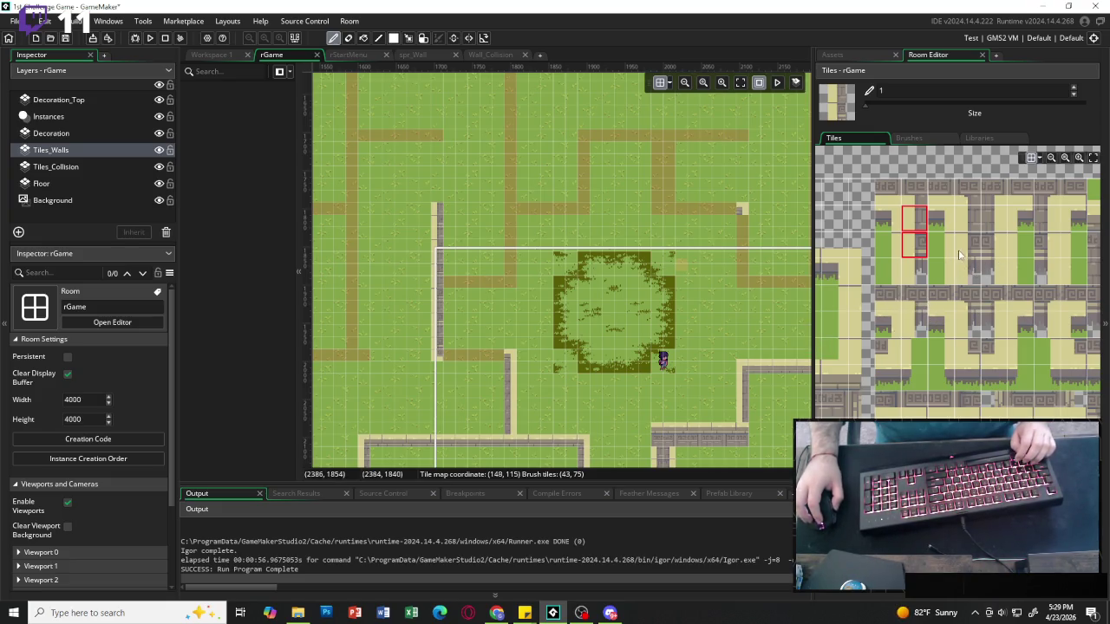
Browse the tileset and select a single stone-wall tile as the brush.
scroll(957, 268, "right", 2)
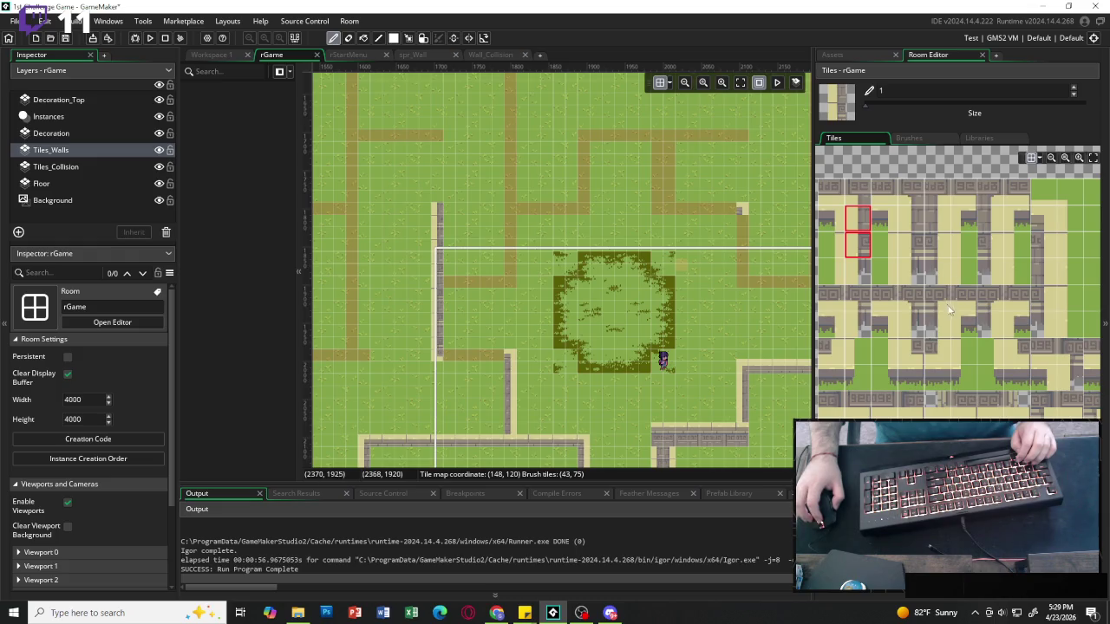
scroll(955, 317, "right", 3)
scroll(955, 318, "right", 2)
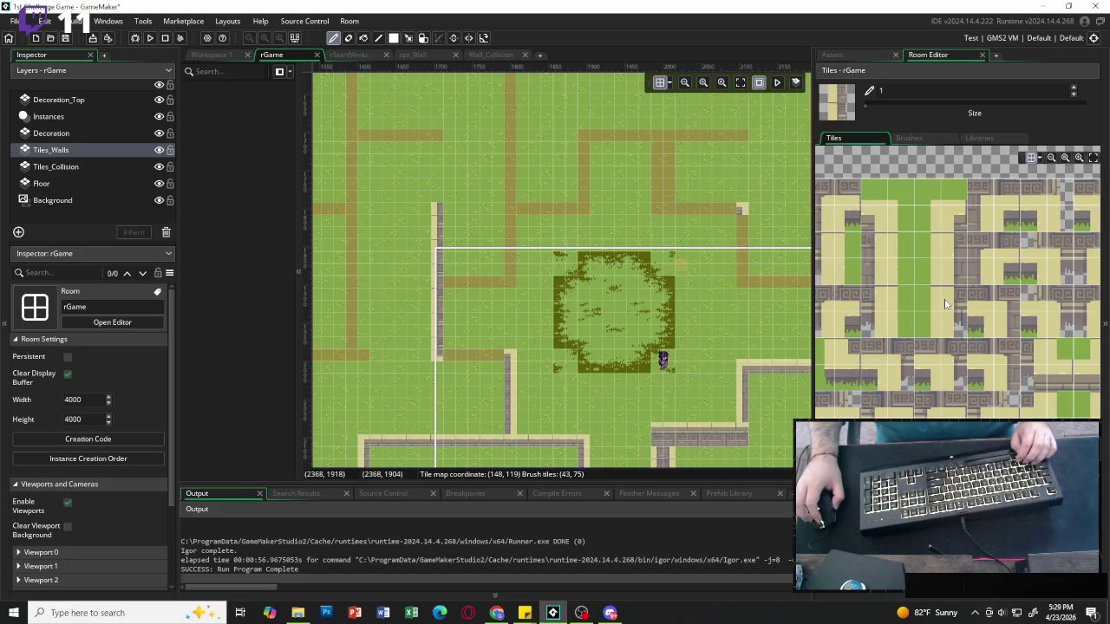
scroll(946, 304, "left", 4)
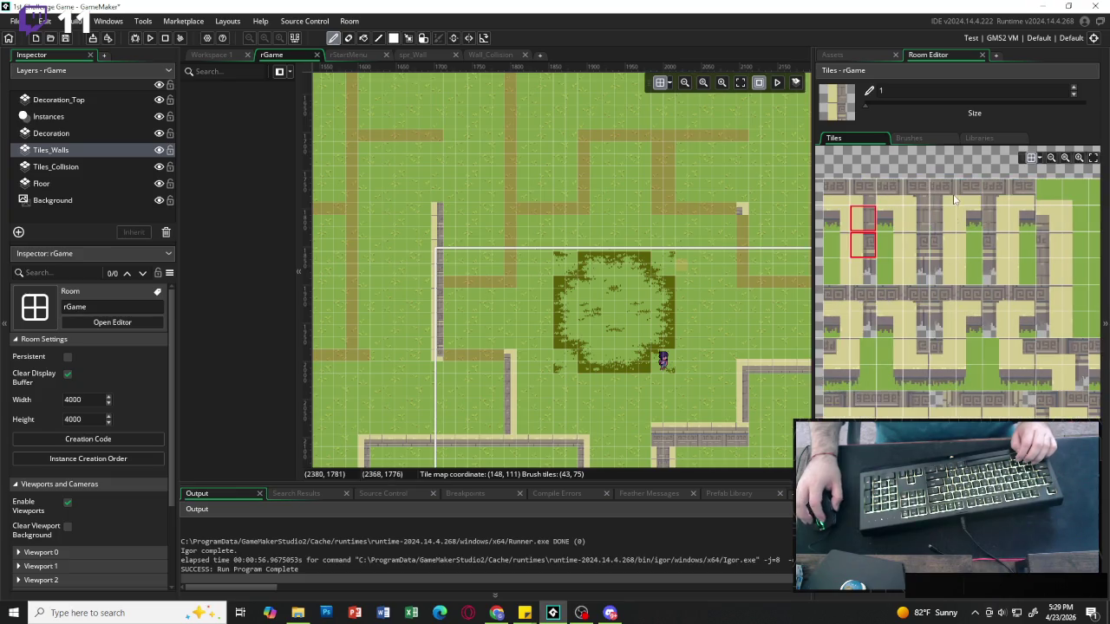
left_click(971, 213)
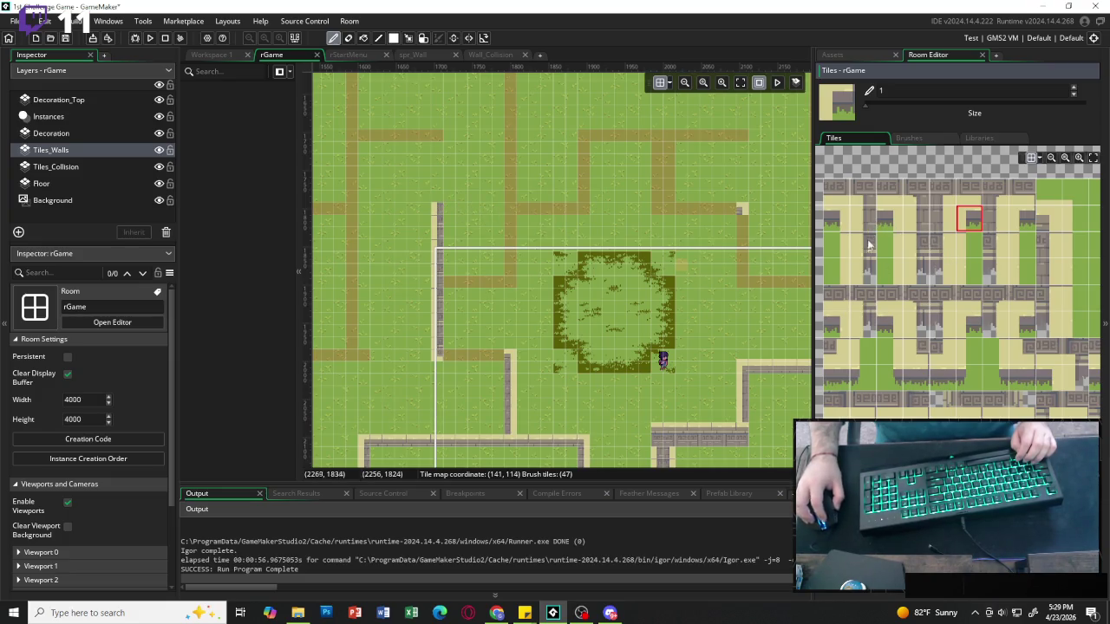
scroll(868, 267, "left", 2)
scroll(868, 267, "right", 1)
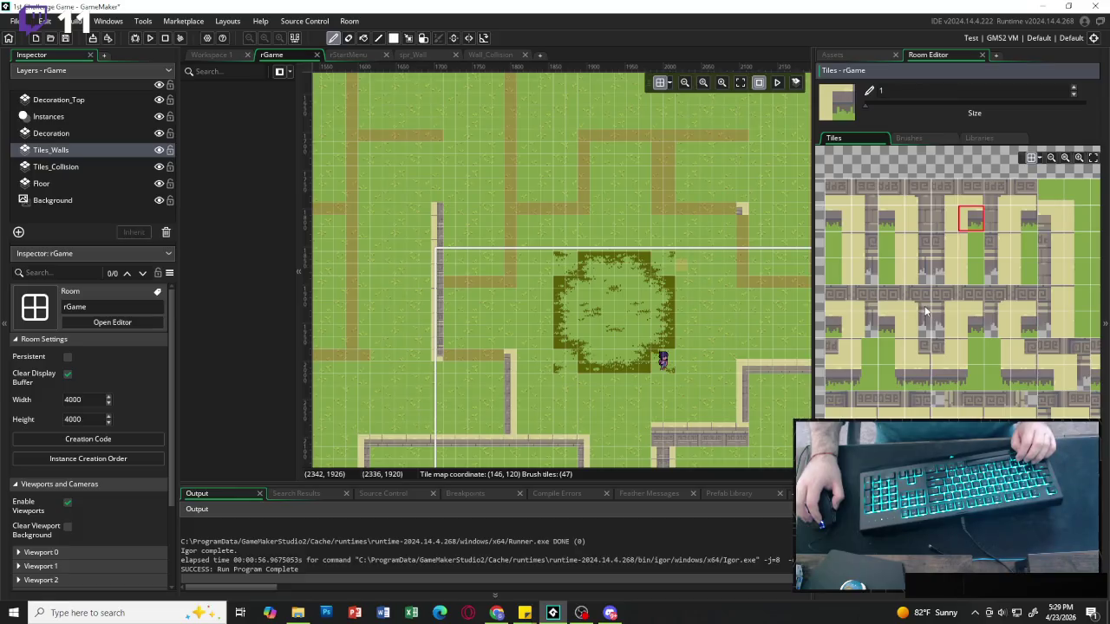
scroll(924, 306, "left", 2)
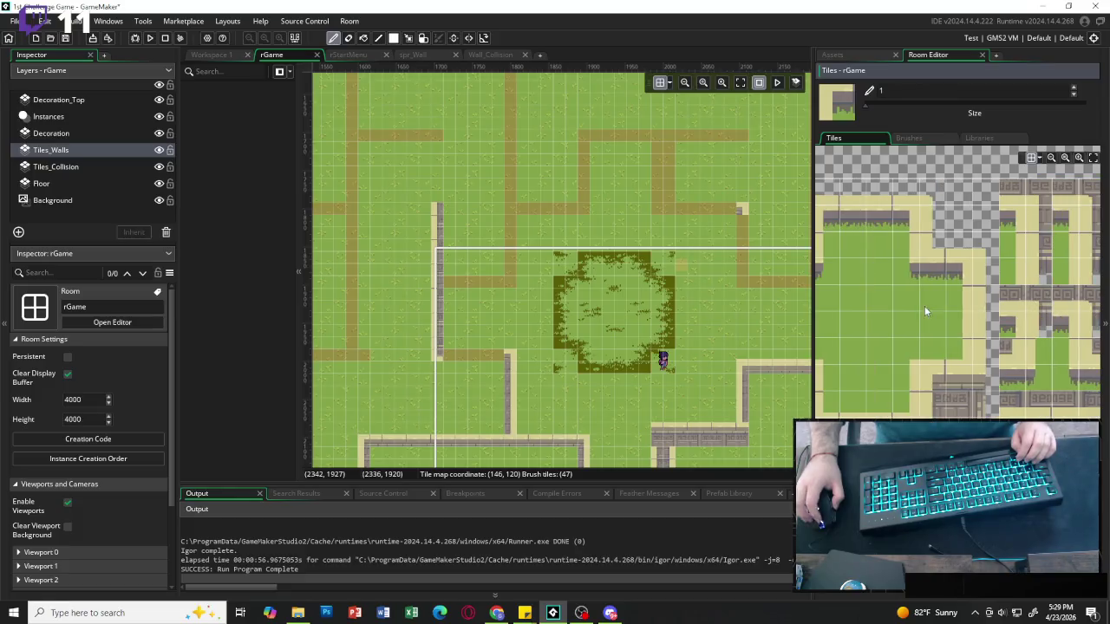
left_click(932, 381)
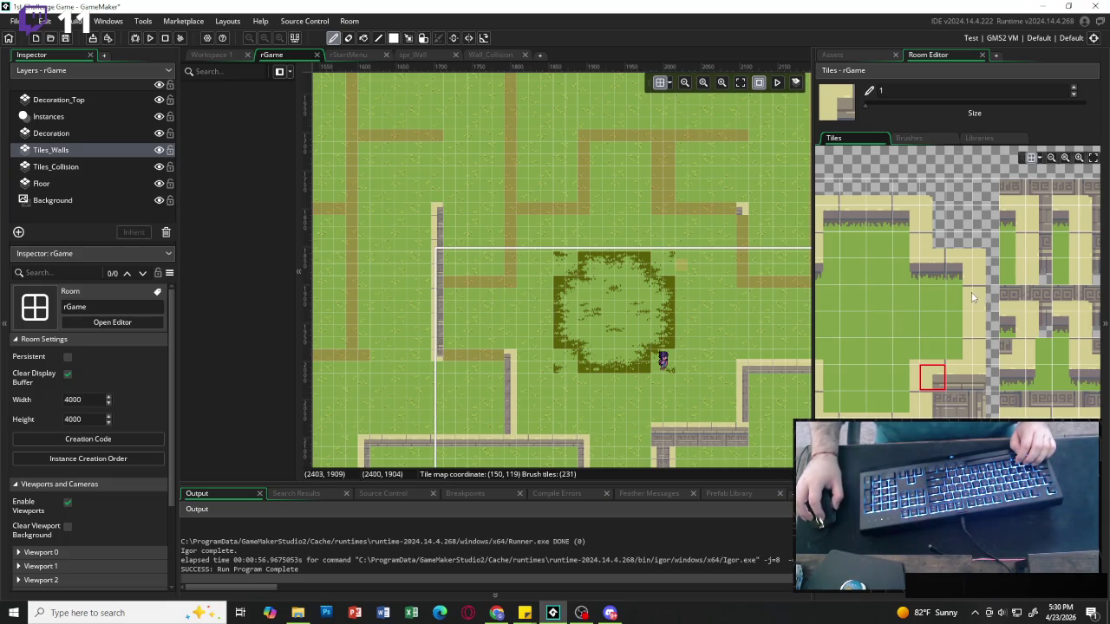
scroll(494, 273, "right", 2)
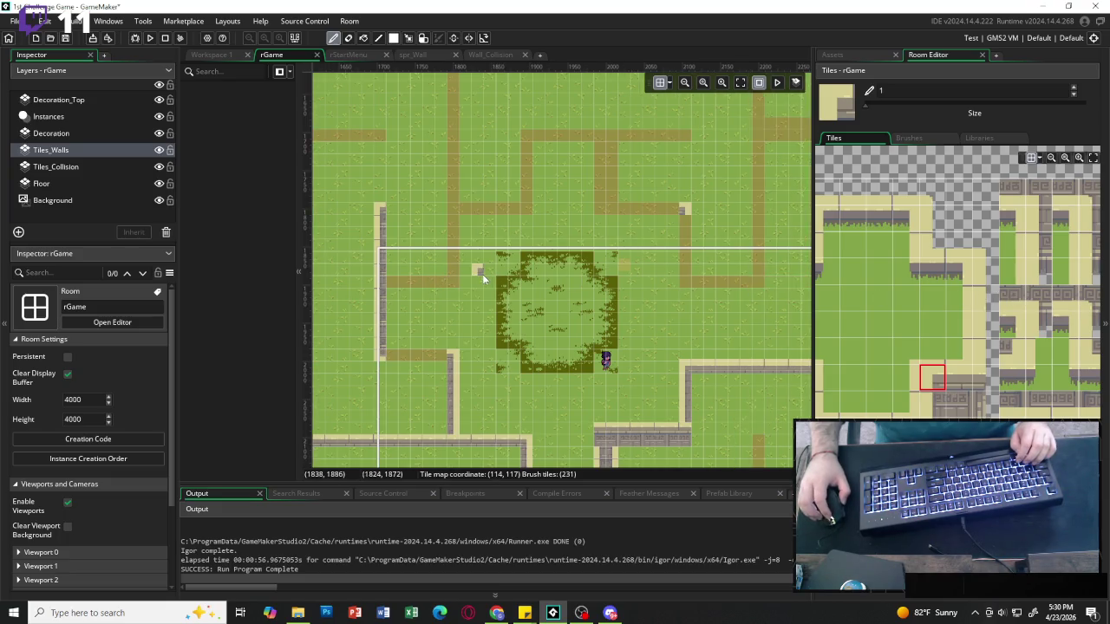
scroll(482, 274, "left", 2)
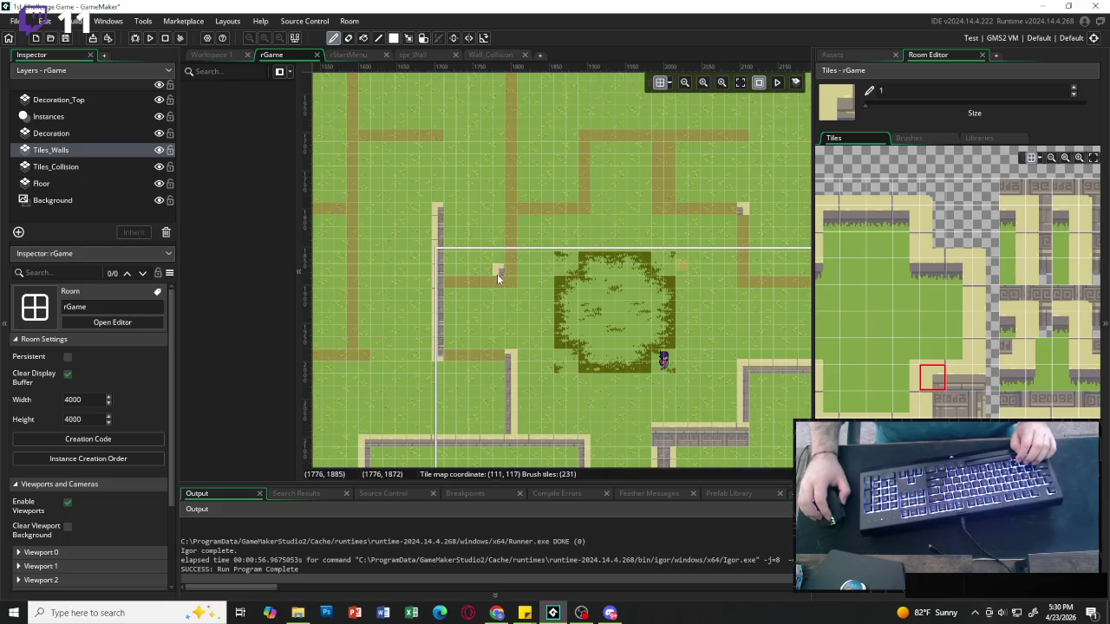
Replace the light corner tile and paint a short two-tile stone wall joining the vertical wall.
left_click(446, 288)
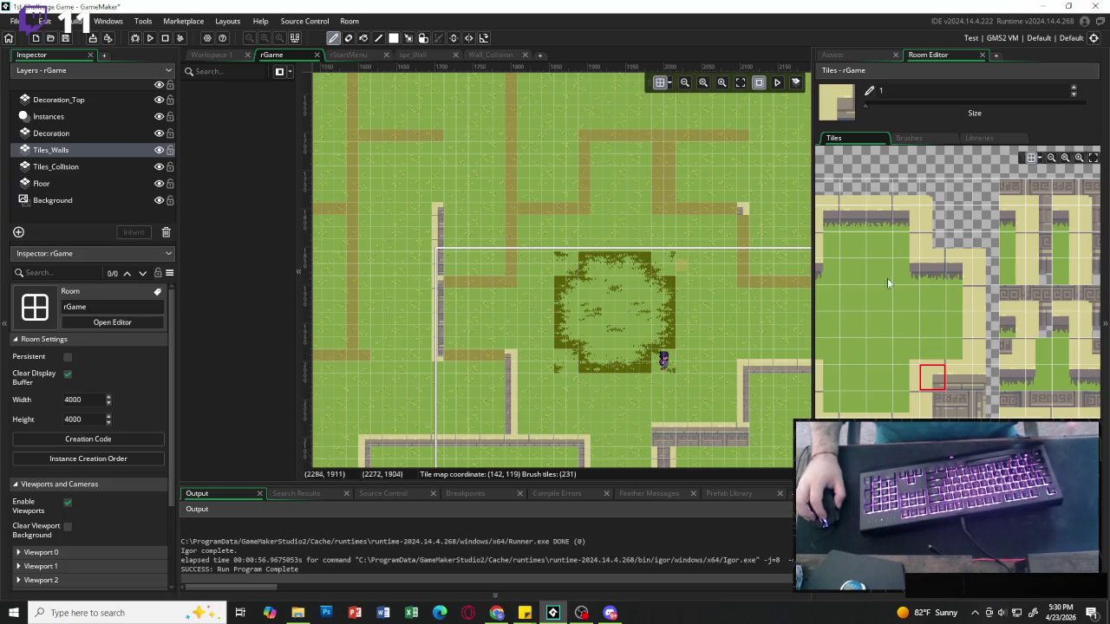
left_click_drag(852, 430, 878, 431)
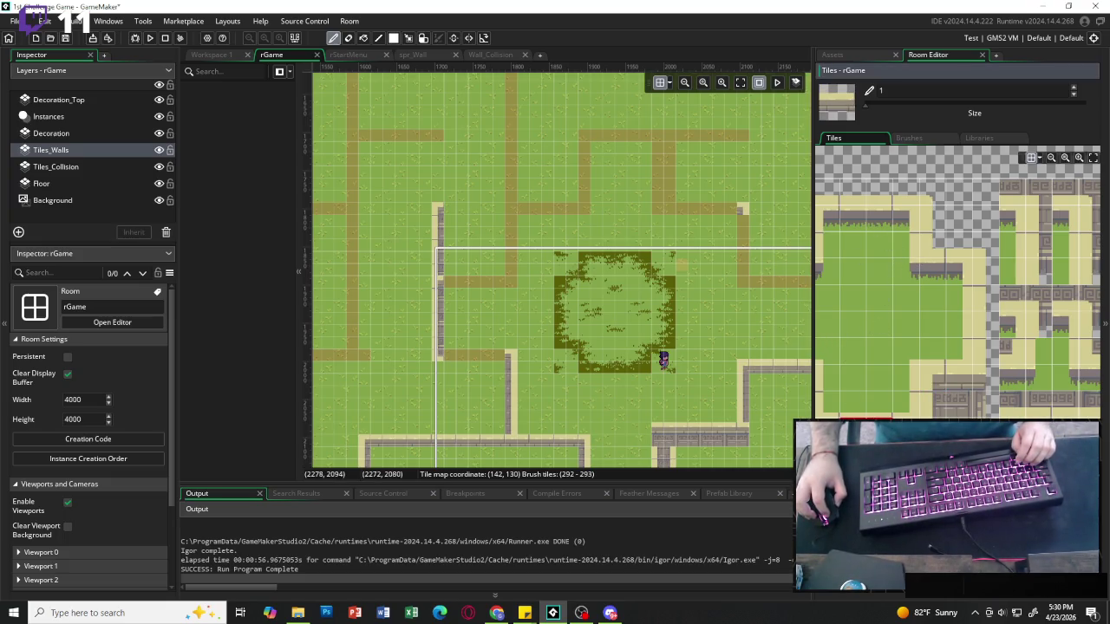
left_click(451, 281)
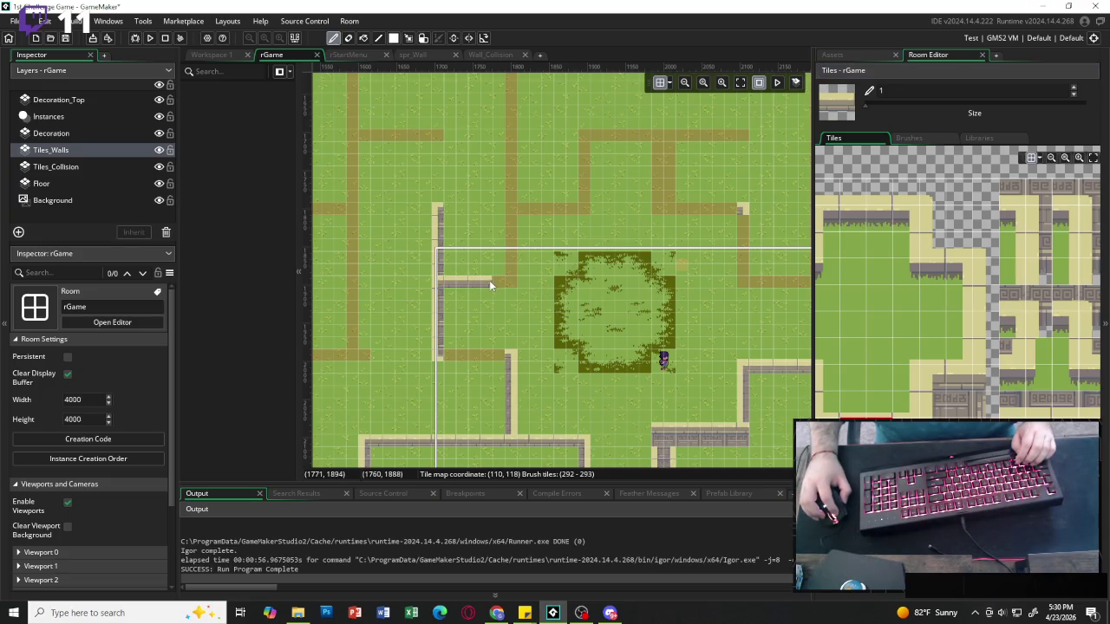
left_click(490, 280)
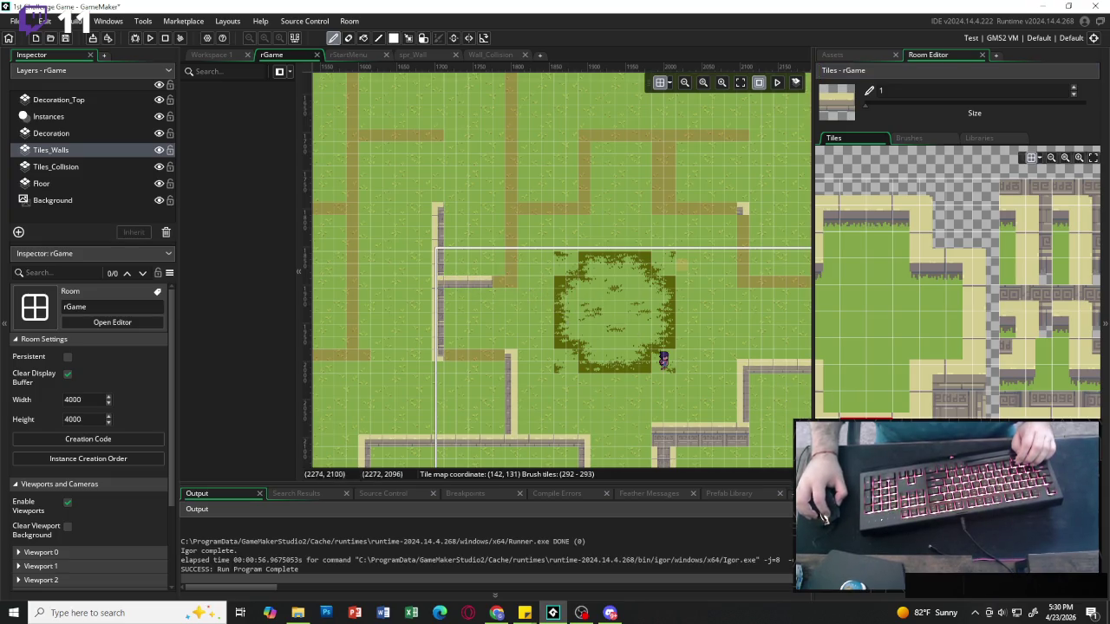
left_click(501, 286)
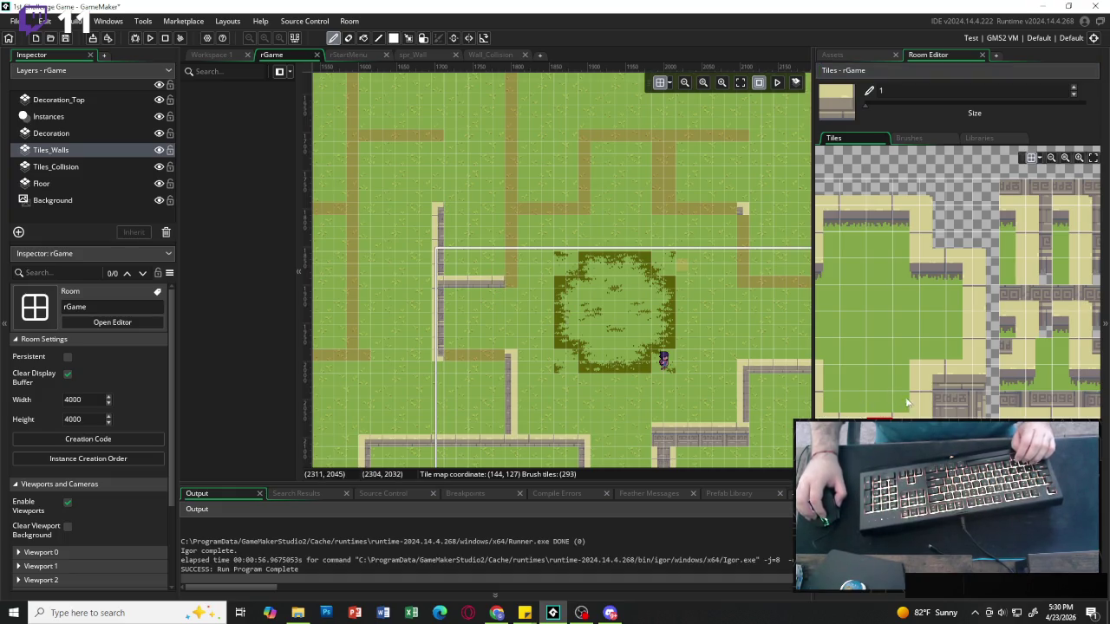
Try a yellow-border corner tile and other wall tiles from the tileset.
scroll(924, 342, "left", 3)
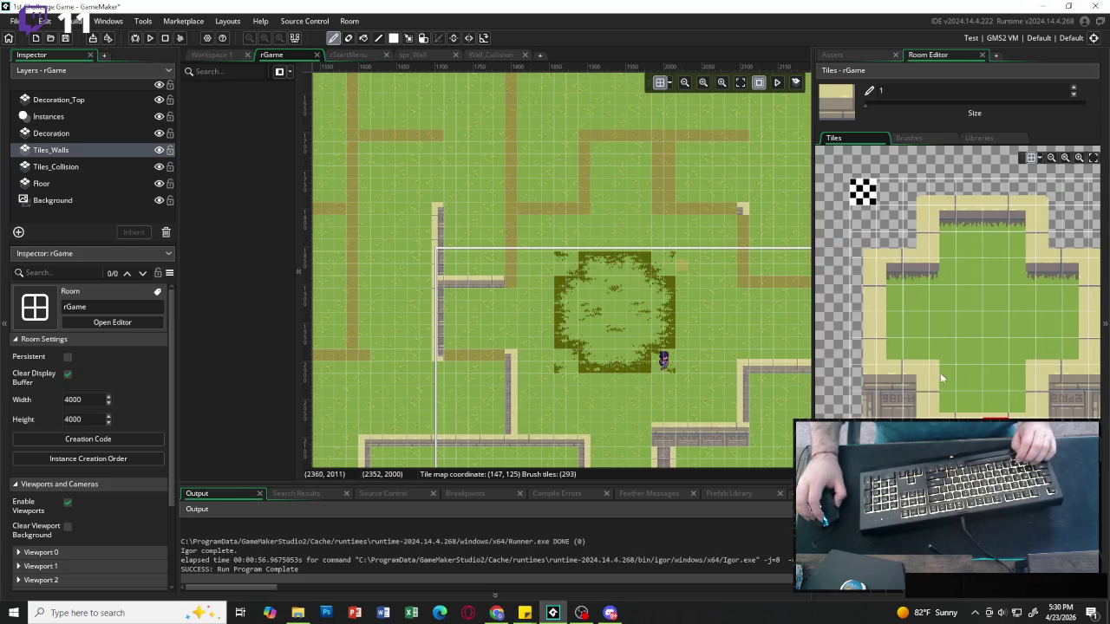
left_click(919, 382)
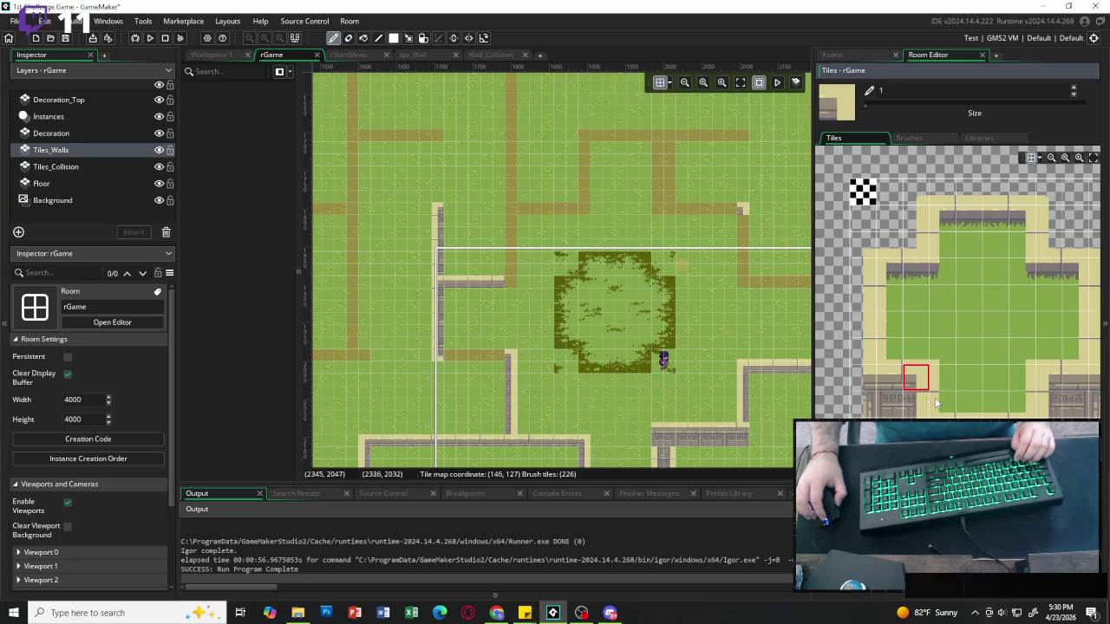
scroll(934, 397, "right", 1)
left_click(862, 241)
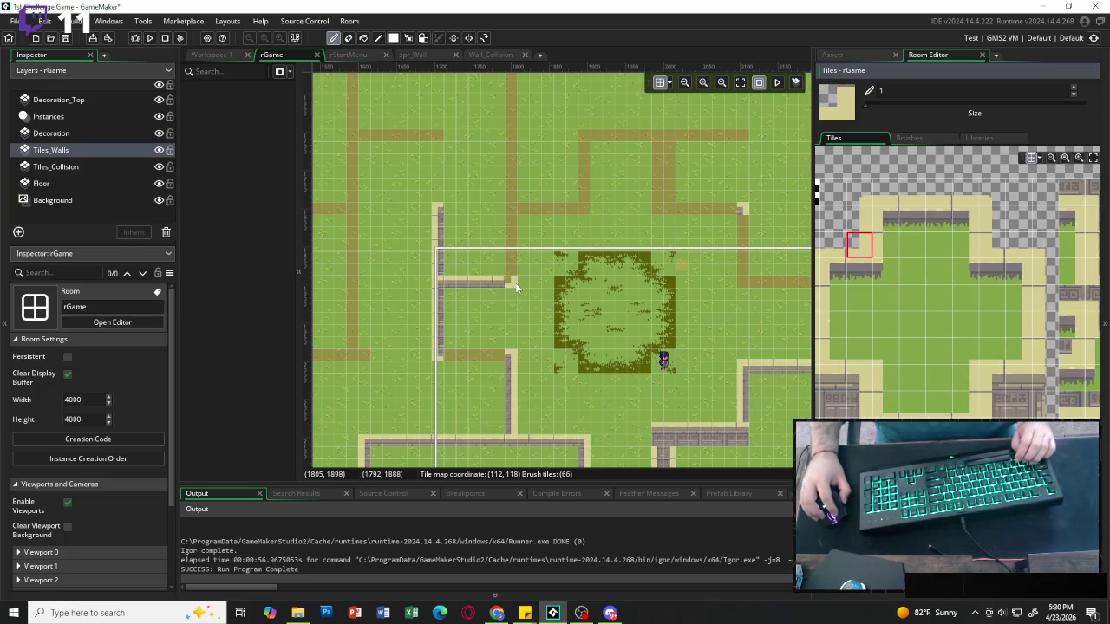
scroll(912, 357, "down", 3)
scroll(912, 357, "right", 1)
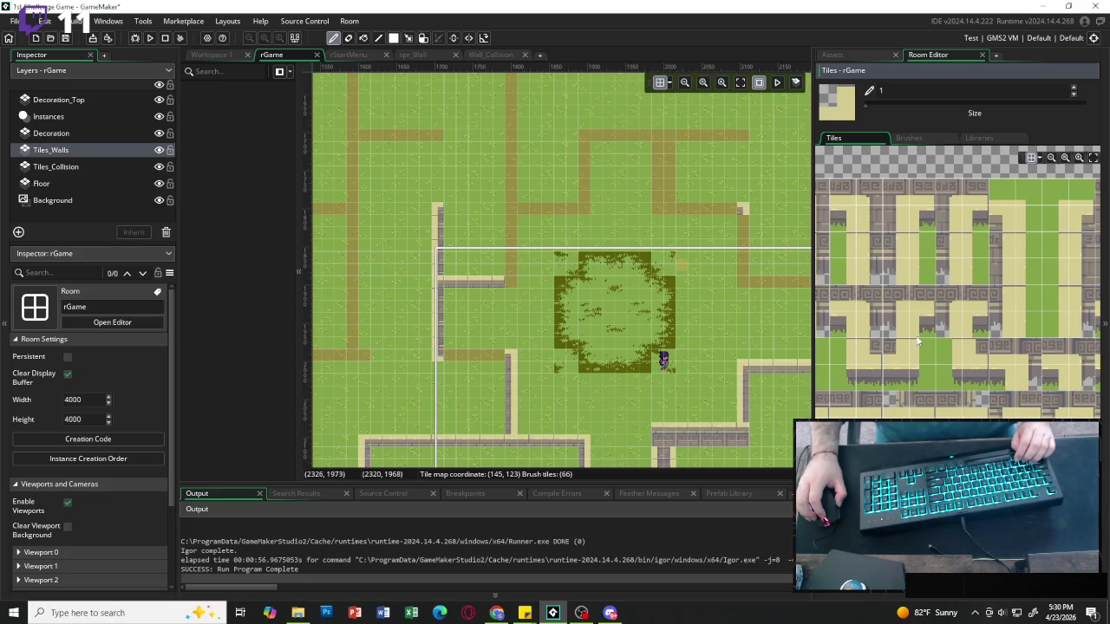
scroll(869, 358, "left", 1)
left_click(848, 351)
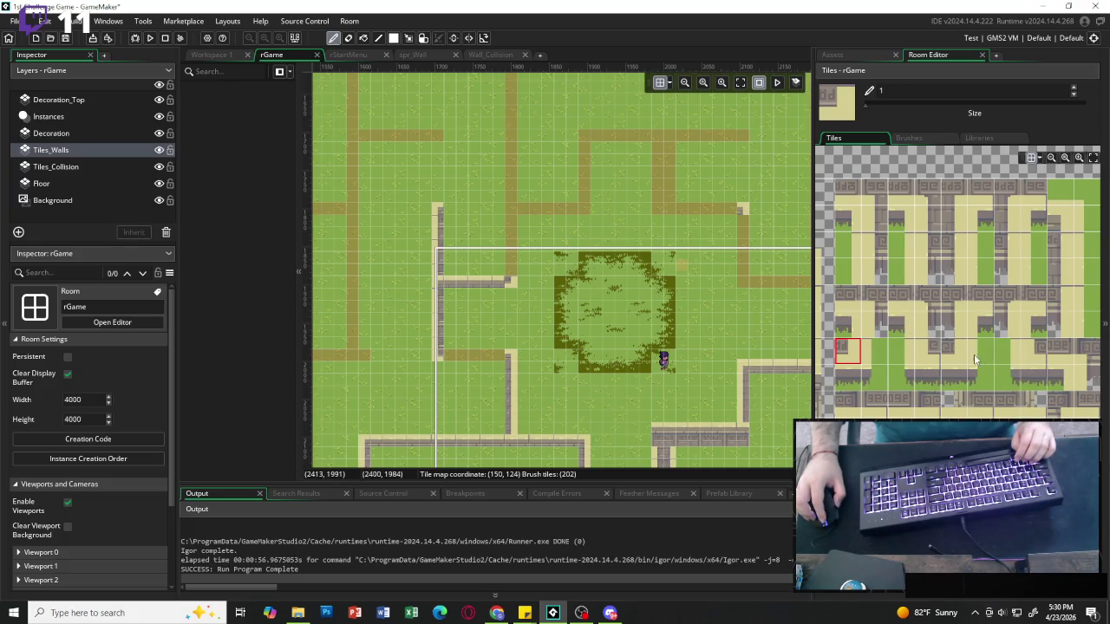
Scroll through the tileset and choose another wall tile as the brush.
scroll(973, 353, "left", 4)
scroll(945, 395, "up", 1)
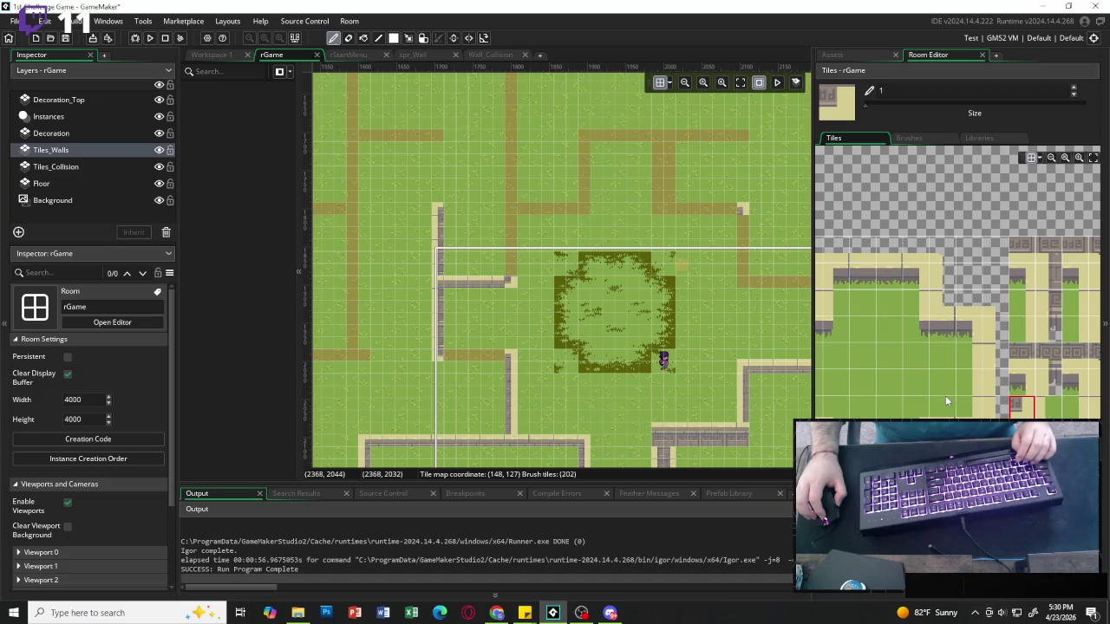
scroll(945, 399, "down", 1)
scroll(945, 403, "left", 1)
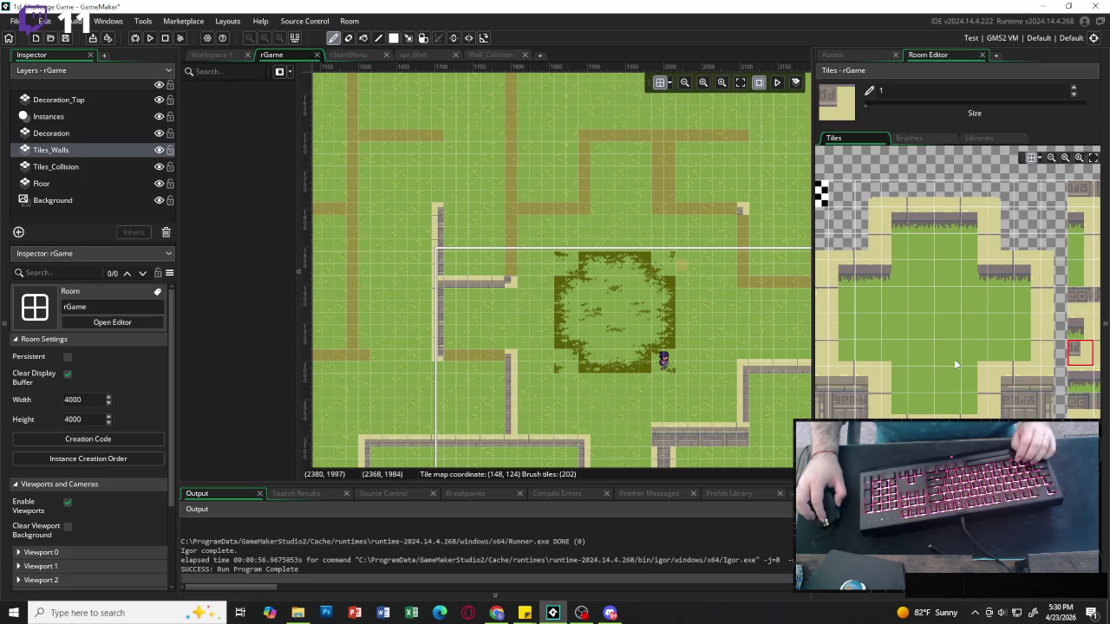
scroll(956, 365, "right", 2)
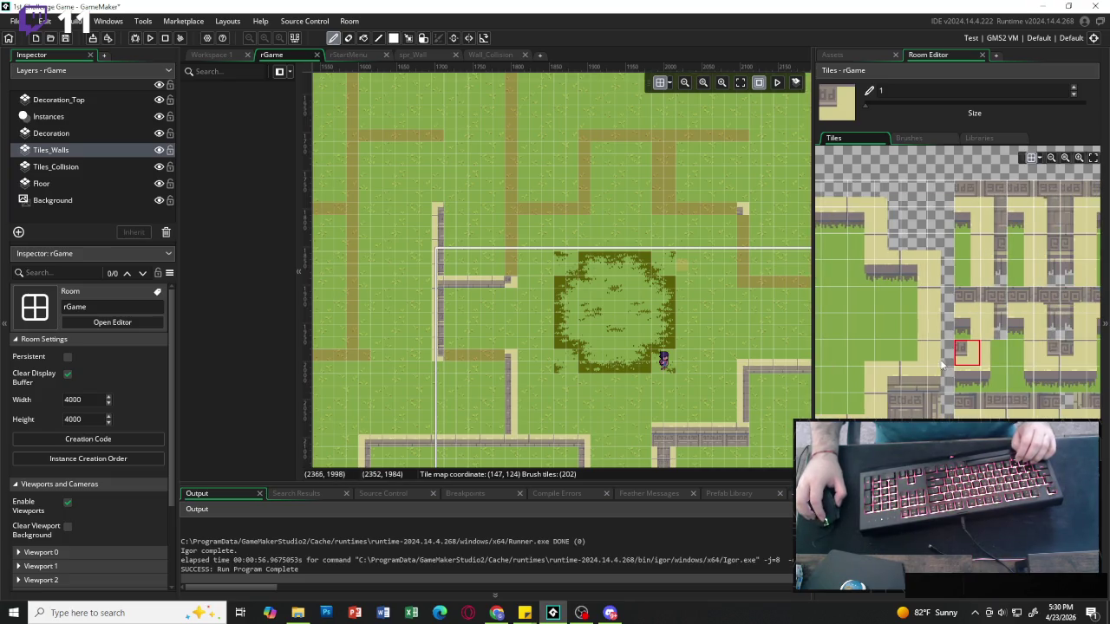
scroll(957, 364, "left", 1)
left_click(1024, 353)
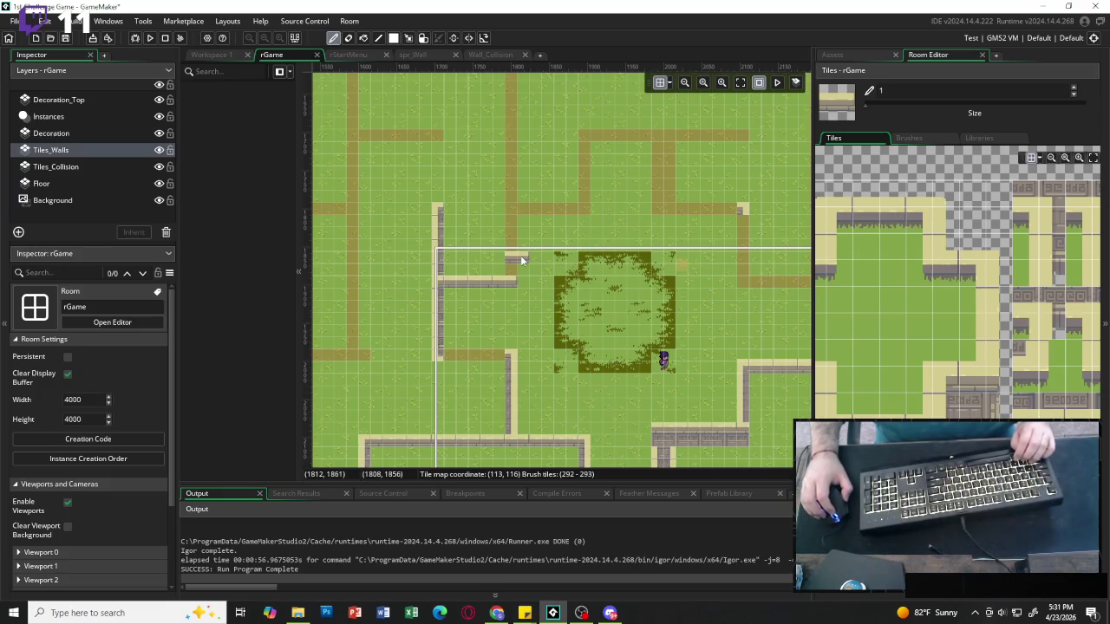
Erase the stray end tile of a wall using the empty tile.
scroll(523, 251, "up", 2)
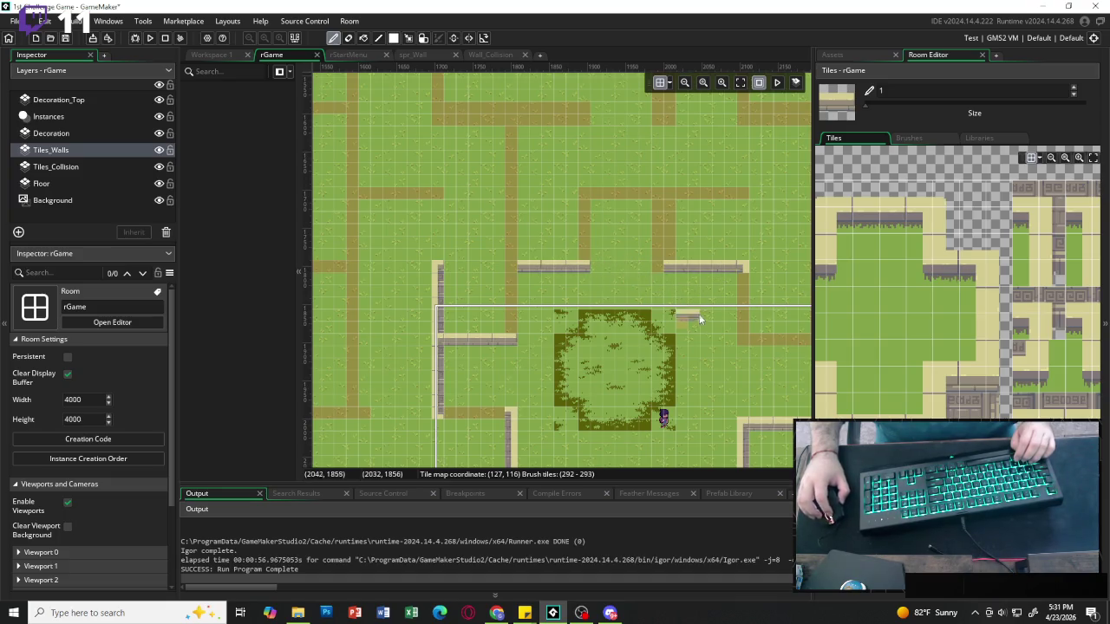
scroll(700, 316, "right", 4)
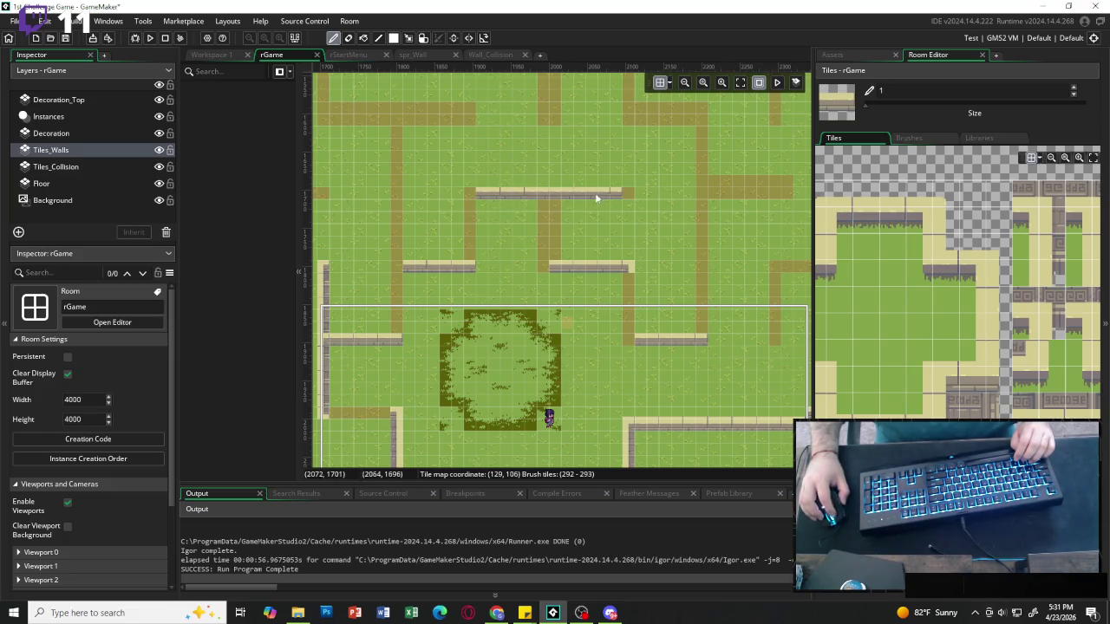
scroll(438, 196, "left", 4)
scroll(427, 197, "left", 2)
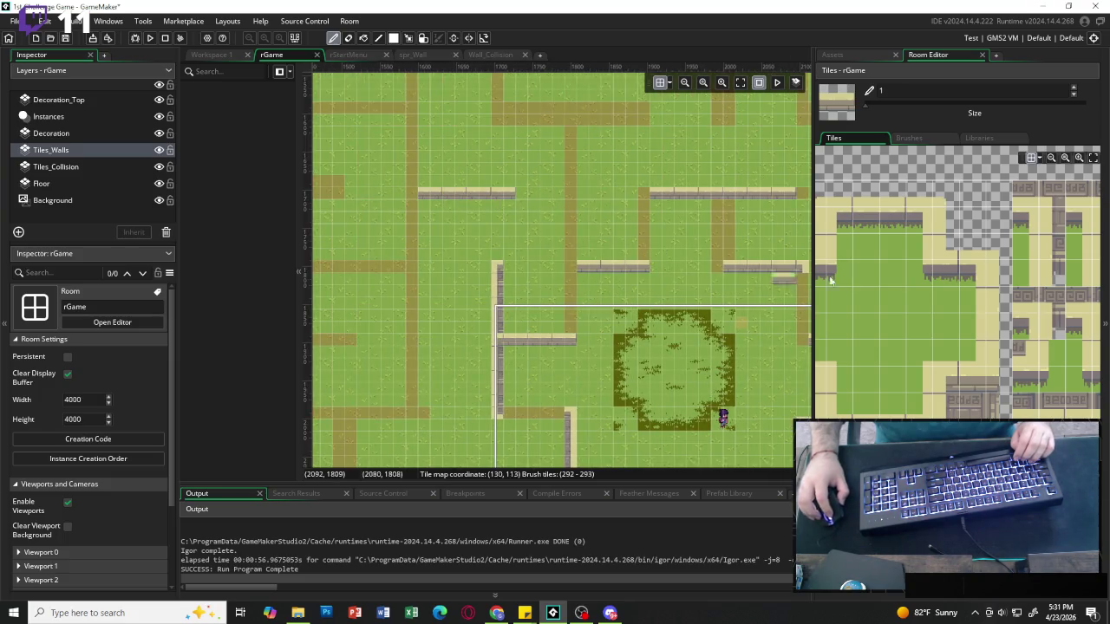
left_click(974, 187)
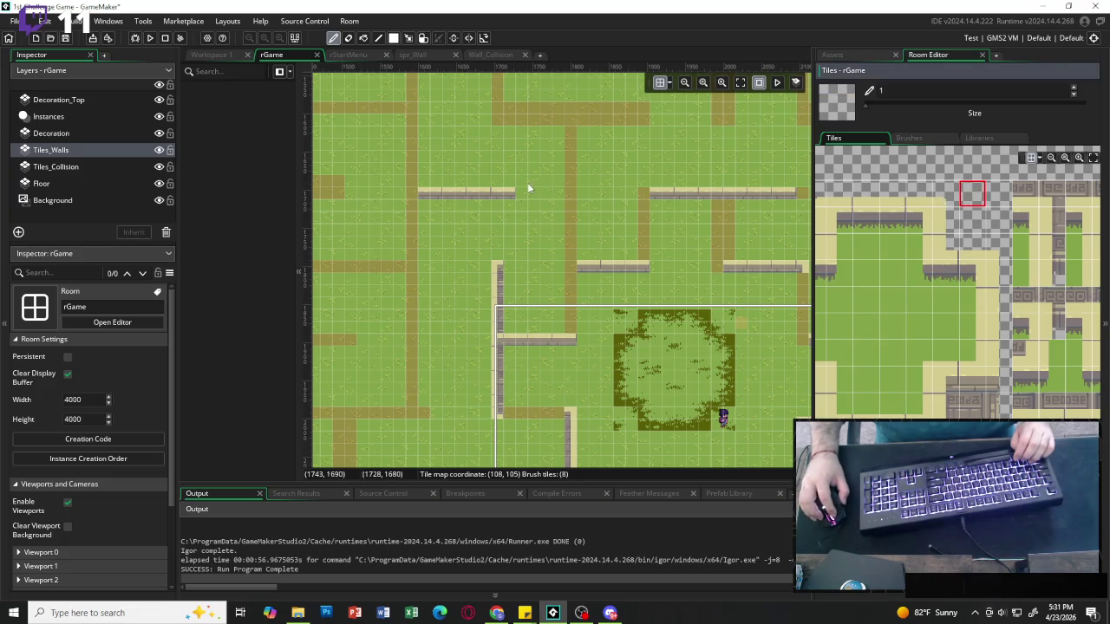
scroll(729, 239, "right", 4)
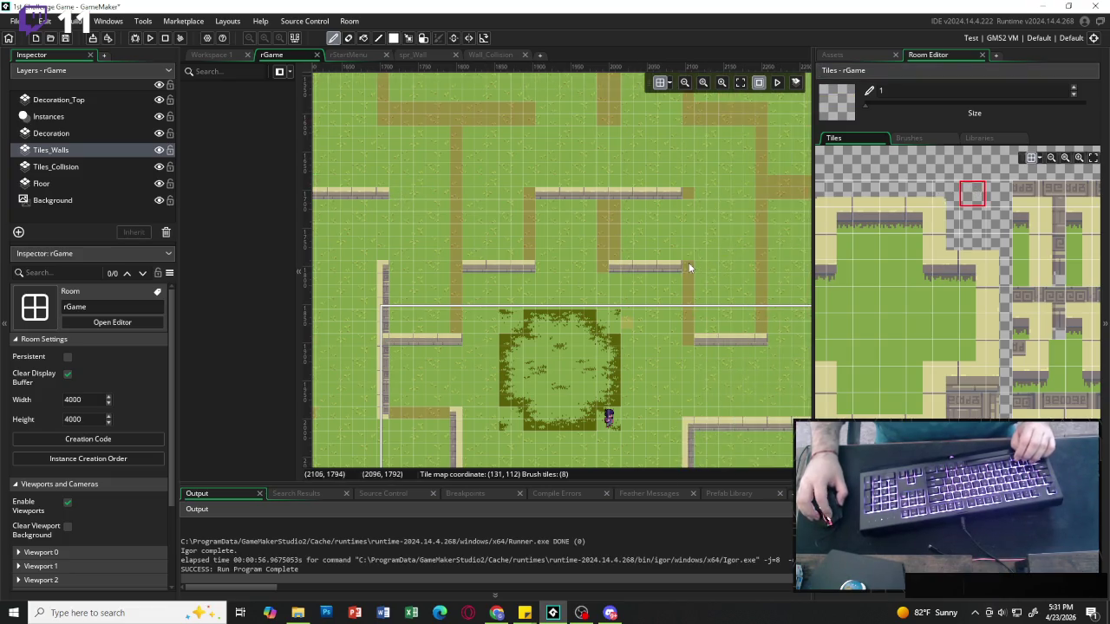
left_click(760, 341)
Paint stone wall along the upper path, then erase its overhanging right end tile.
scroll(639, 265, "right", 2)
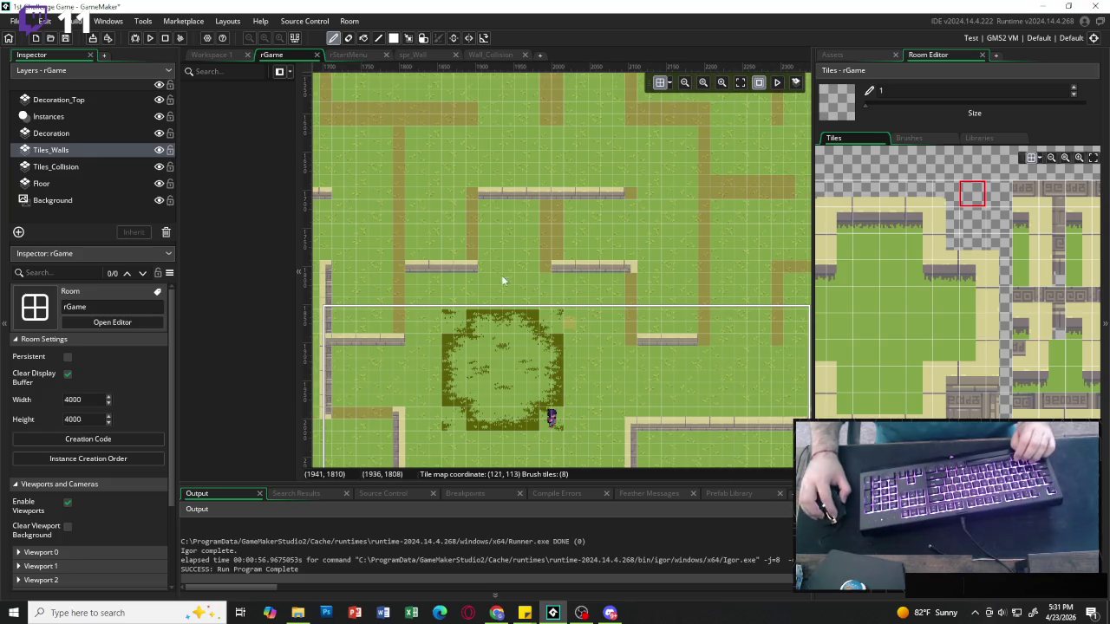
scroll(556, 254, "right", 2)
scroll(544, 255, "left", 8)
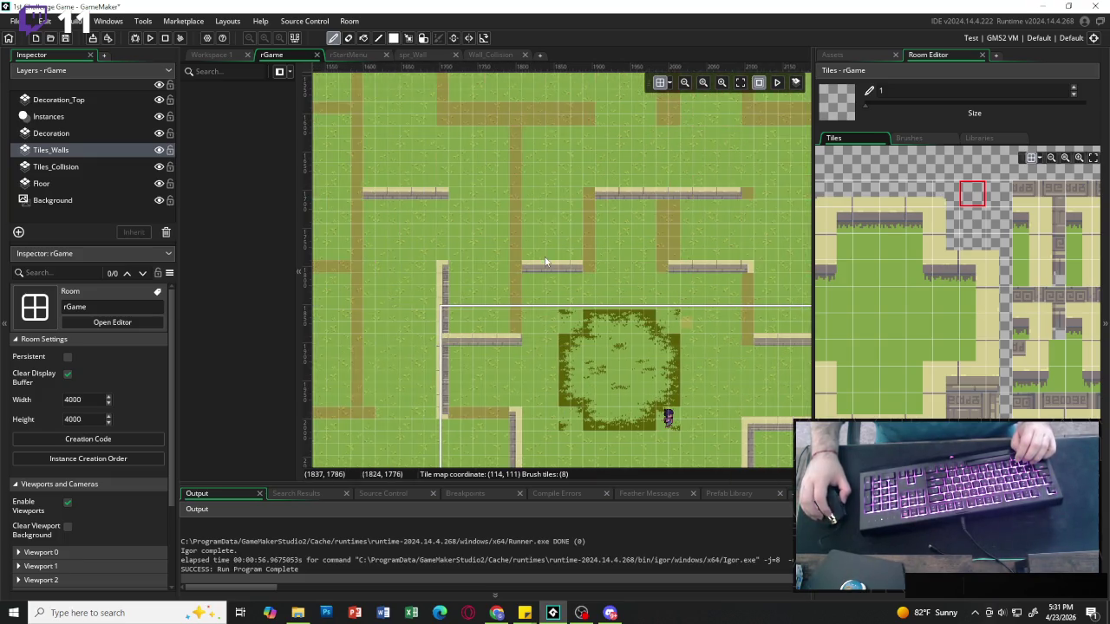
scroll(546, 262, "up", 2)
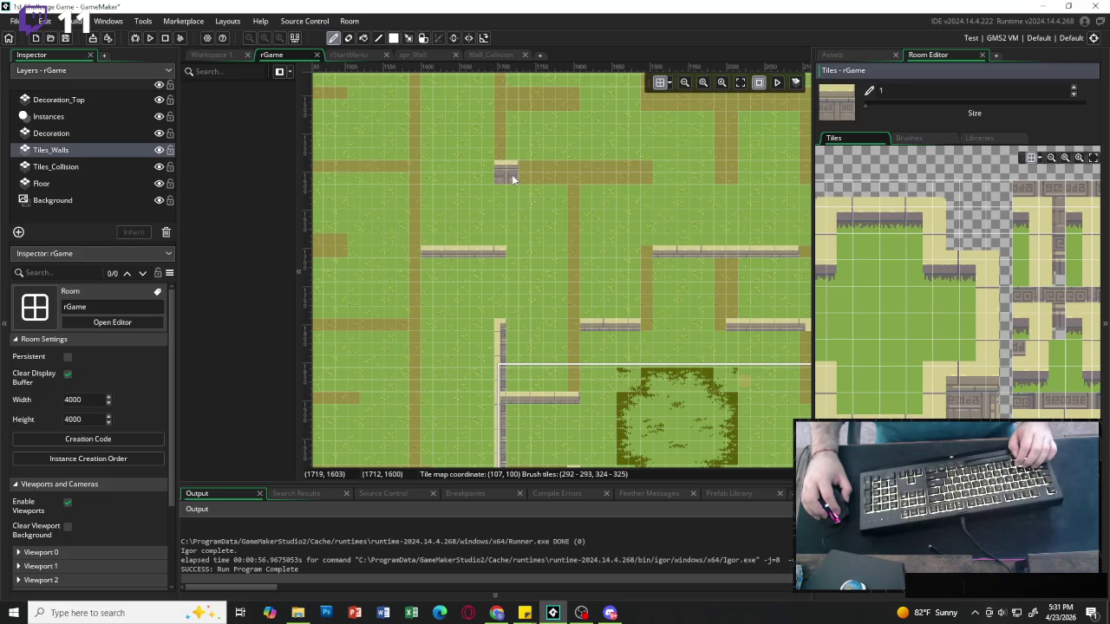
left_click_drag(512, 175, 660, 179)
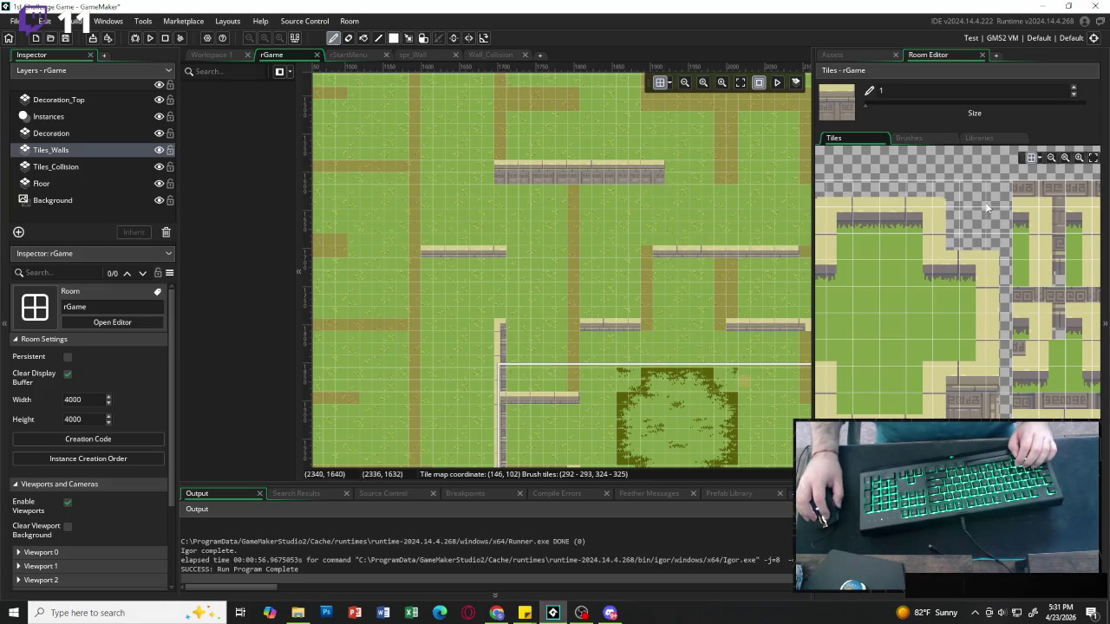
left_click(983, 201)
left_click(661, 172)
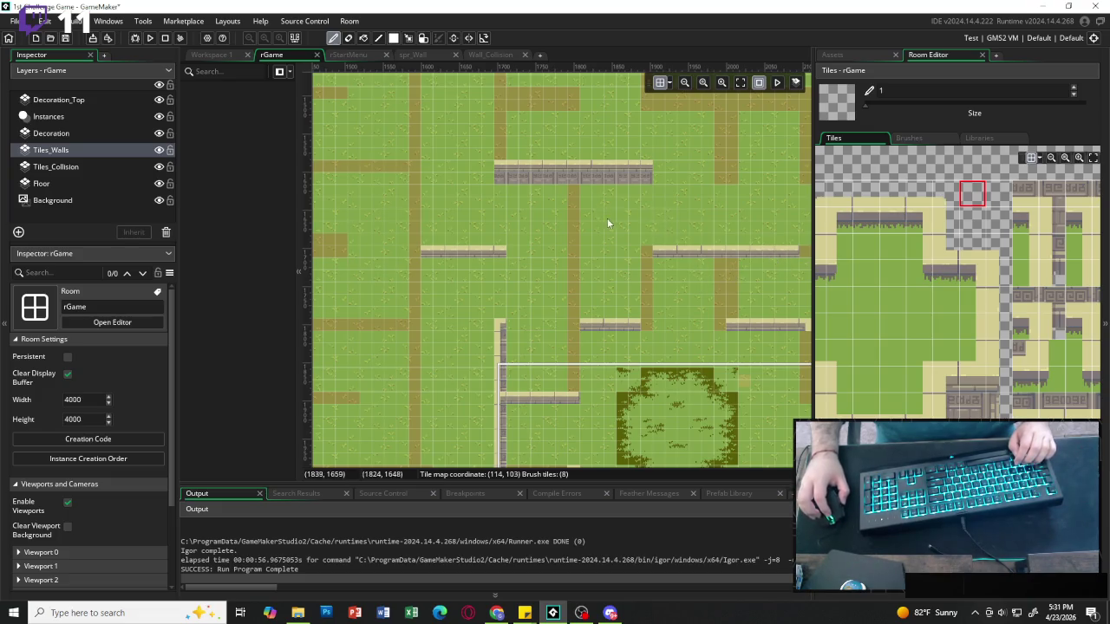
scroll(506, 222, "up", 2)
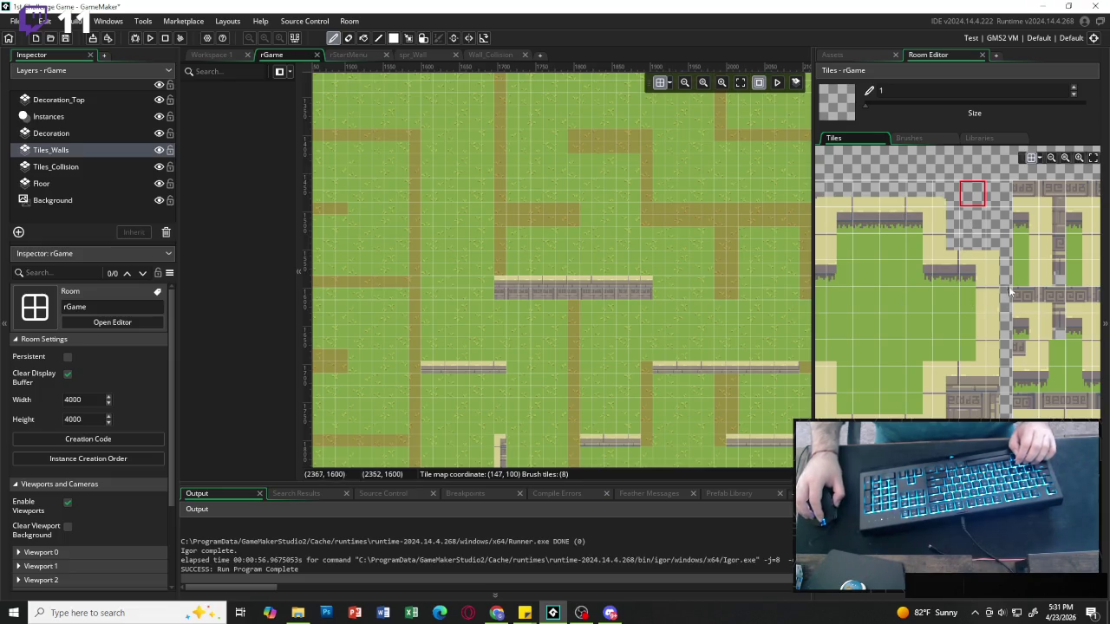
Paint a vertical two-tile wall at the junction and extend it up the left path.
left_click_drag(1058, 225, 1054, 247)
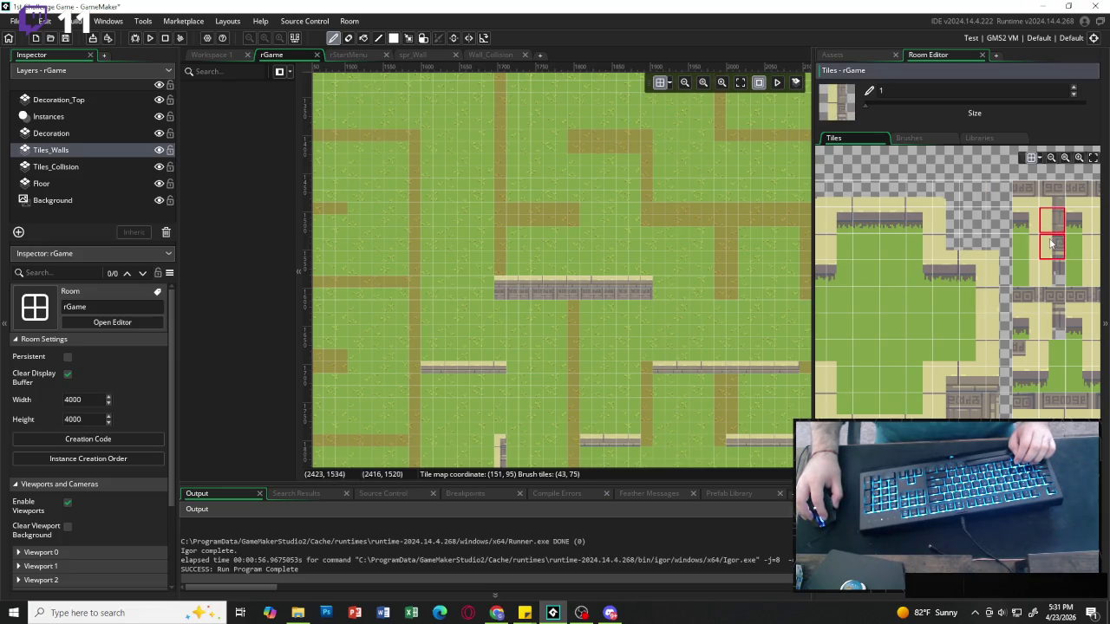
left_click(503, 274)
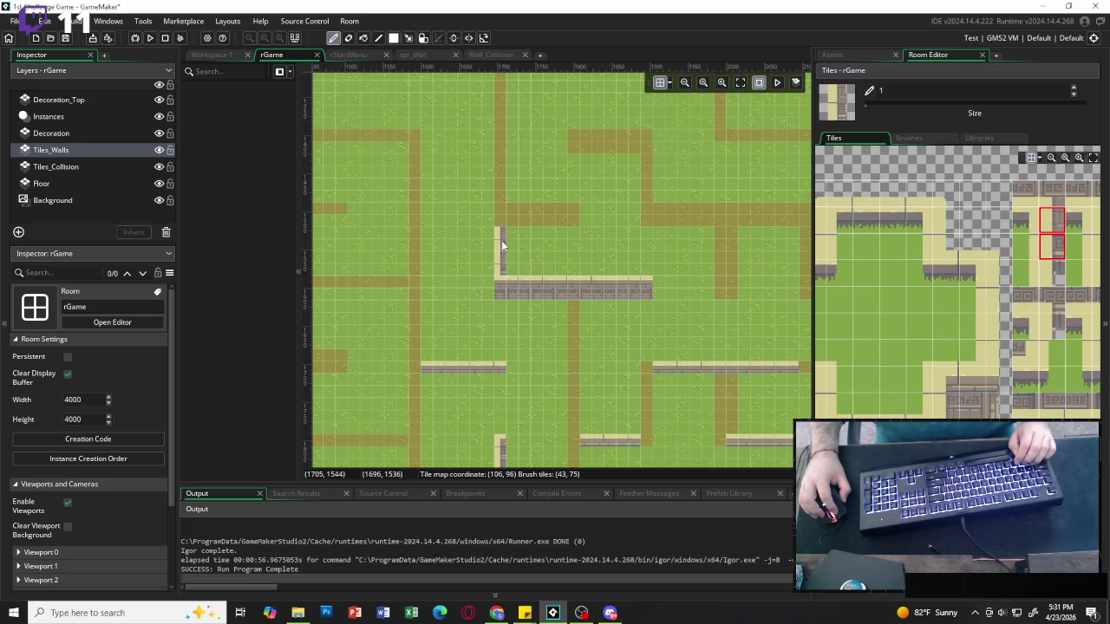
left_click_drag(504, 171, 503, 78)
scroll(503, 104, "up", 1)
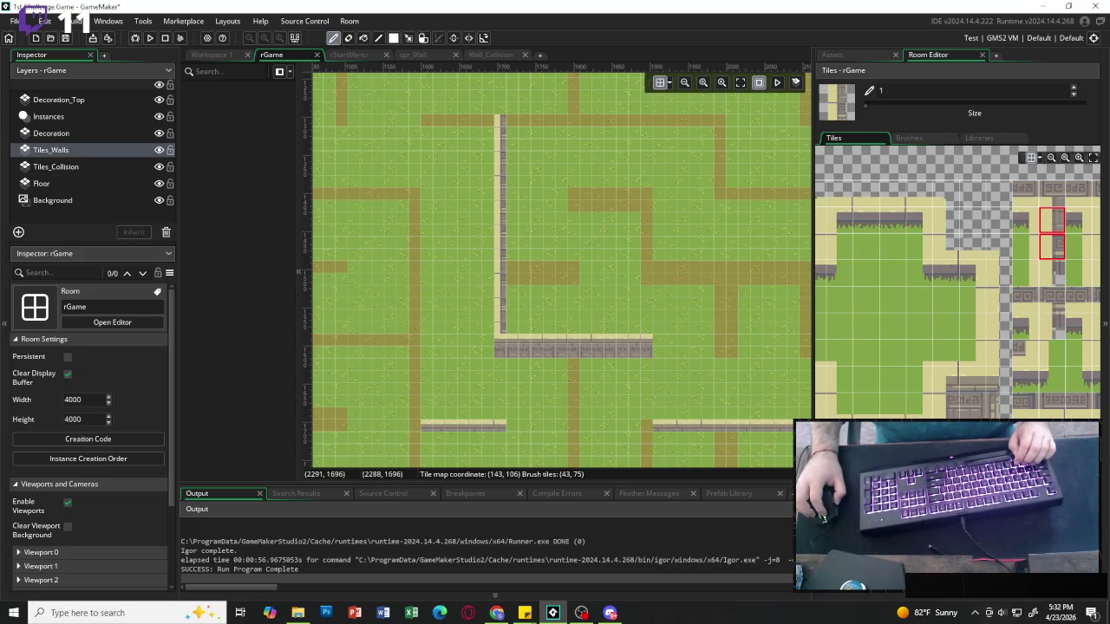
Stamp a four-tile horizontal stone wall strip inside the maze, then pick beige-topped and plain wall tiles.
mouse_move(856, 437)
left_mouse_down()
mouse_move(859, 452)
mouse_move(928, 452)
left_mouse_up()
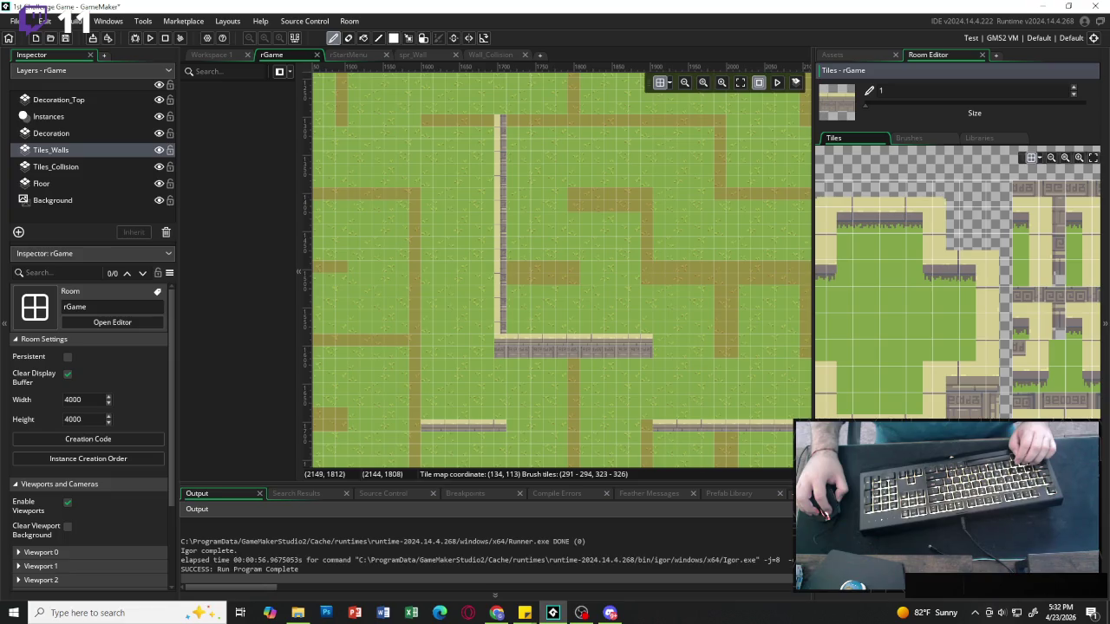
left_click_drag(858, 438, 901, 438)
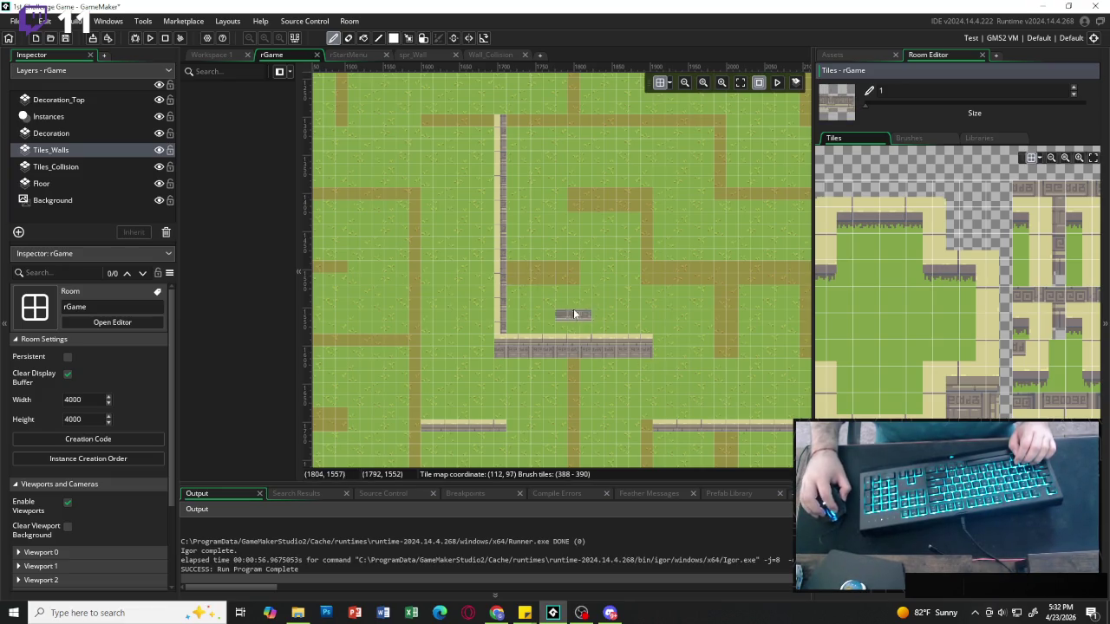
left_click(526, 280)
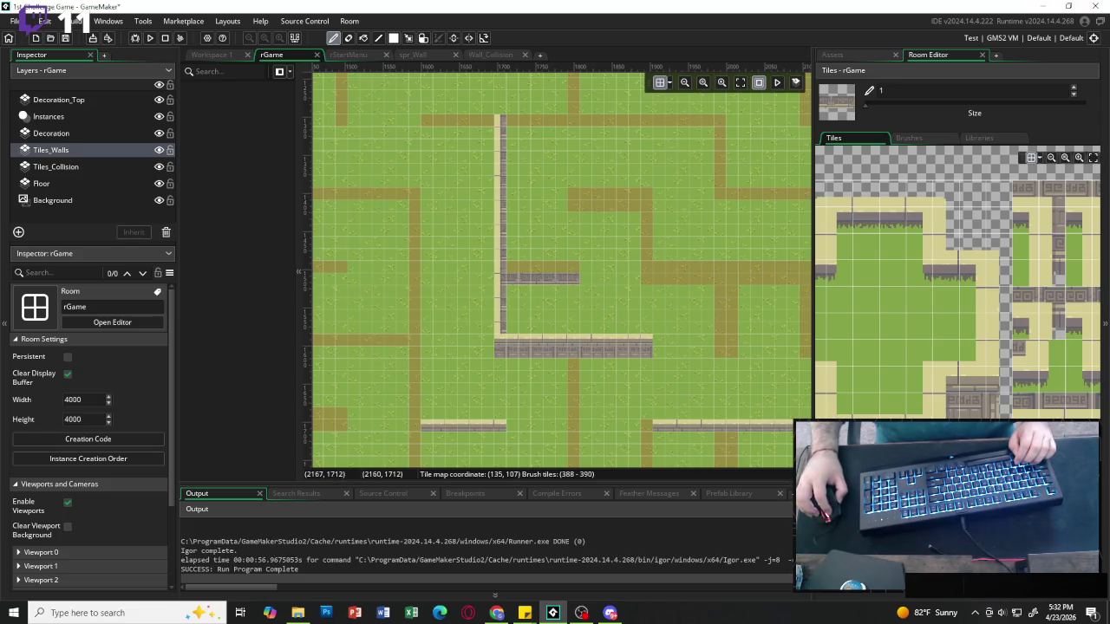
left_click(962, 382)
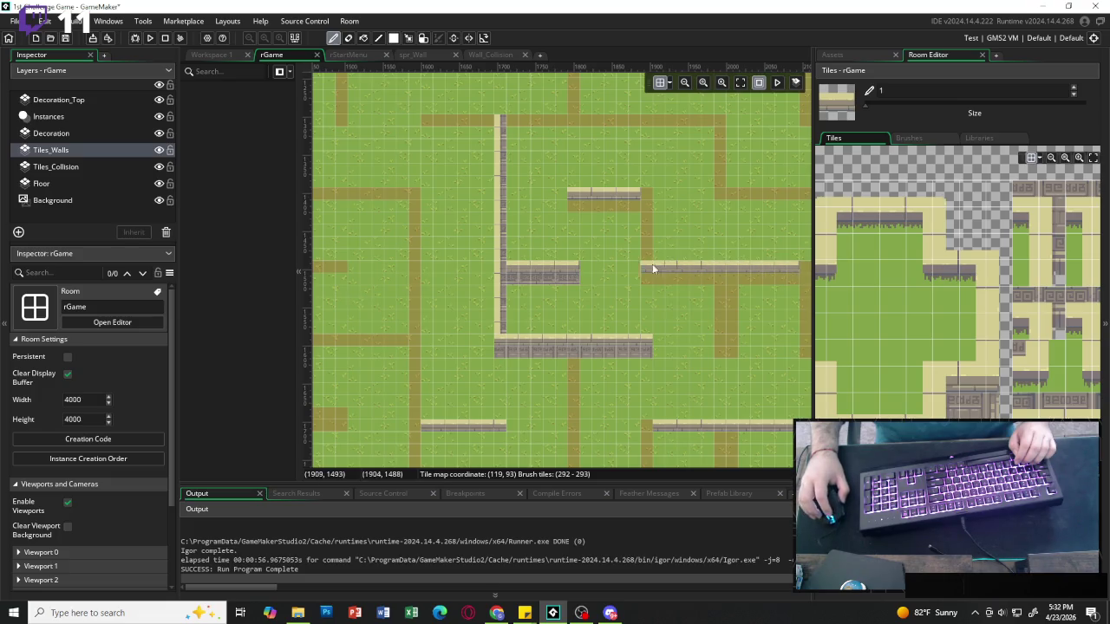
left_click(685, 276, "ctrl")
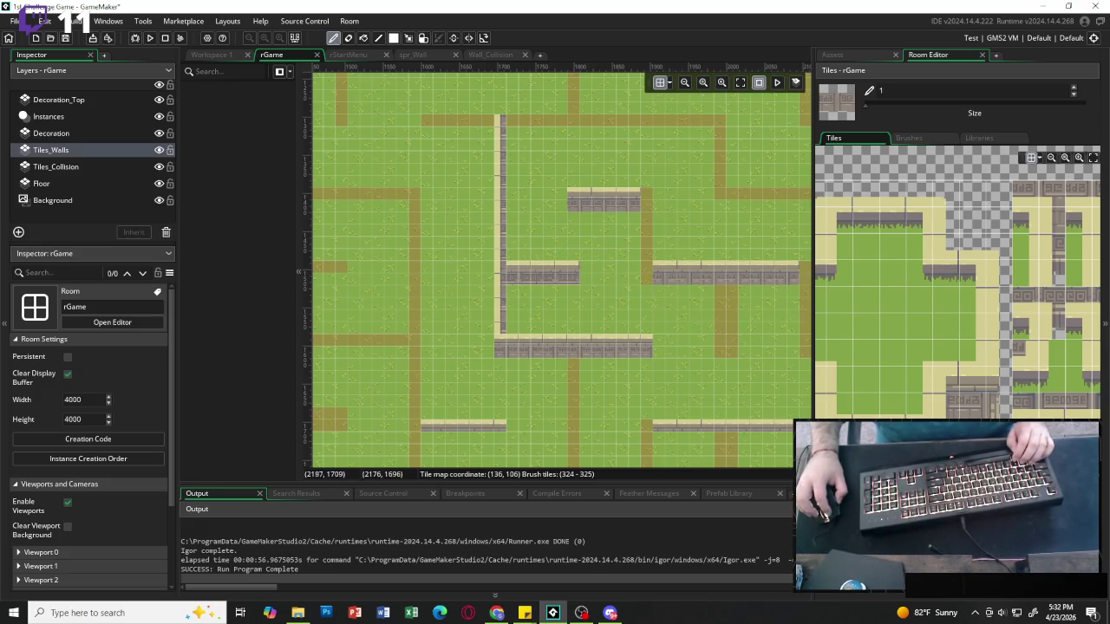
Paint beige-topped wall tiles along the top path in two strokes, then scroll the room view right.
left_click_drag(954, 390, 989, 390)
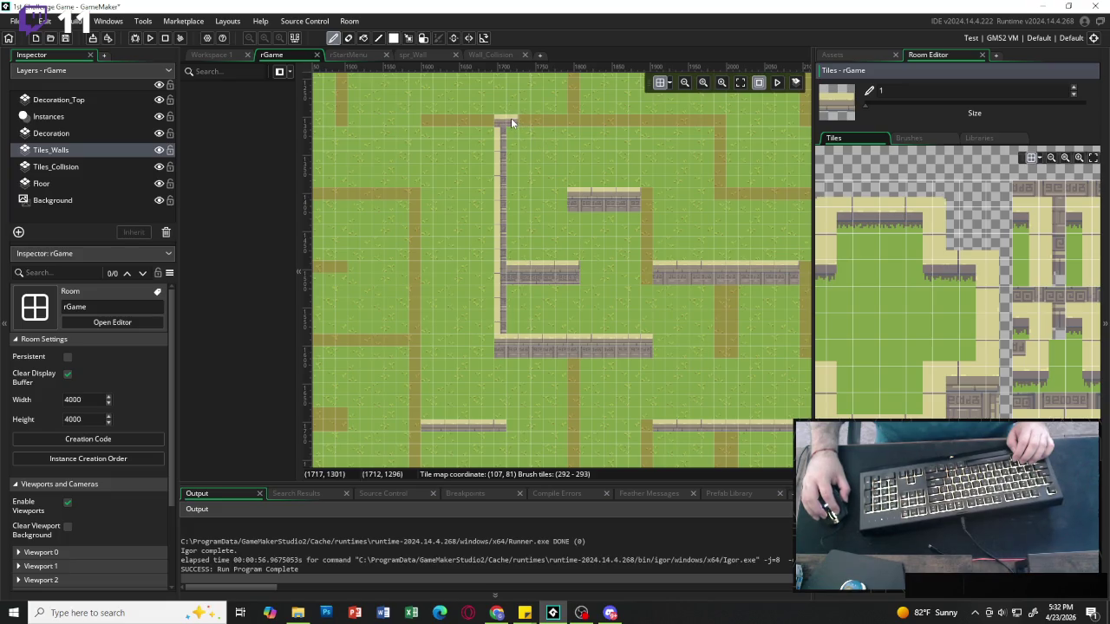
left_click_drag(440, 119, 479, 119)
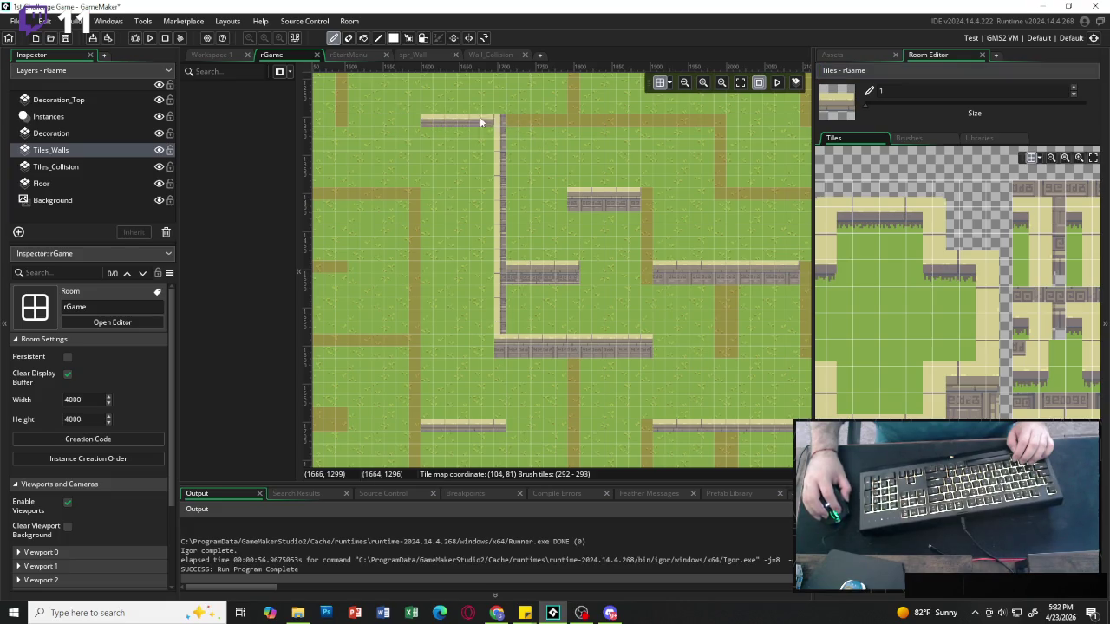
left_click_drag(575, 124, 691, 129)
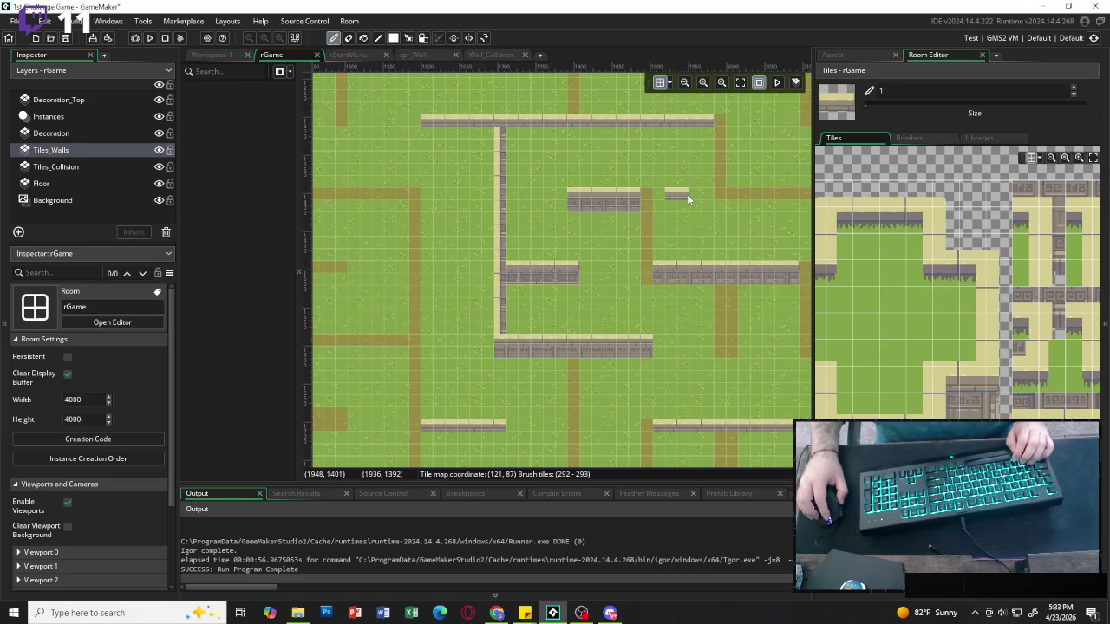
scroll(687, 194, "right", 2)
scroll(681, 194, "right", 2)
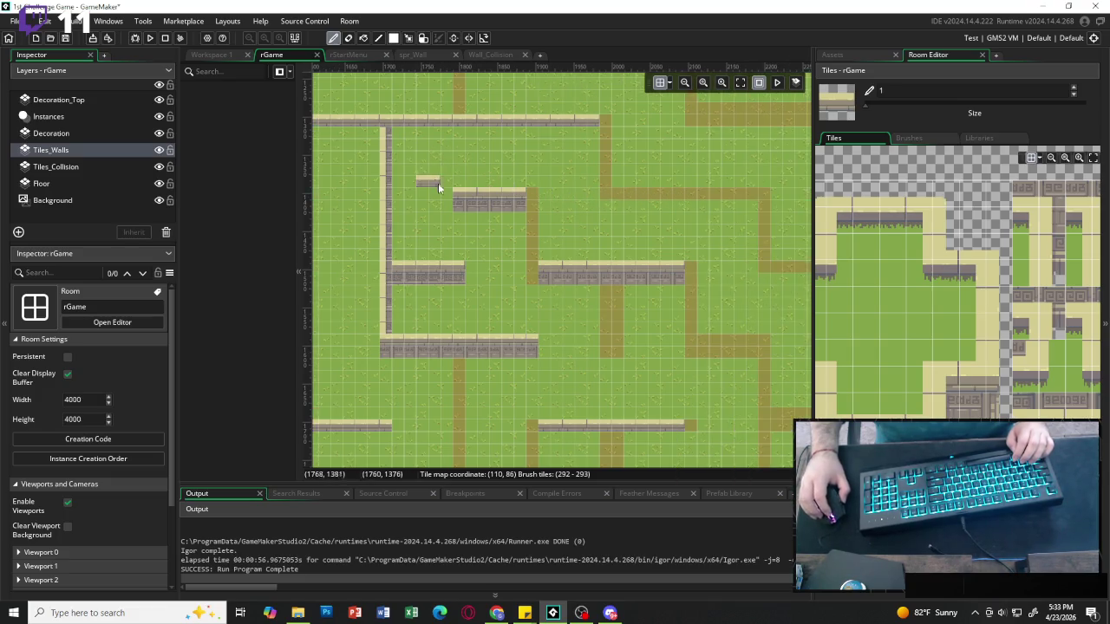
scroll(642, 196, "right", 2)
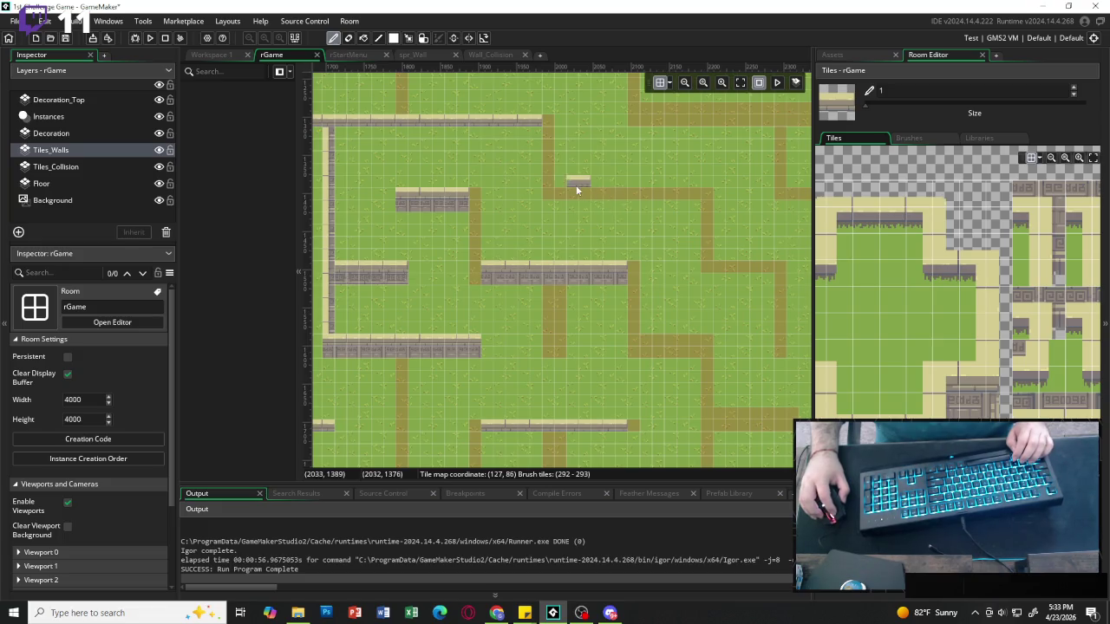
scroll(678, 199, "up", 4)
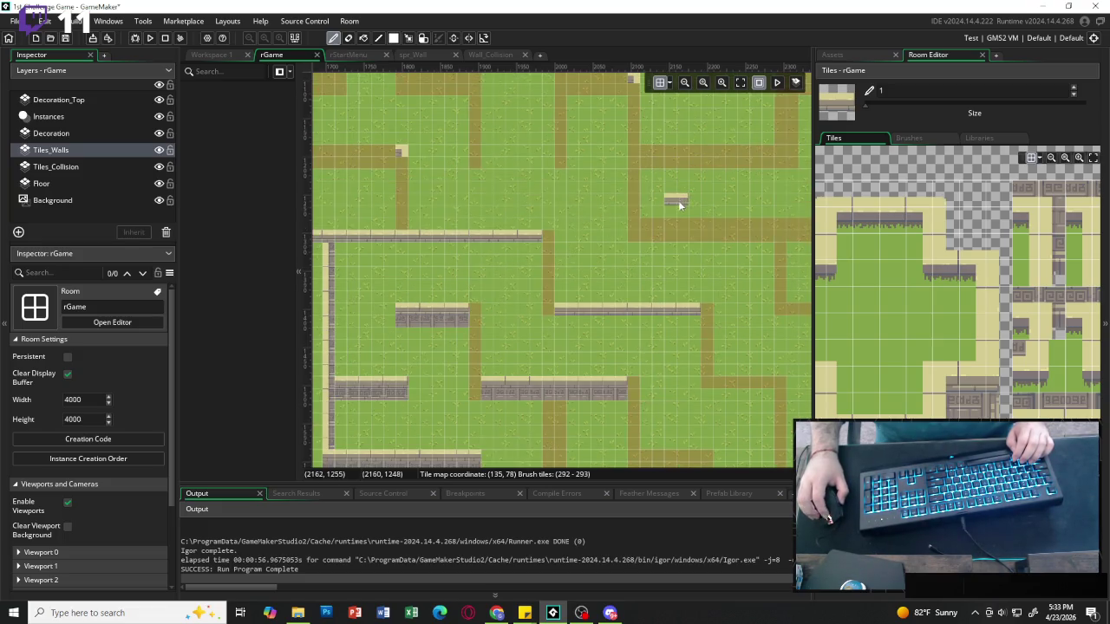
scroll(778, 227, "right", 4)
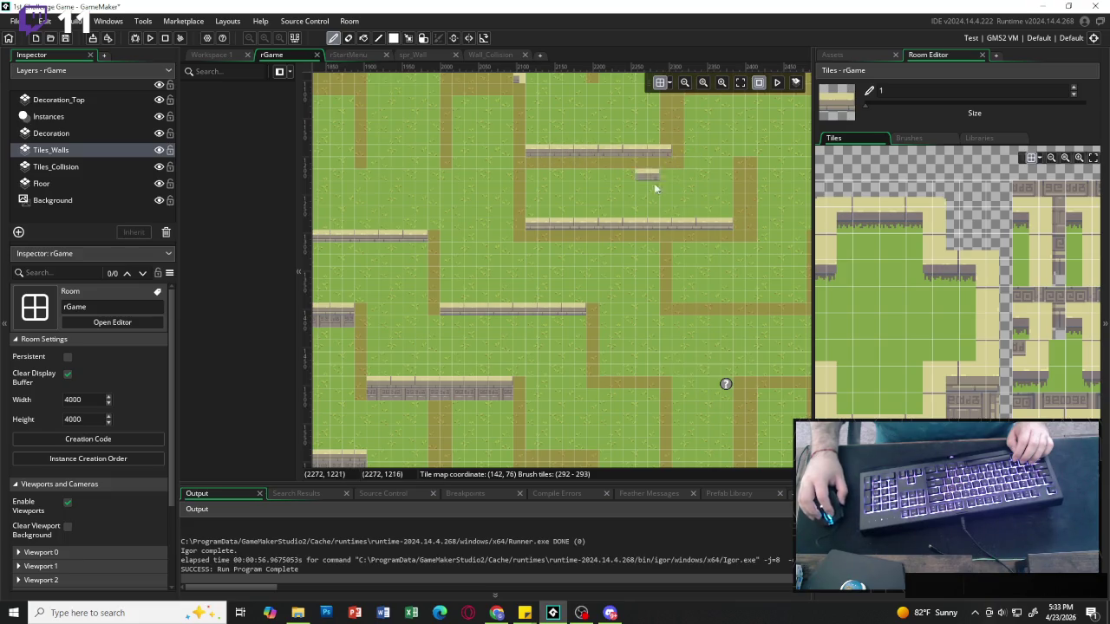
Trim the upper wall's right end, paint a wall row along the brown path, and erase its leftmost tile.
left_click(968, 196)
left_click(669, 151)
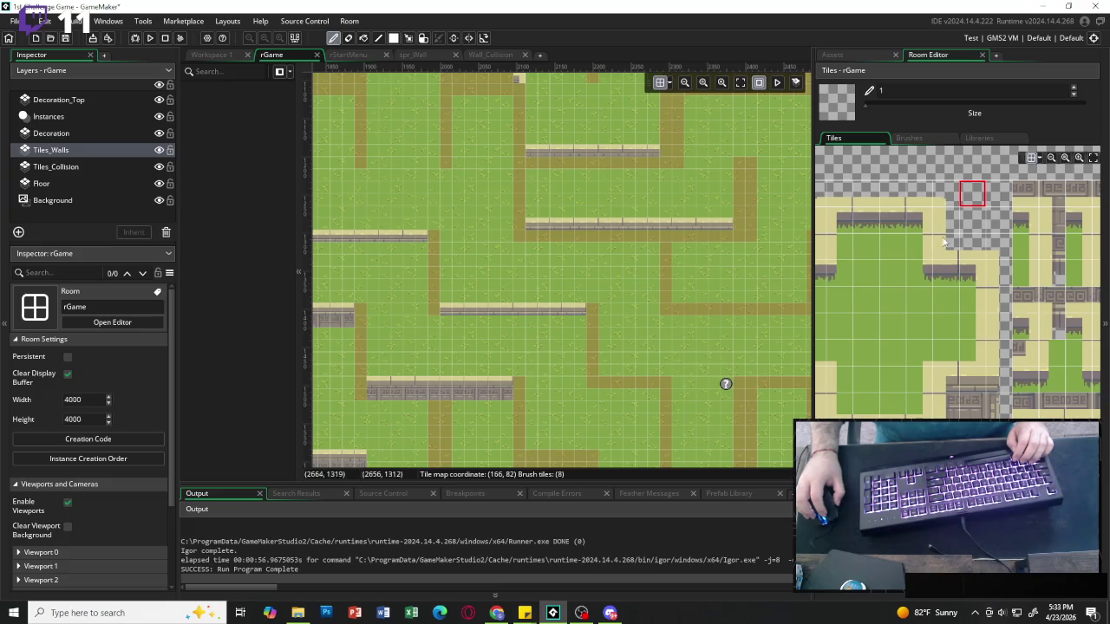
left_click_drag(866, 221, 891, 221)
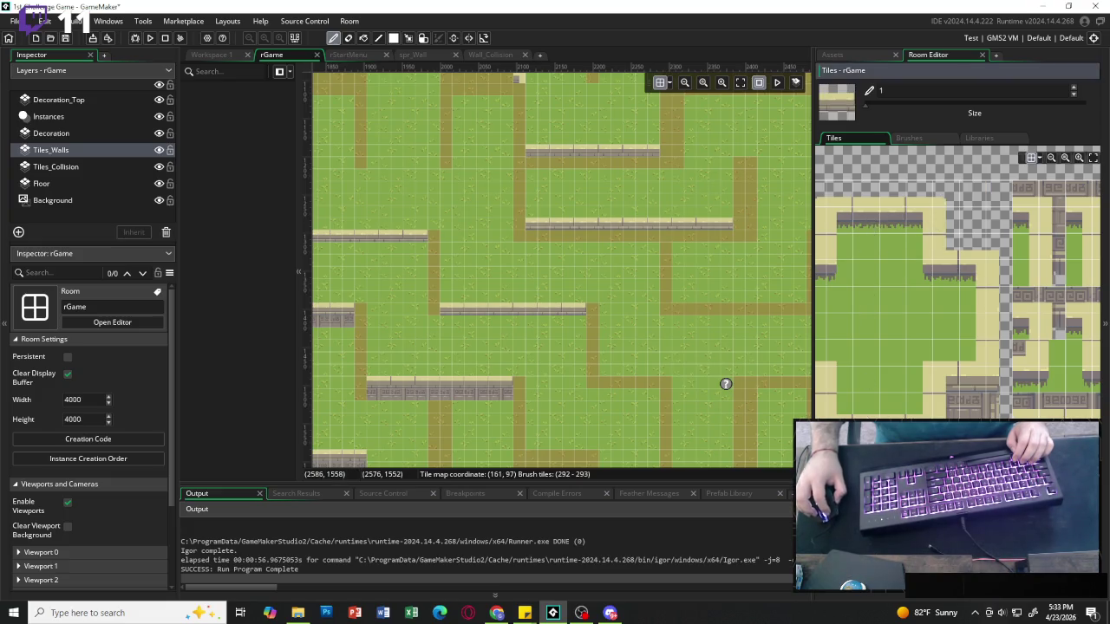
scroll(438, 245, "up", 3)
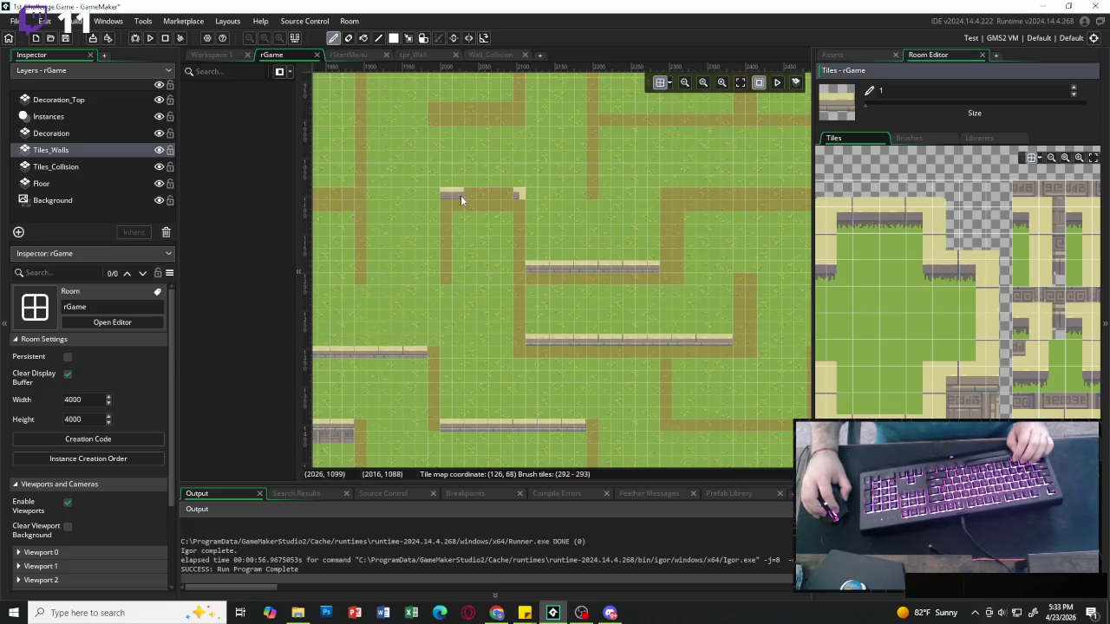
left_click_drag(460, 192, 495, 191)
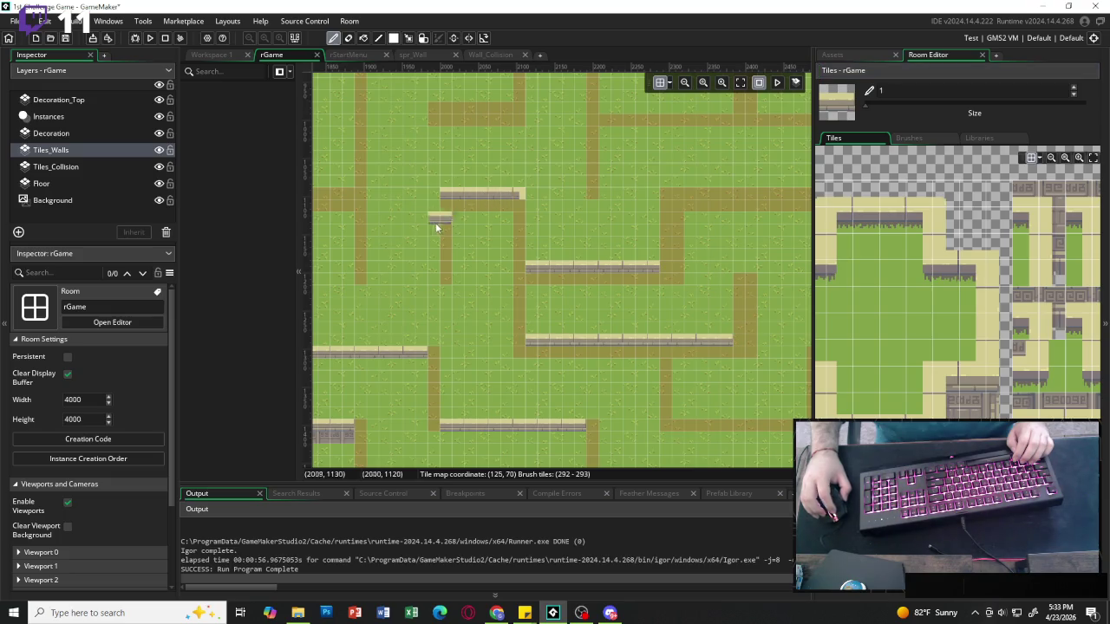
scroll(485, 241, "left", 3)
scroll(477, 229, "left", 2)
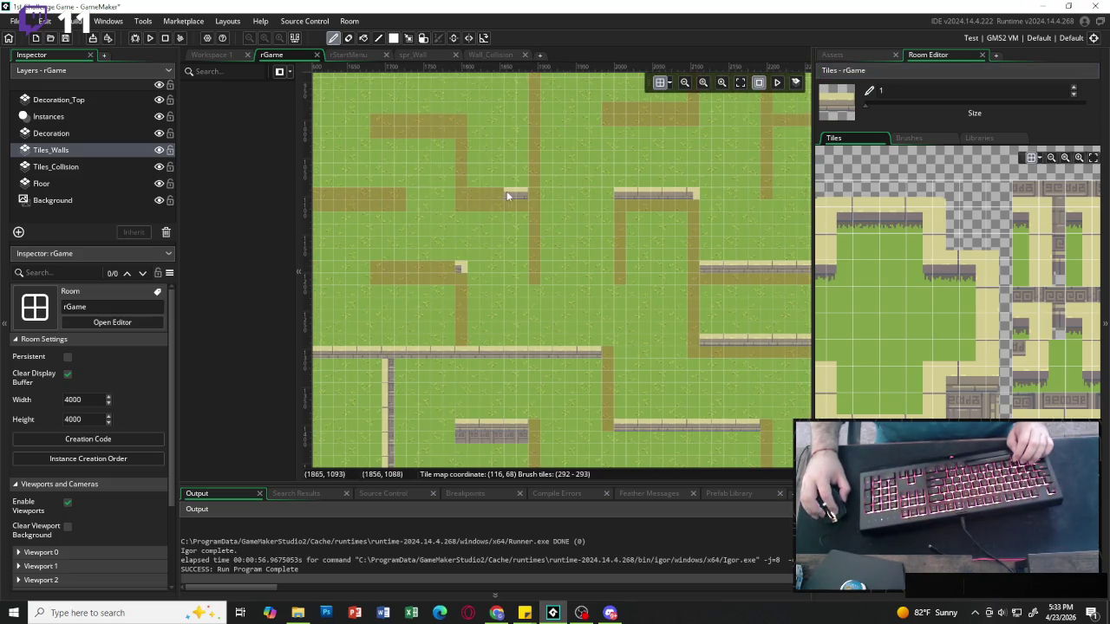
scroll(488, 238, "left", 3)
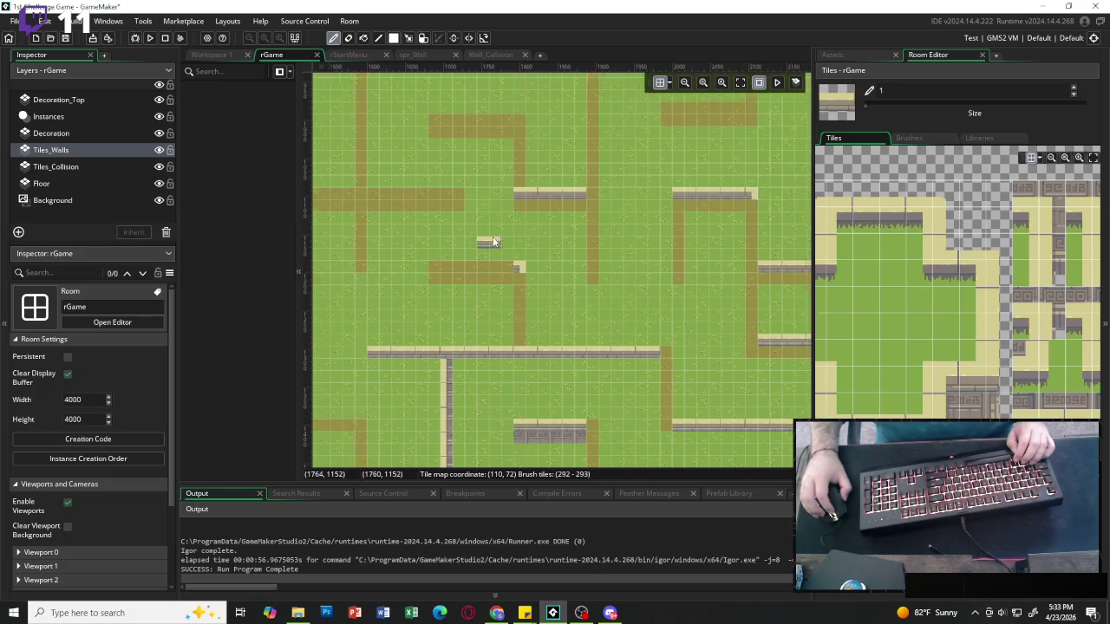
left_click_drag(512, 193, 395, 196)
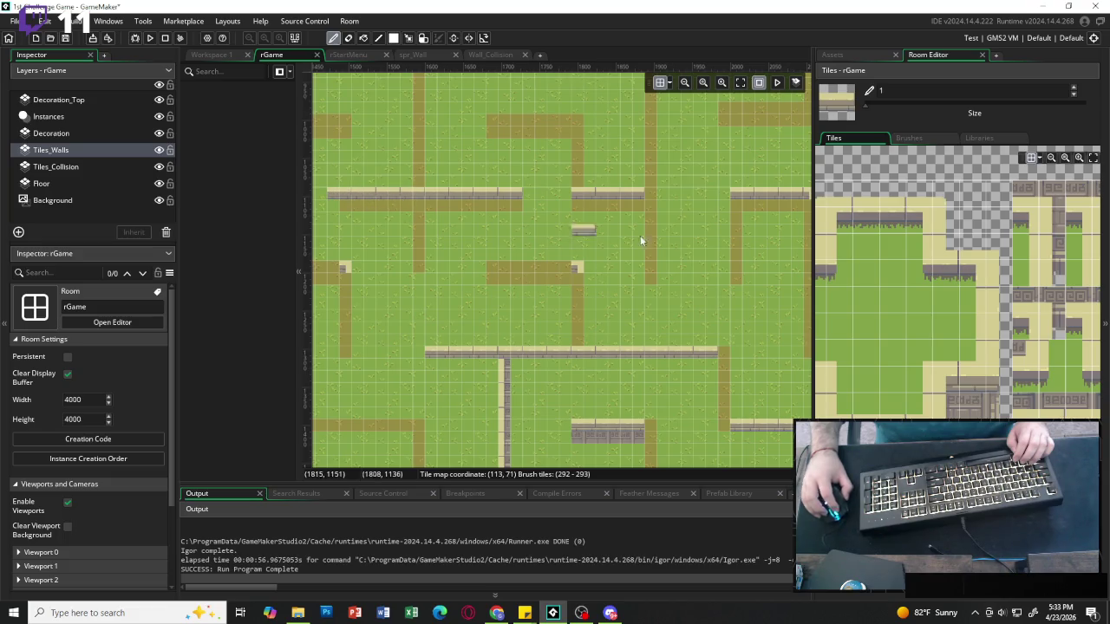
scroll(520, 230, "left", 3)
left_click(988, 194)
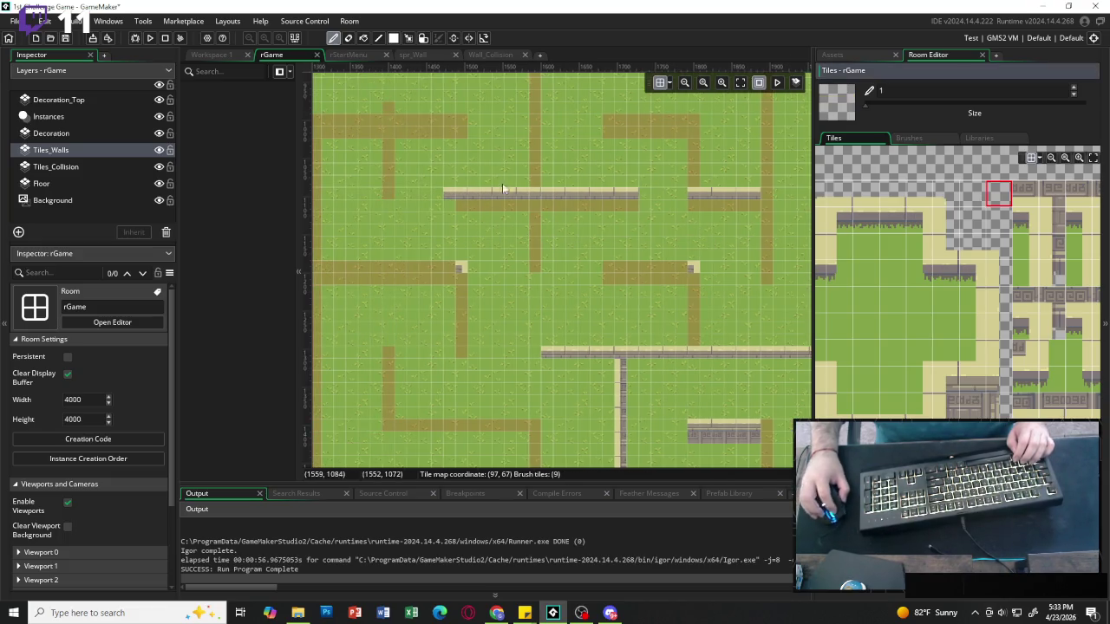
left_click(447, 192)
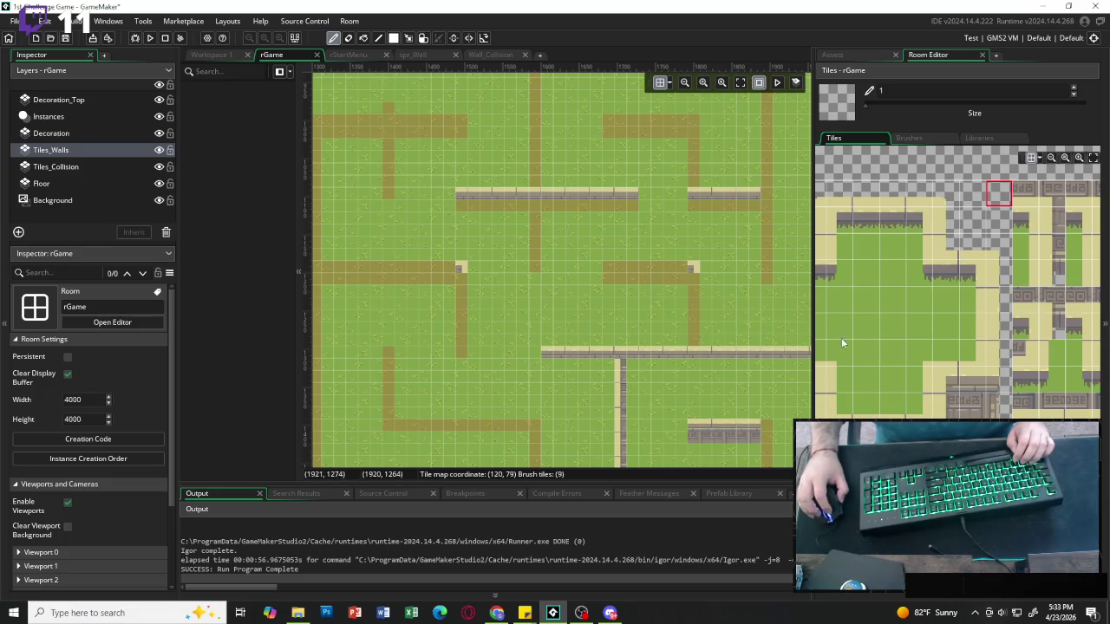
Paint two-tile horizontal walls along the upper path, a long lower path and the middle path.
left_click_drag(954, 385, 975, 386)
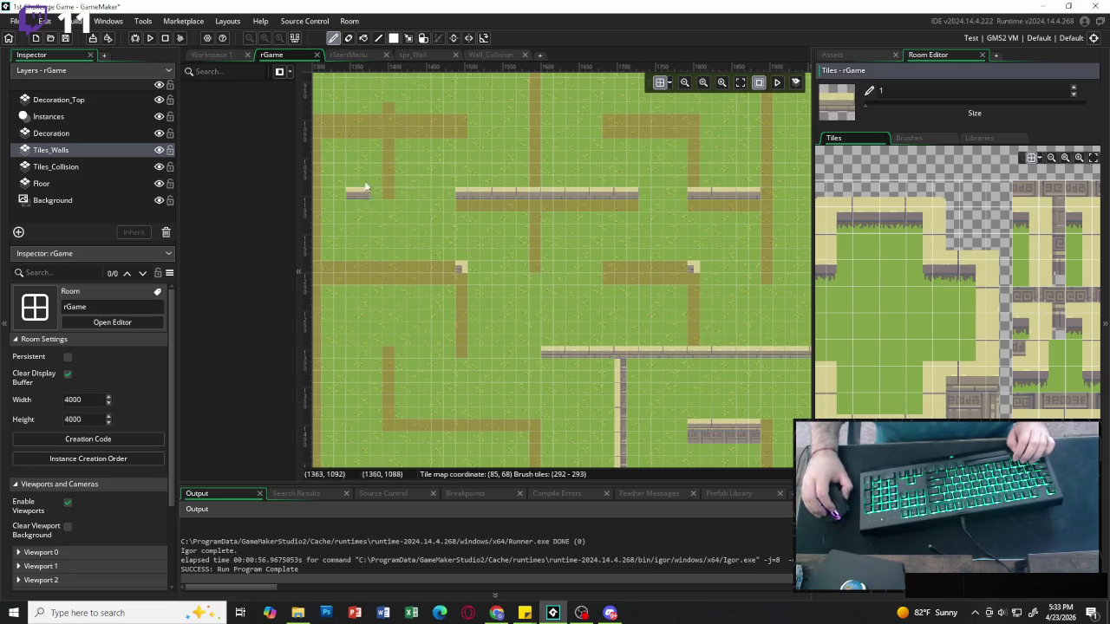
left_click_drag(464, 121, 324, 115)
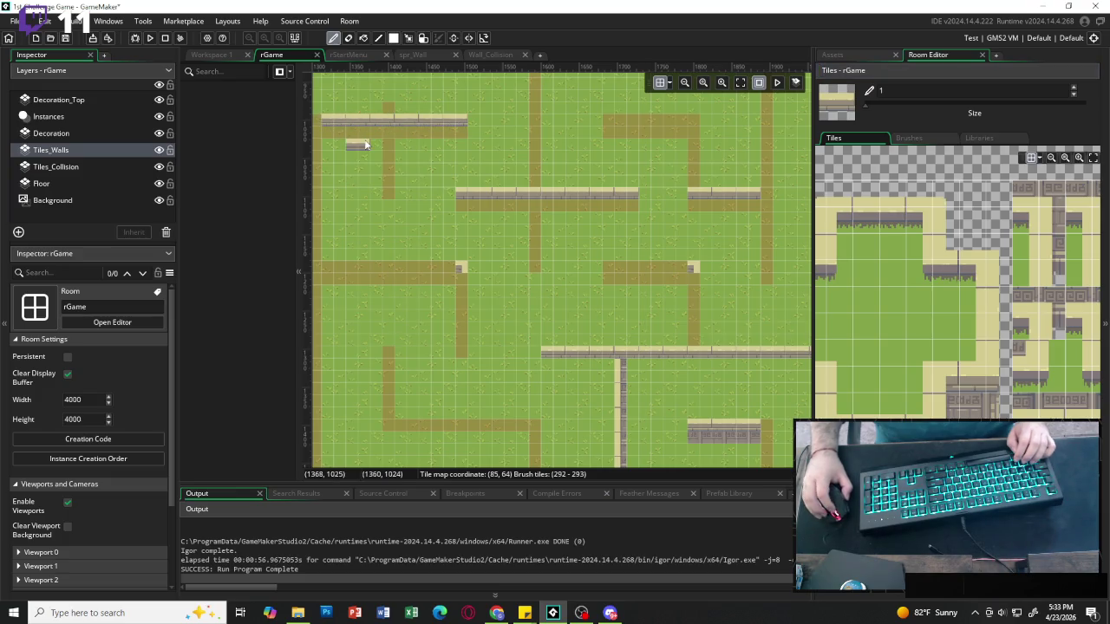
scroll(402, 125, "left", 2)
scroll(384, 120, "left", 5)
left_click_drag(596, 129, 620, 126)
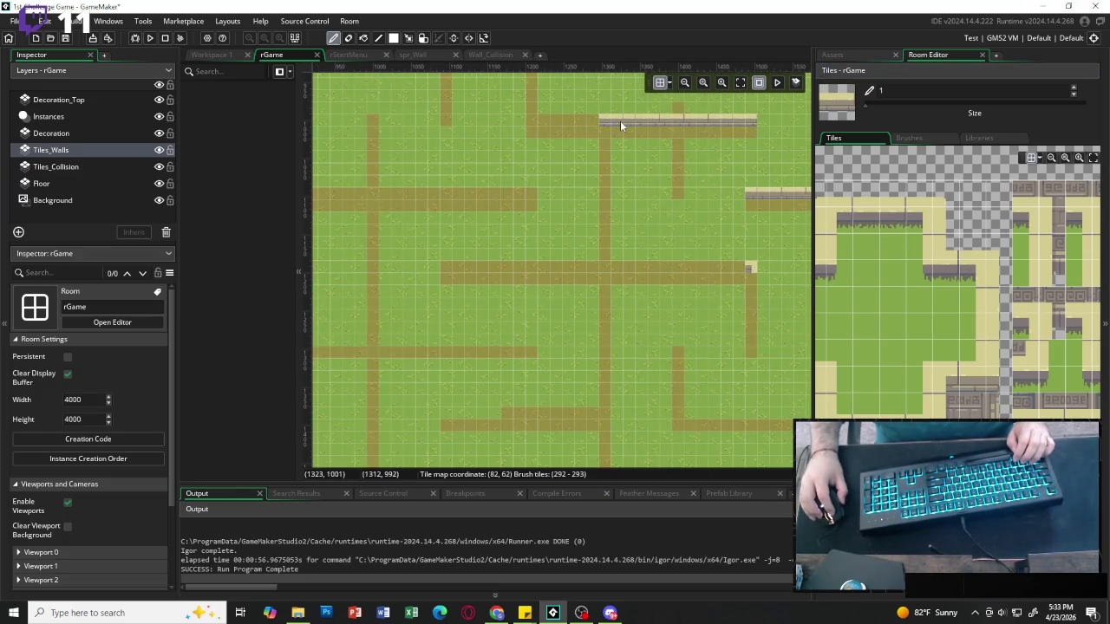
mouse_move(478, 265)
left_mouse_down()
mouse_move(453, 266)
mouse_move(644, 268)
left_mouse_up()
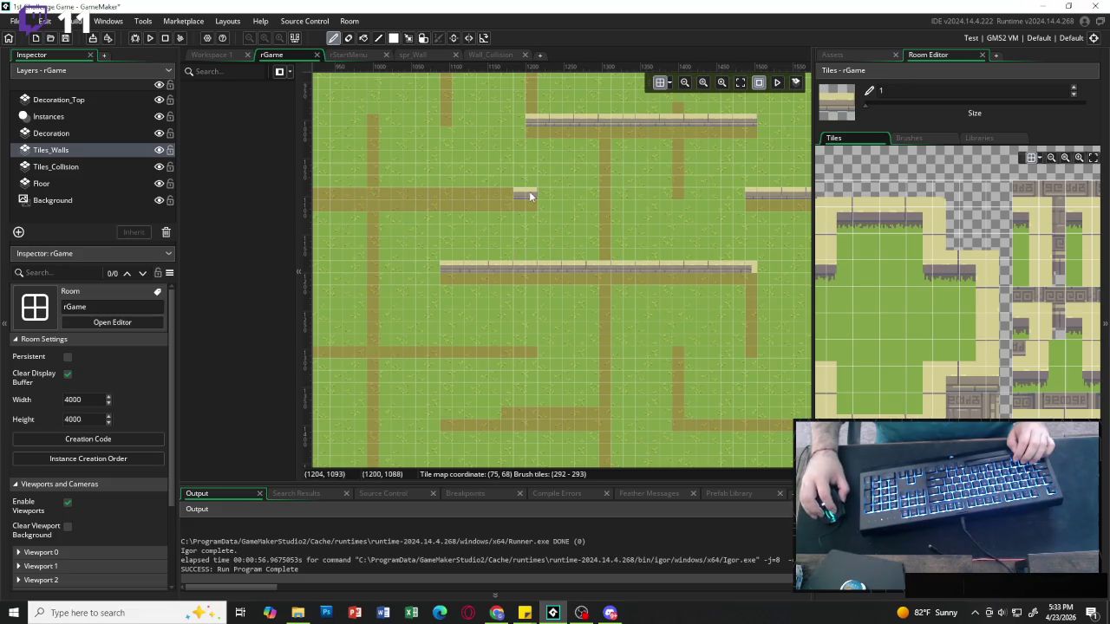
left_click_drag(530, 195, 363, 196)
scroll(351, 195, "left", 3)
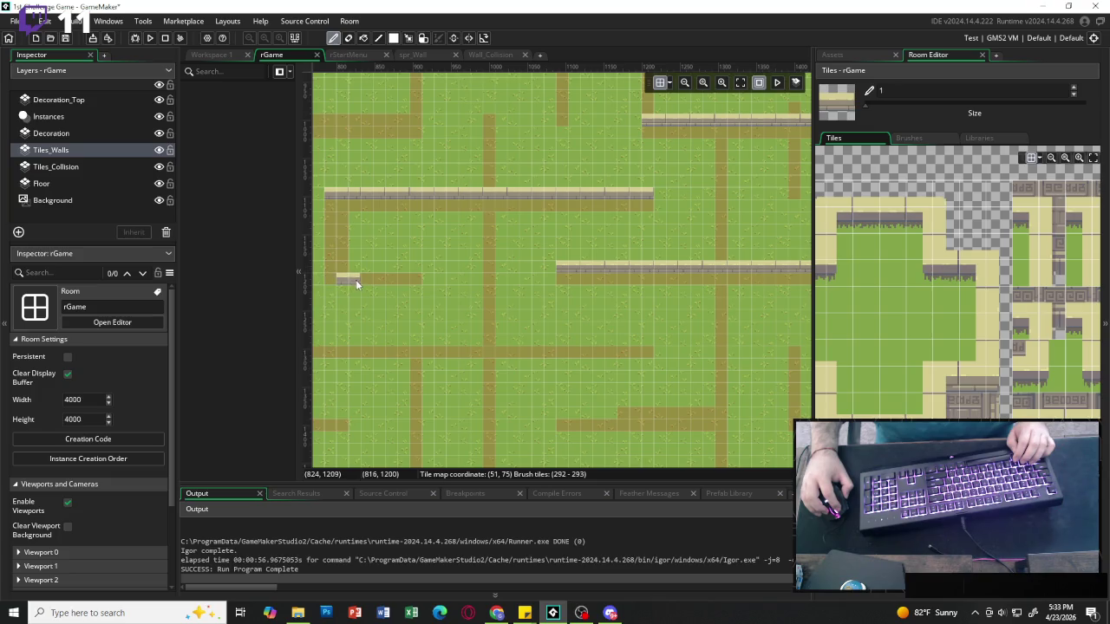
Select the blank tile and pan the room view toward the east side.
left_click(998, 192)
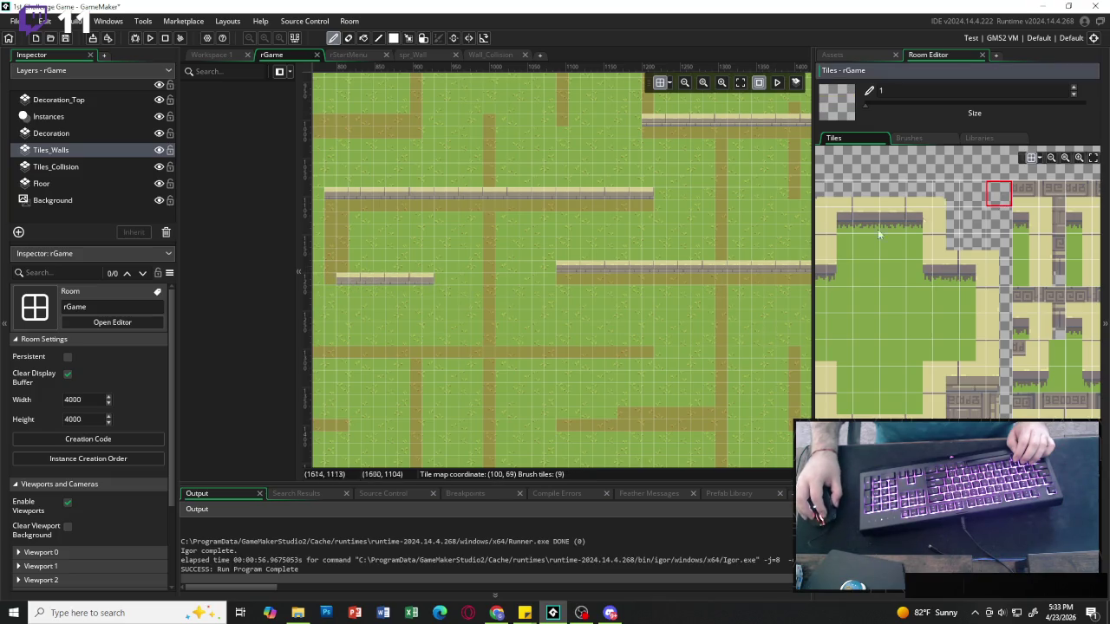
scroll(490, 296, "right", 5)
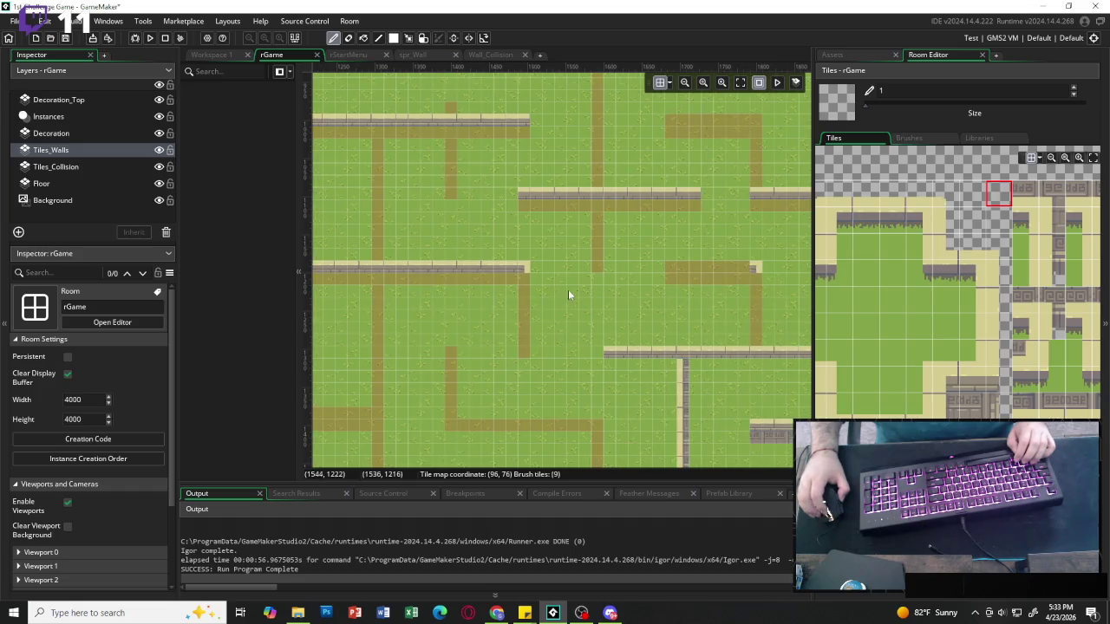
scroll(601, 286, "right", 3)
scroll(606, 282, "down", 5)
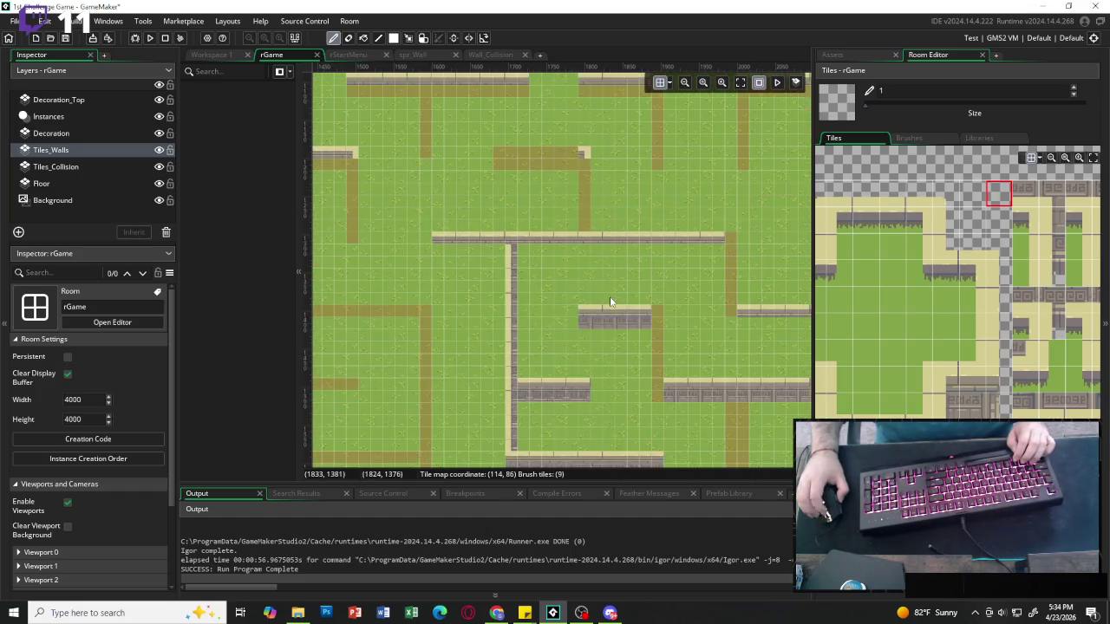
scroll(663, 286, "right", 1)
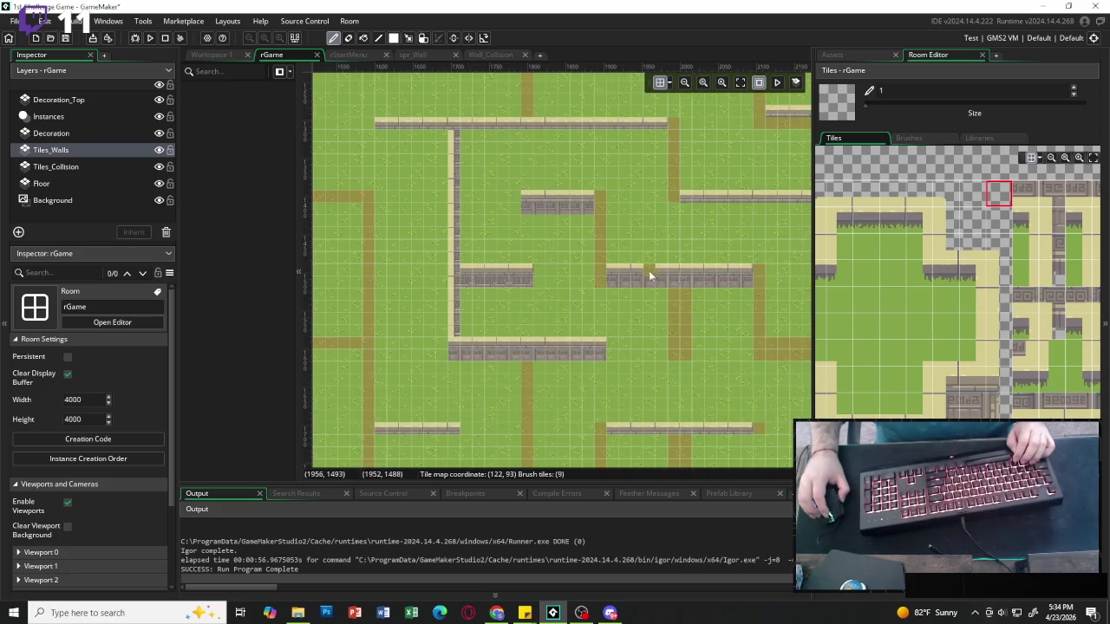
scroll(638, 232, "right", 1)
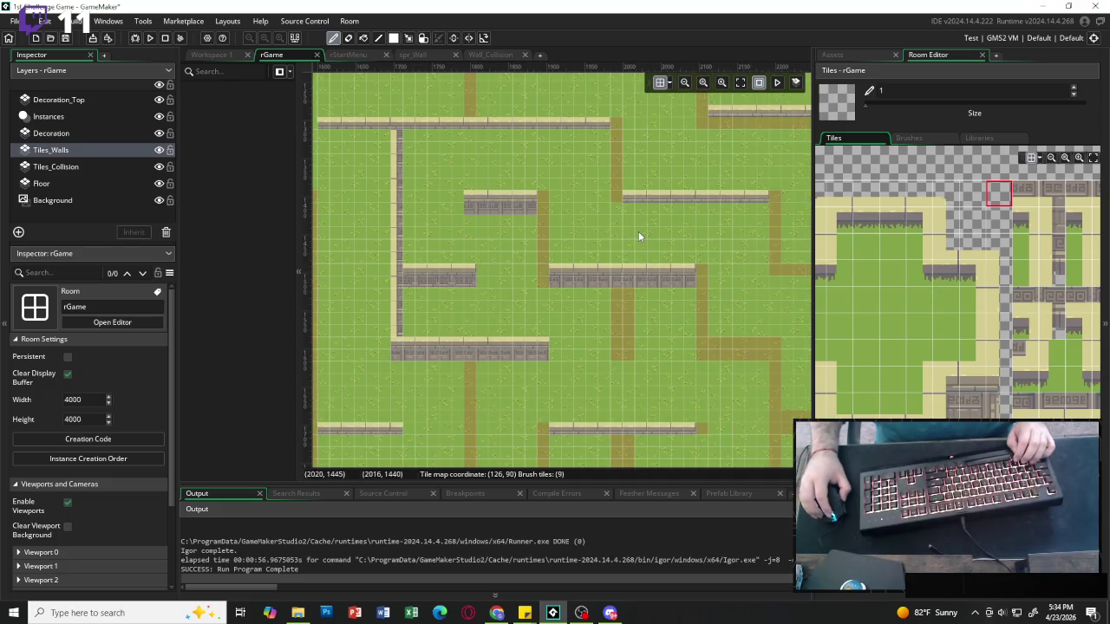
scroll(1016, 239, "right", 1)
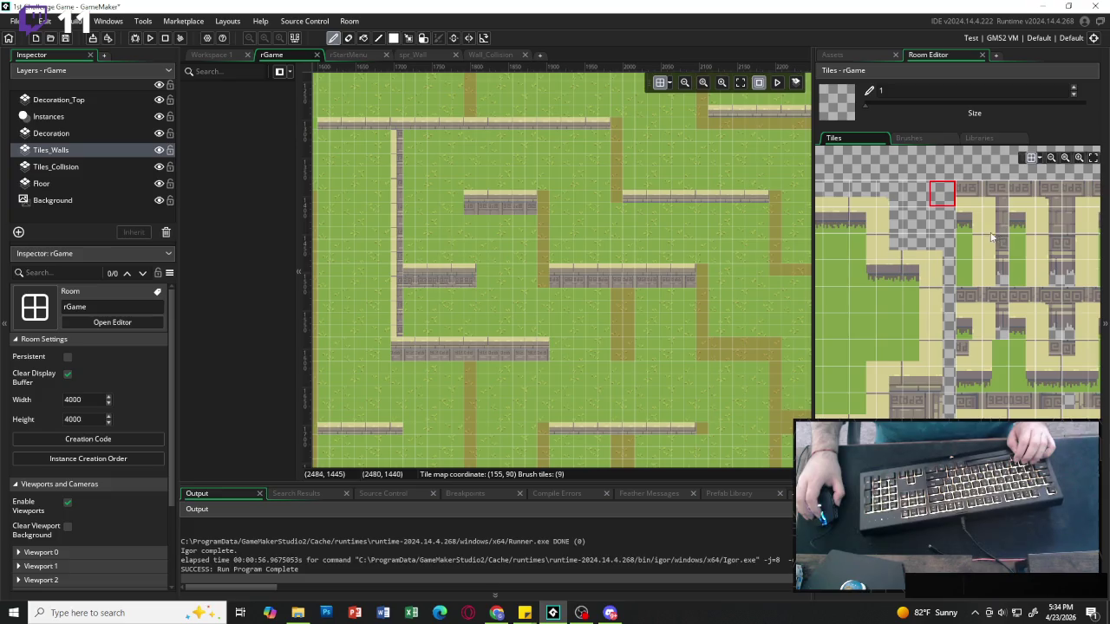
Paint a vertical wall down the path and pick corner and cross-shaped junction tiles.
left_click_drag(1074, 221, 1073, 247)
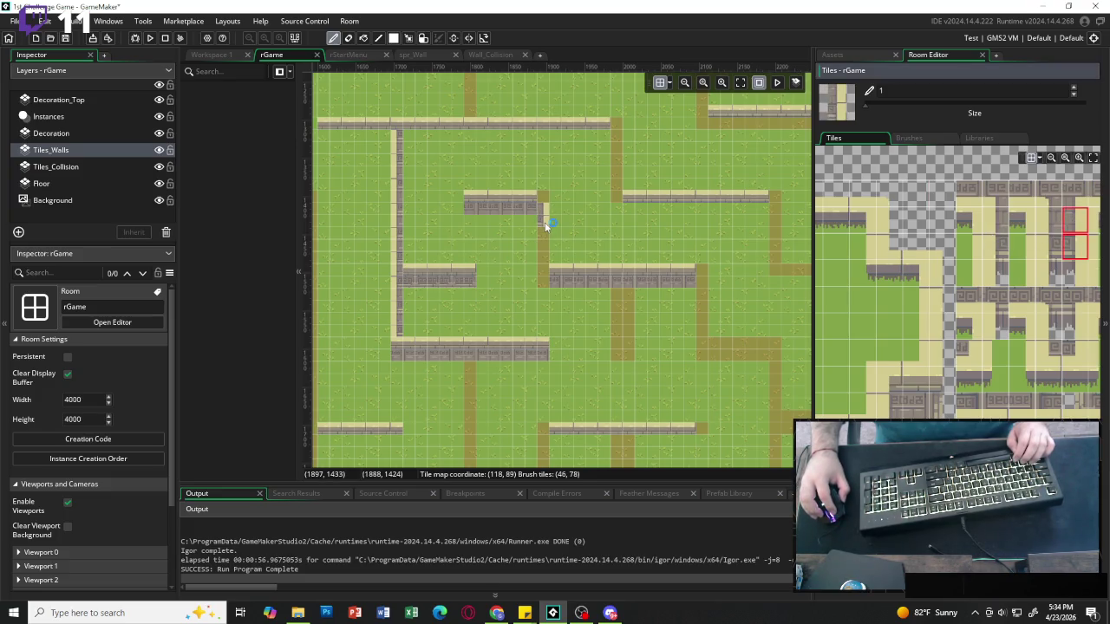
left_click_drag(544, 222, 545, 234)
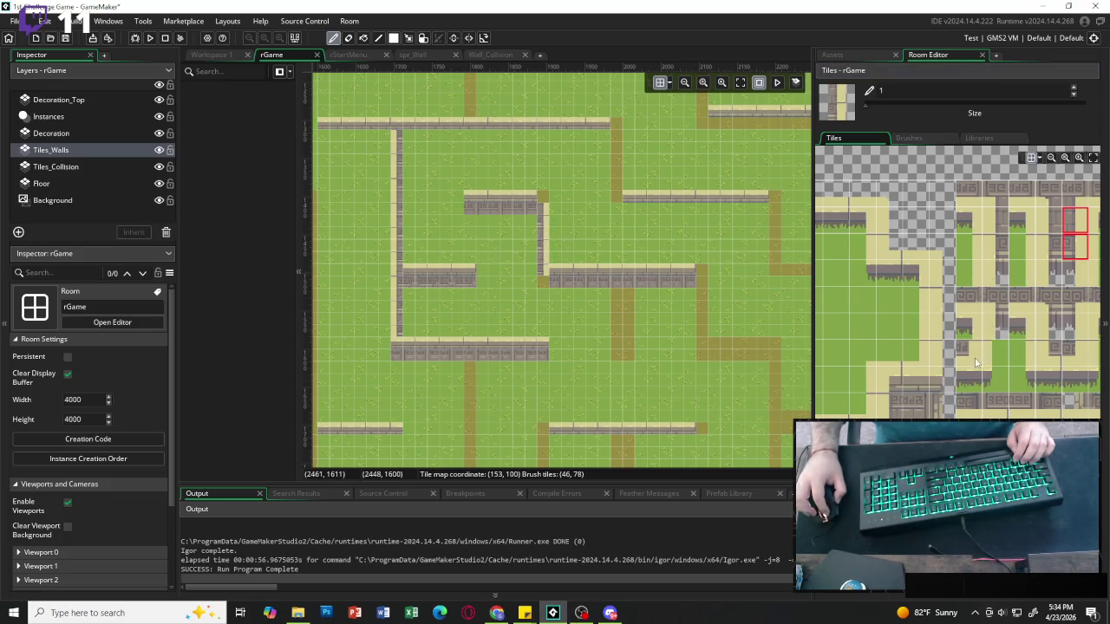
left_click(1044, 357)
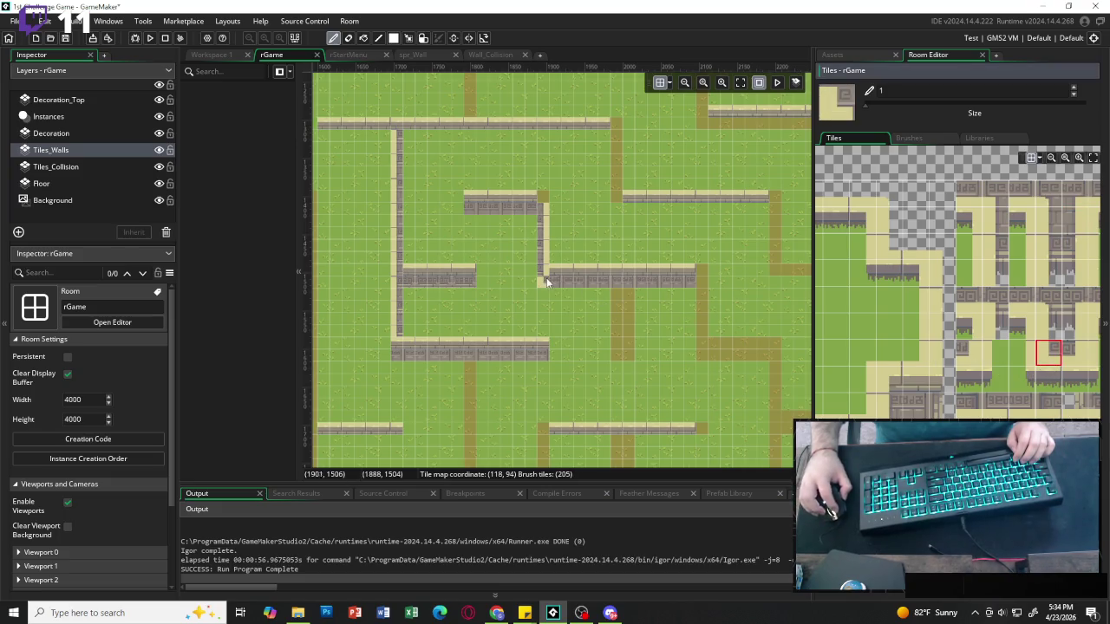
left_click(1074, 353)
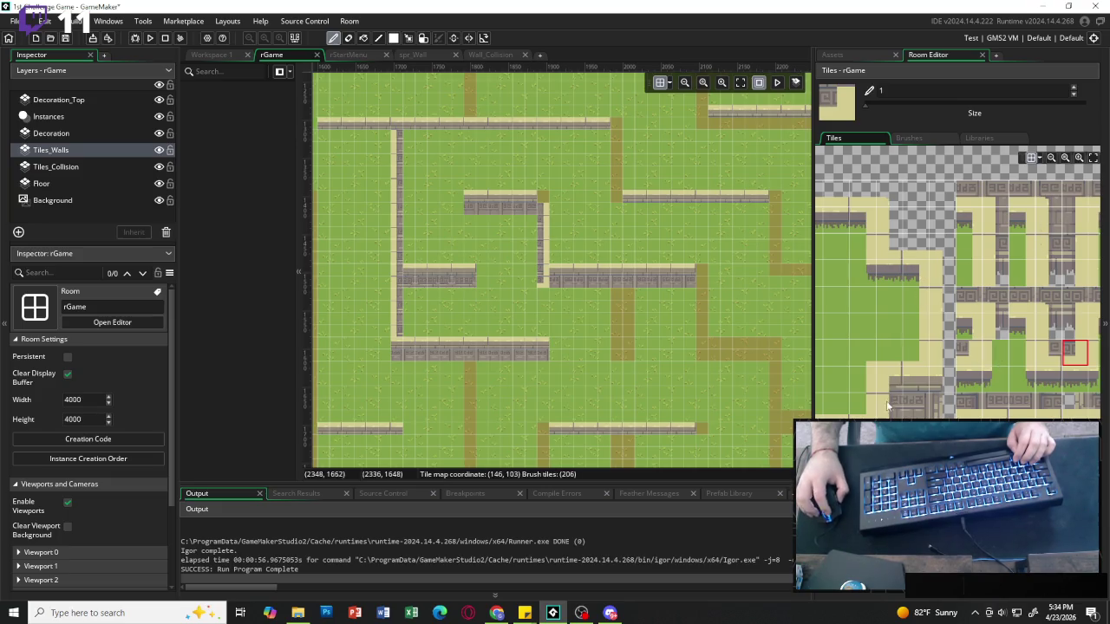
scroll(886, 406, "left", 3)
left_click(873, 381)
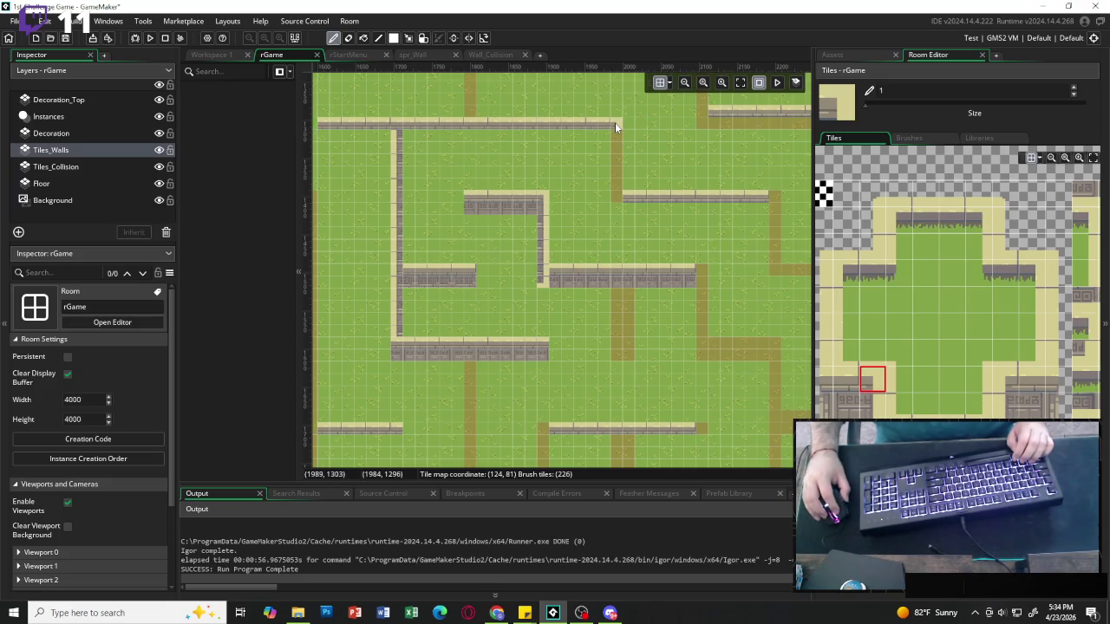
scroll(954, 277, "right", 3)
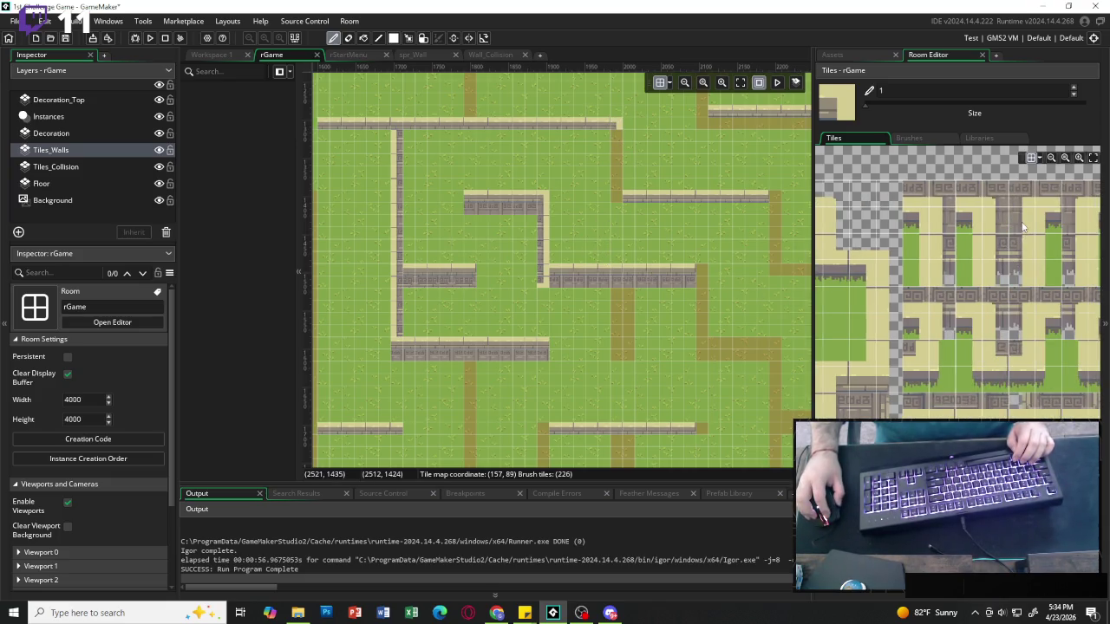
Extend the right vertical wall down to the lower wall and pick a junction tile.
left_click_drag(1022, 222, 1021, 249)
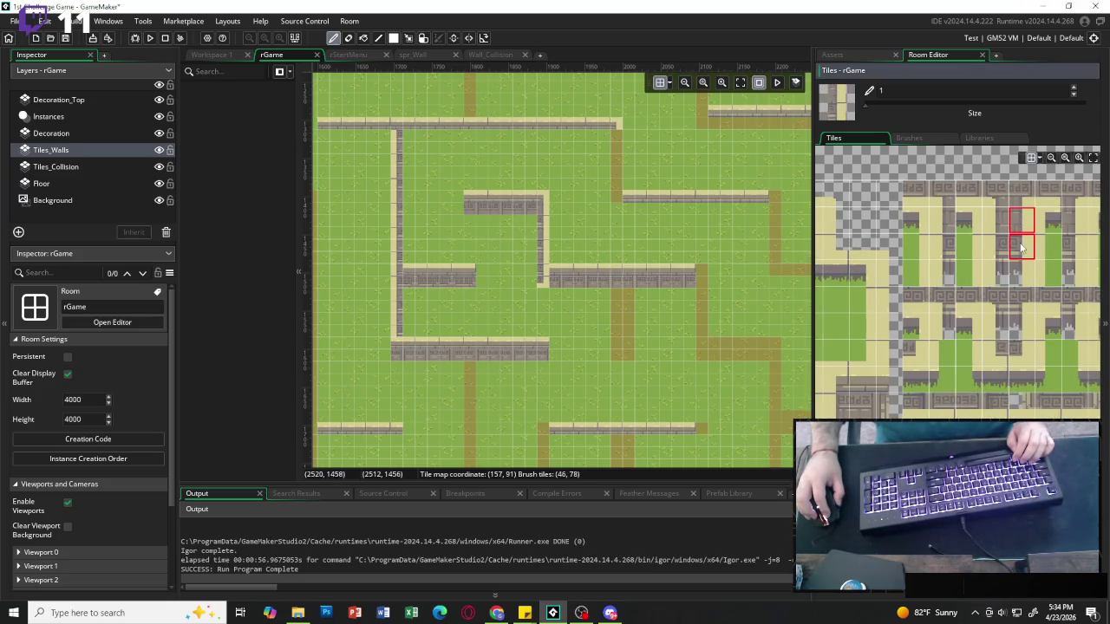
left_click(613, 177)
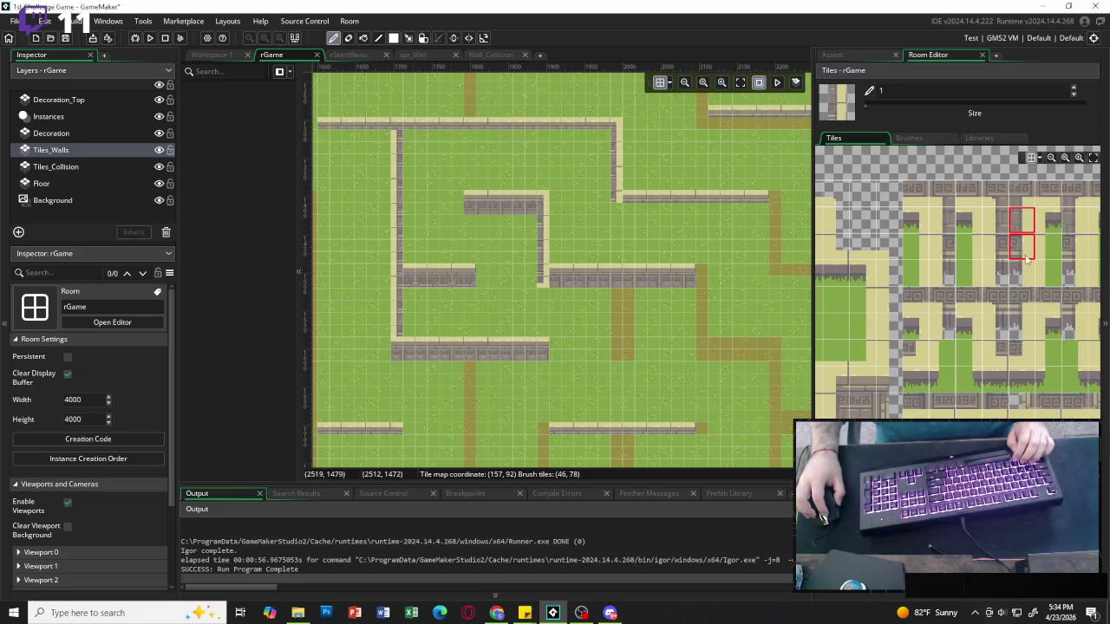
left_click(988, 355)
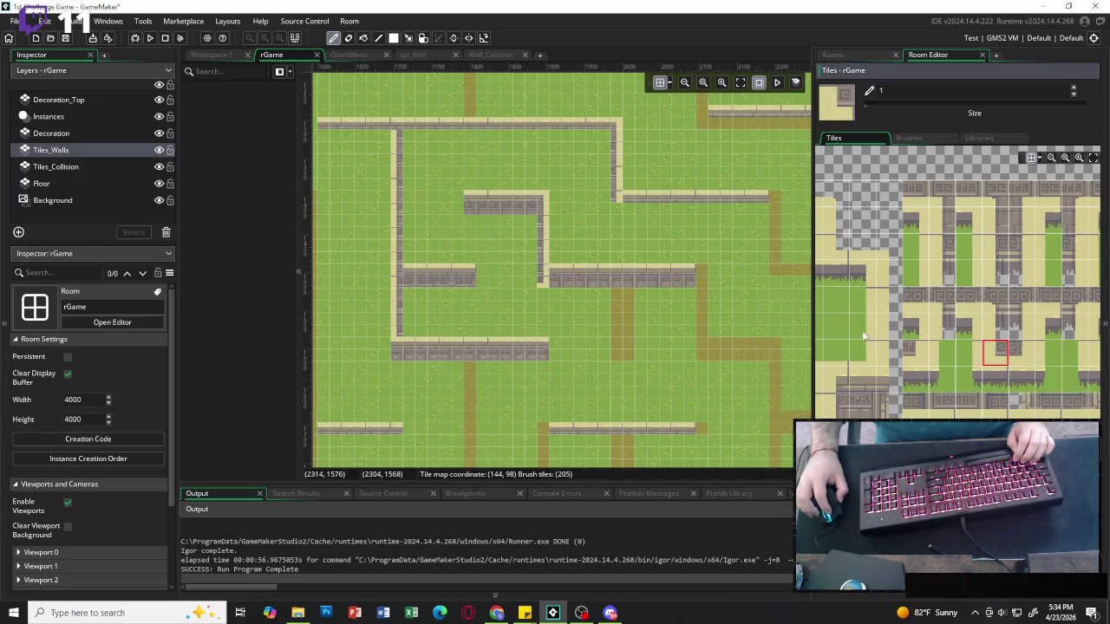
scroll(859, 383, "up", 2)
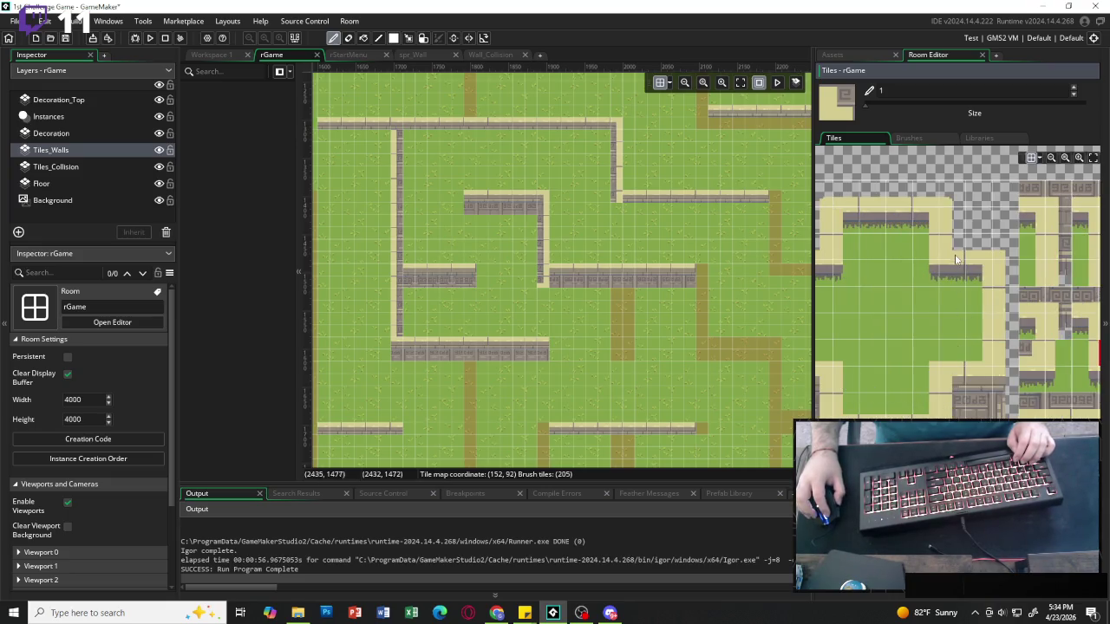
scroll(872, 317, "down", 2)
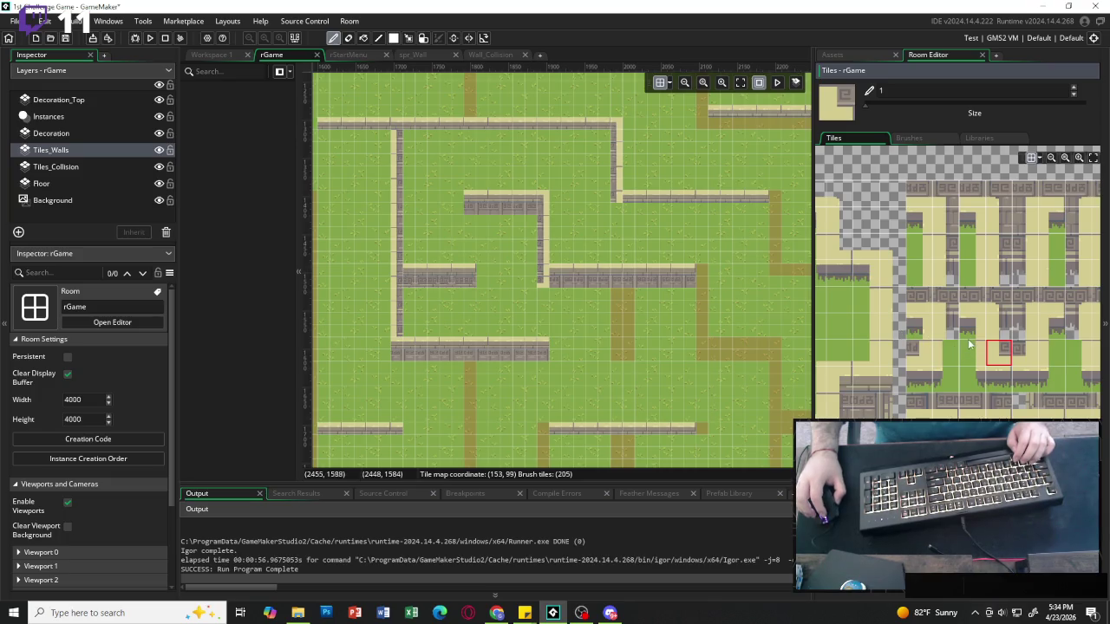
scroll(877, 317, "up", 2)
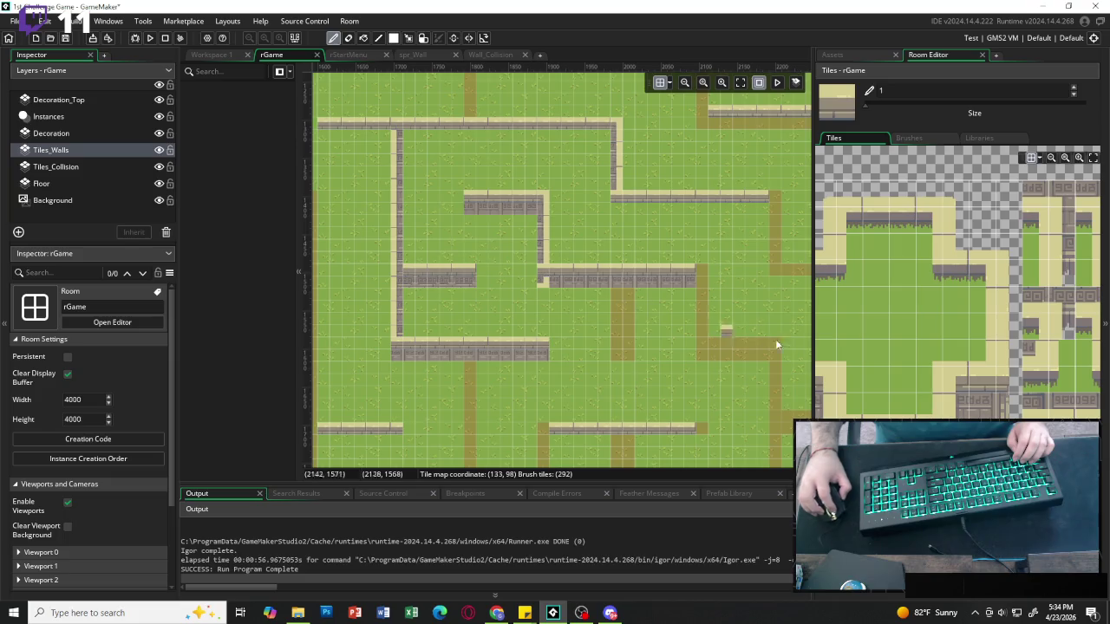
Place a stone tile in the gap between the two middle walls, undoing stray junction placements.
left_click(543, 279, "ctrl")
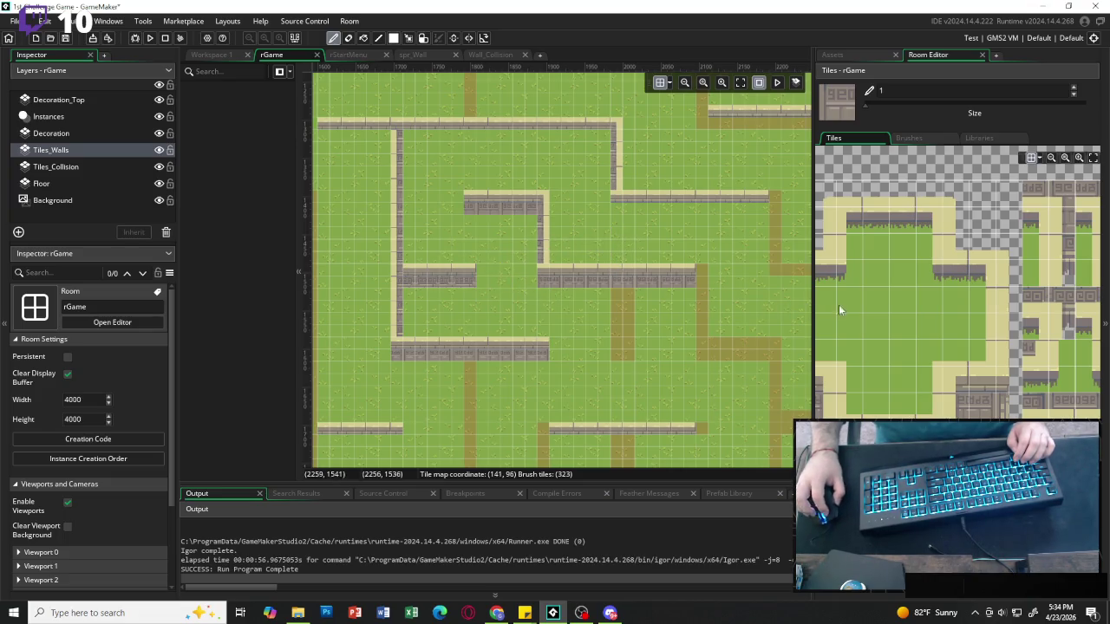
left_click(847, 382)
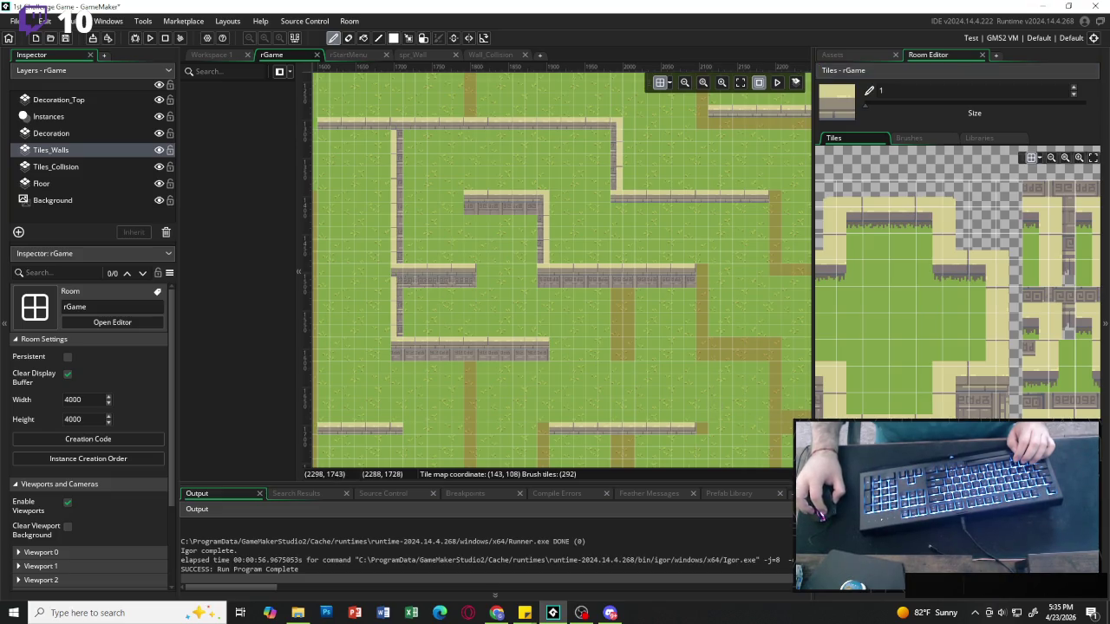
key("ctrl+z")
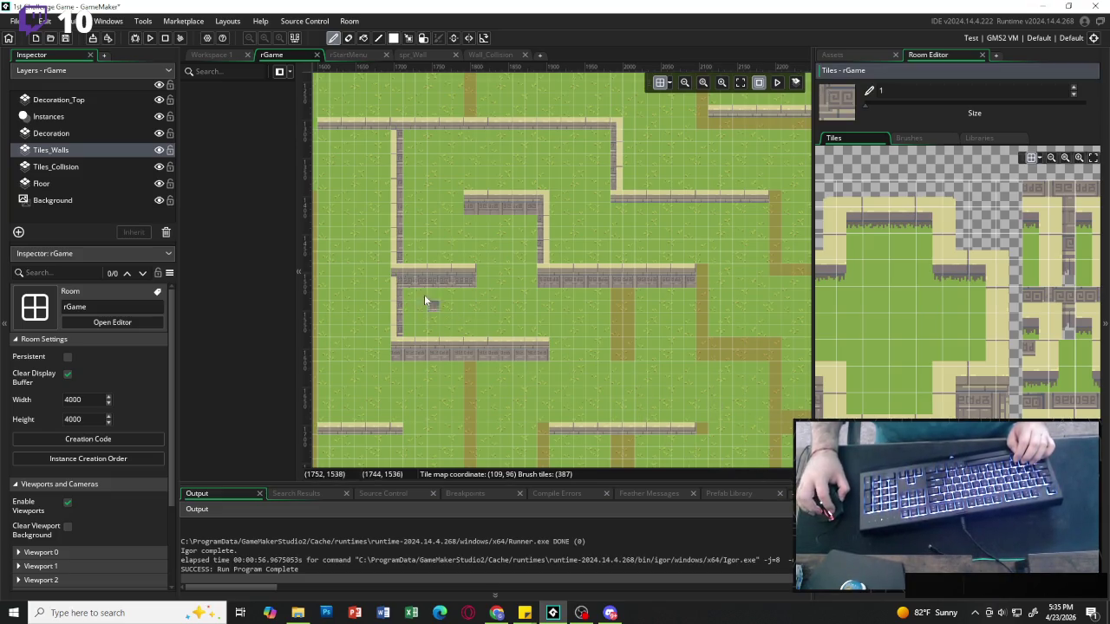
left_click(399, 284, "ctrl")
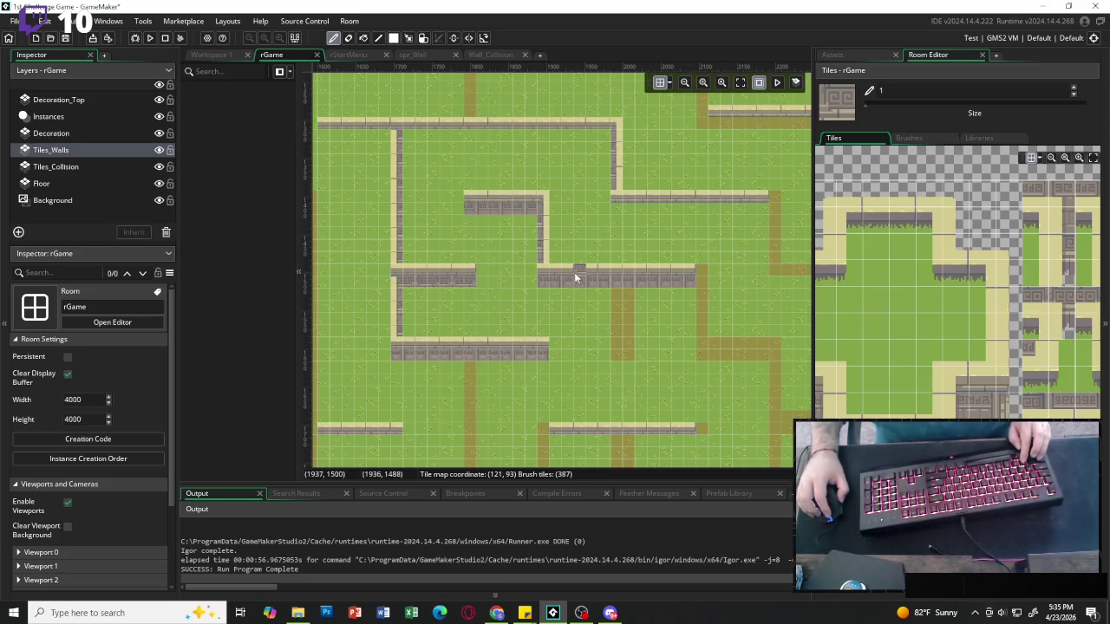
key("ctrl+z")
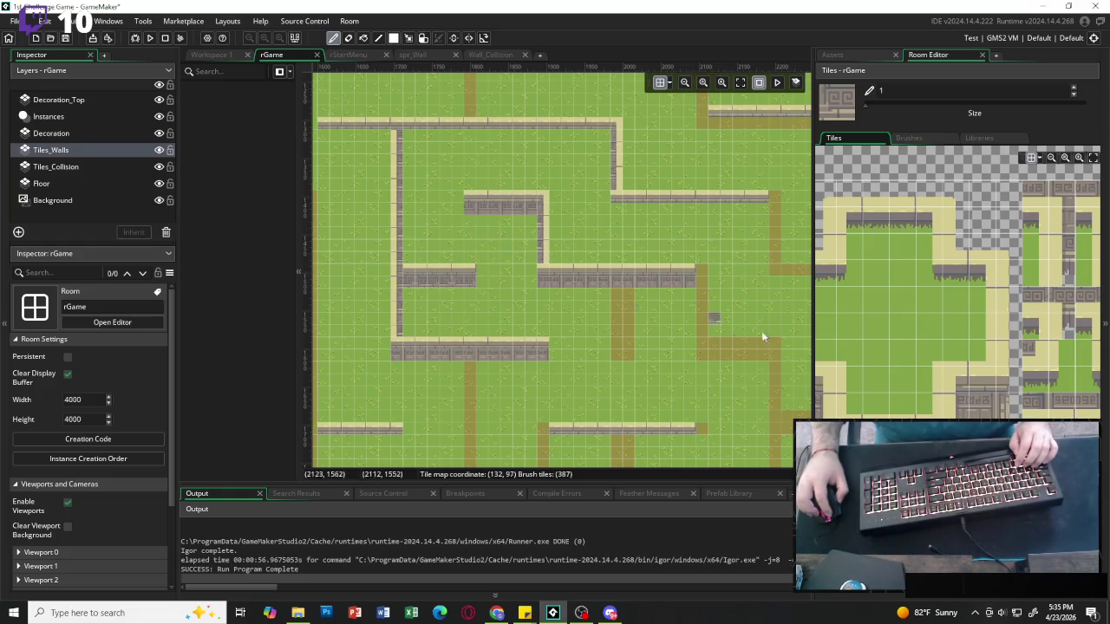
left_click(880, 212)
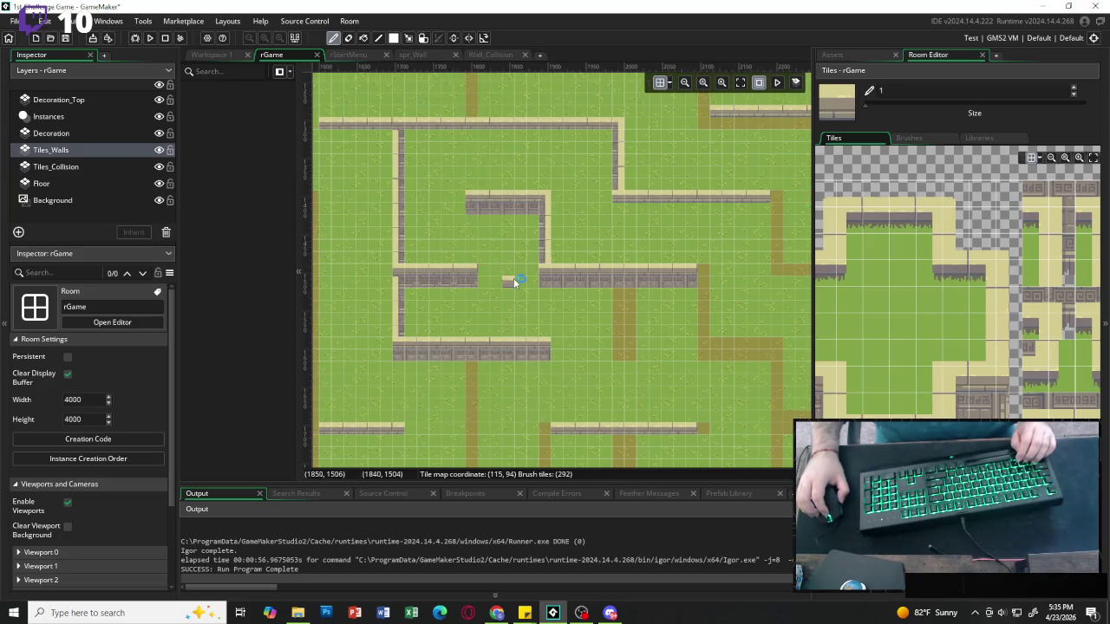
Paint a vertical stone column down the left-centre path and patch the adjoining horizontal wall.
scroll(513, 279, "up", 3)
scroll(518, 278, "down", 3)
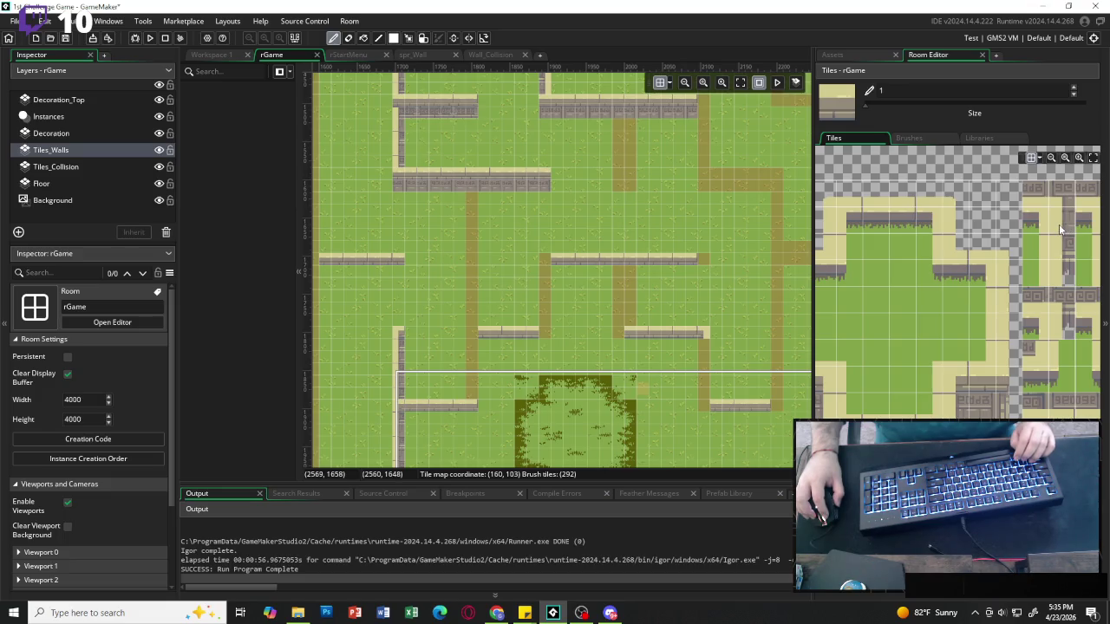
left_click_drag(1058, 224, 1059, 250)
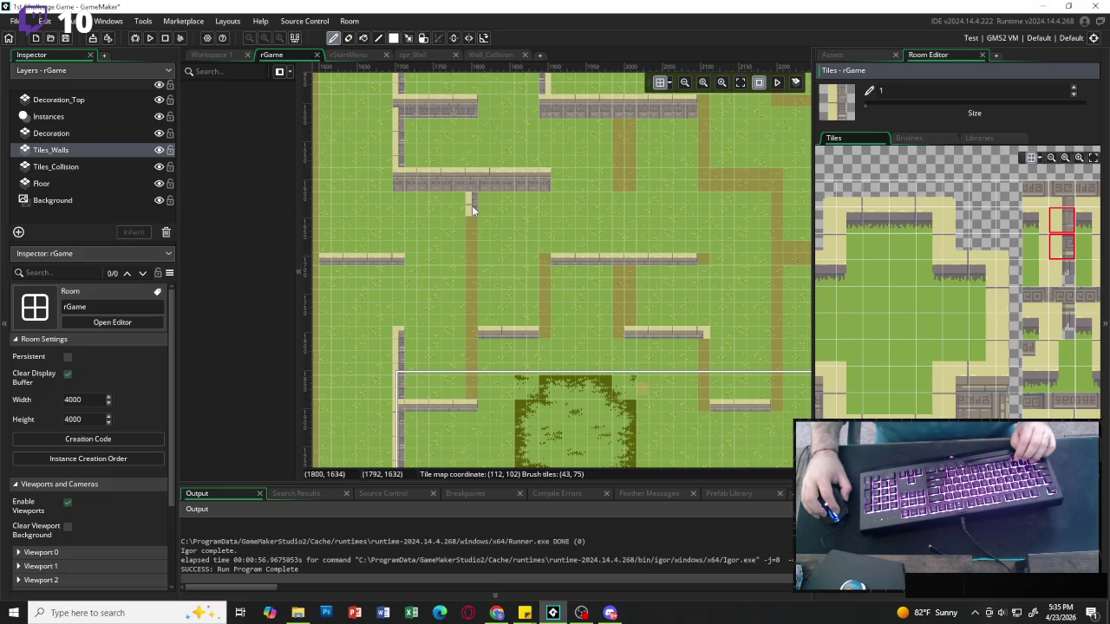
left_click_drag(472, 212, 472, 288)
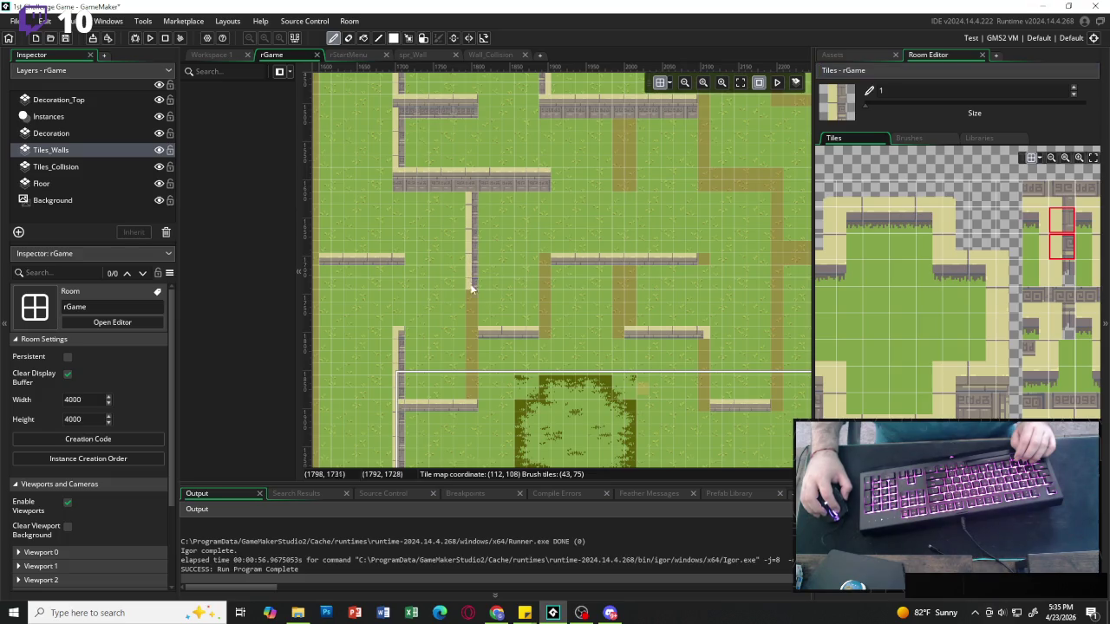
left_click_drag(470, 334, 469, 393)
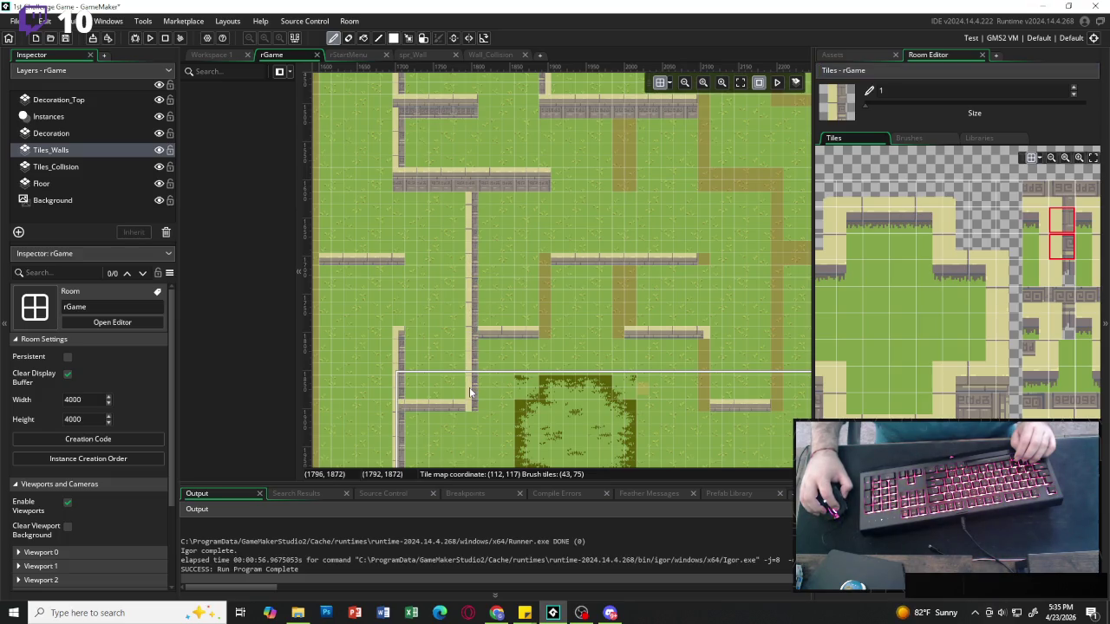
left_click(494, 333, "ctrl")
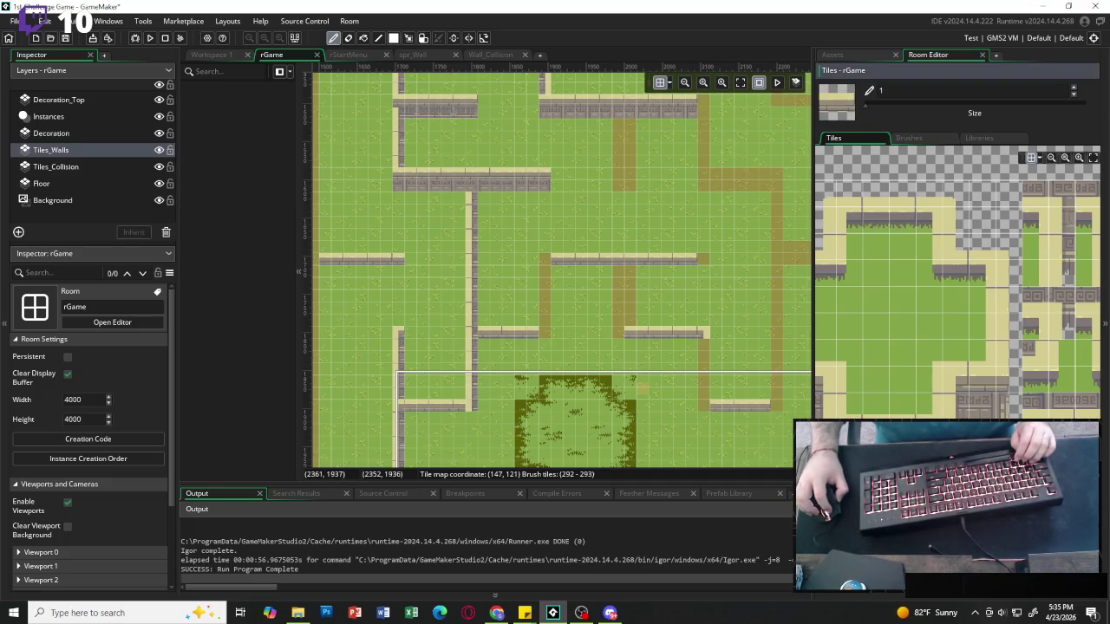
left_click(471, 342)
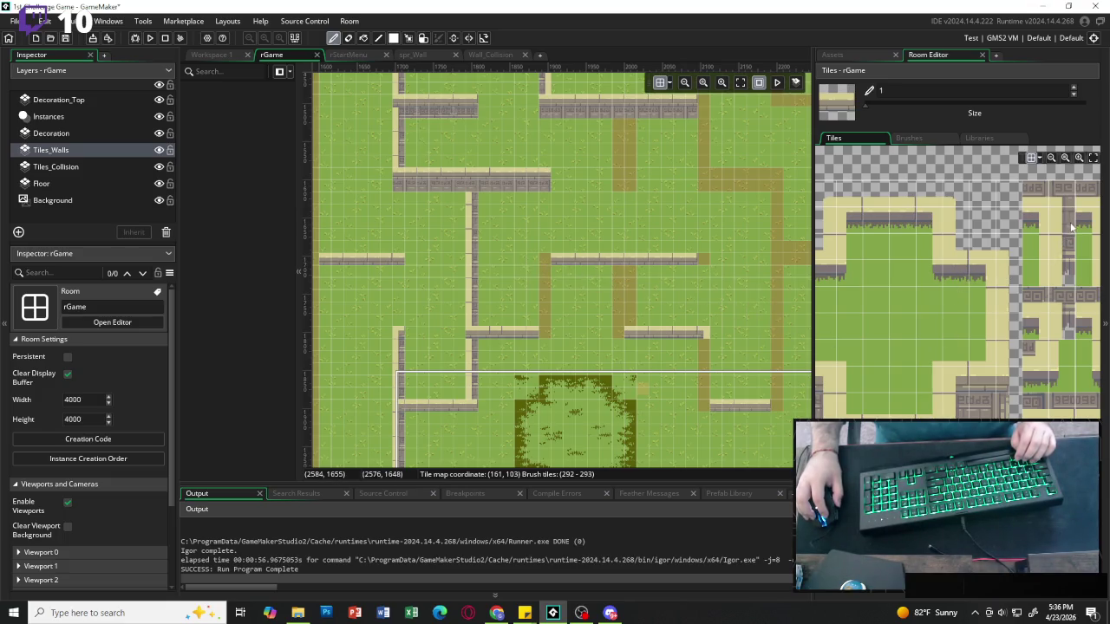
Paint a two-tile vertical wall down the middle path and pick a tile for the joint.
scroll(1072, 227, "right", 3)
left_click_drag(974, 228, 970, 249)
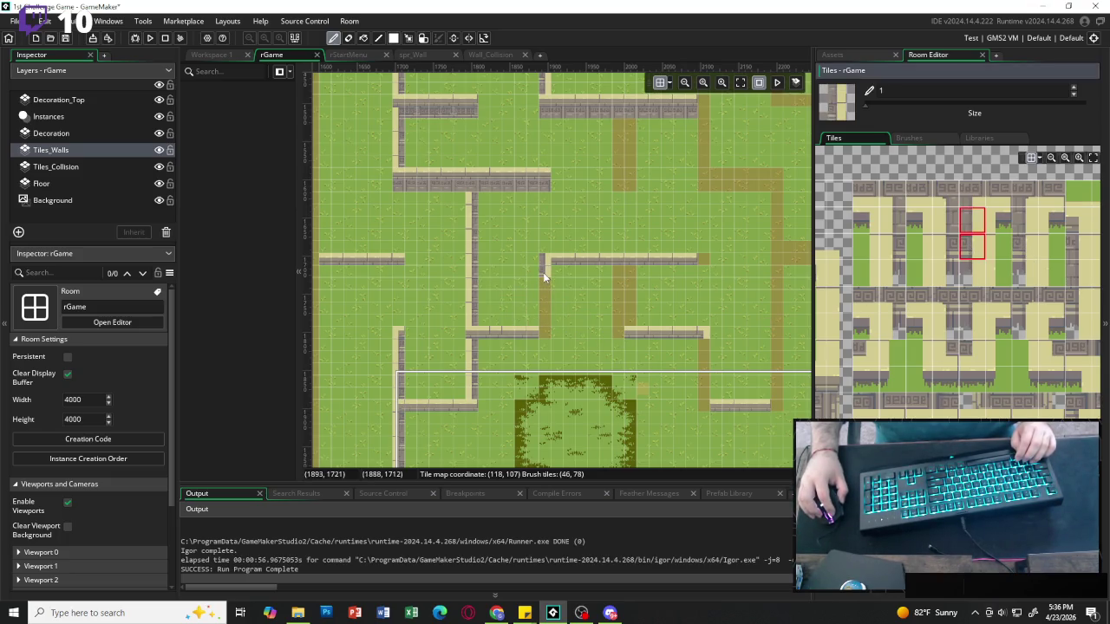
left_click_drag(543, 272, 544, 321)
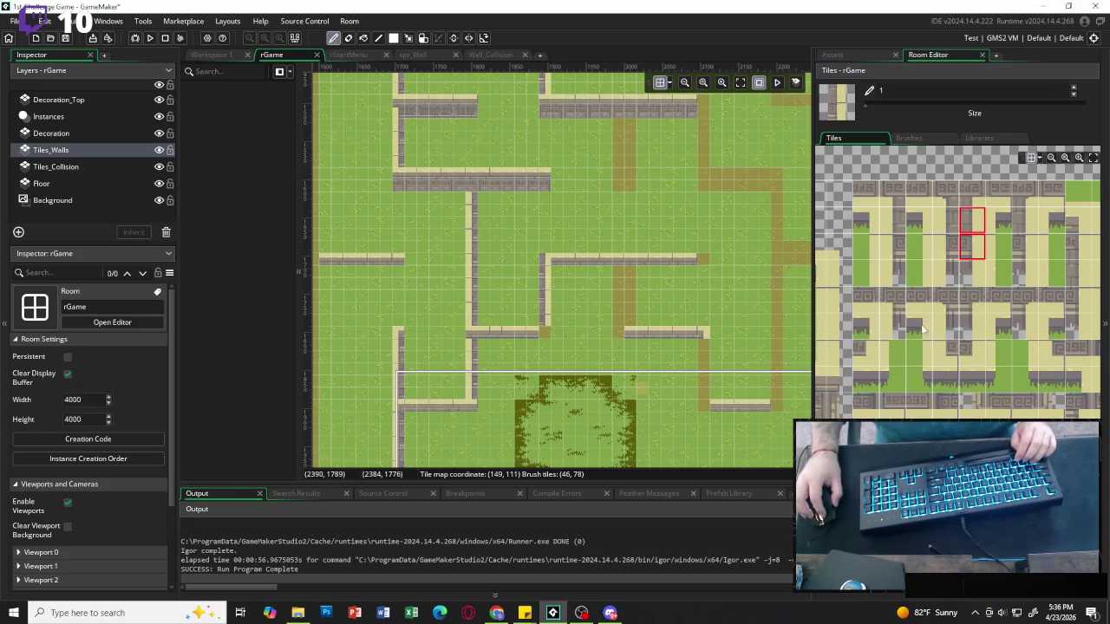
left_click(865, 352)
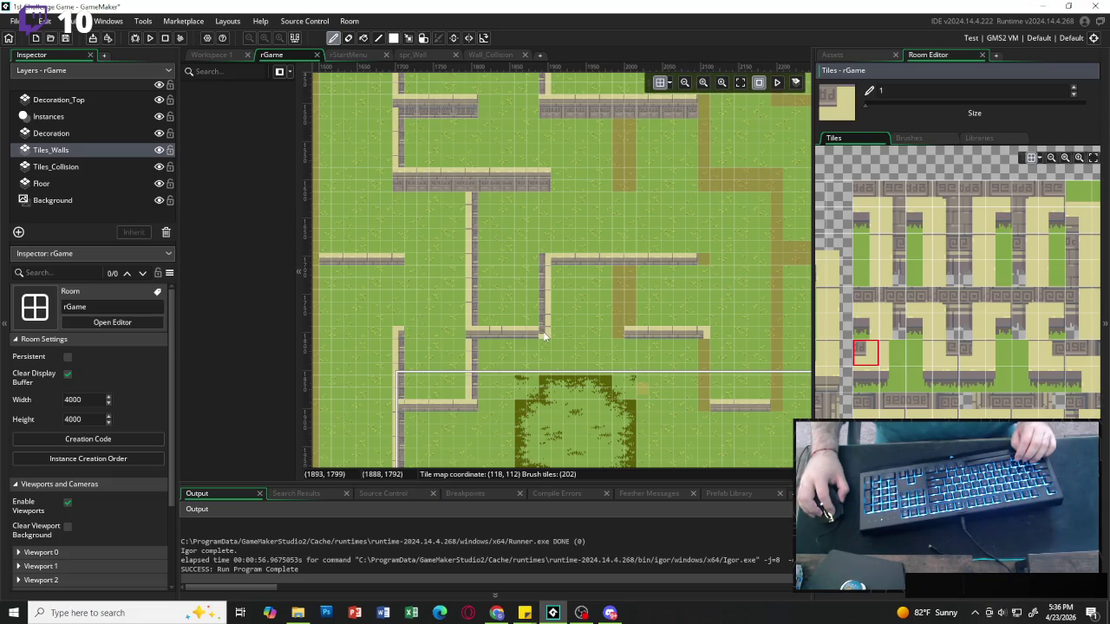
left_click(972, 220)
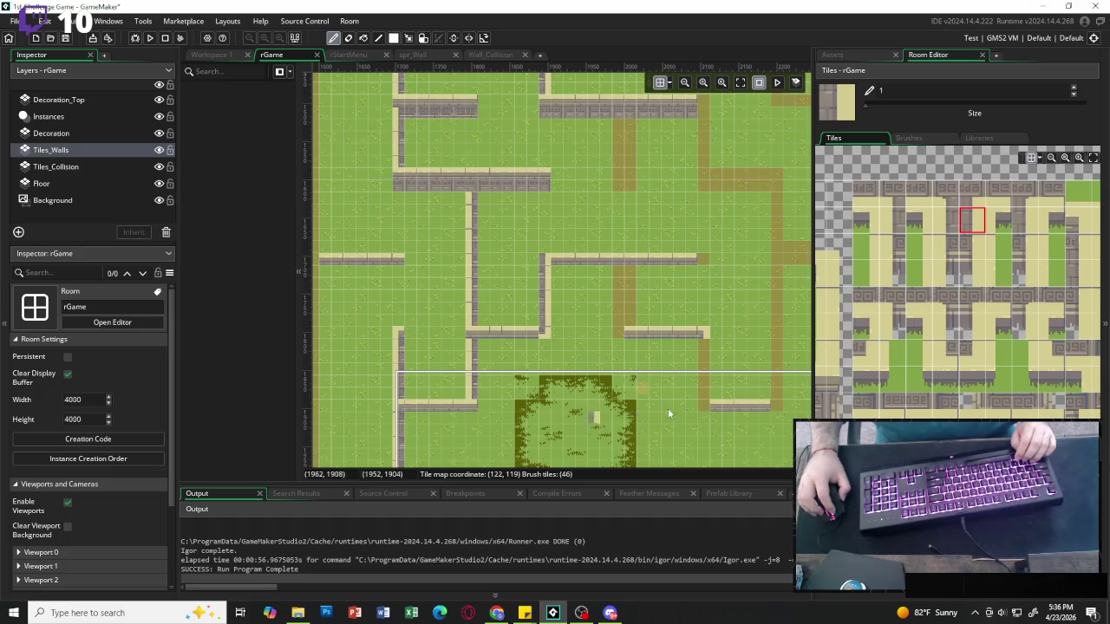
Extend the vertical wall downward with a 2x2 block and straighten a corner into horizontal wall.
scroll(954, 286, "up", 3)
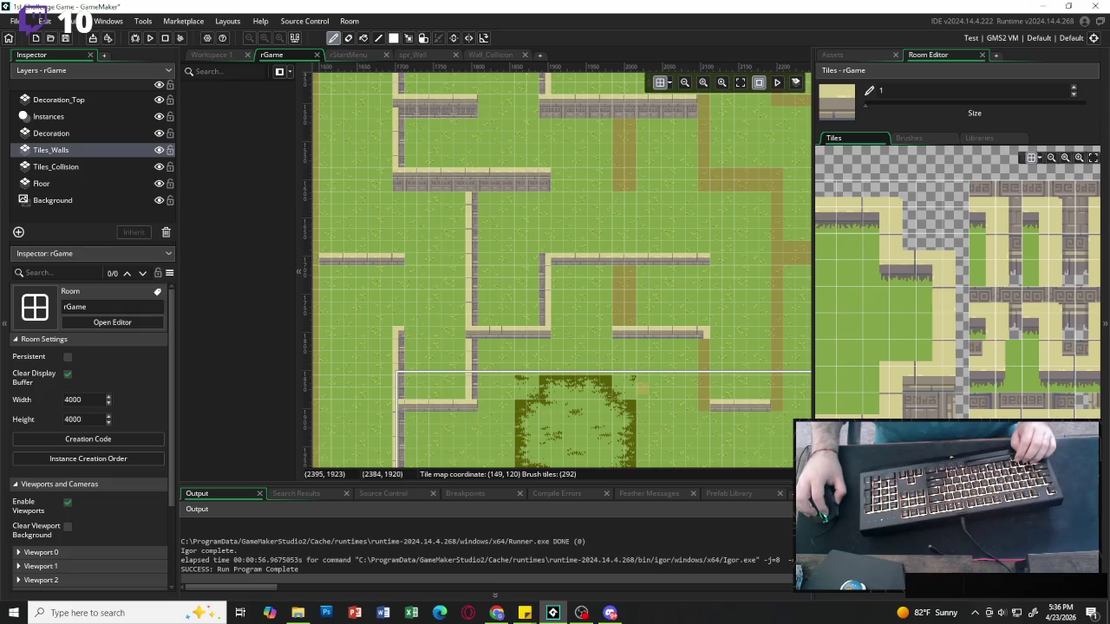
scroll(918, 399, "right", 3)
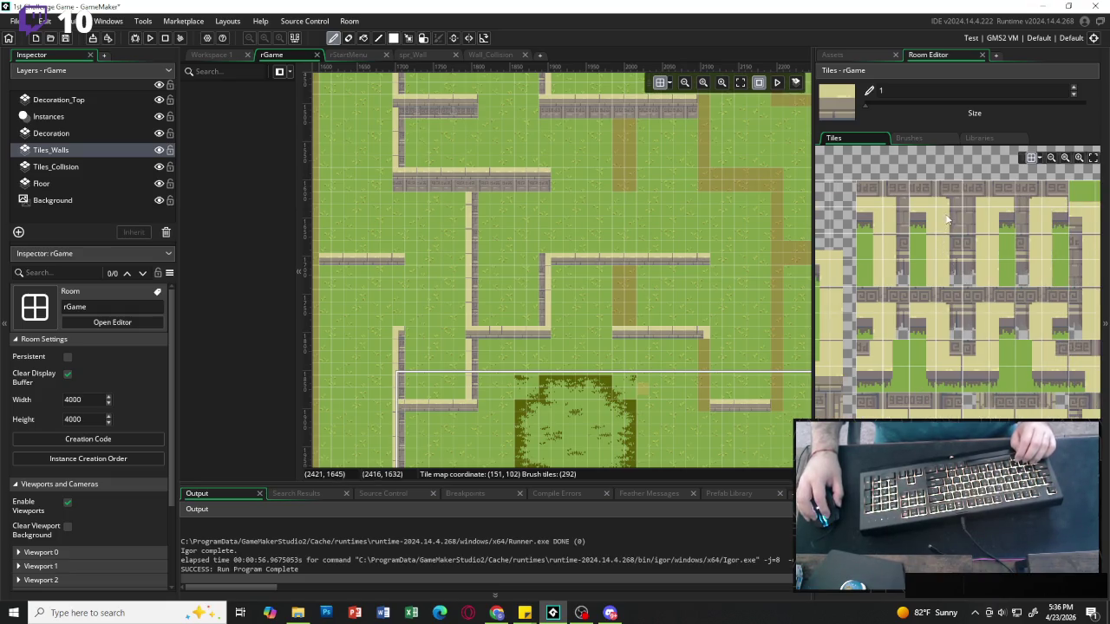
left_click_drag(949, 219, 971, 244)
left_click_drag(628, 279, 628, 307)
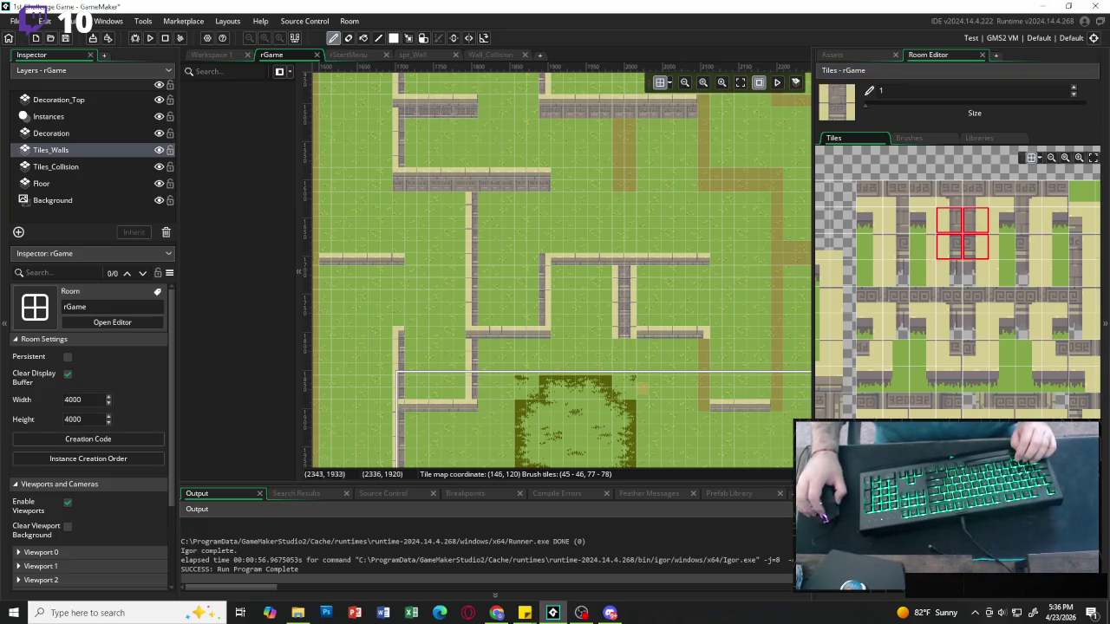
scroll(866, 347, "left", 3)
scroll(954, 287, "left", 3)
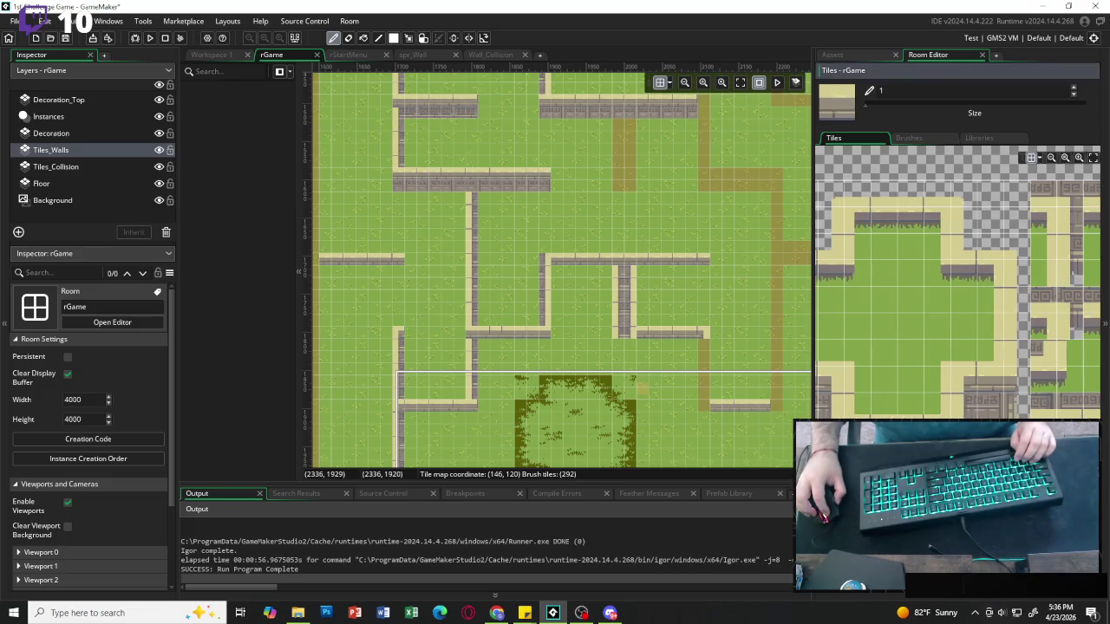
left_click(628, 333)
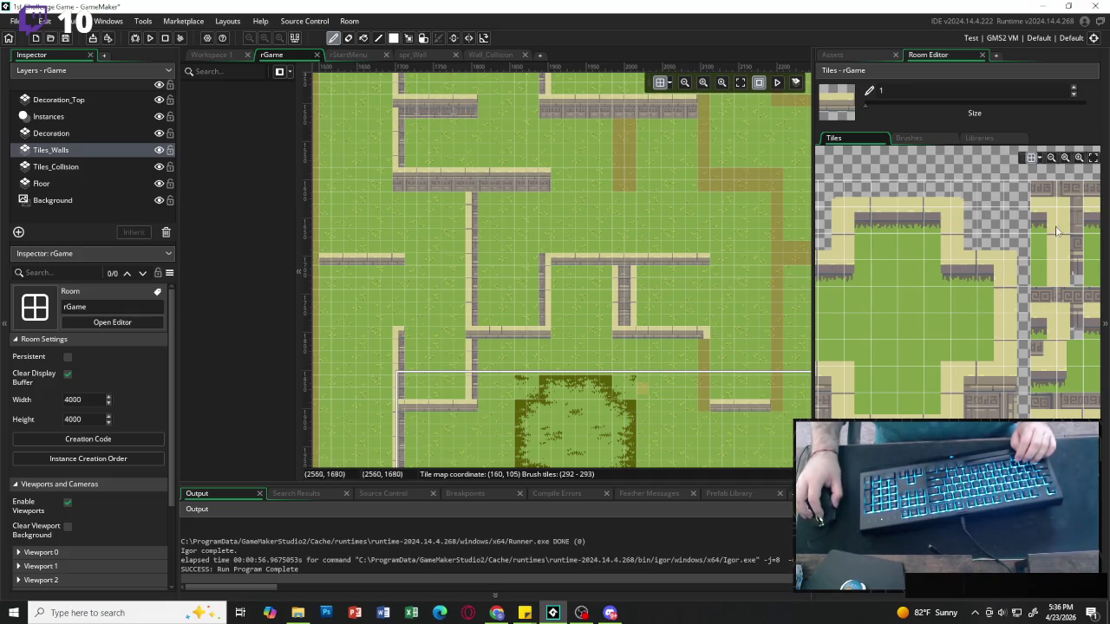
Paint a junction tile where the vertical and horizontal walls meet.
scroll(1048, 247, "right", 2)
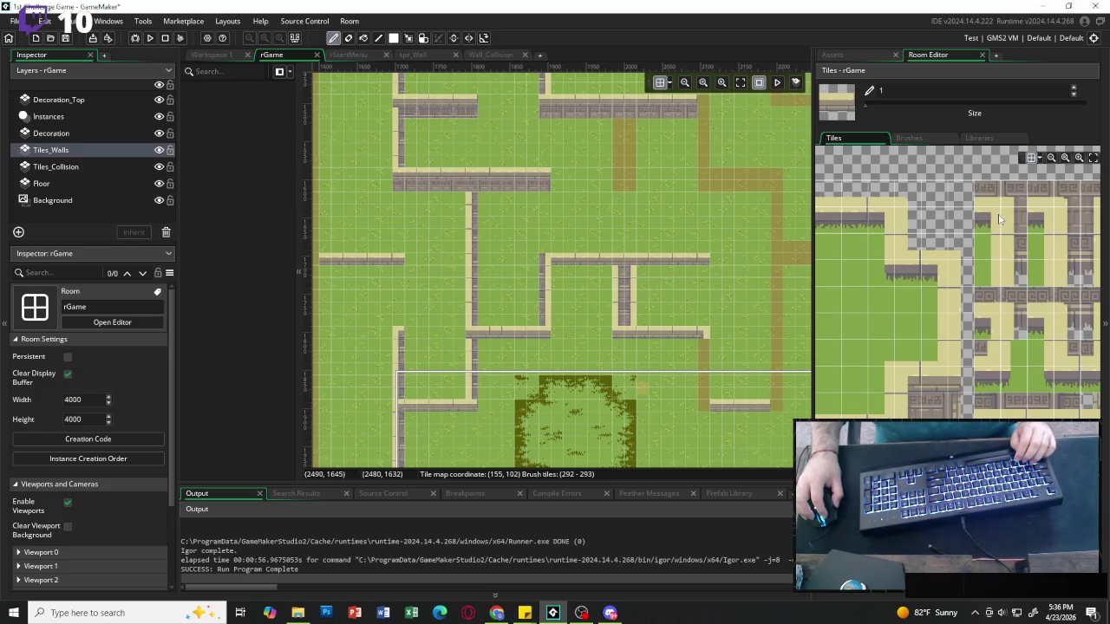
left_click(1008, 220)
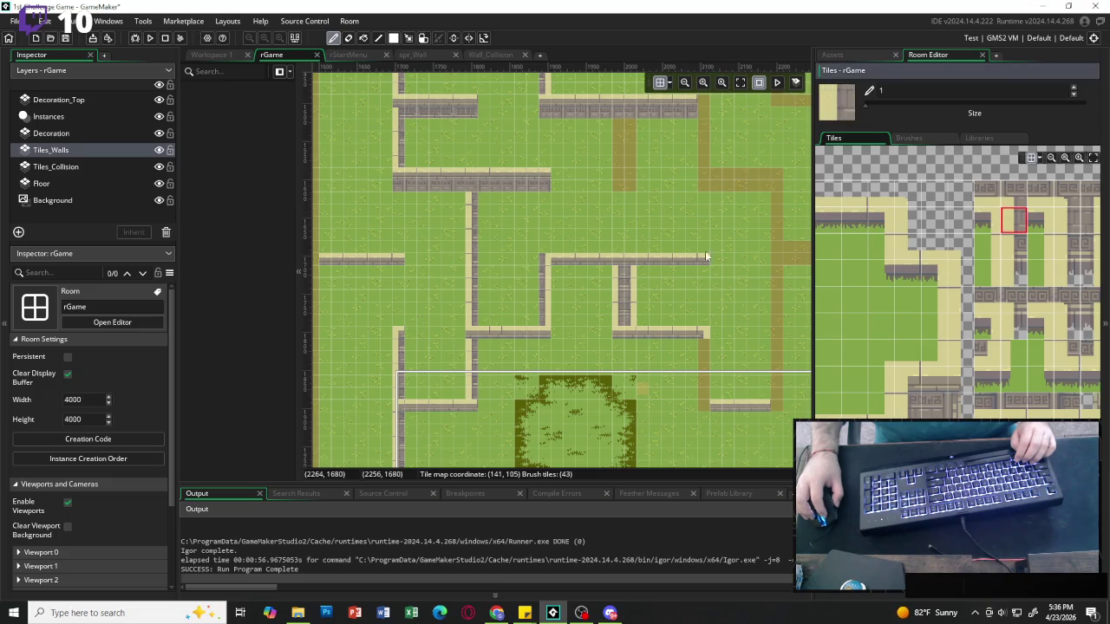
left_click(630, 270, "alt")
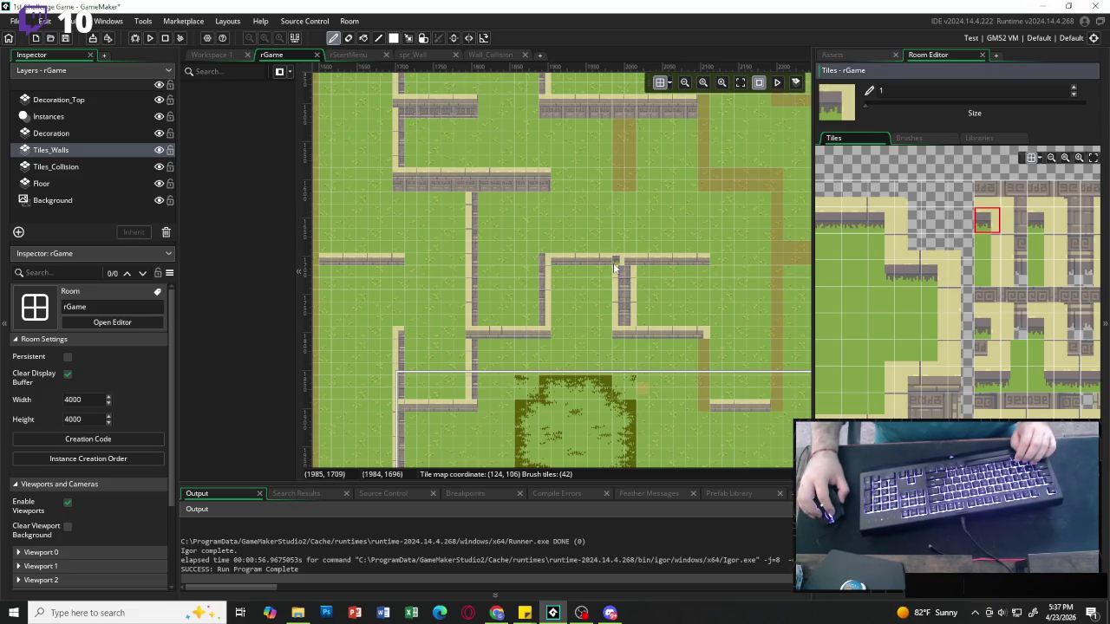
scroll(909, 382, "left", 3)
left_click(909, 381)
left_click(890, 379)
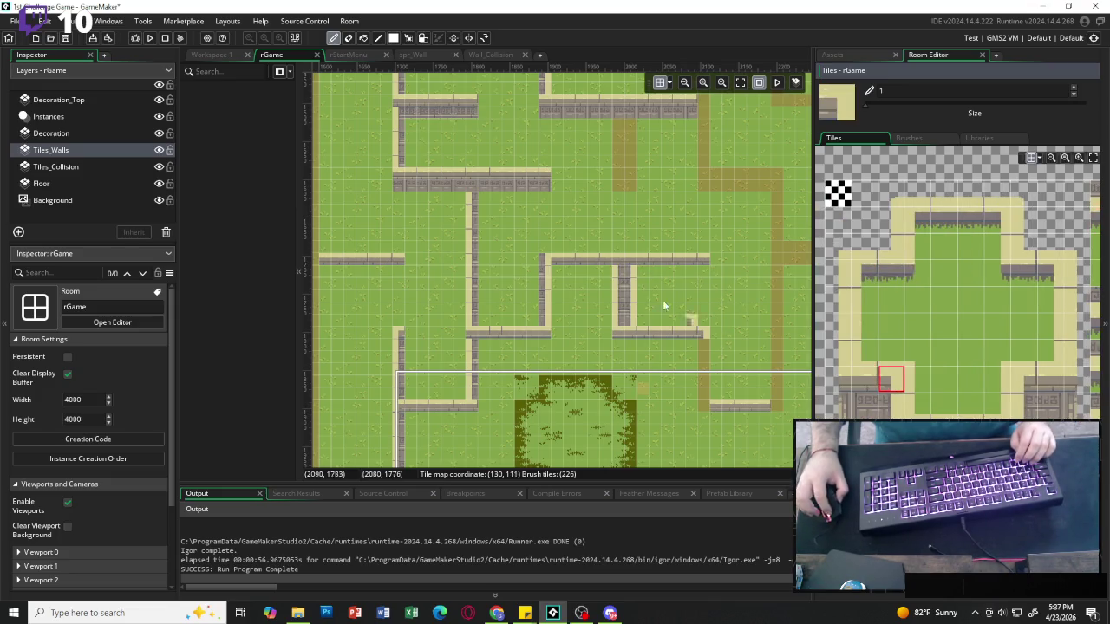
left_click(606, 257)
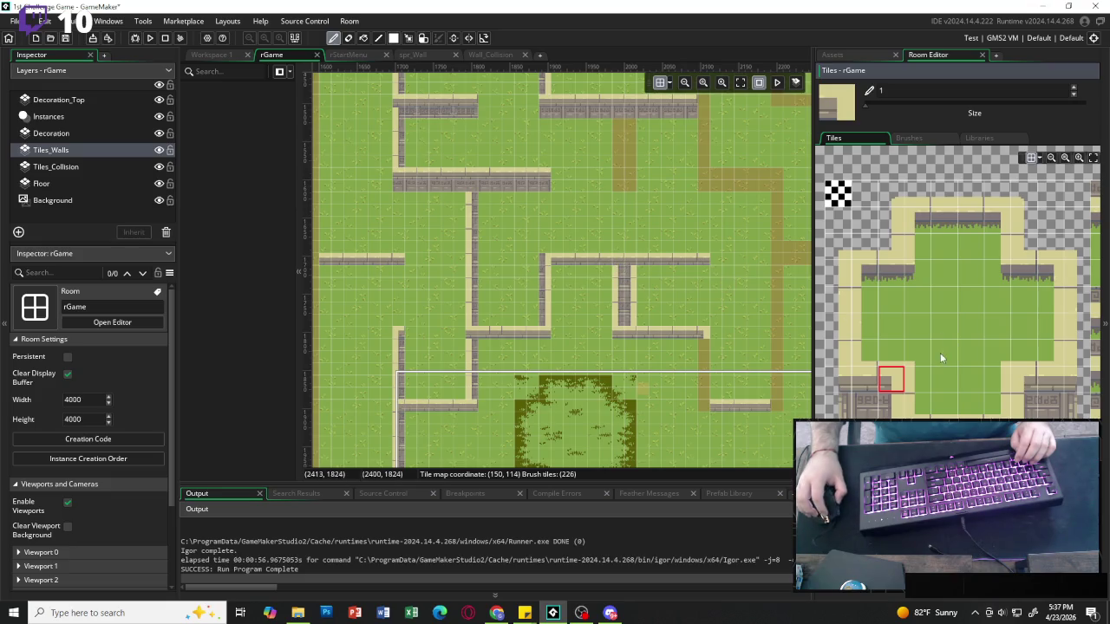
scroll(943, 349, "down", 3)
scroll(943, 347, "down", 3)
scroll(887, 255, "up", 3)
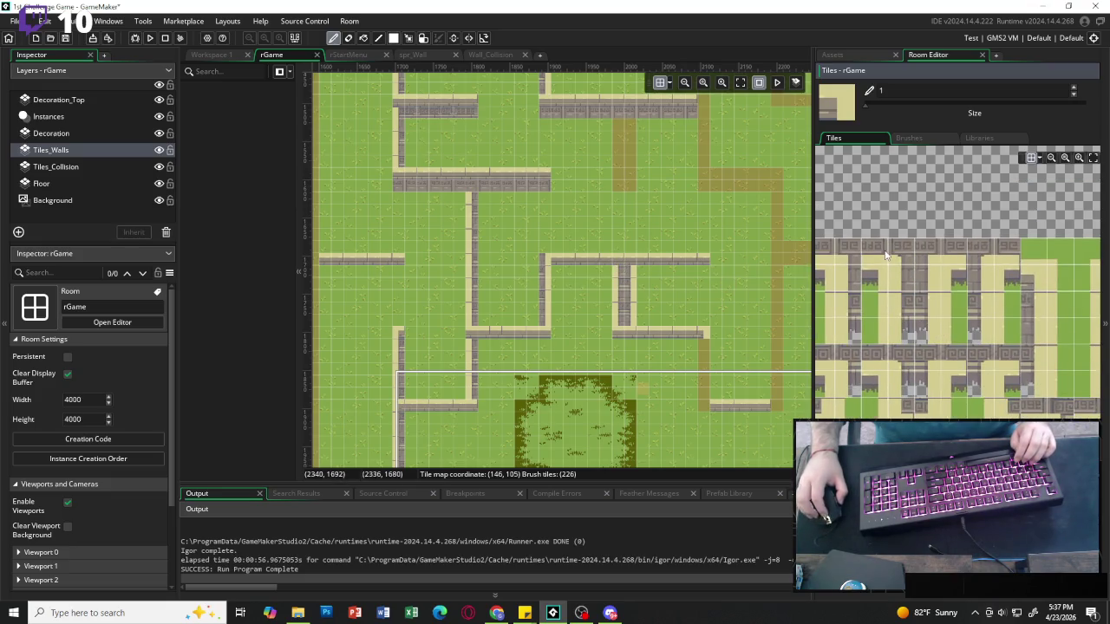
scroll(853, 276, "down", 1)
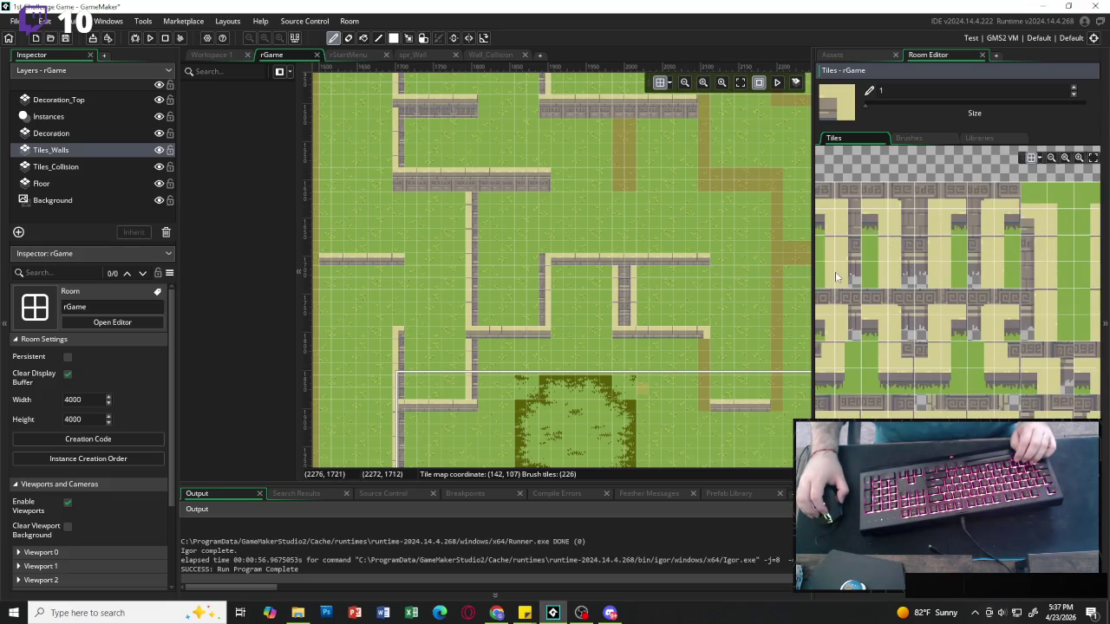
Add a junction into the top wall and a 2x2 wall block at a wall end.
left_click(839, 204)
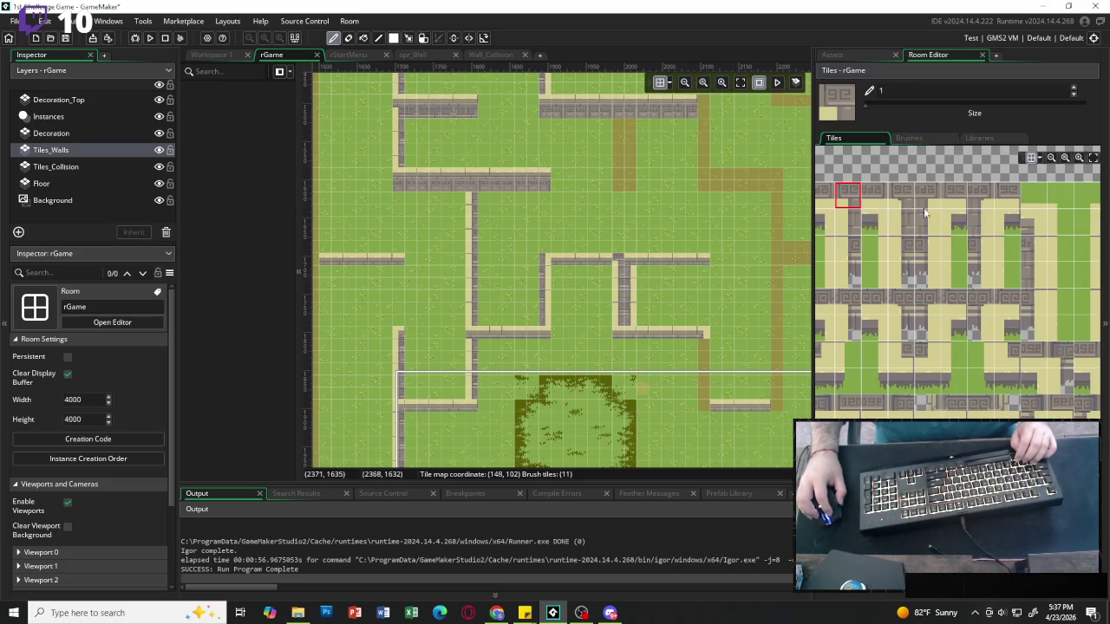
left_click(985, 201)
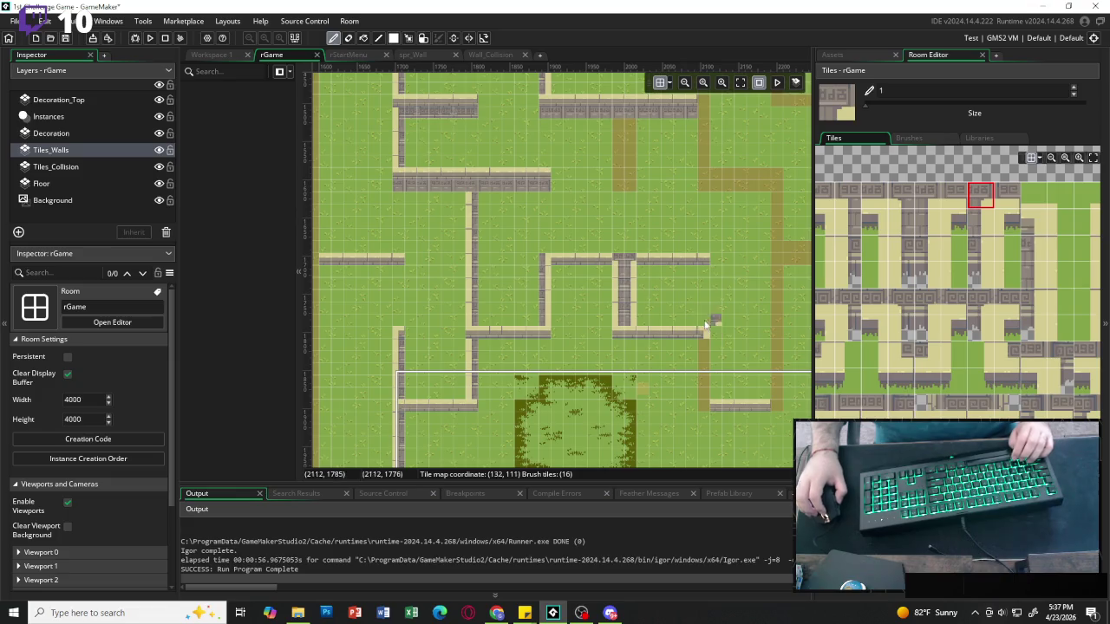
left_click(627, 99)
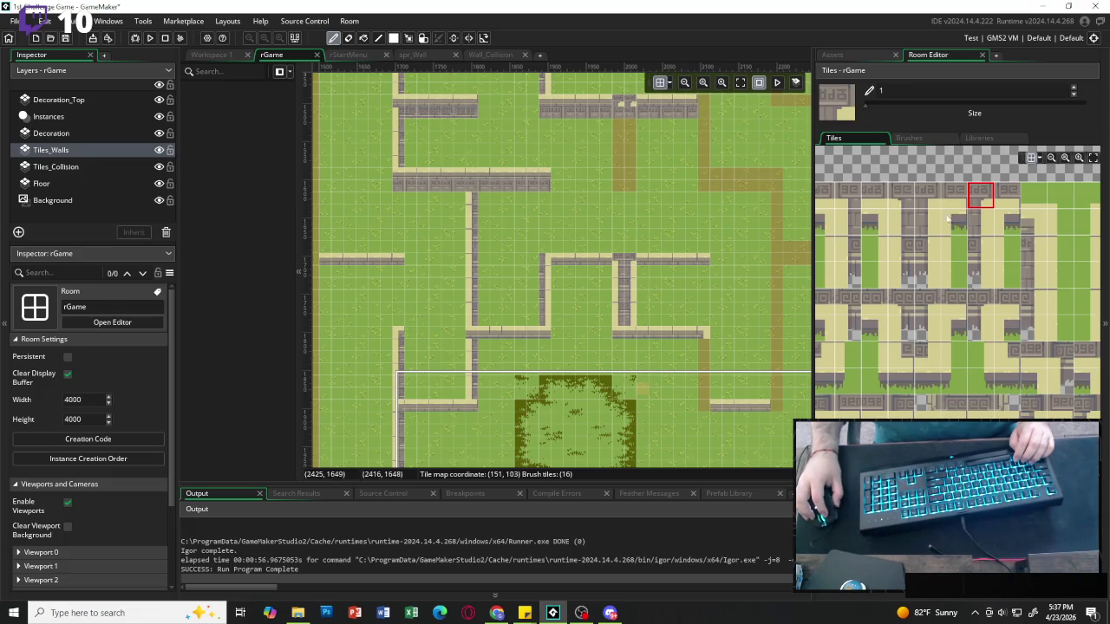
left_click(899, 196)
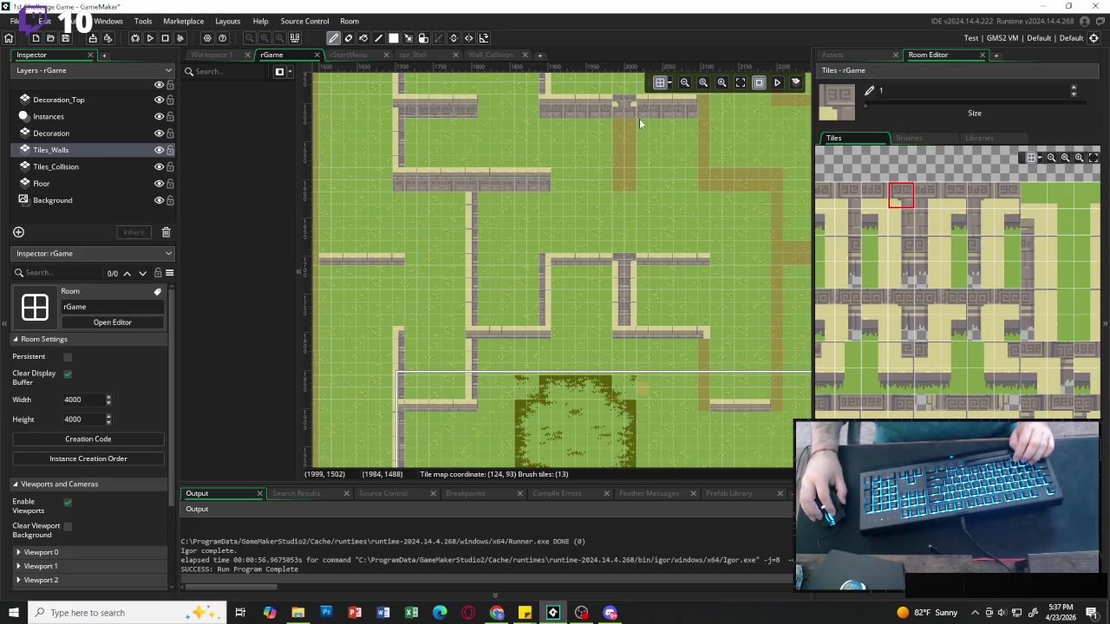
left_click(896, 226)
left_click_drag(901, 226, 926, 250)
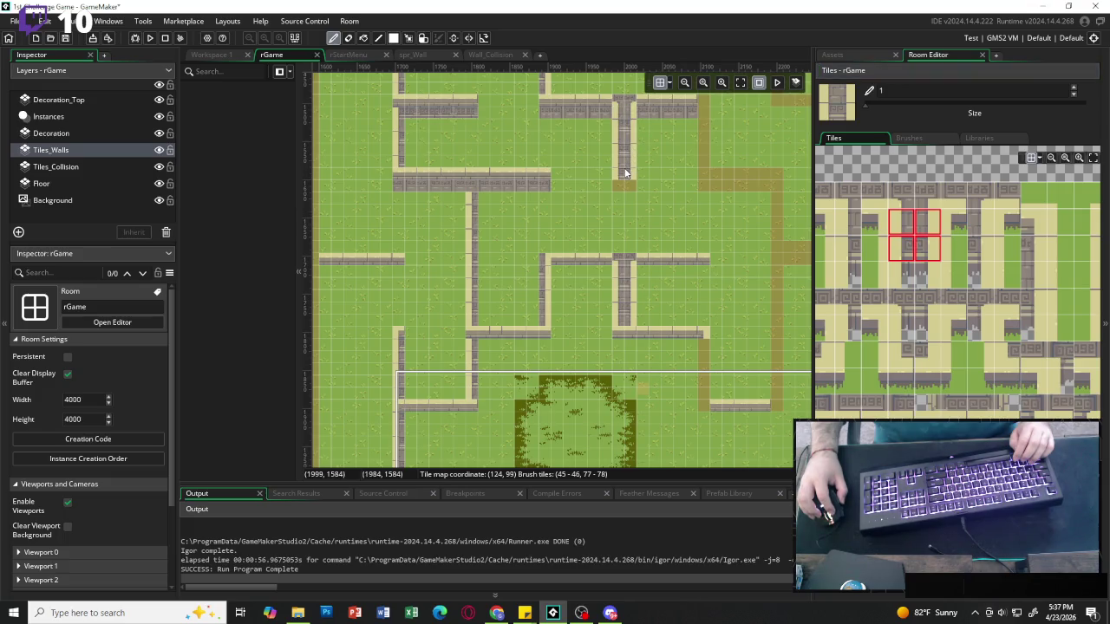
left_click(626, 178)
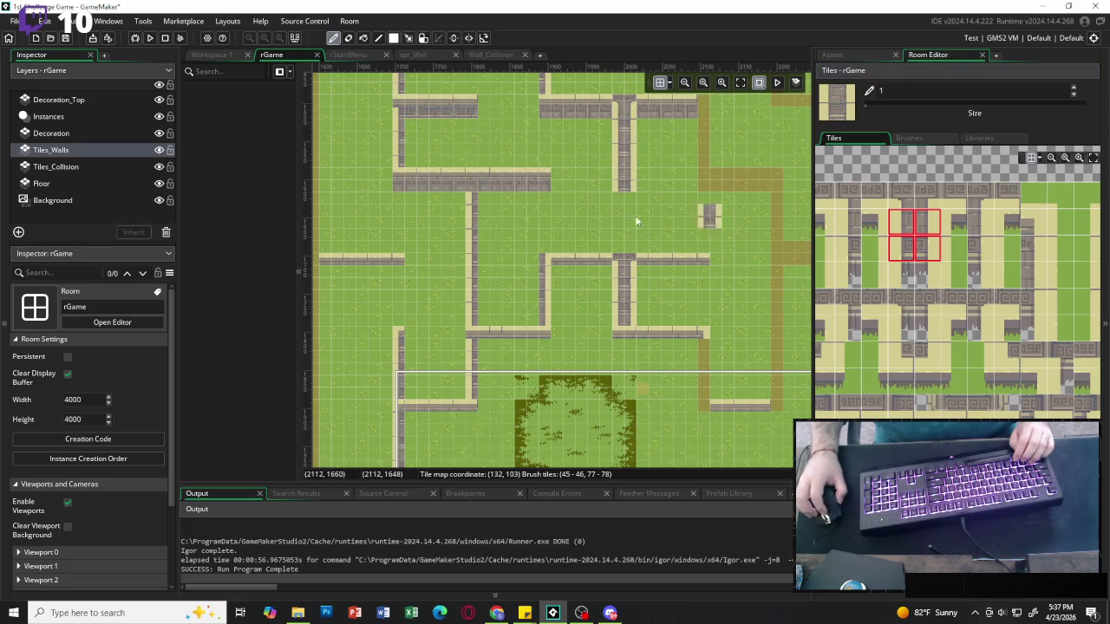
Pick a wall corner tile from the tileset as the next brush.
scroll(659, 202, "up", 1)
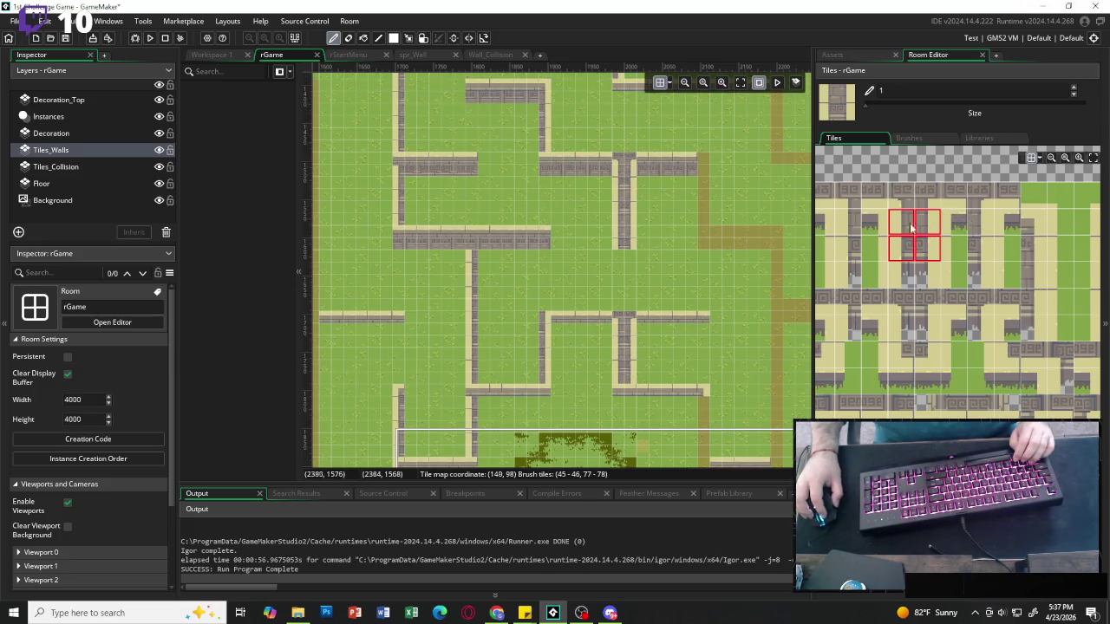
scroll(888, 261, "up", 2)
scroll(910, 381, "up", 2)
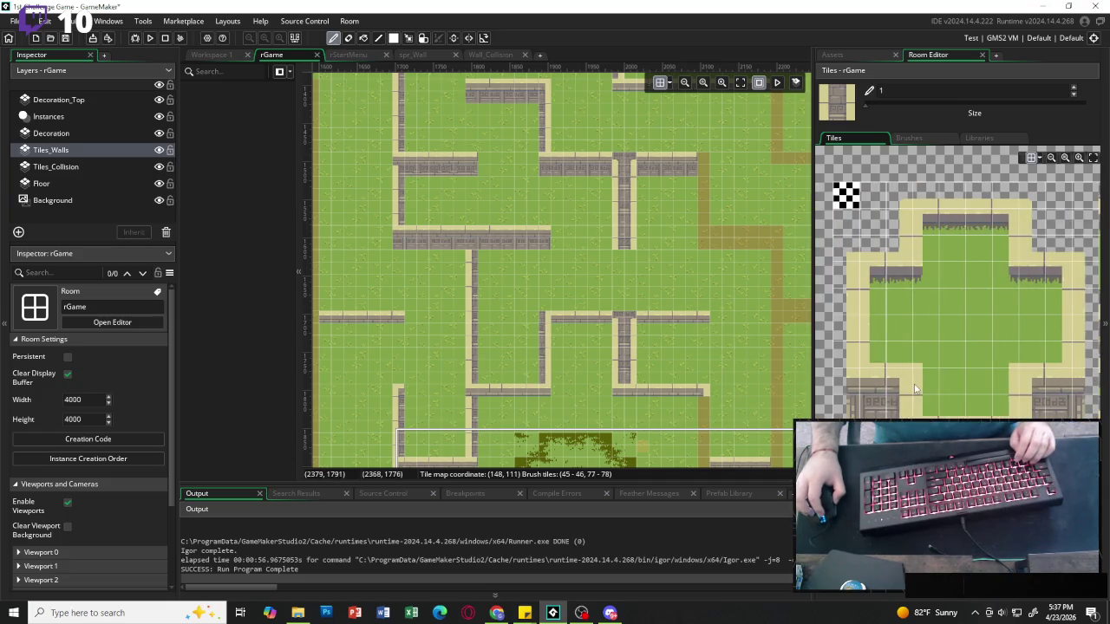
left_click(901, 383)
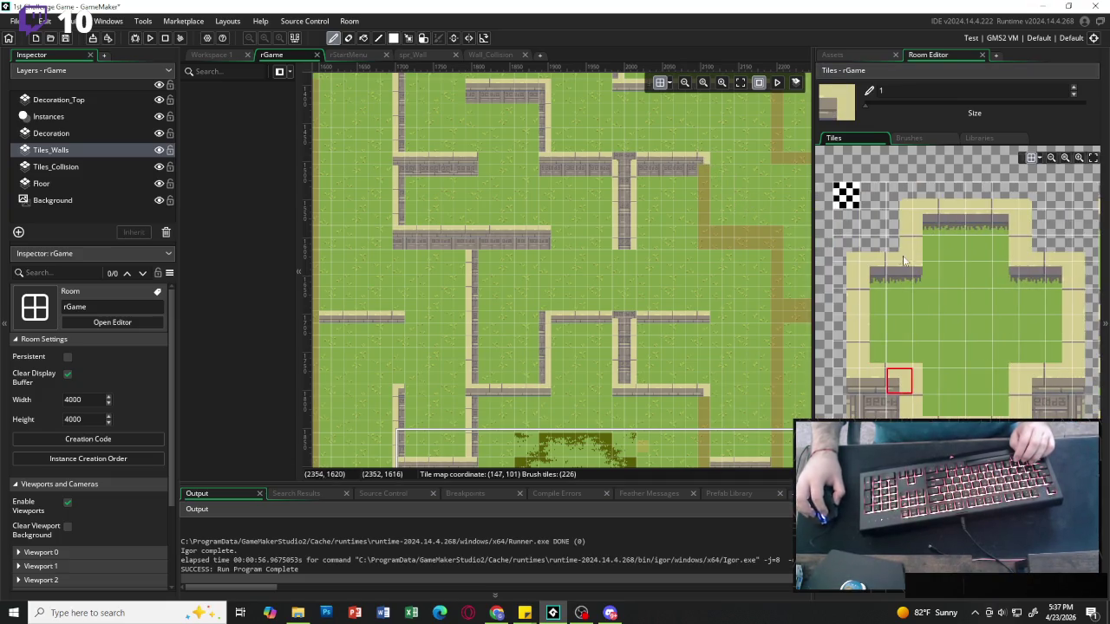
scroll(796, 160, "right", 2)
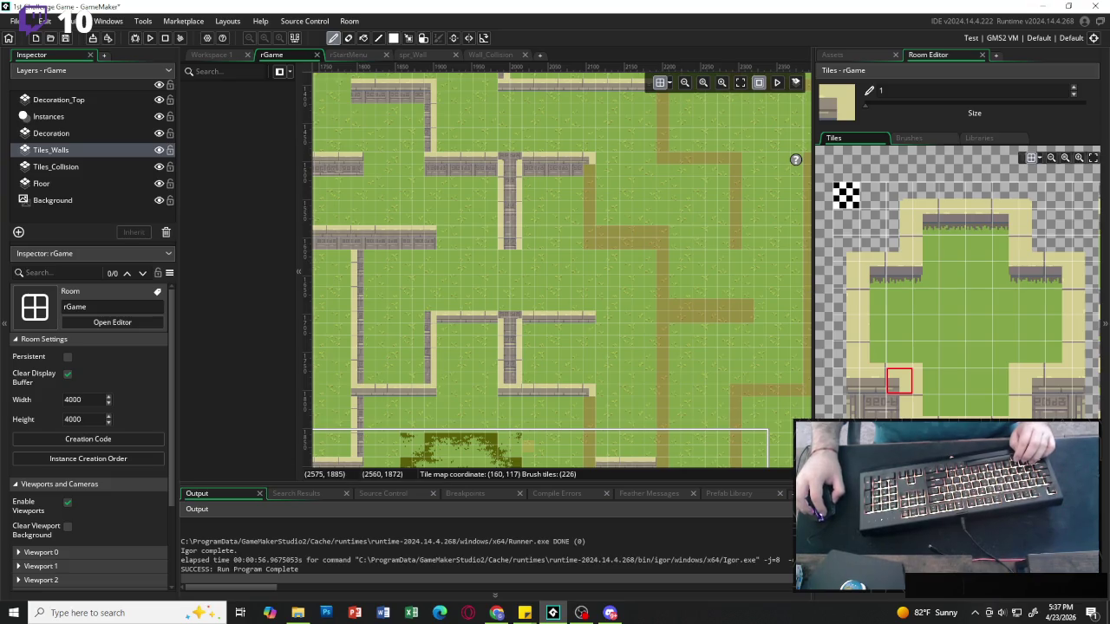
Choose a stacked stone wall tile from the Tiles palette and cap the upper wall's end.
left_click(603, 190, "ctrl")
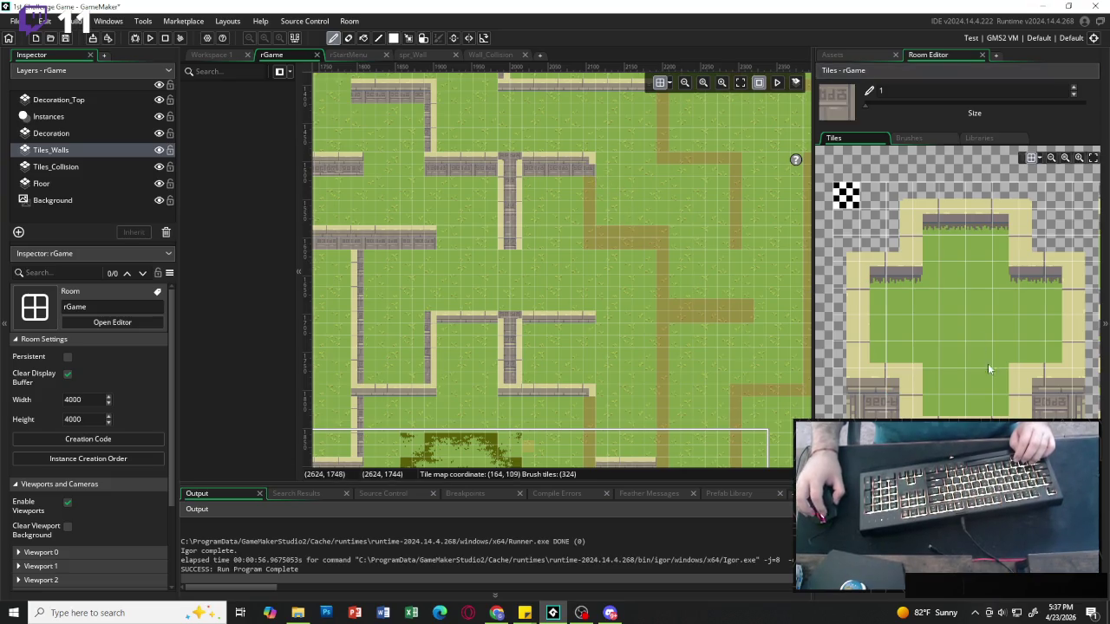
scroll(919, 338, "right", 3)
left_click(1025, 227)
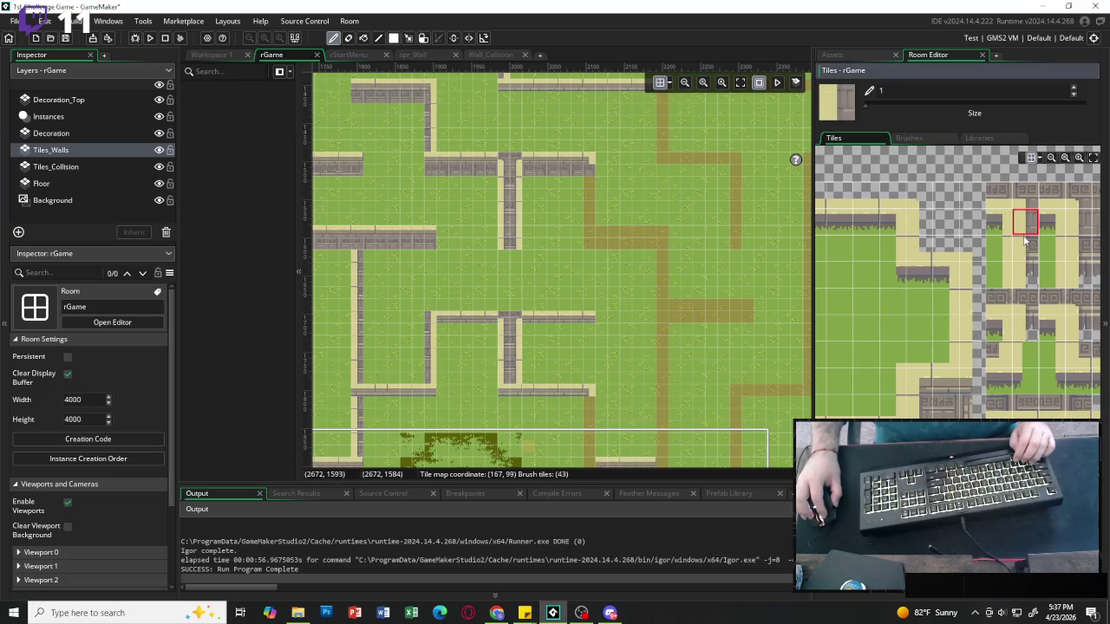
left_click_drag(1025, 242, 992, 247)
scroll(1054, 247, "right", 2)
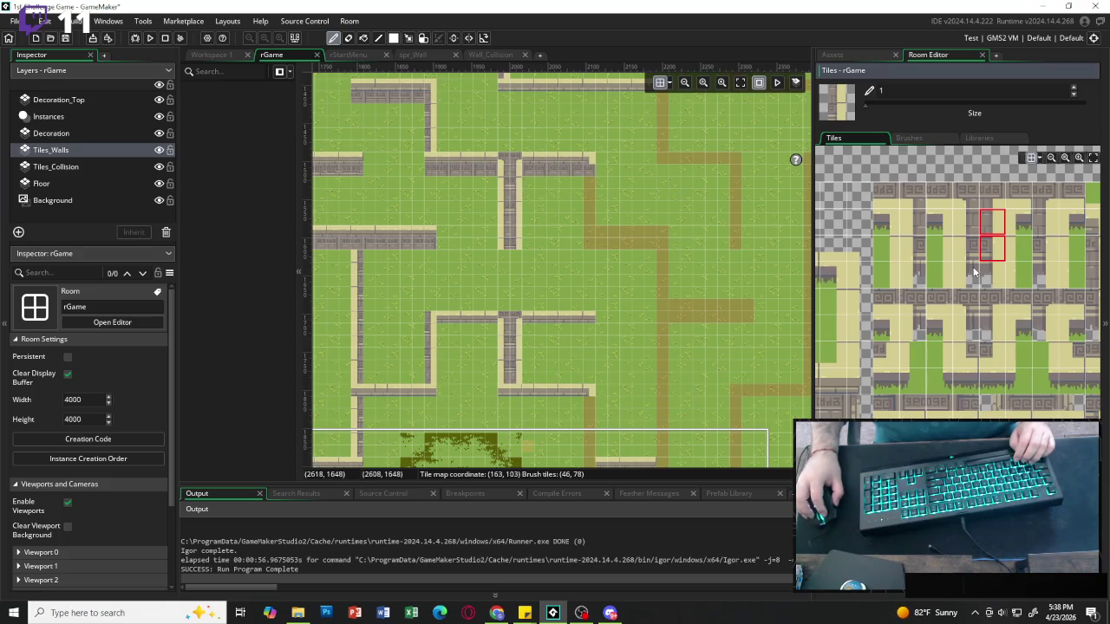
left_click(993, 247)
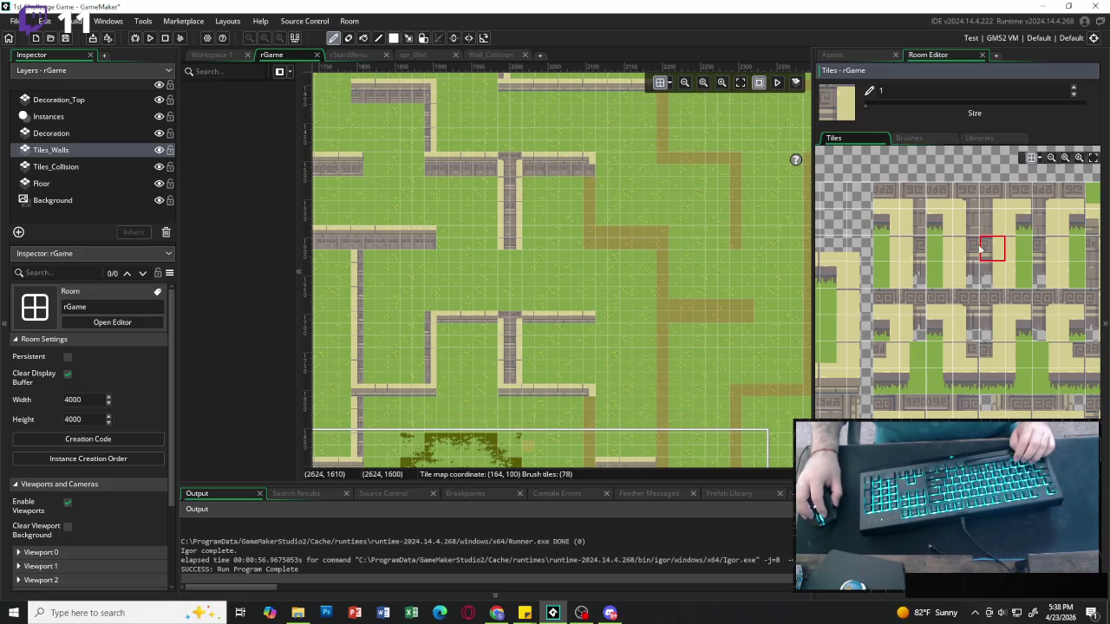
left_click(587, 172)
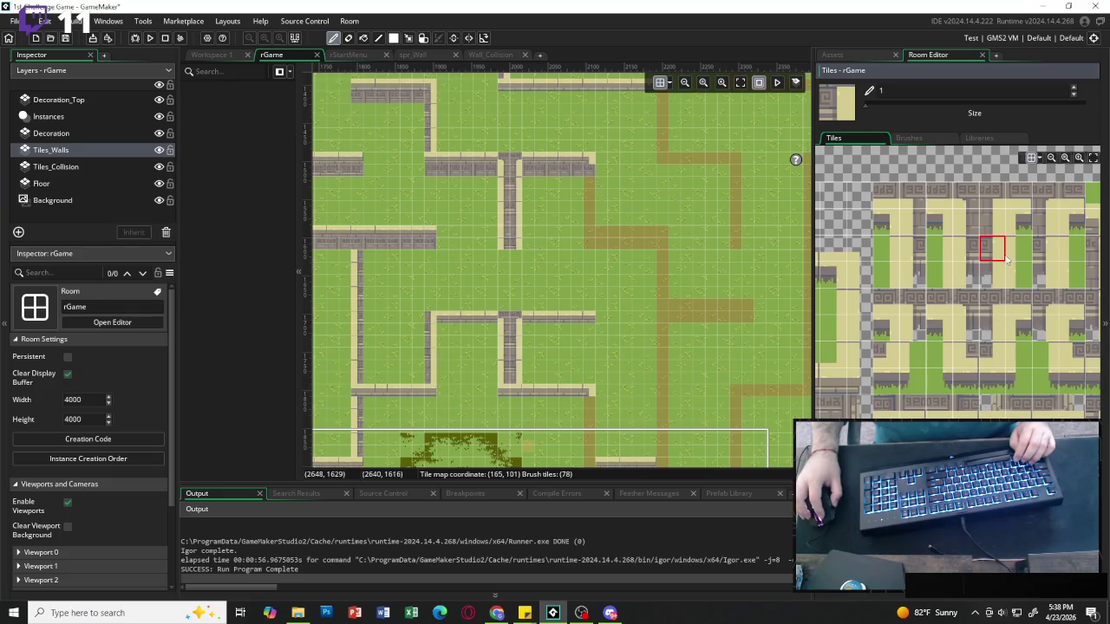
Pick a 2x2 block of wall corner tiles and extend the horizontal wall strip across the path.
left_click_drag(997, 258, 997, 227)
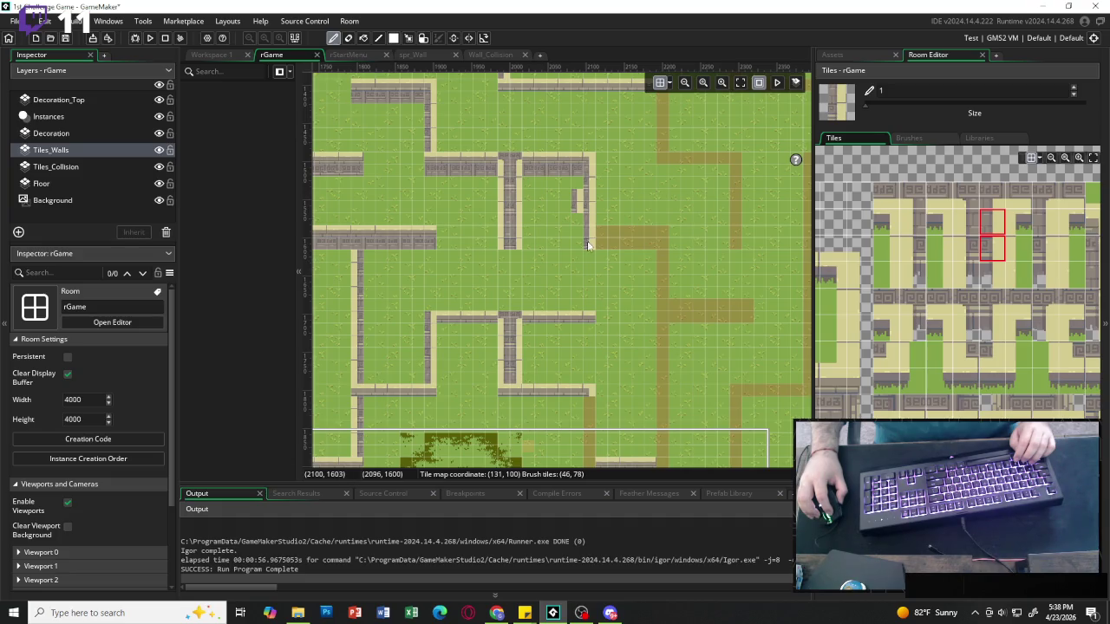
left_click(859, 195)
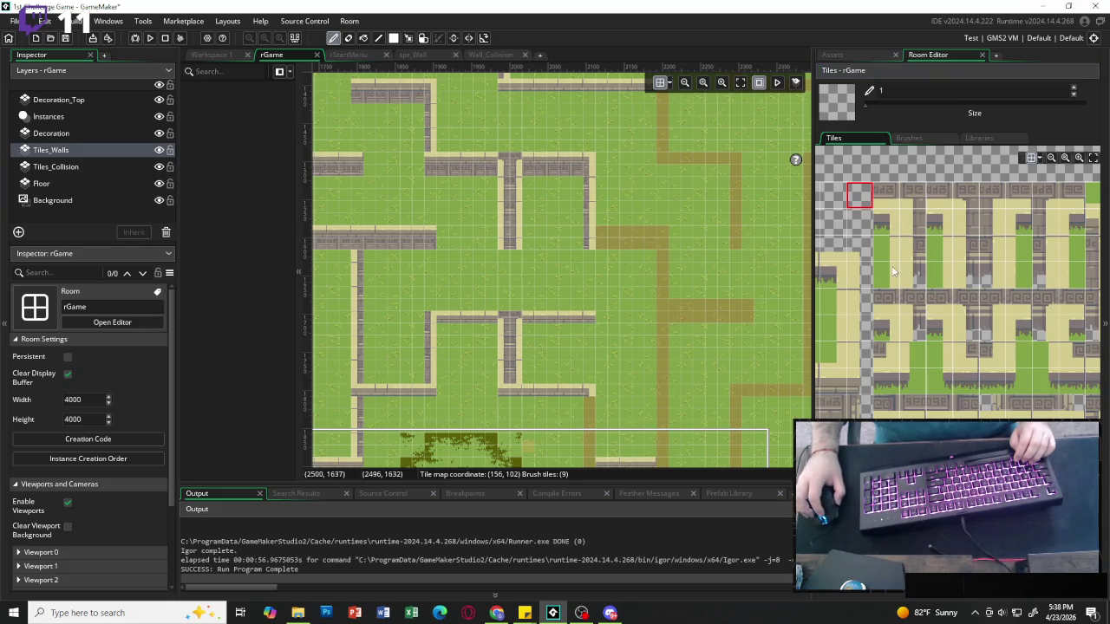
scroll(892, 412, "down", 5)
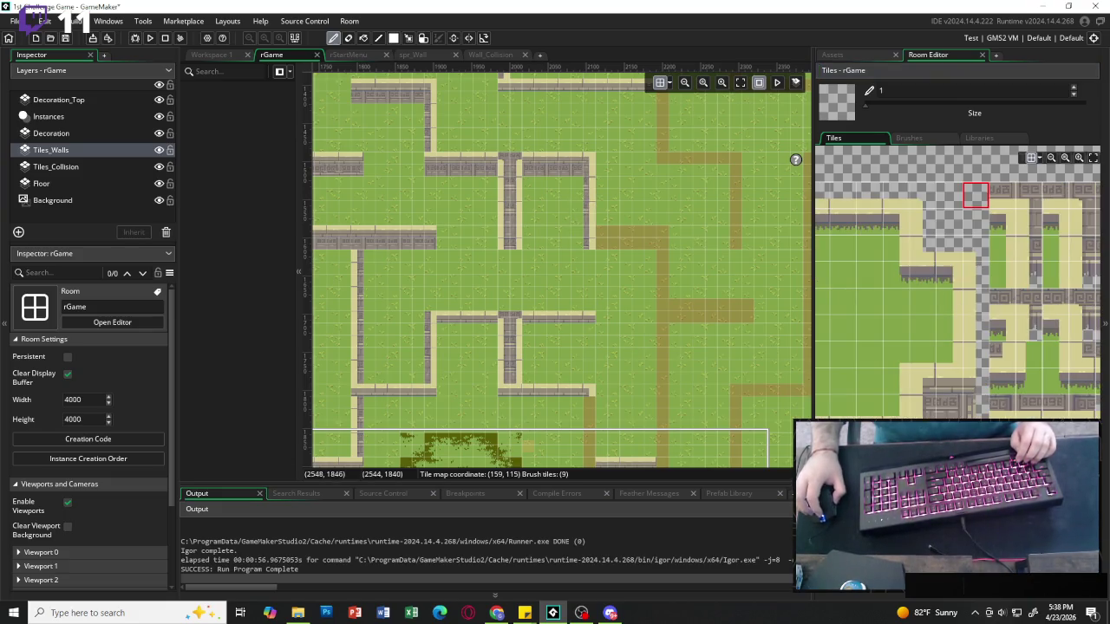
left_click_drag(863, 390, 892, 416)
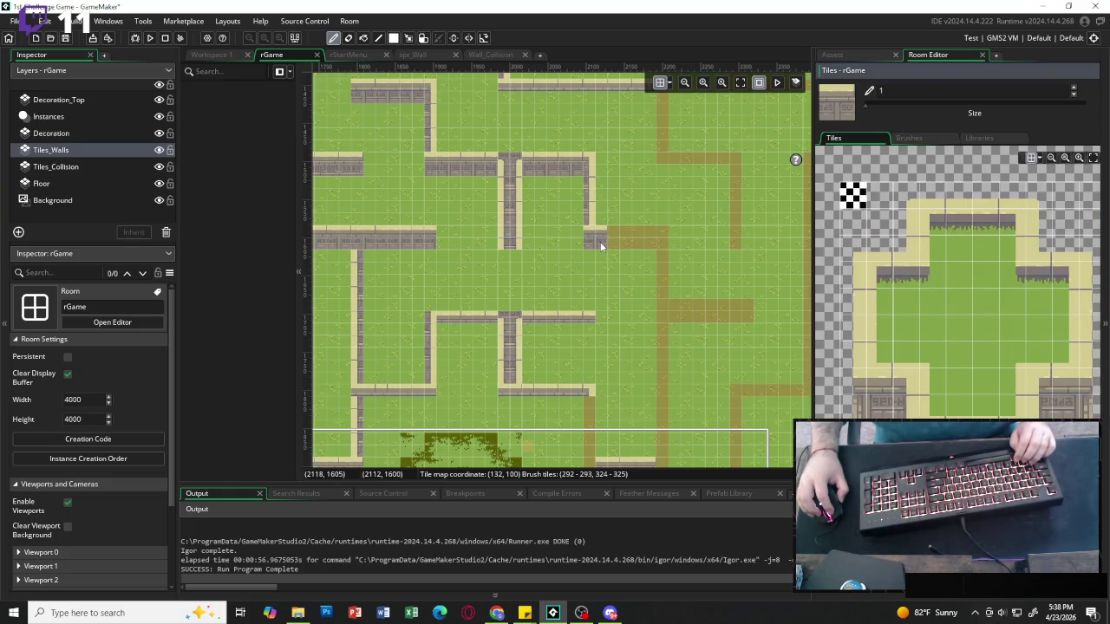
left_click_drag(600, 242, 618, 239)
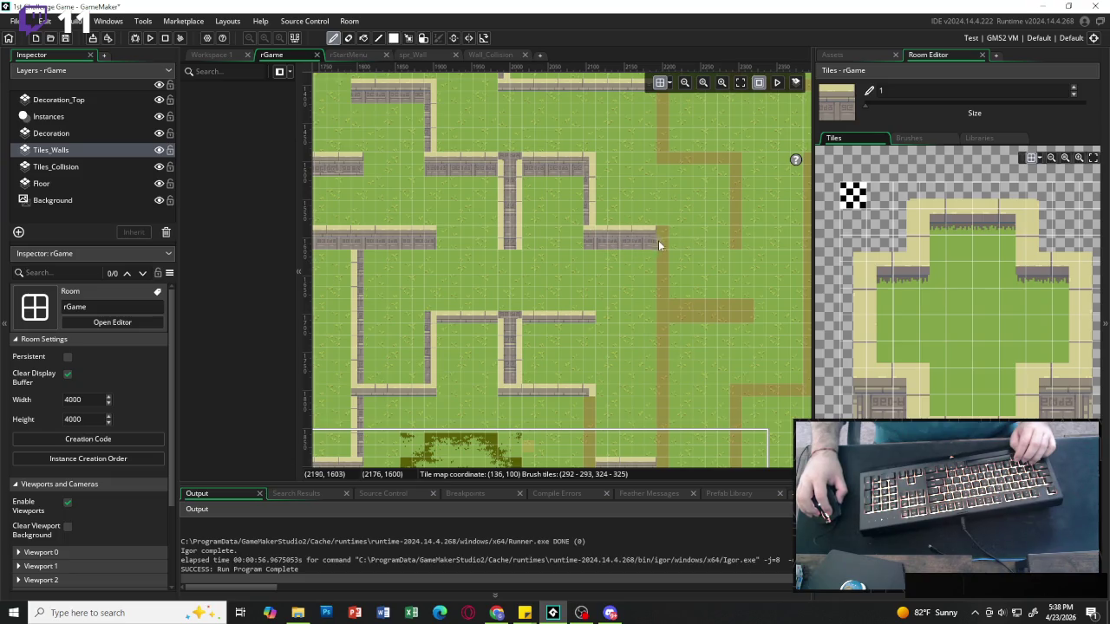
Paint a vertical stone wall segment below the corner using two stacked wall tiles.
left_click(874, 224)
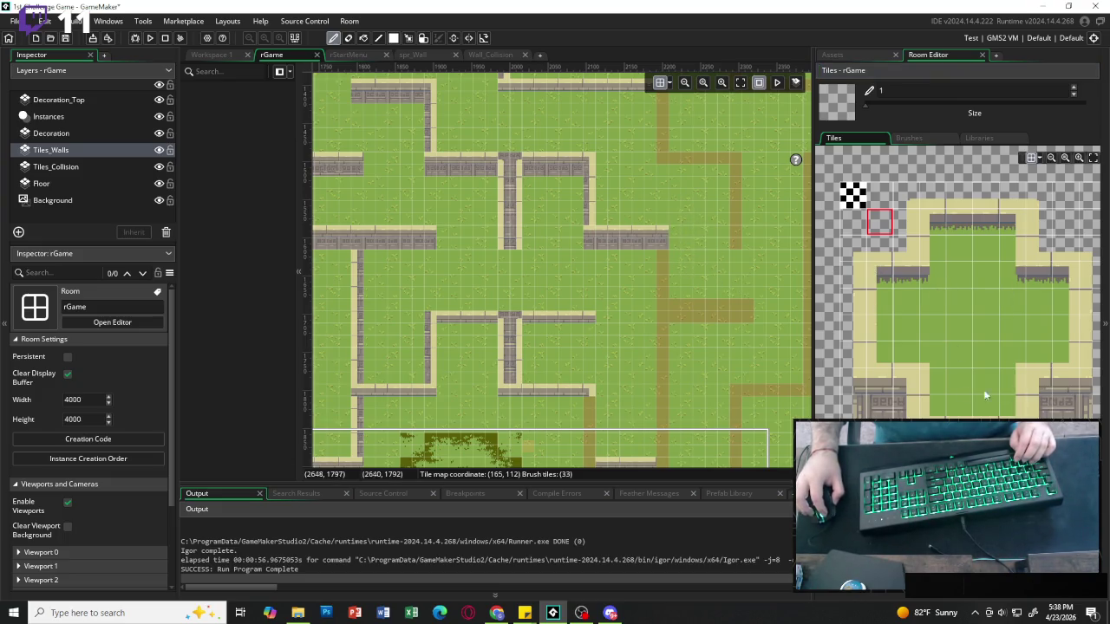
left_click(906, 381)
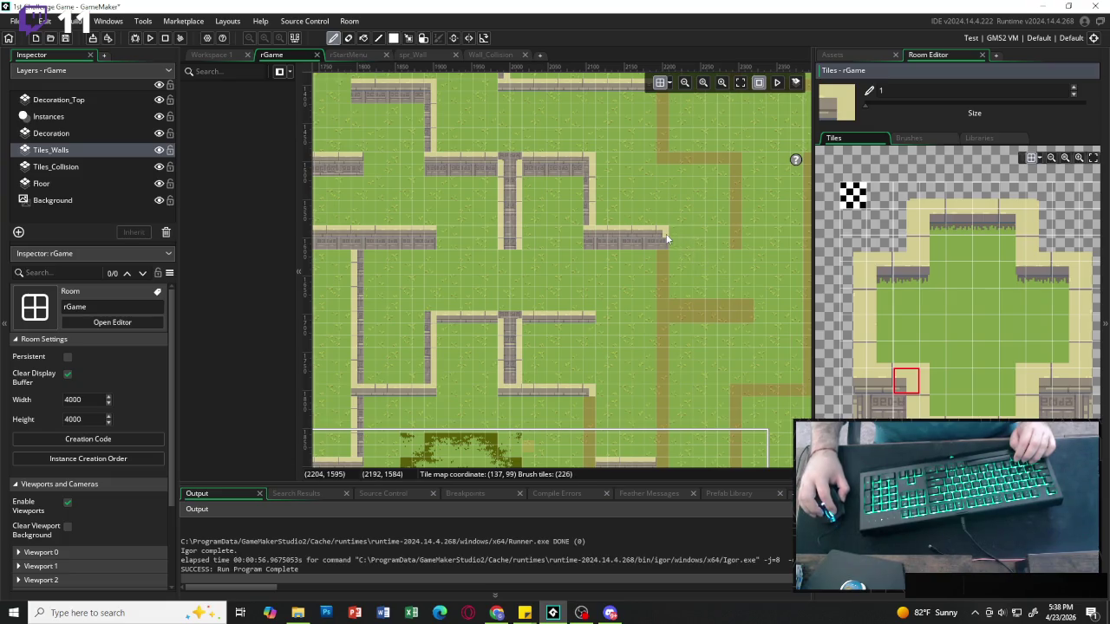
scroll(847, 292, "right", 5)
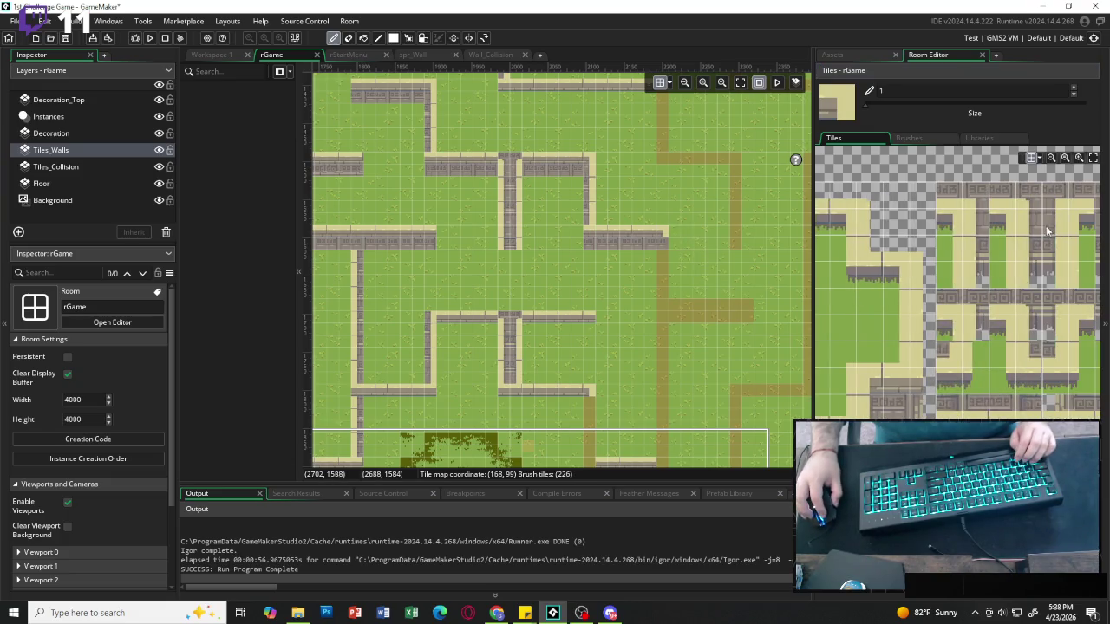
left_click_drag(1047, 227, 1052, 250)
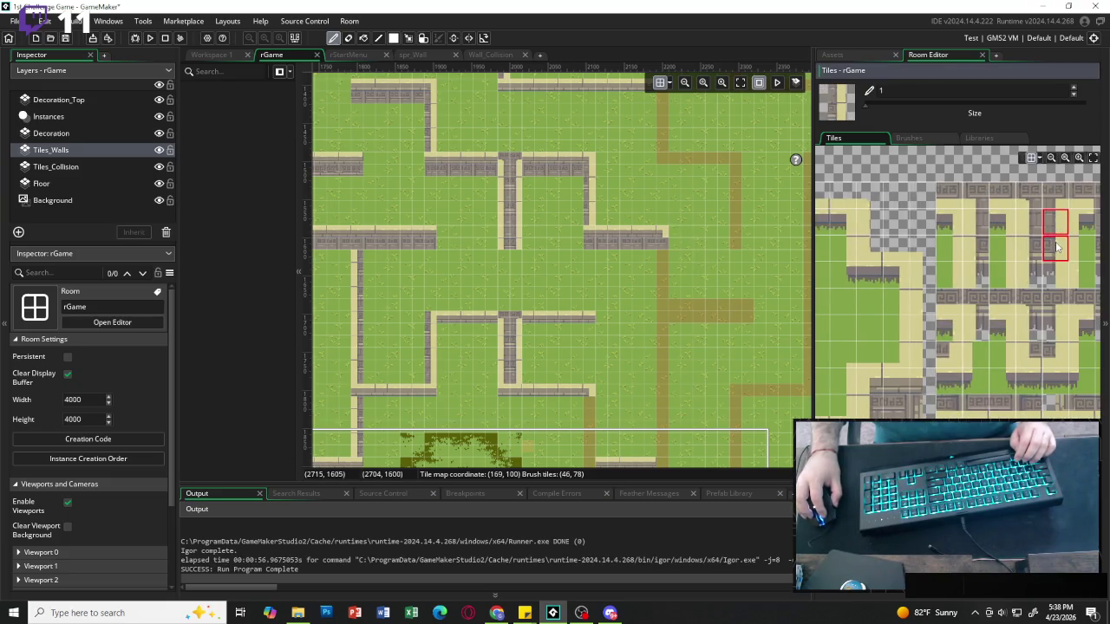
left_click(661, 260)
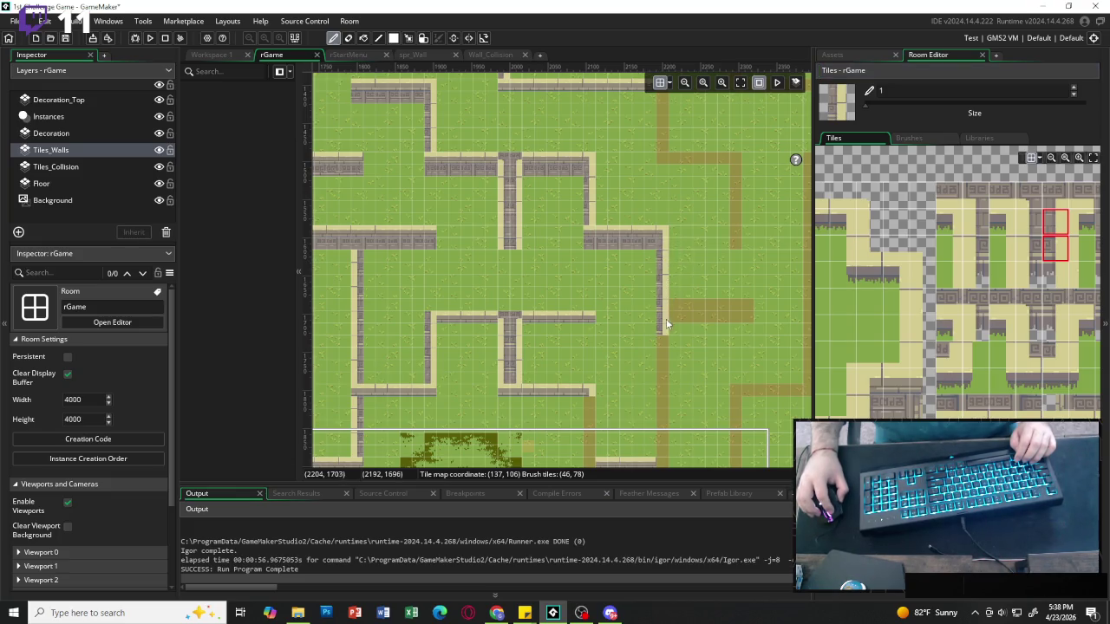
left_click_drag(666, 324, 667, 394)
Extend the vertical walls down over the dirt path to meet the horizontal wall.
scroll(666, 393, "down", 3)
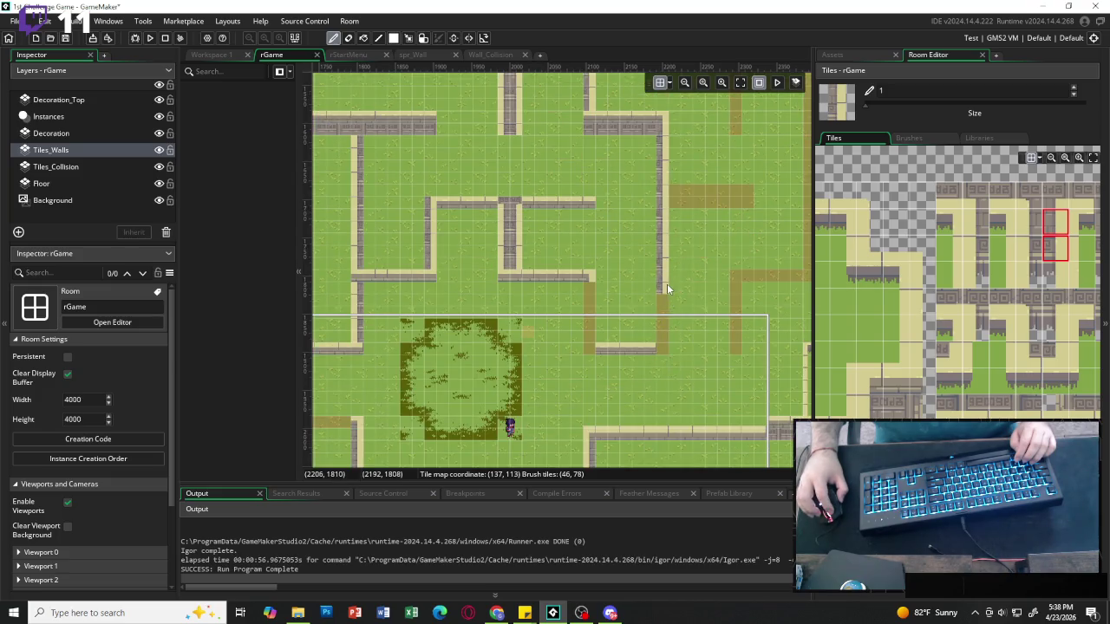
left_click_drag(662, 319, 662, 339)
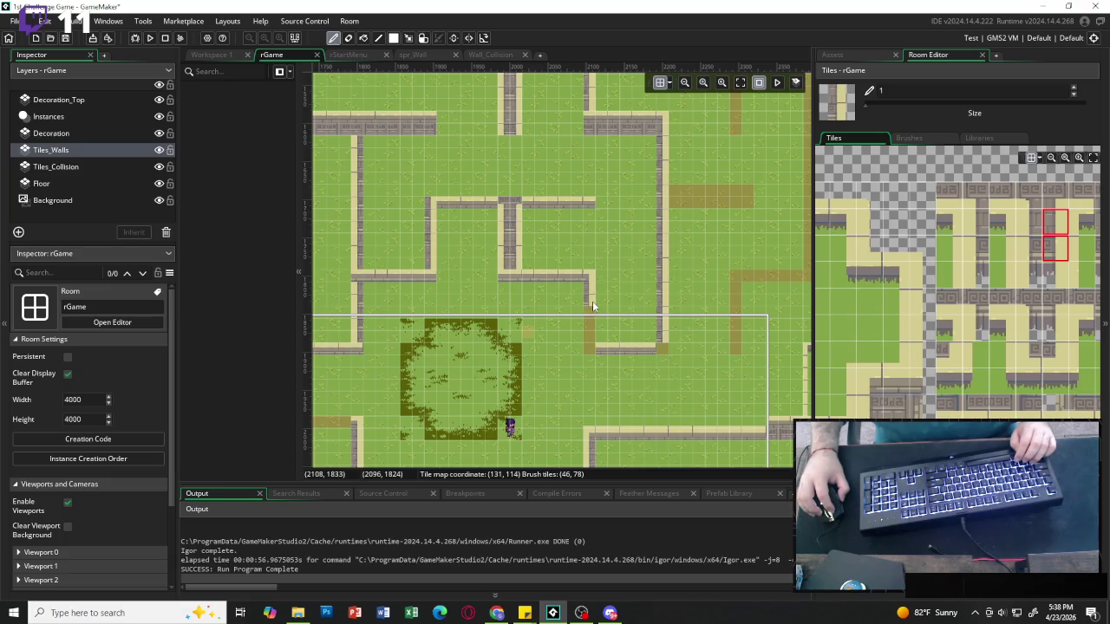
left_click_drag(593, 305, 590, 331)
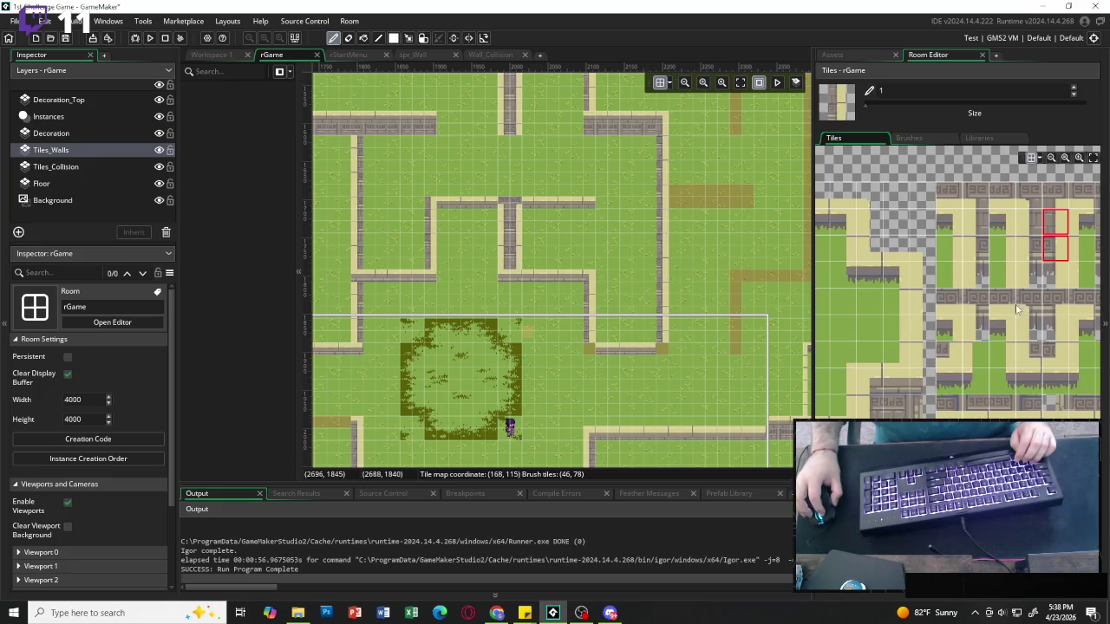
scroll(958, 286, "down", 3)
left_click(919, 217)
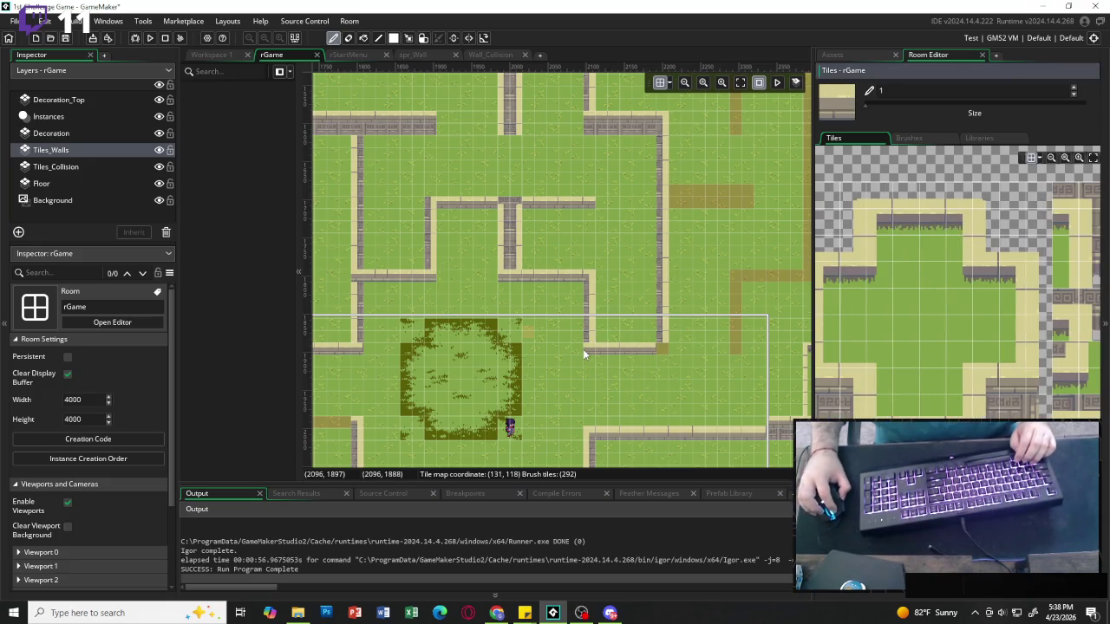
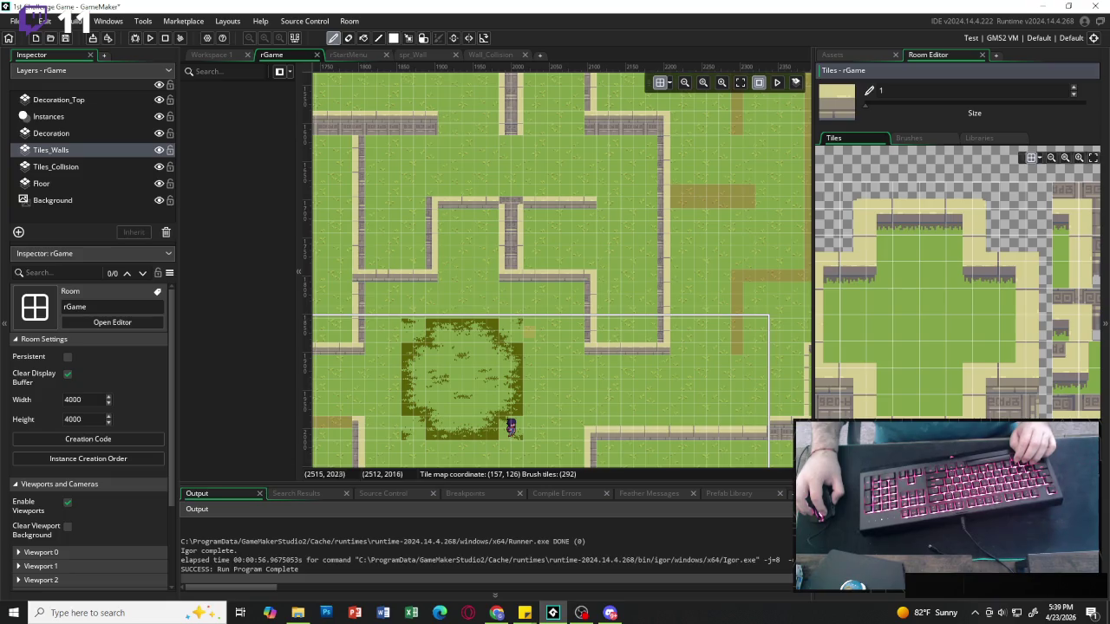
Paint the 2x2 stone wall block along the top-right dirt strip and erase the overhanging end tile.
left_click_drag(824, 401, 845, 413)
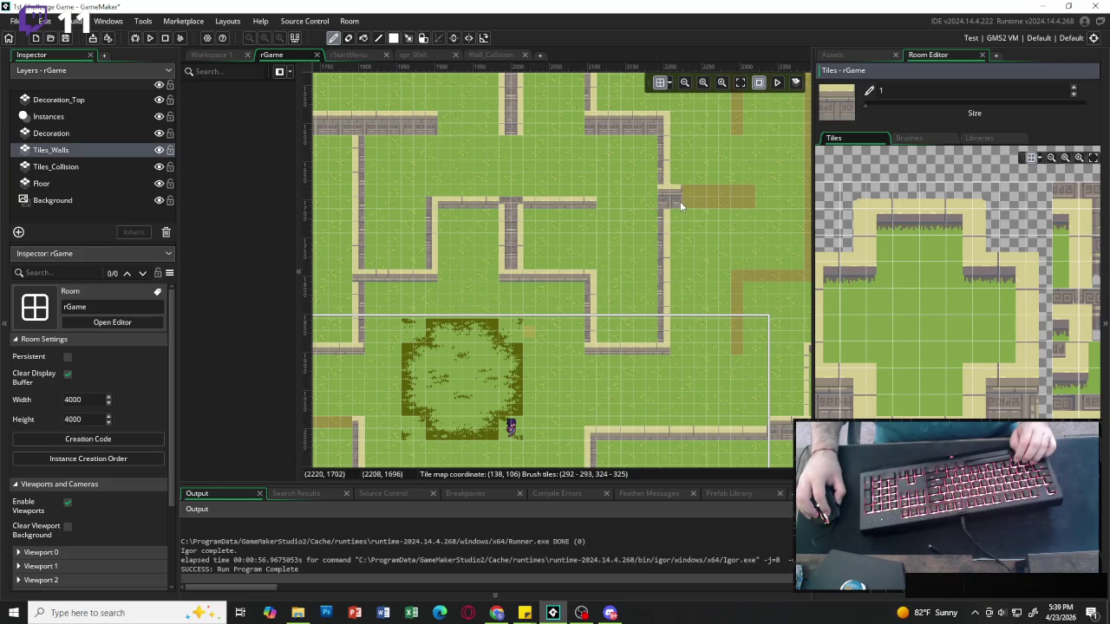
left_click_drag(680, 203, 712, 204)
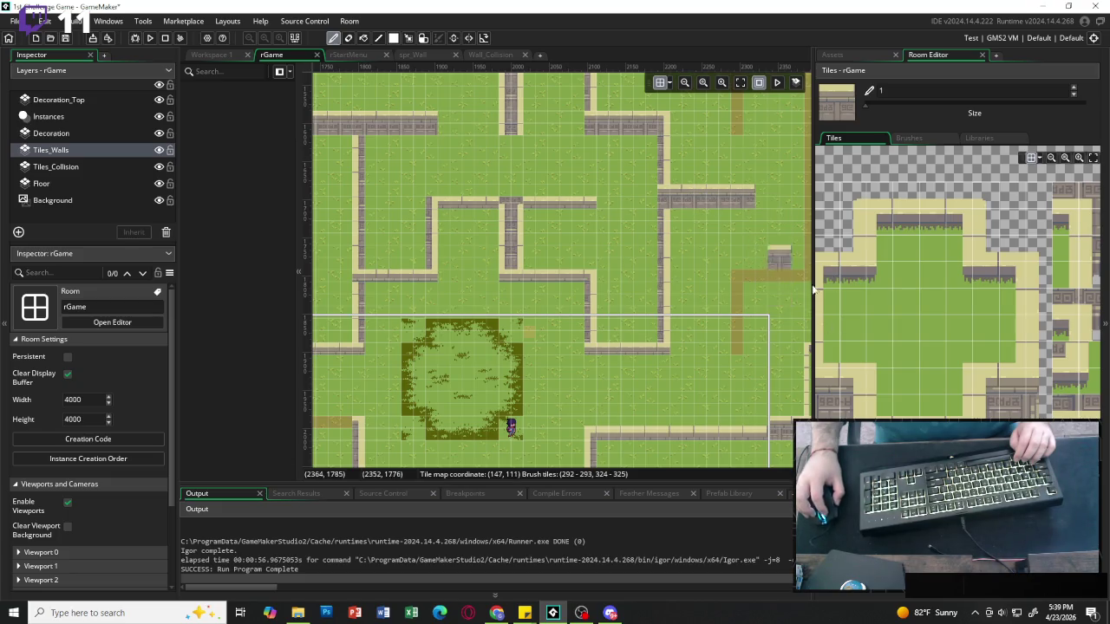
left_click(927, 428)
left_click_drag(927, 429, 927, 456)
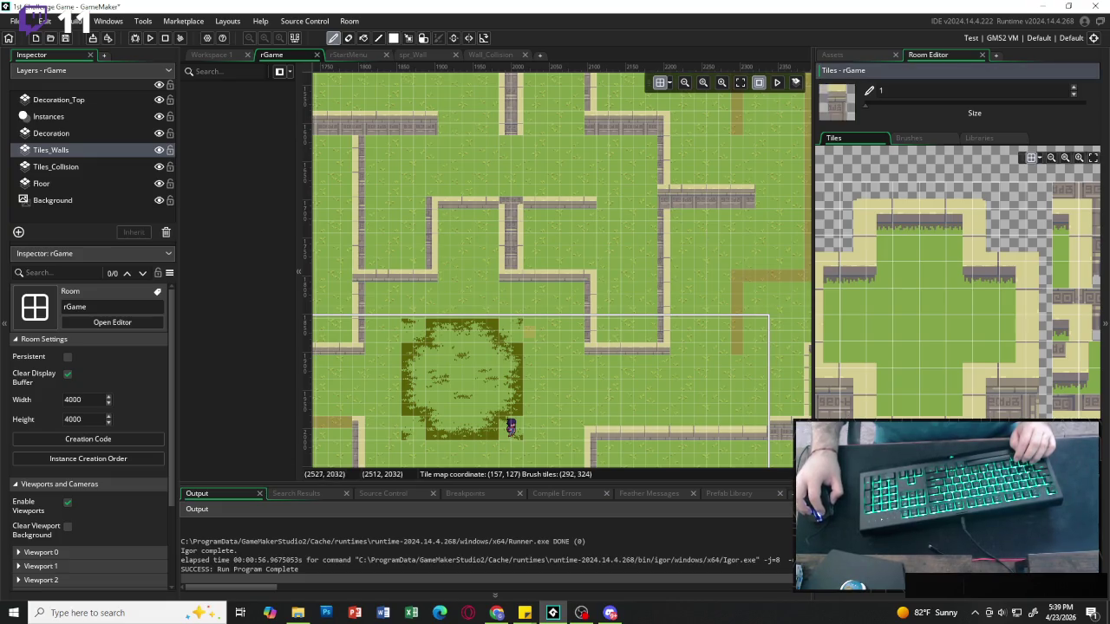
left_click_drag(899, 428, 927, 456)
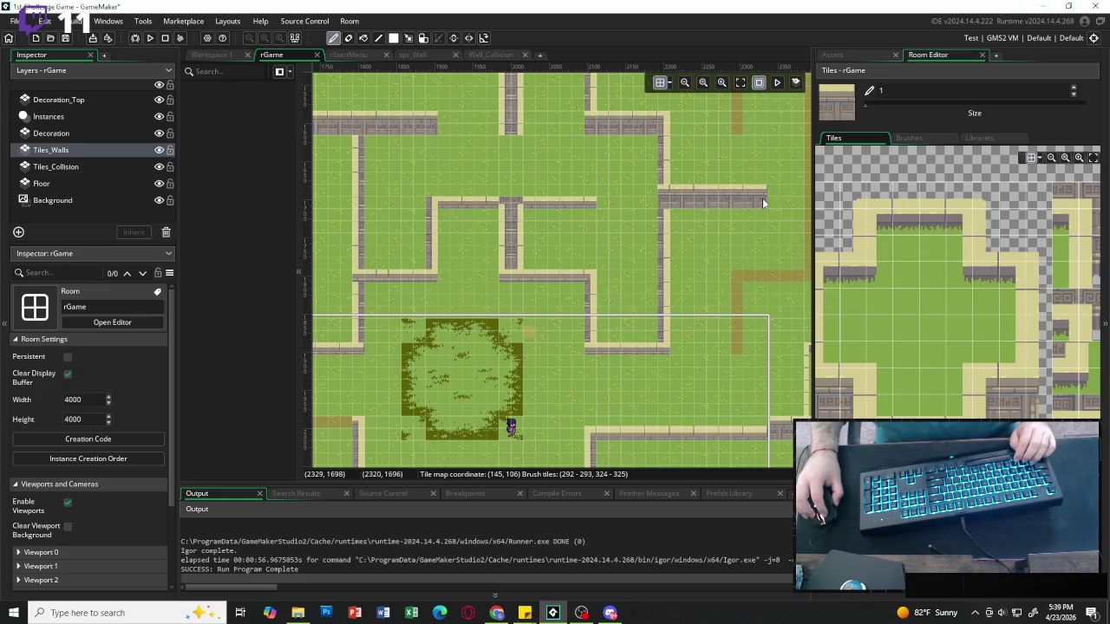
left_click(828, 195)
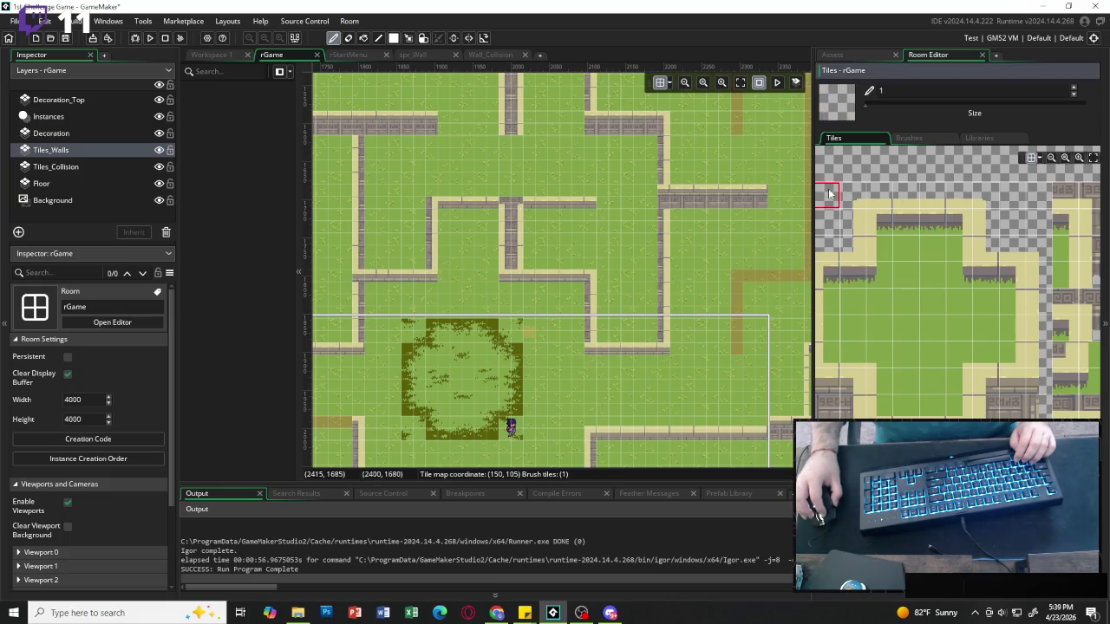
left_click(760, 197)
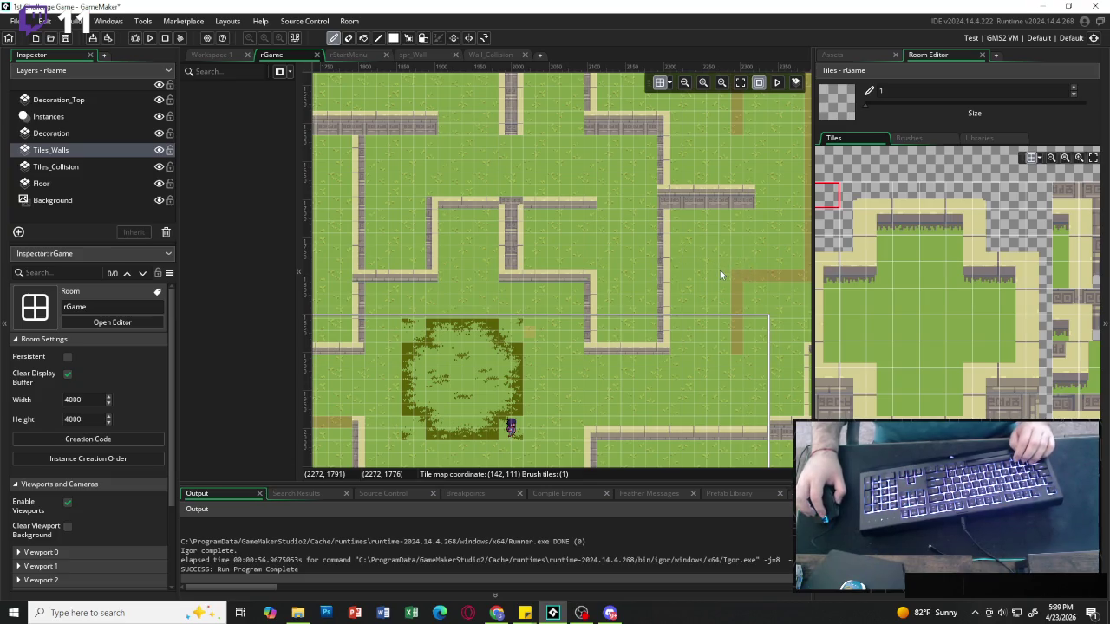
scroll(689, 251, "right", 1)
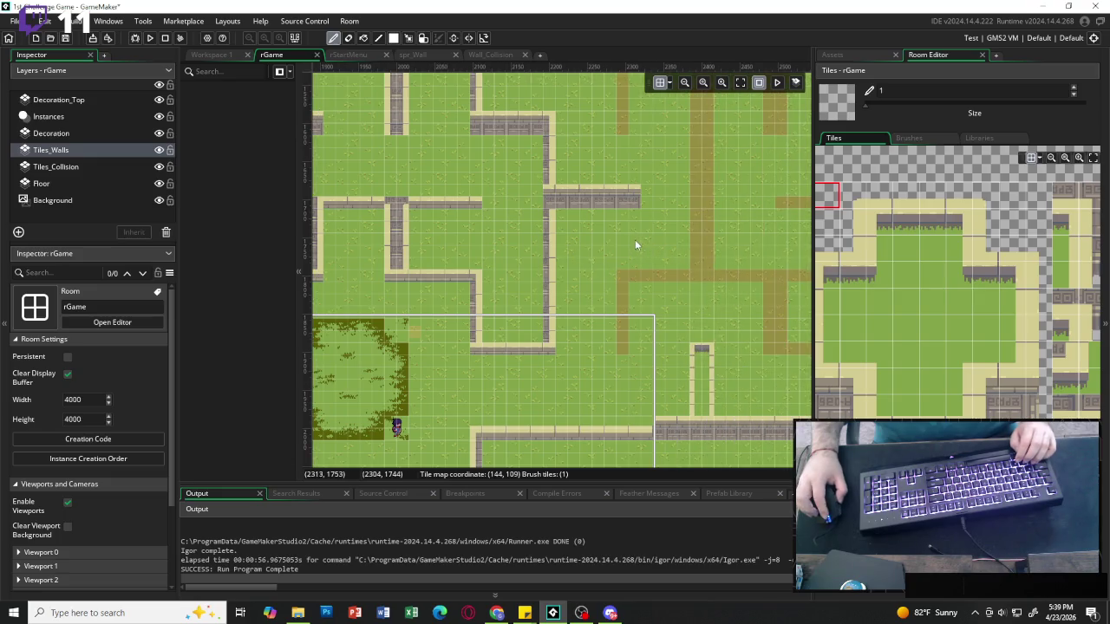
scroll(634, 239, "right", 1)
scroll(612, 242, "left", 4)
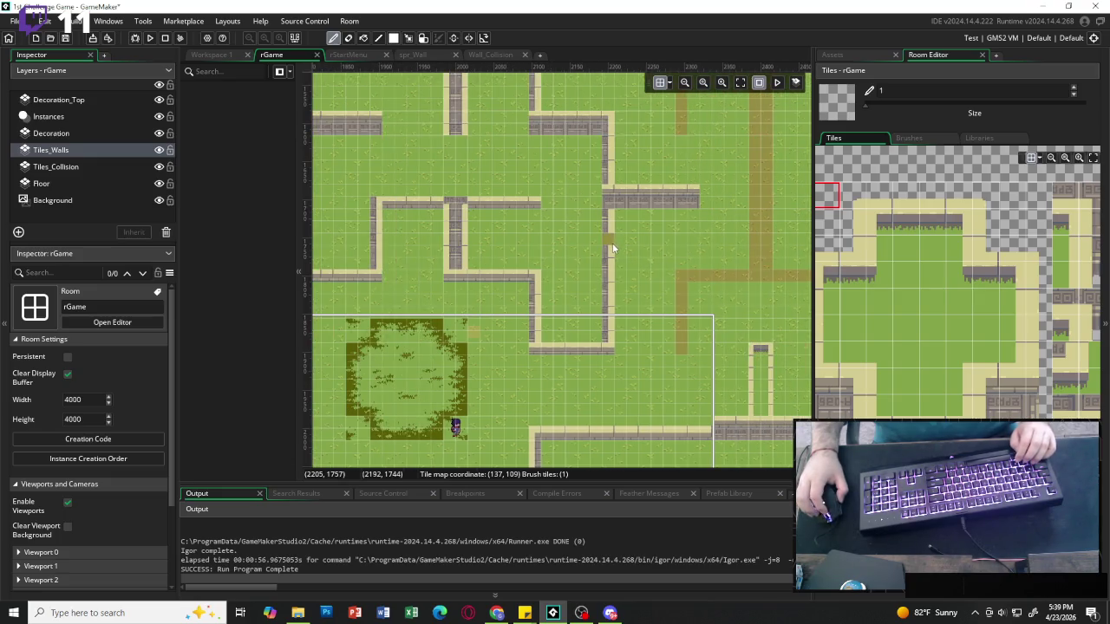
scroll(613, 251, "up", 4)
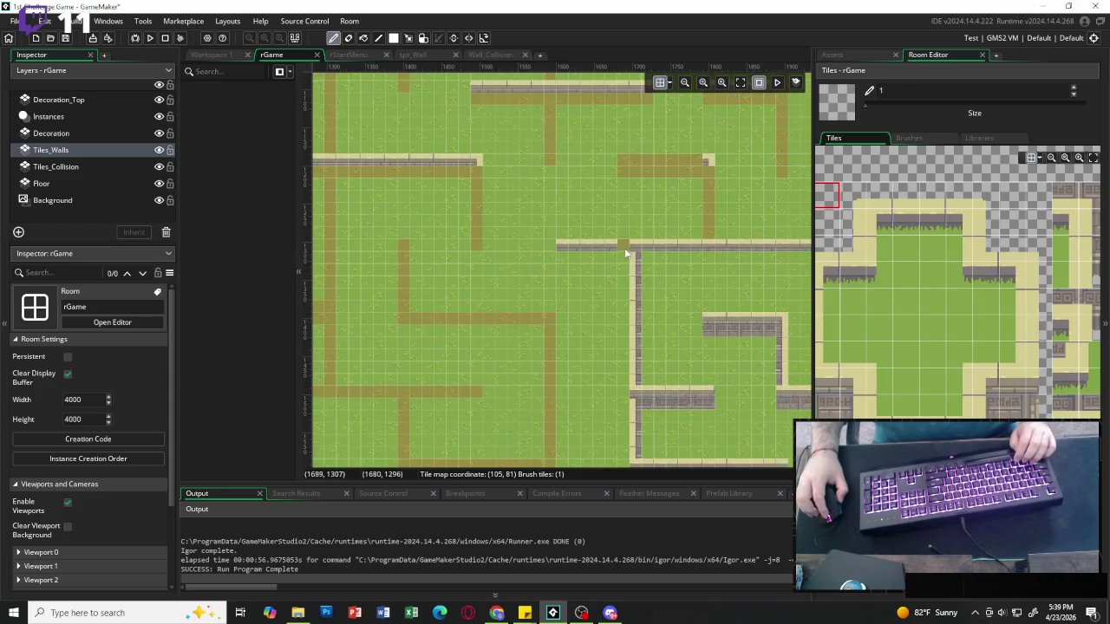
scroll(661, 261, "right", 3)
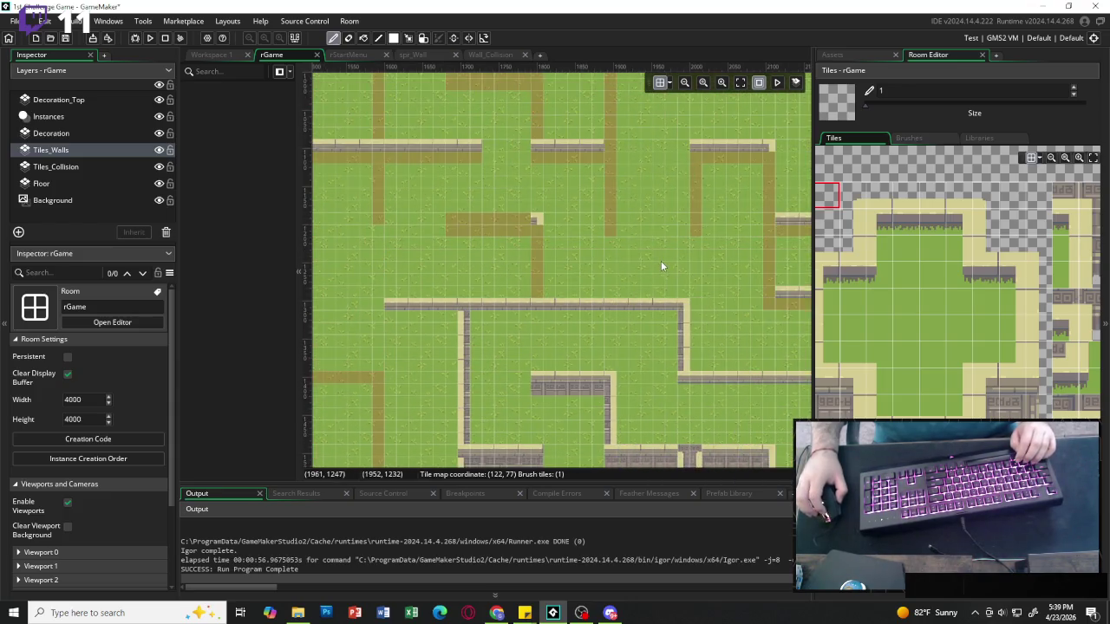
left_click(741, 83)
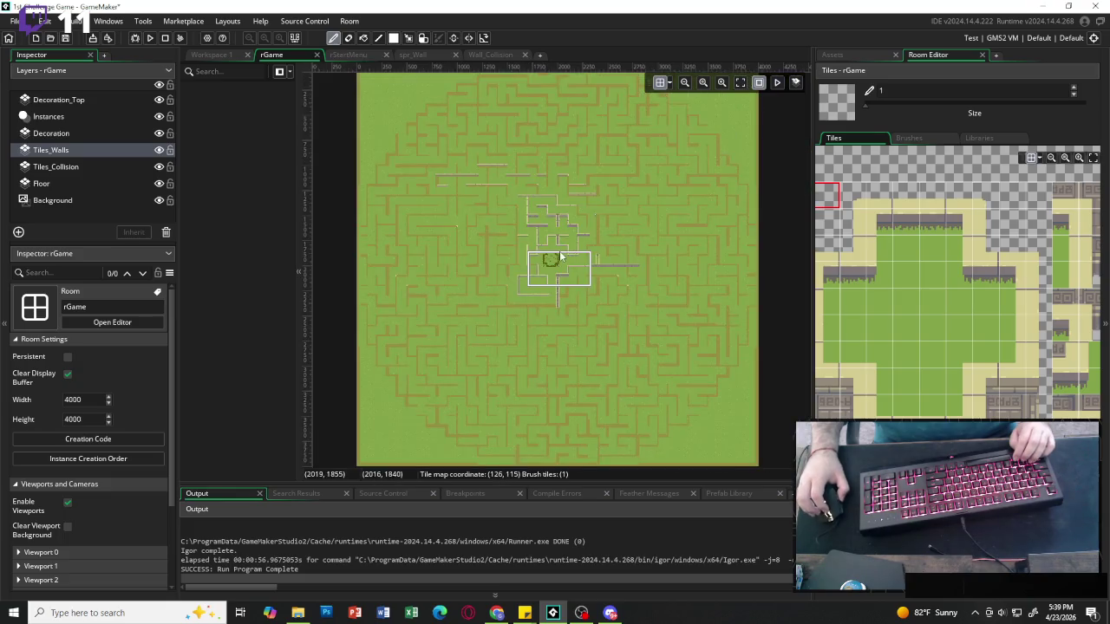
scroll(554, 246, "left", 2)
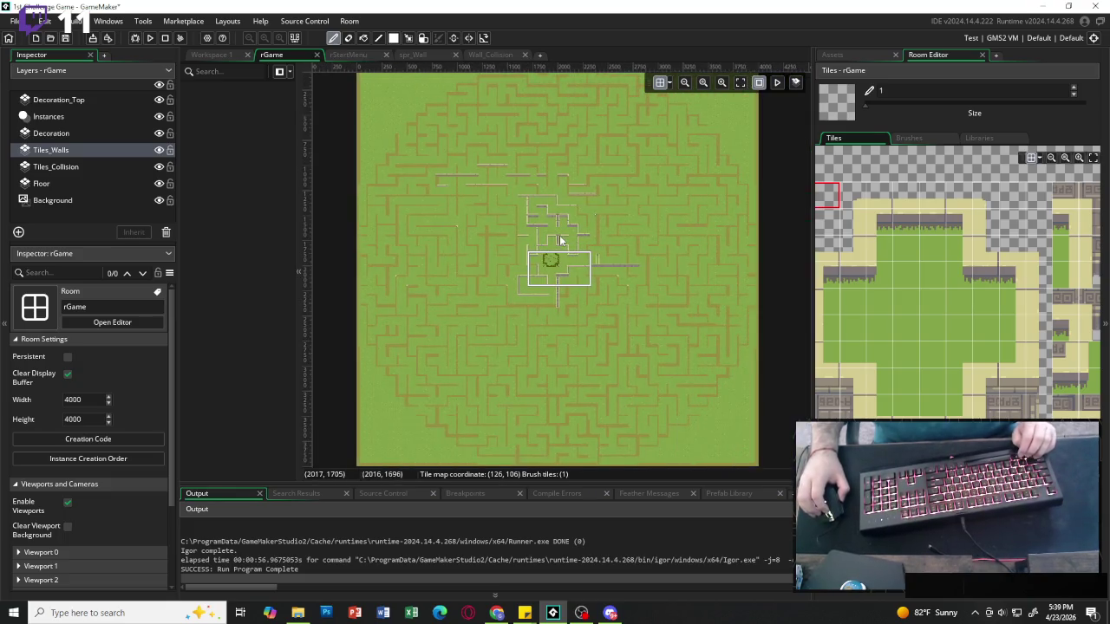
scroll(559, 240, "up", 2)
scroll(559, 239, "up", 2)
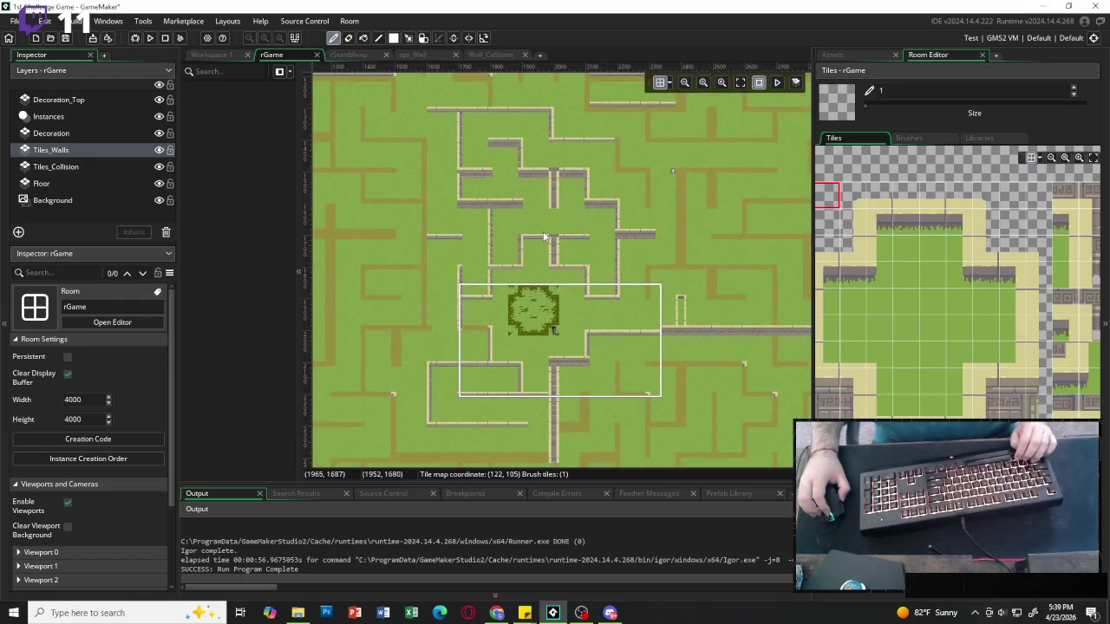
scroll(543, 235, "up", 1)
scroll(538, 234, "up", 3)
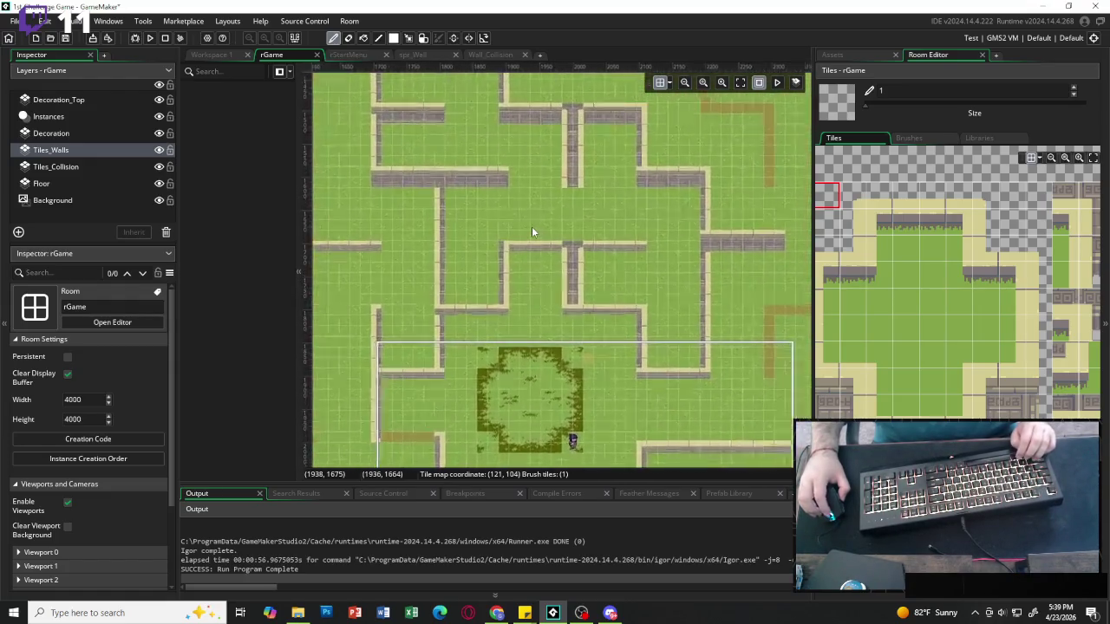
scroll(538, 223, "left", 5)
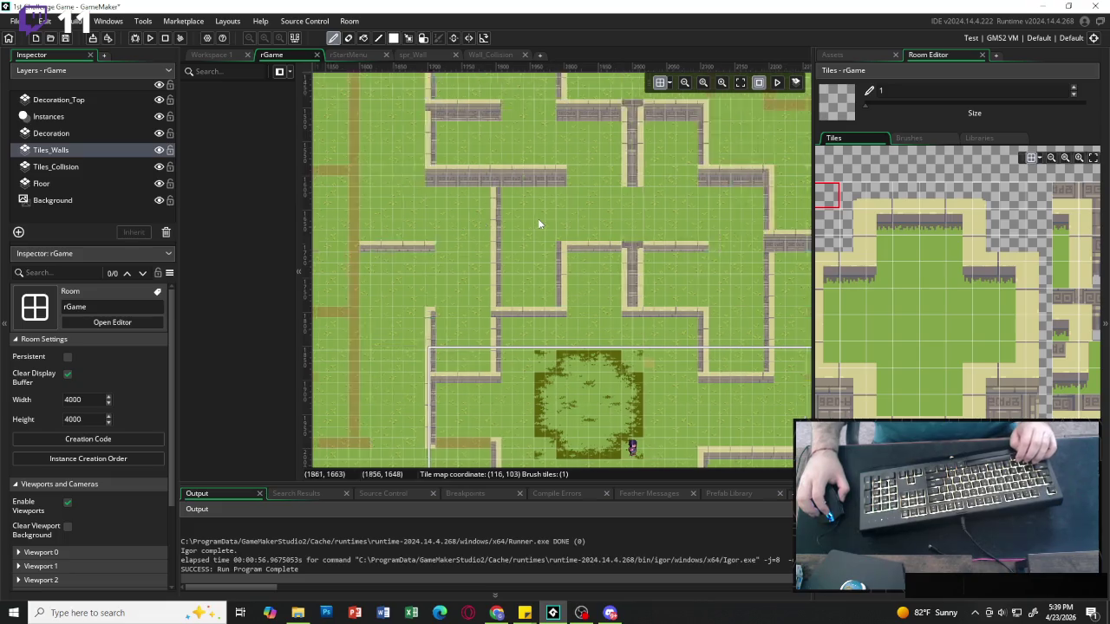
scroll(539, 223, "down", 3)
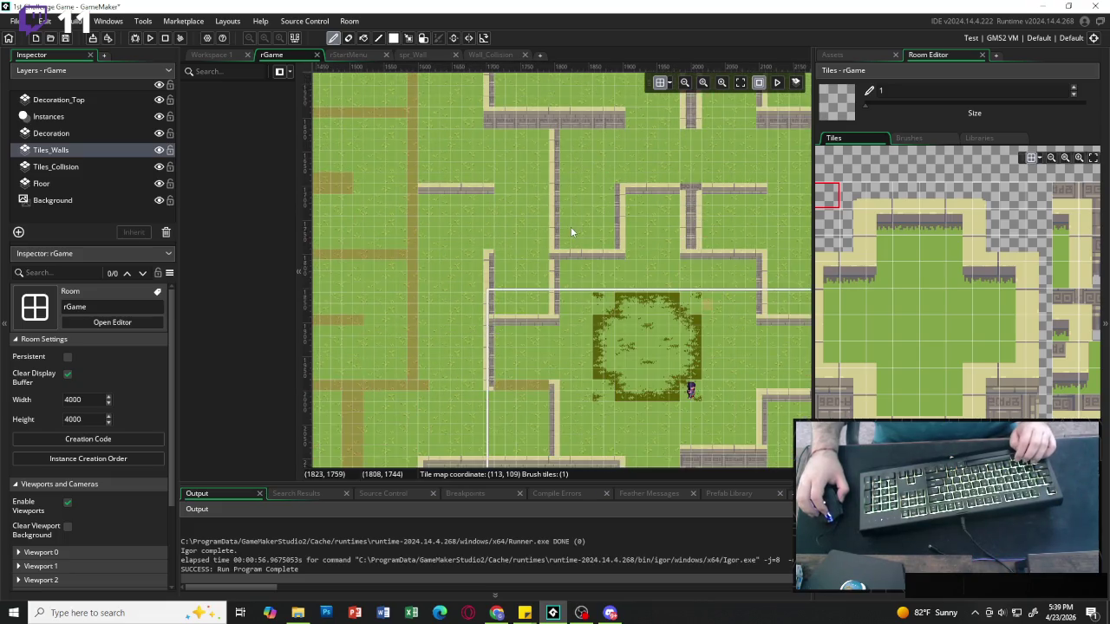
scroll(539, 223, "up", 5)
scroll(531, 230, "left", 2)
scroll(531, 227, "left", 2)
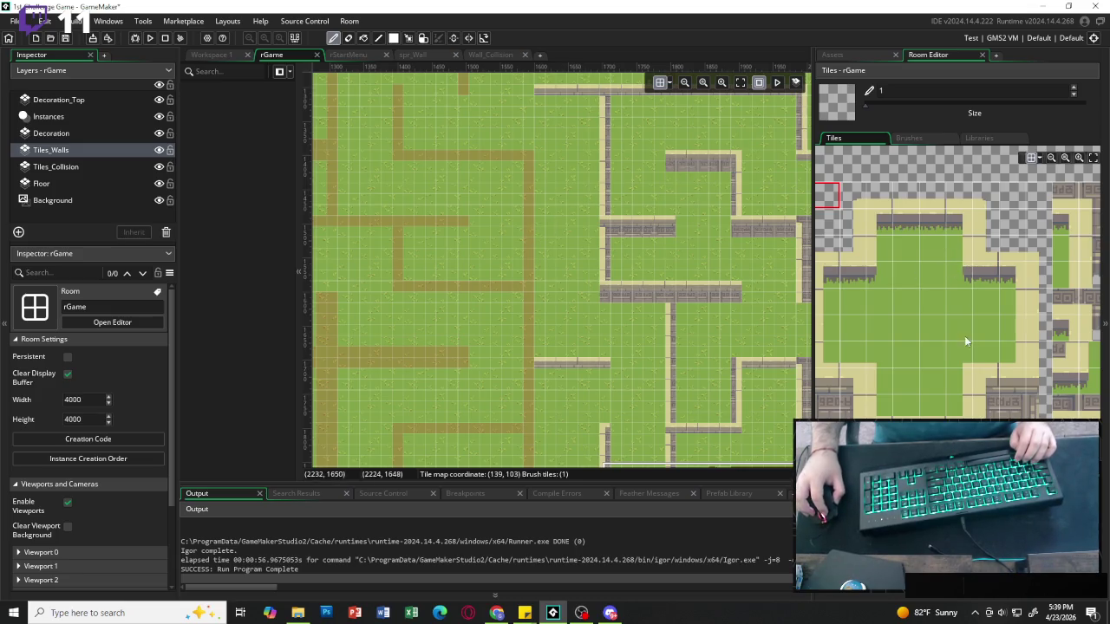
Place a corner tile atop the long vertical dirt path and paint a vertical stone wall down it.
left_click(853, 381)
left_click(531, 157)
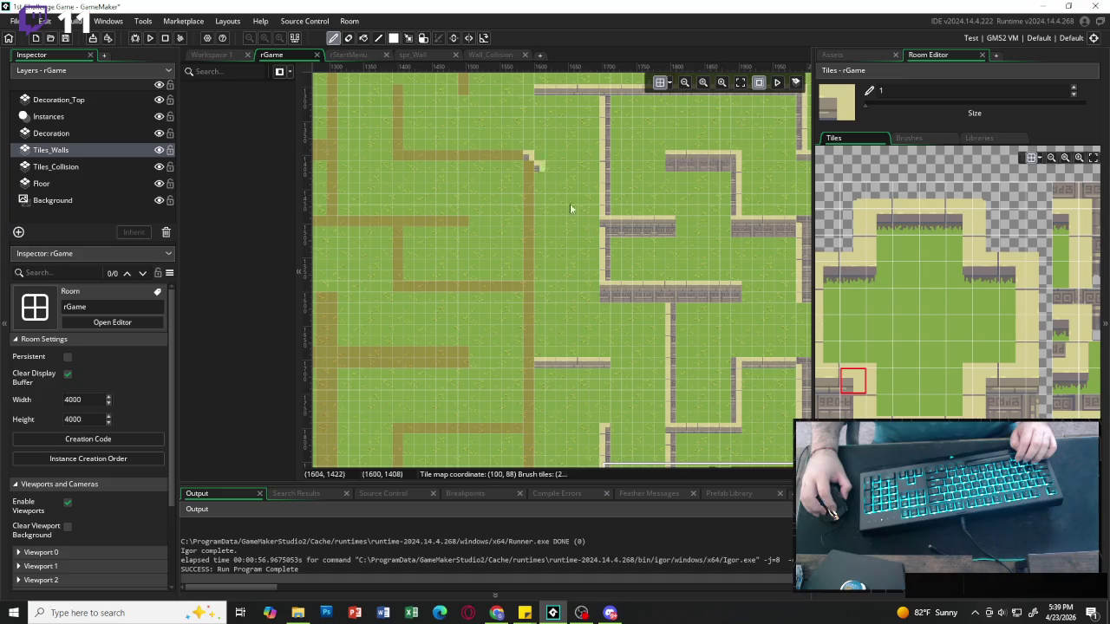
scroll(933, 278, "right", 4)
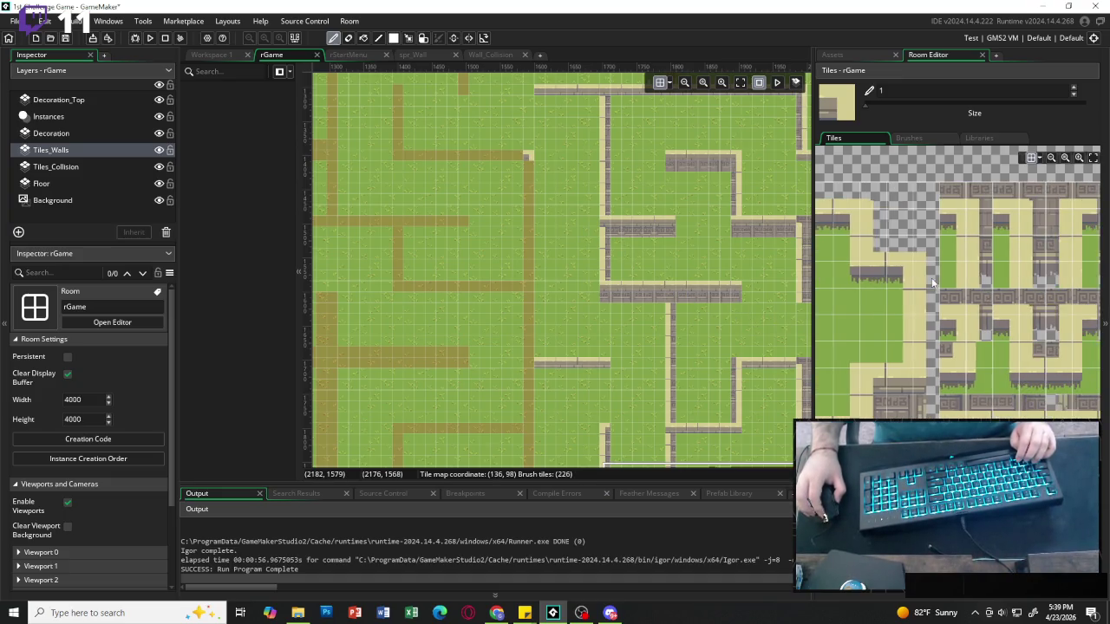
left_click_drag(1057, 222, 1057, 248)
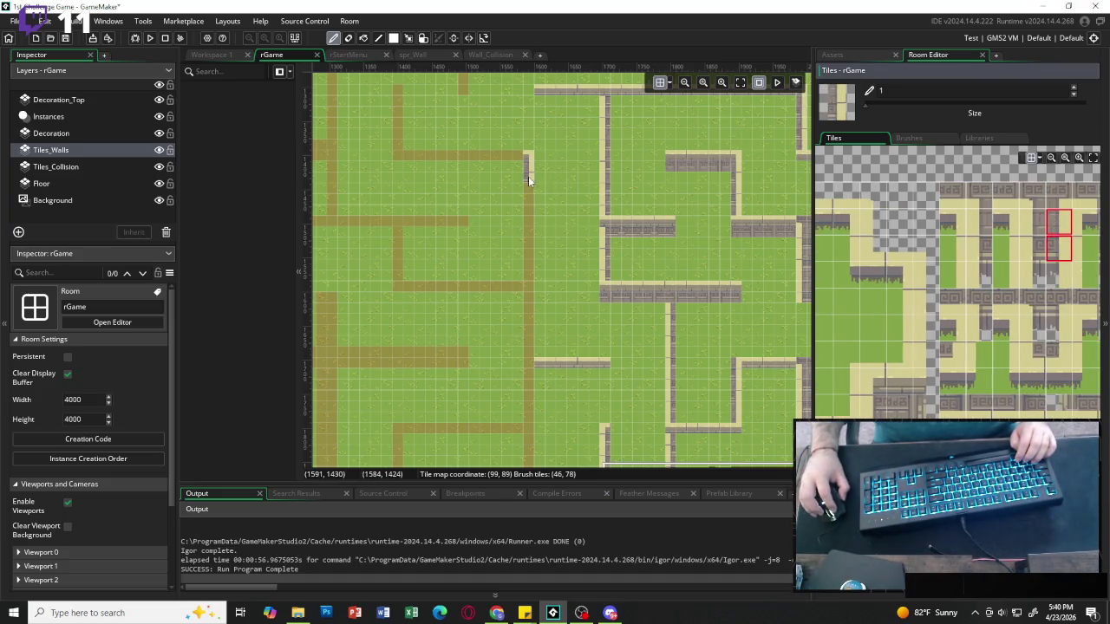
left_click_drag(526, 240, 526, 317)
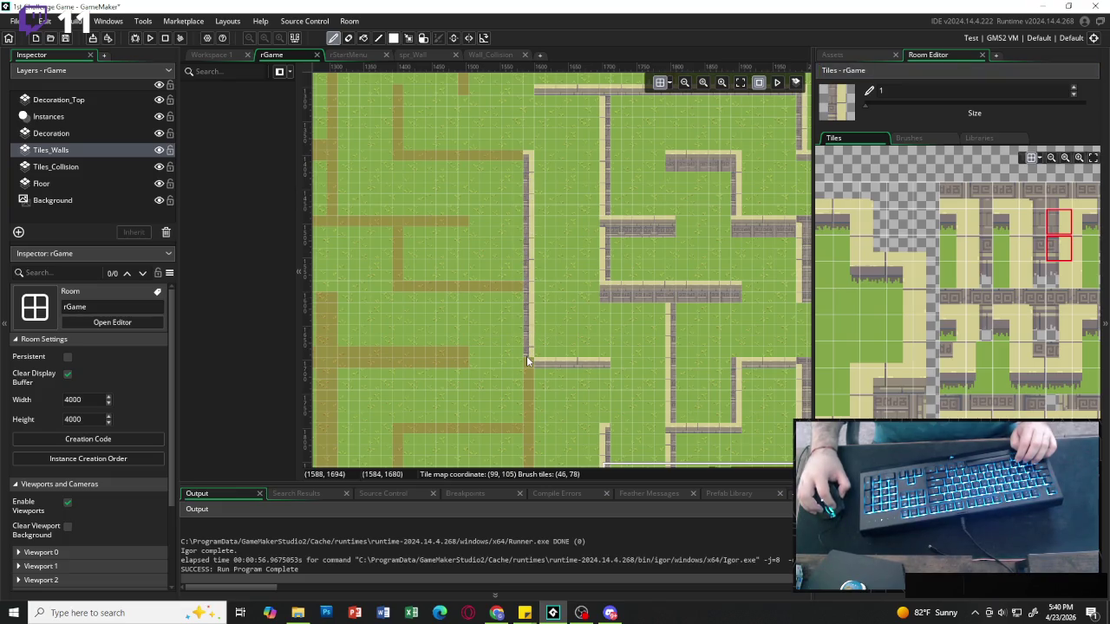
scroll(526, 355, "down", 5)
left_click_drag(531, 215, 531, 364)
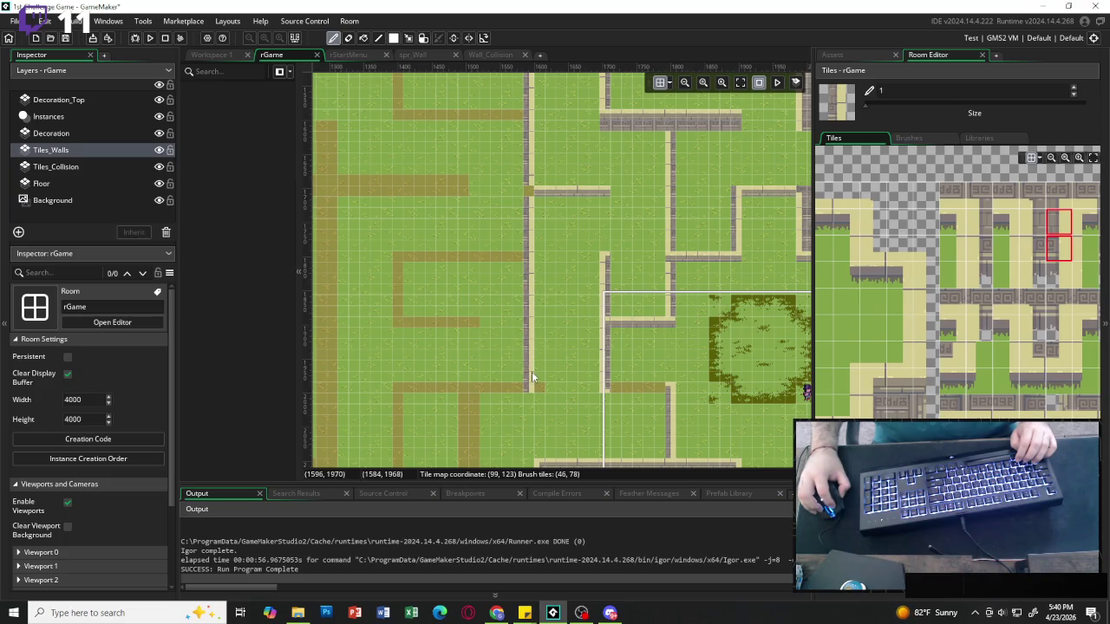
Paint a horizontal stone wall row along the lower path and cap its left end.
left_click(537, 195, "ctrl")
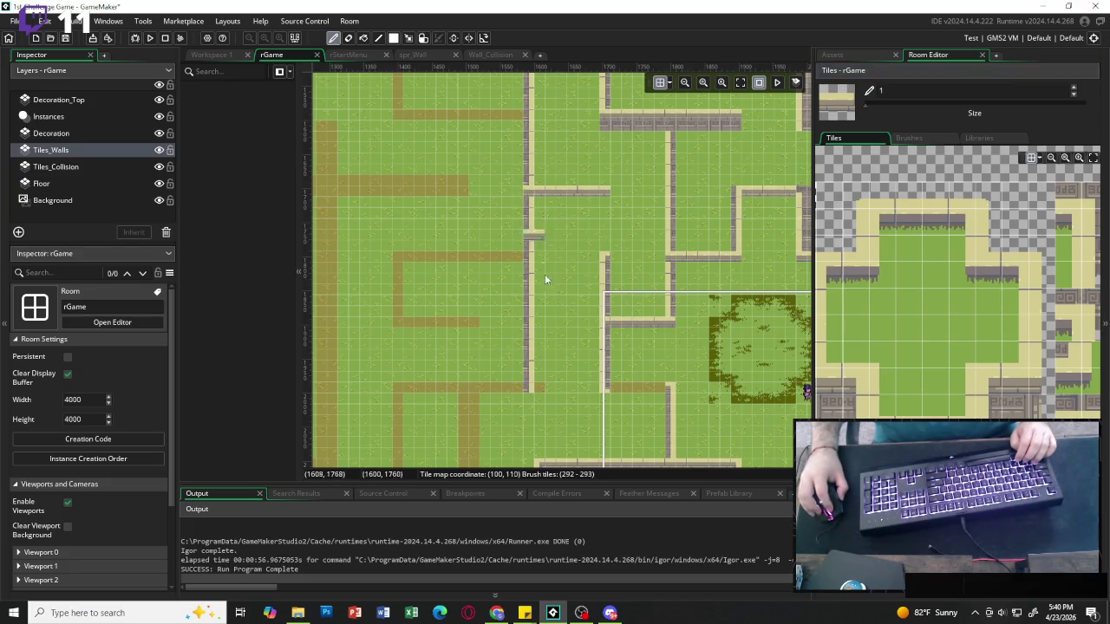
left_click_drag(536, 388, 397, 386)
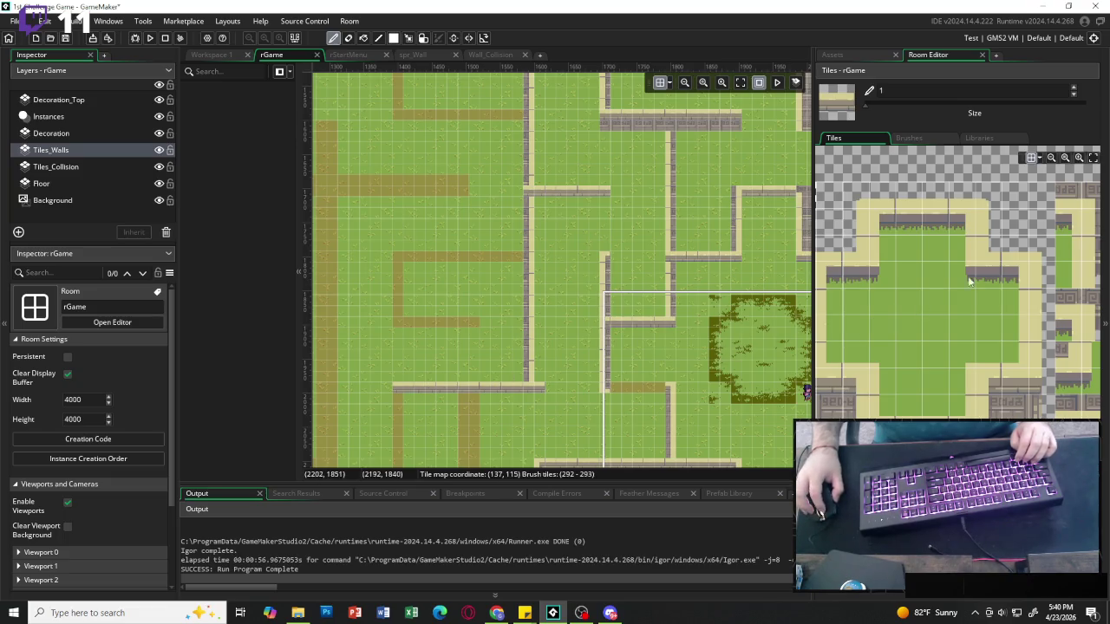
left_click(987, 381)
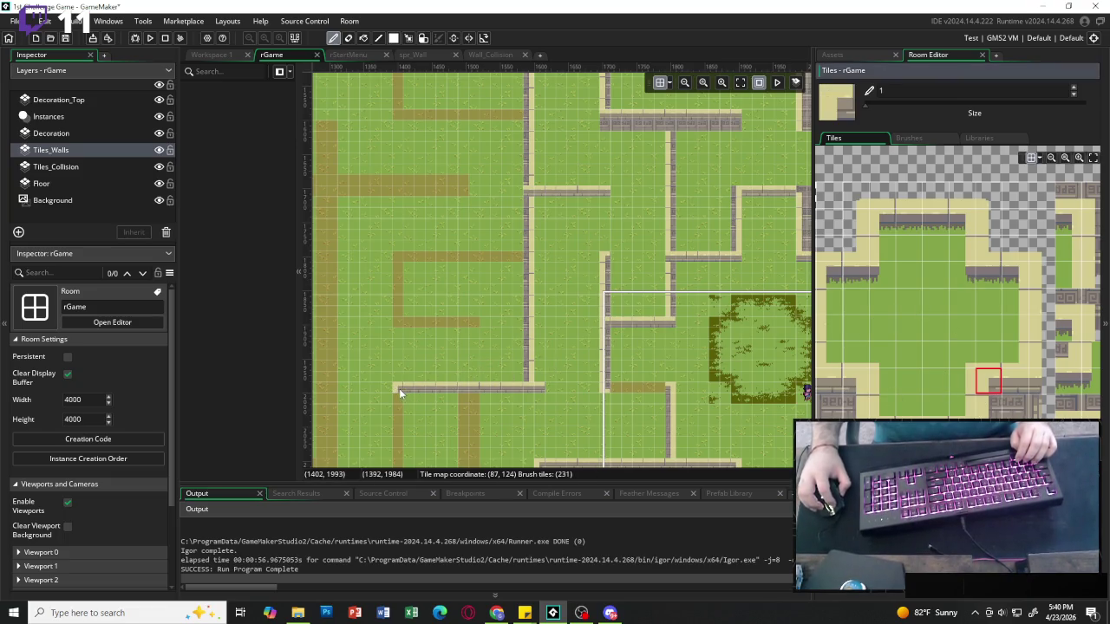
left_click(399, 259)
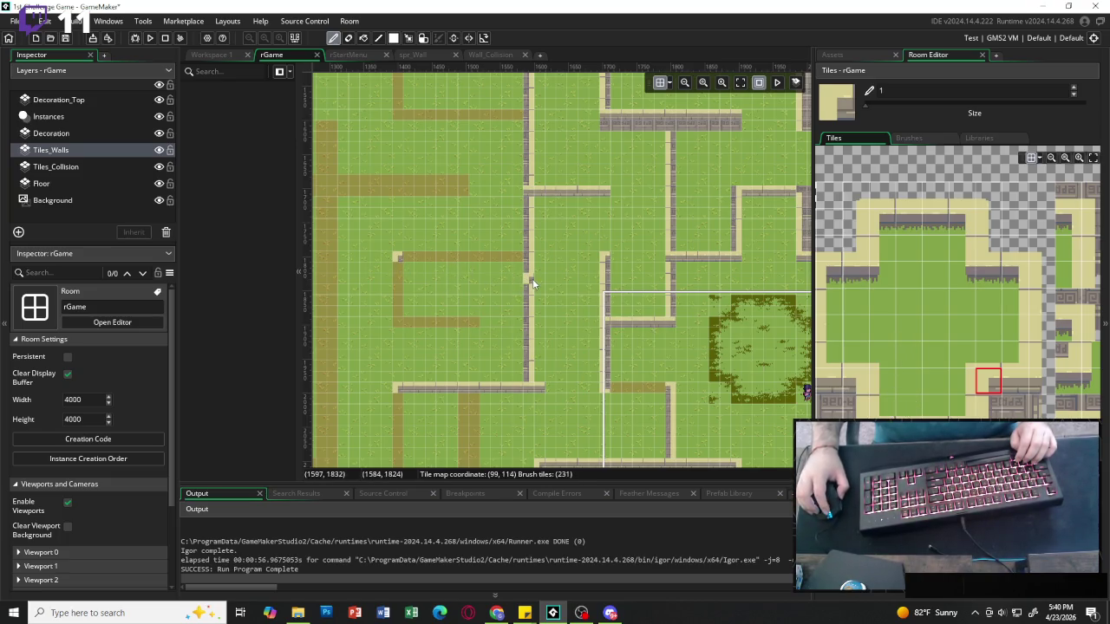
Place a wall tile and an end-cap atop the next vertical dirt path.
scroll(442, 194, "left", 2)
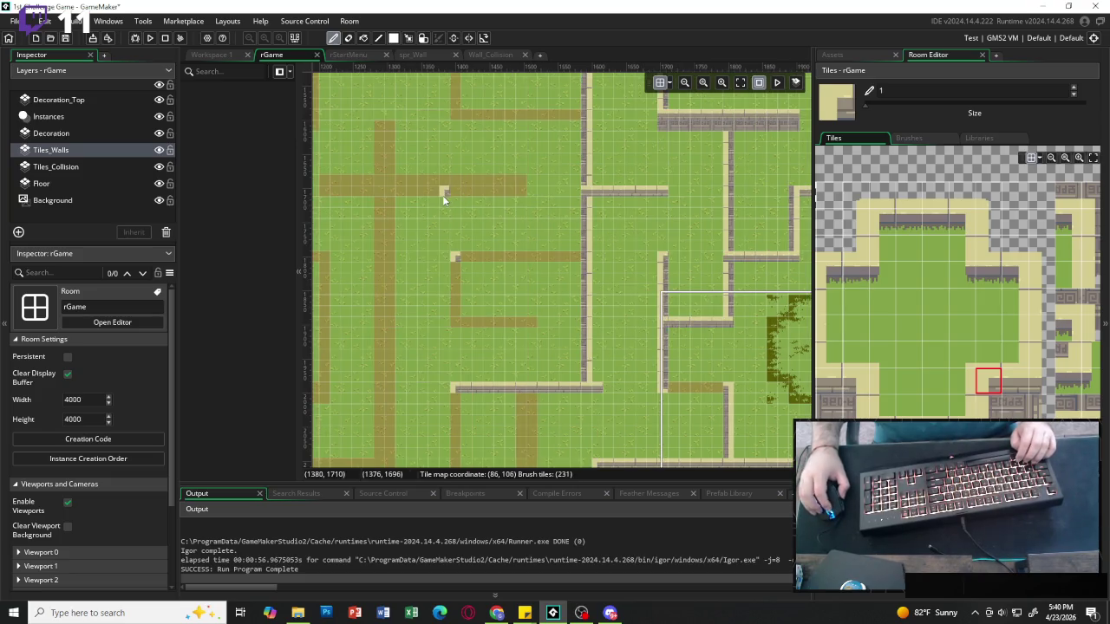
scroll(445, 198, "left", 2)
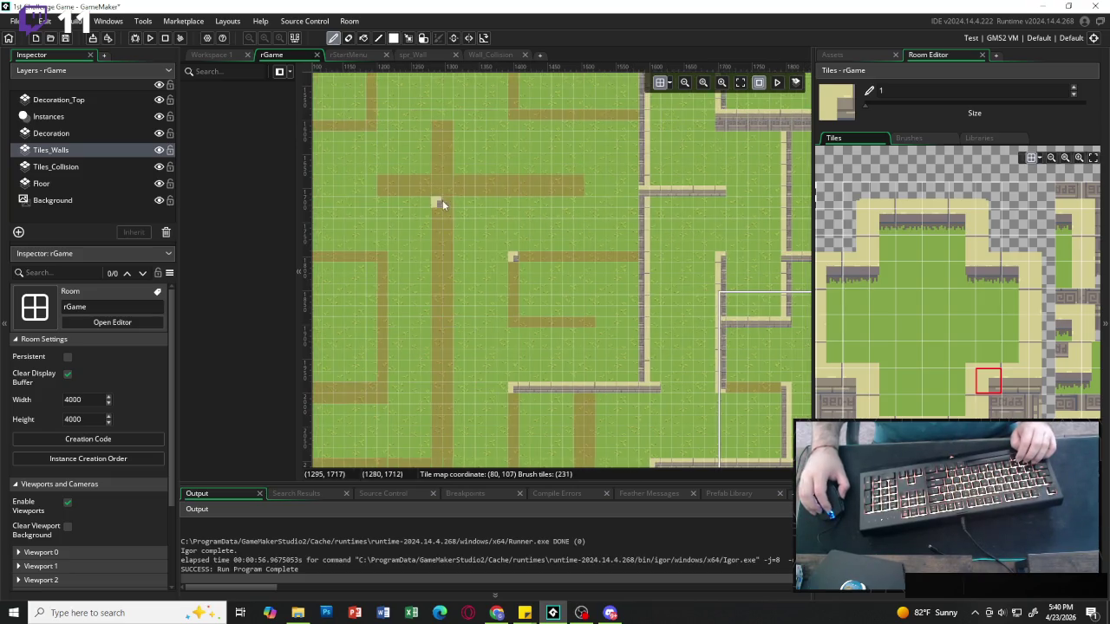
left_click(436, 127)
left_click(856, 381)
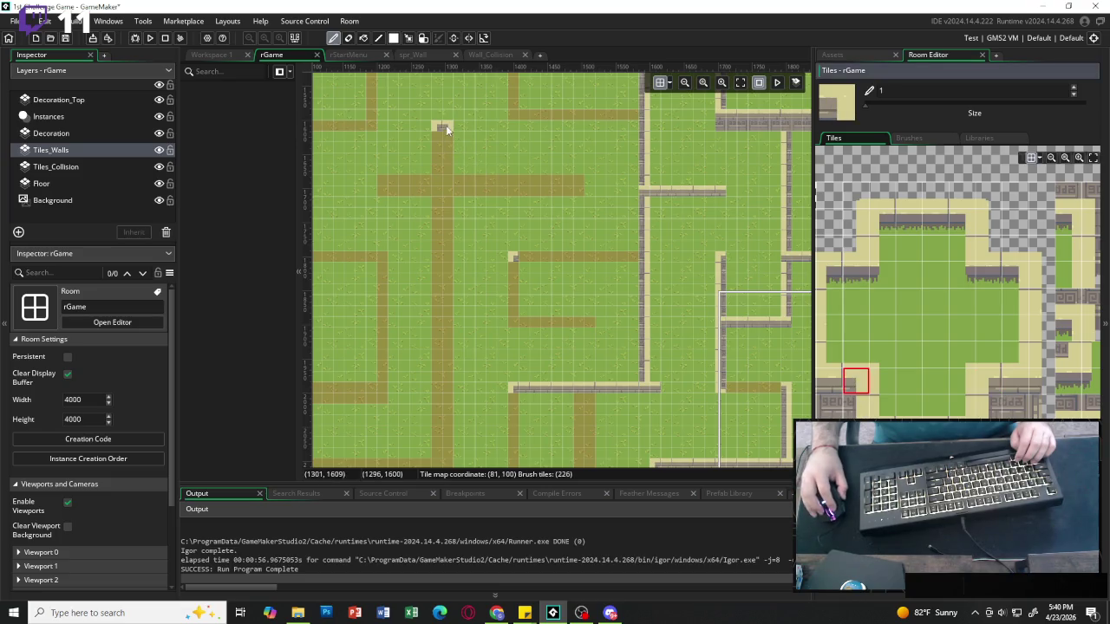
left_click(443, 125)
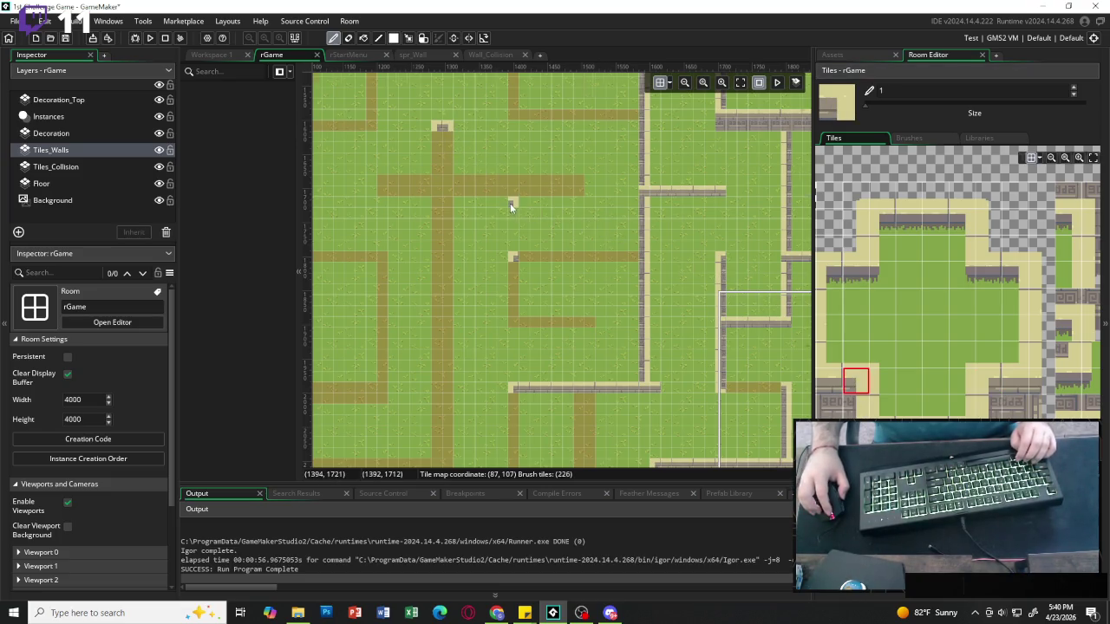
Extend a two-tile vertical stone wall down the central-right dirt path.
scroll(509, 202, "right", 2)
scroll(511, 207, "left", 3)
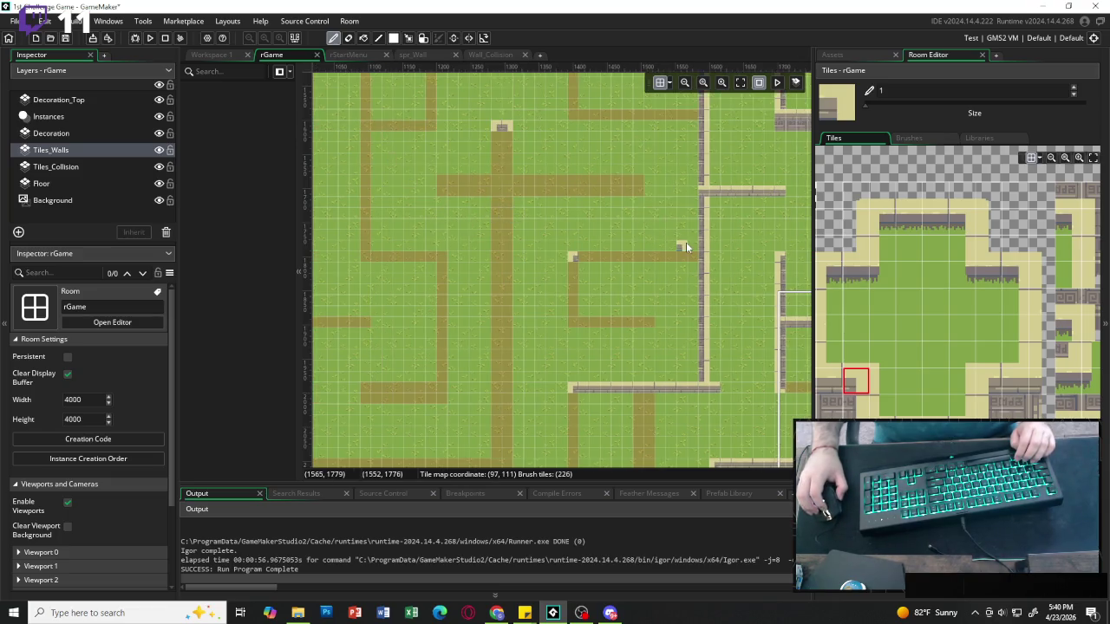
scroll(685, 242, "up", 3)
scroll(663, 246, "right", 3)
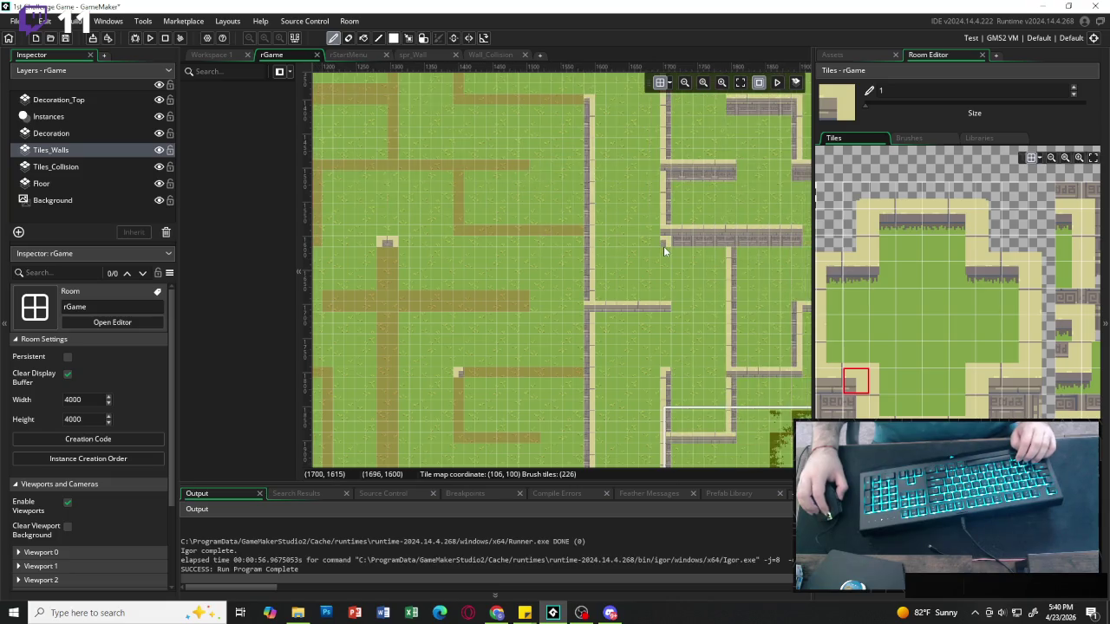
scroll(664, 247, "right", 15)
scroll(681, 252, "up", 2)
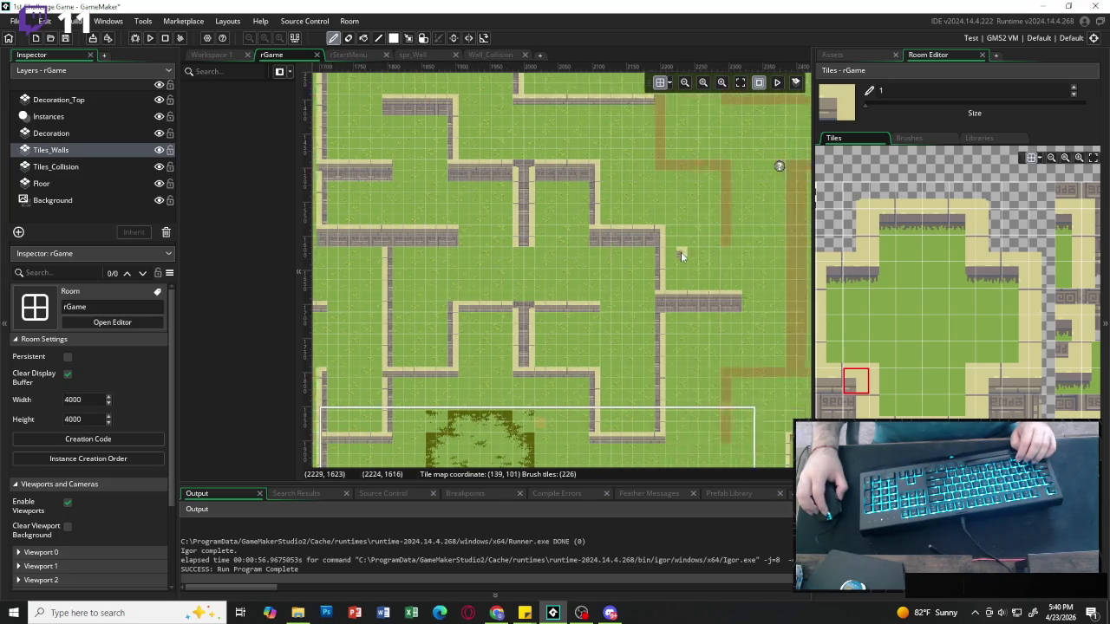
scroll(682, 256, "up", 2)
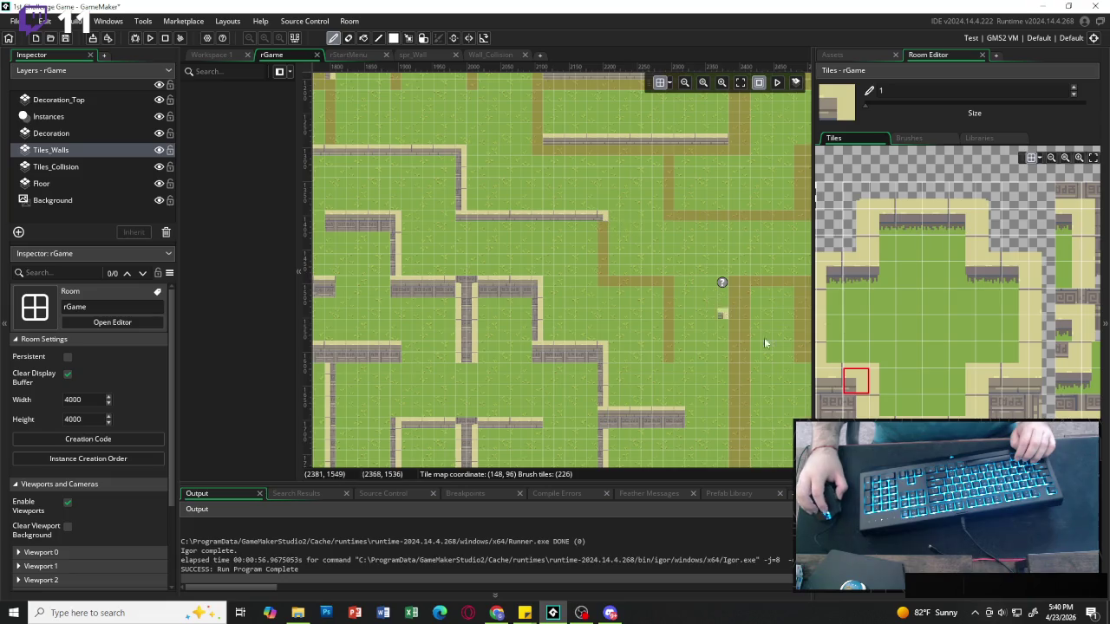
scroll(880, 296, "right", 2)
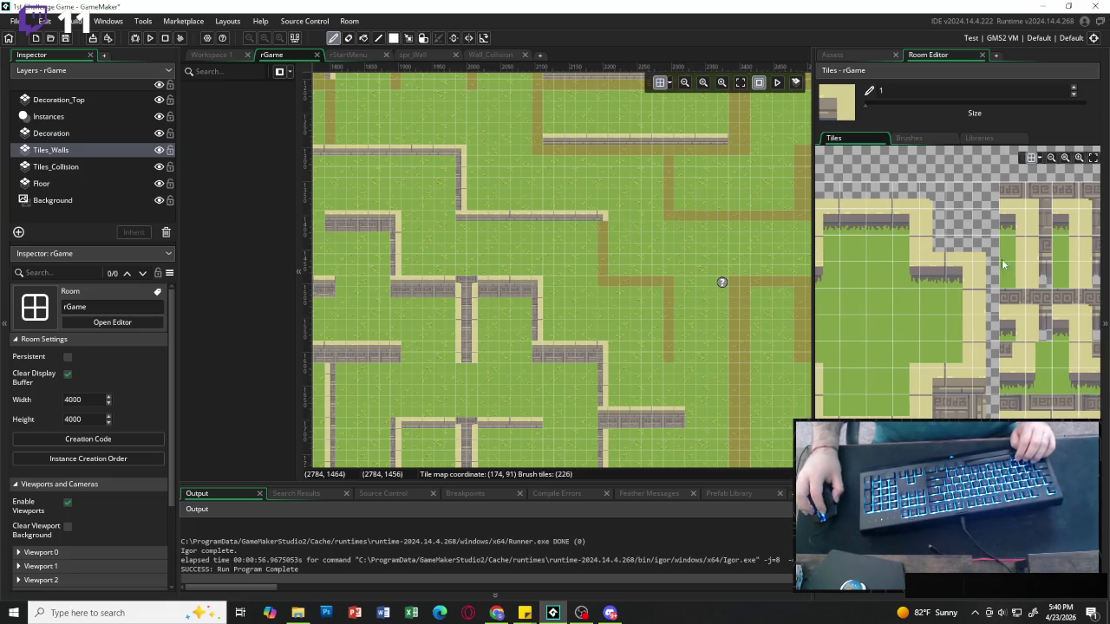
scroll(971, 271, "right", 2)
left_click_drag(1061, 222, 1061, 248)
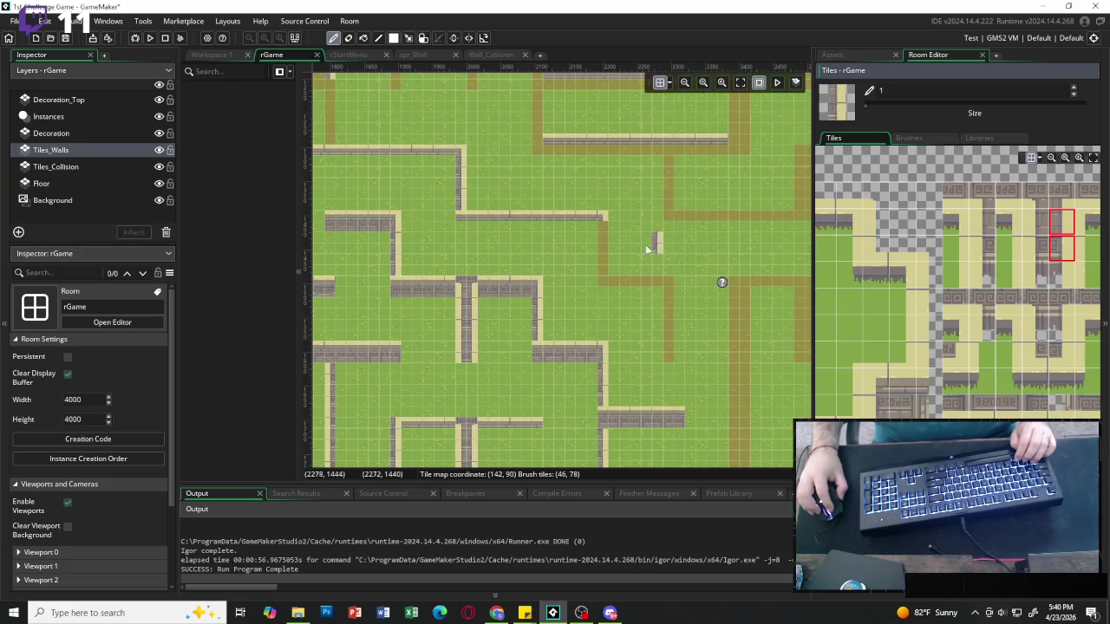
left_click_drag(599, 240, 605, 273)
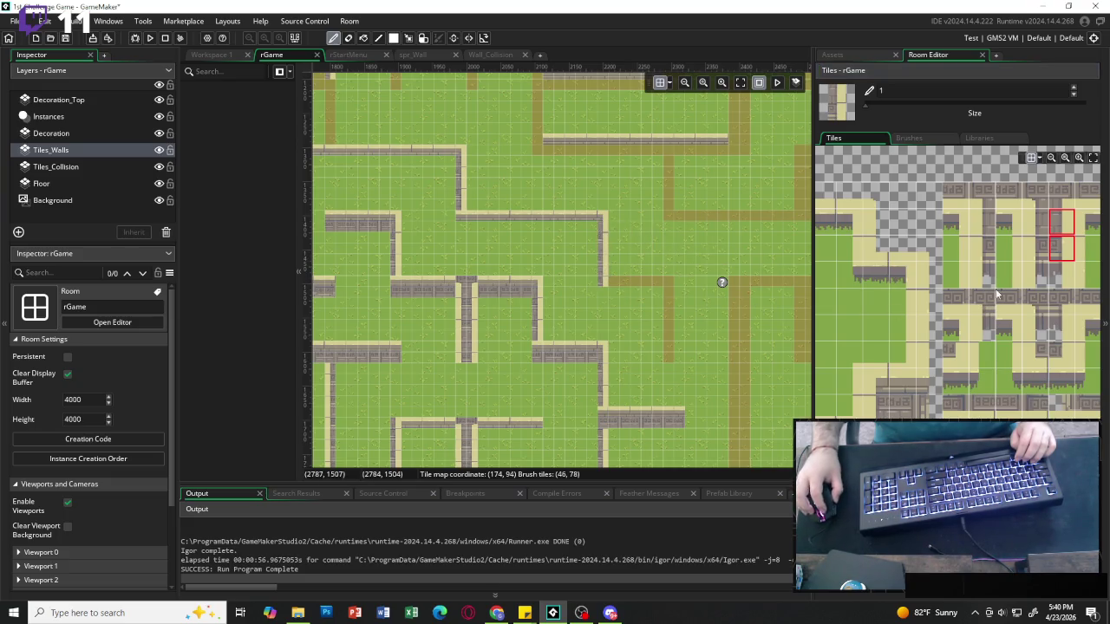
Paint a horizontal wall tile pair along the adjoining dirt path.
left_click(1035, 354)
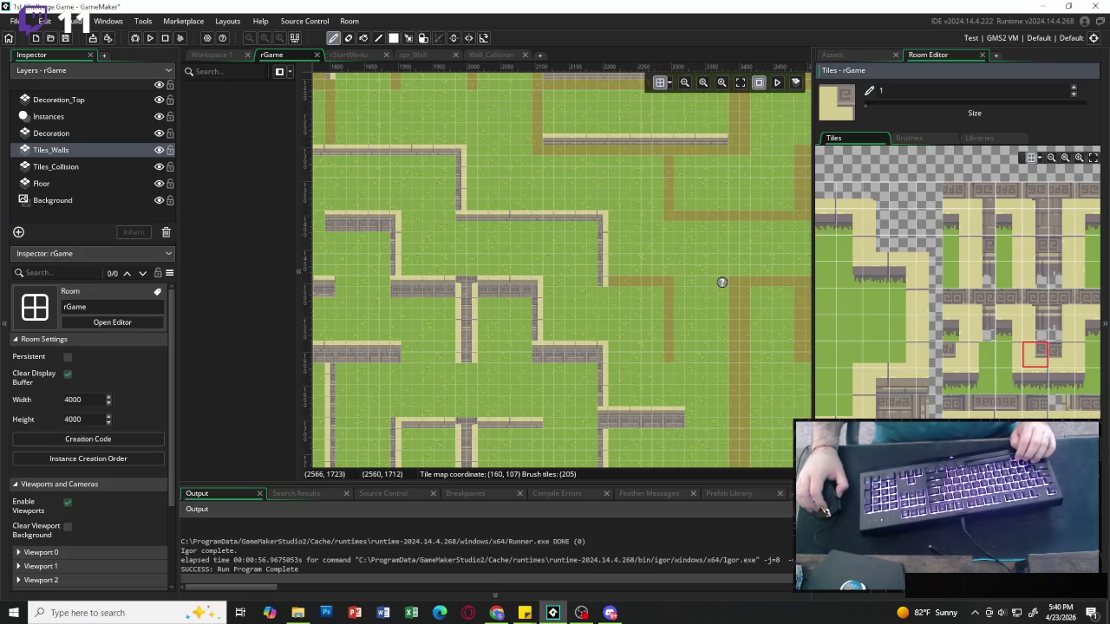
scroll(954, 286, "down", 3)
left_click_drag(845, 216, 888, 217)
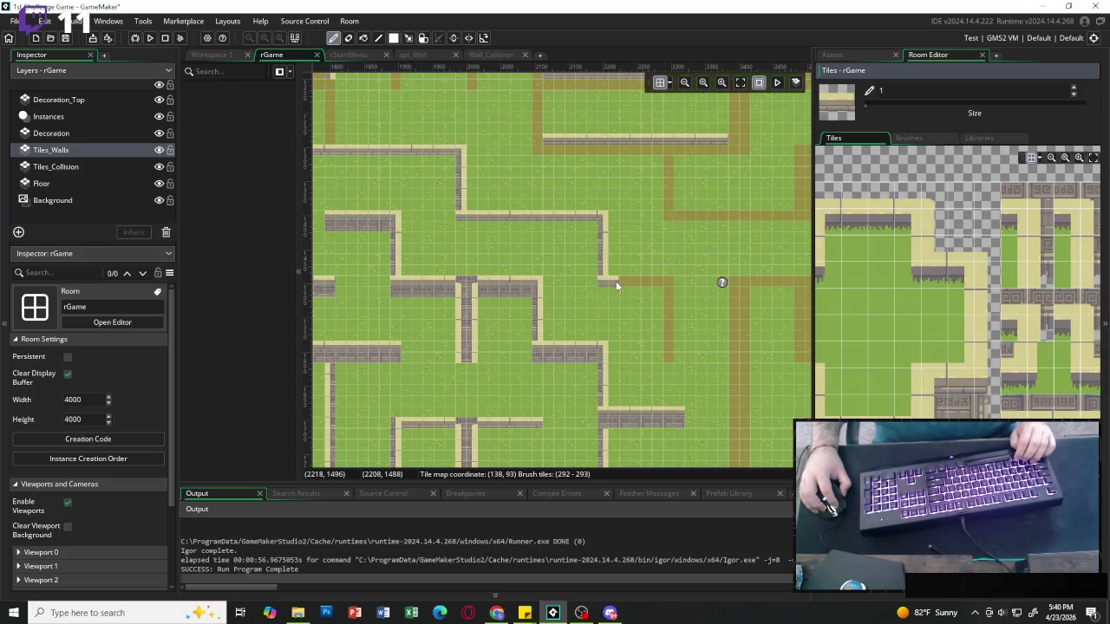
left_click_drag(615, 281, 659, 285)
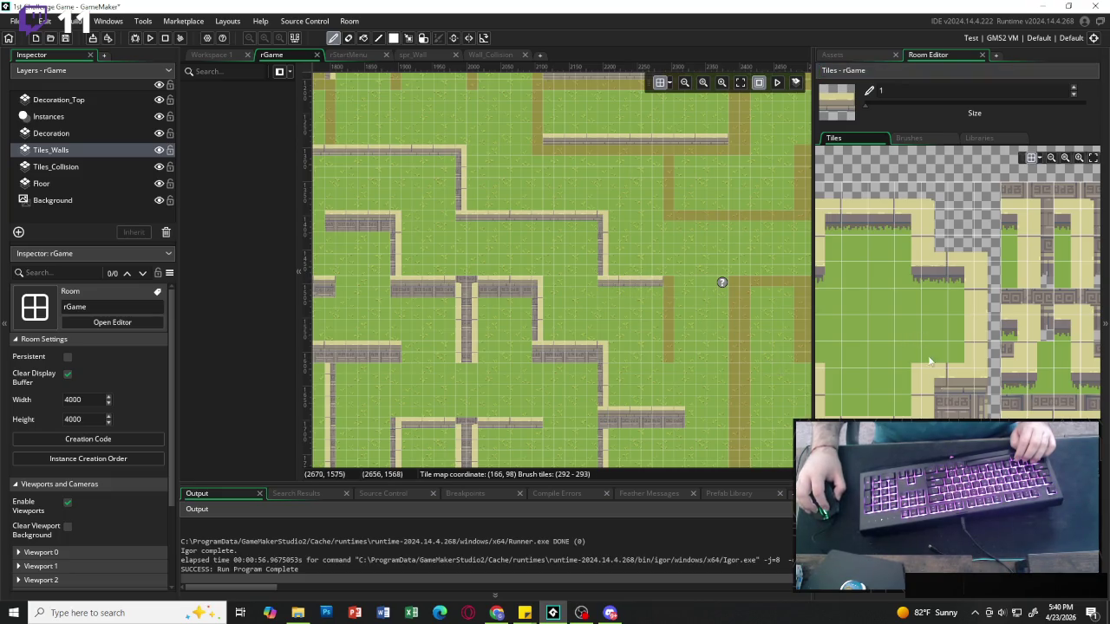
Place a wall corner tile where the vertical and horizontal paths meet.
left_click(909, 392)
scroll(851, 389, "left", 2)
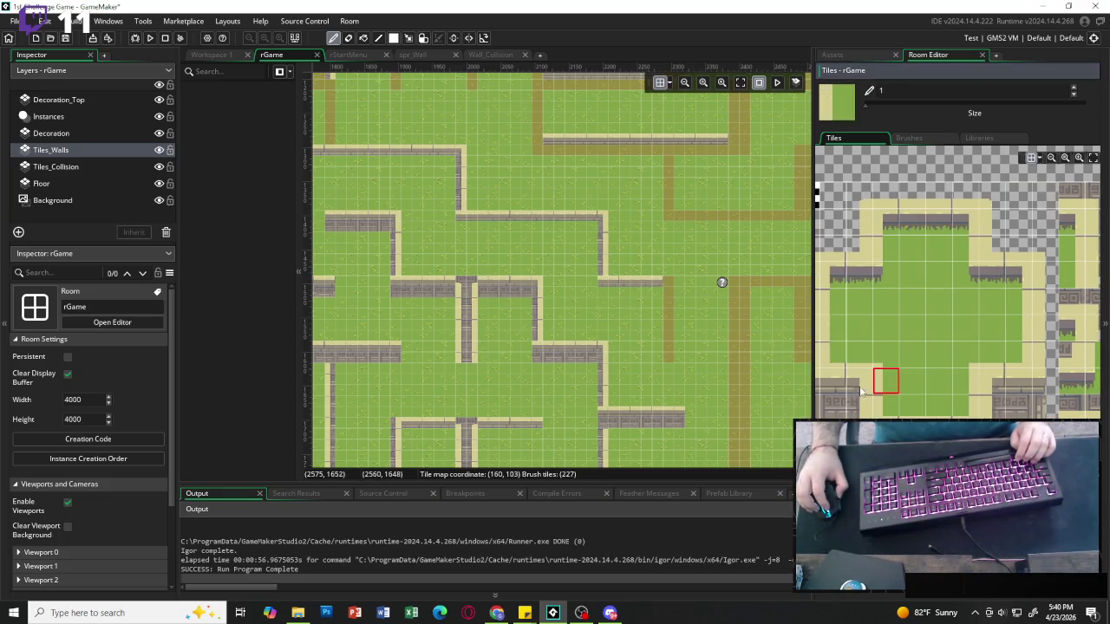
left_click(861, 392)
scroll(993, 266, "right", 3)
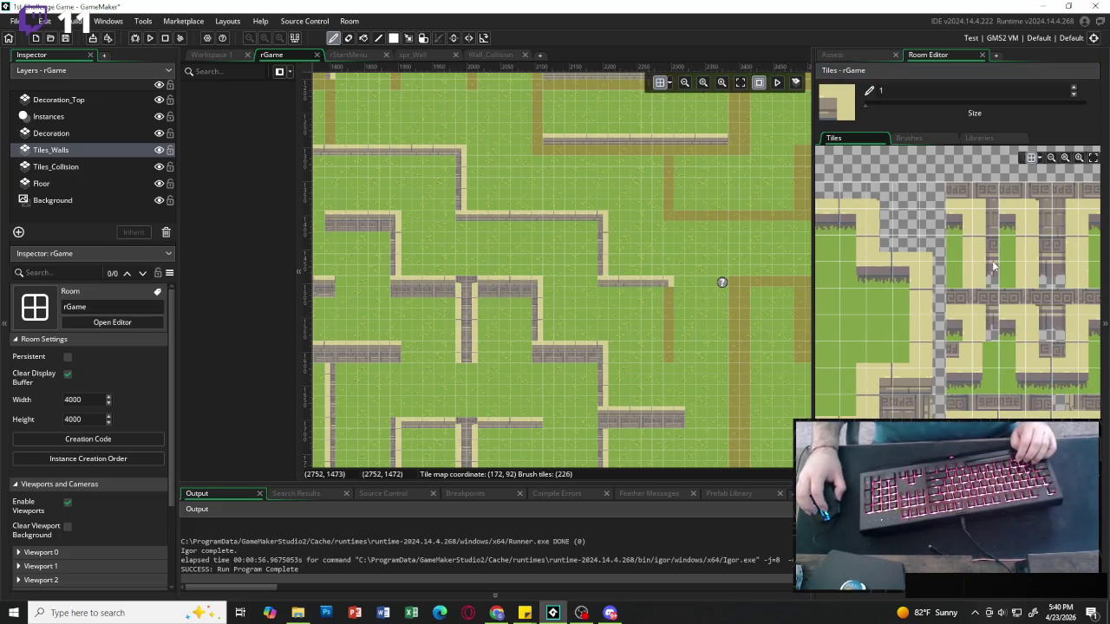
left_click_drag(1066, 225, 1066, 253)
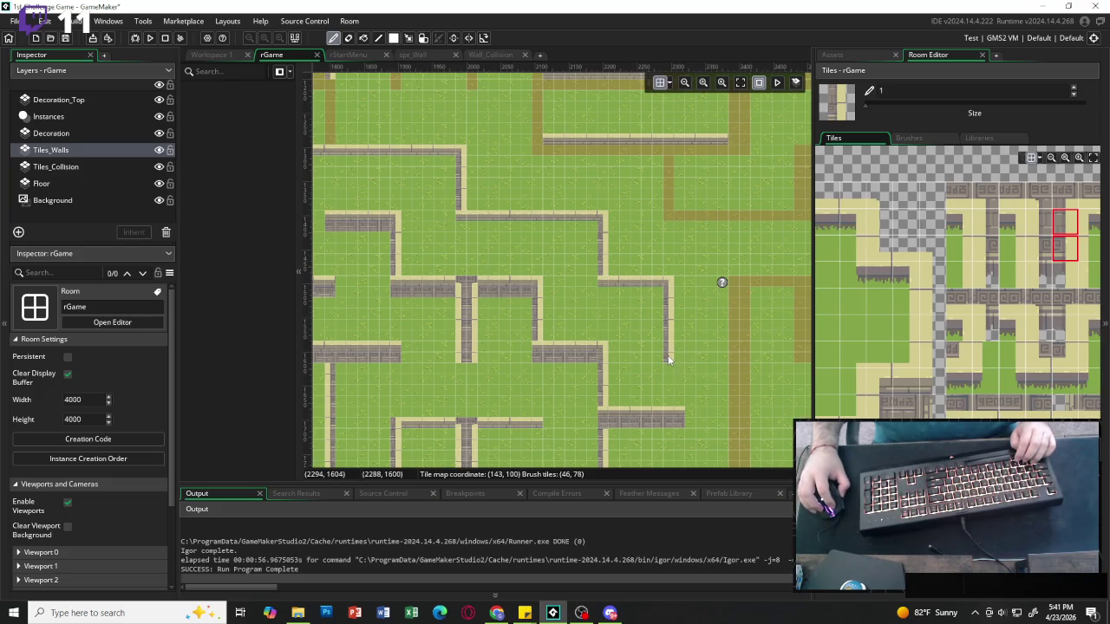
scroll(662, 286, "right", 2)
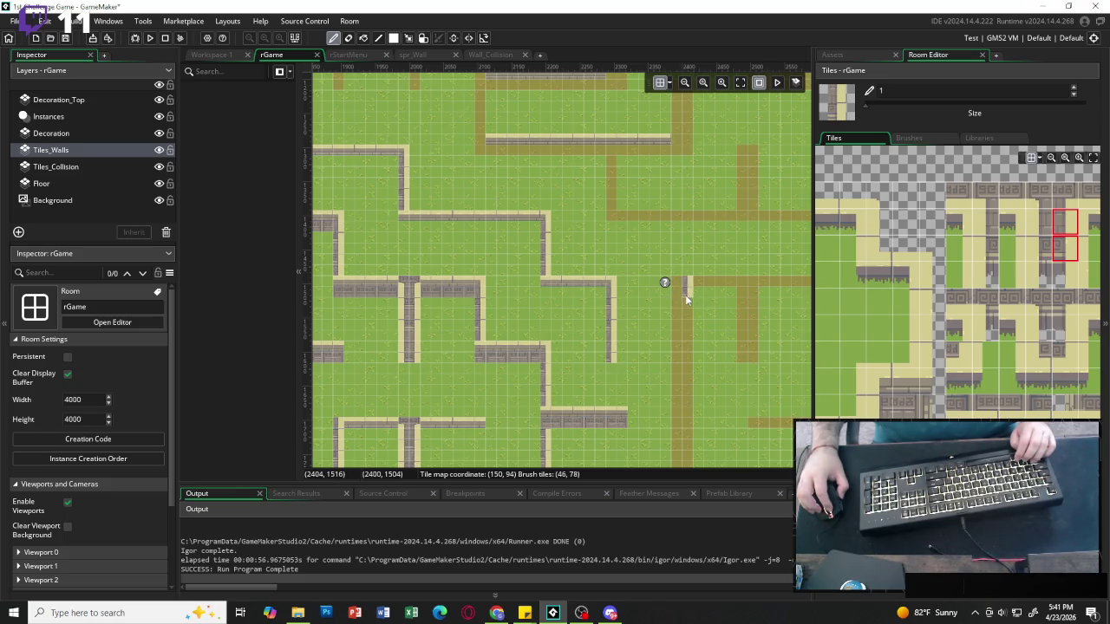
left_click(878, 381)
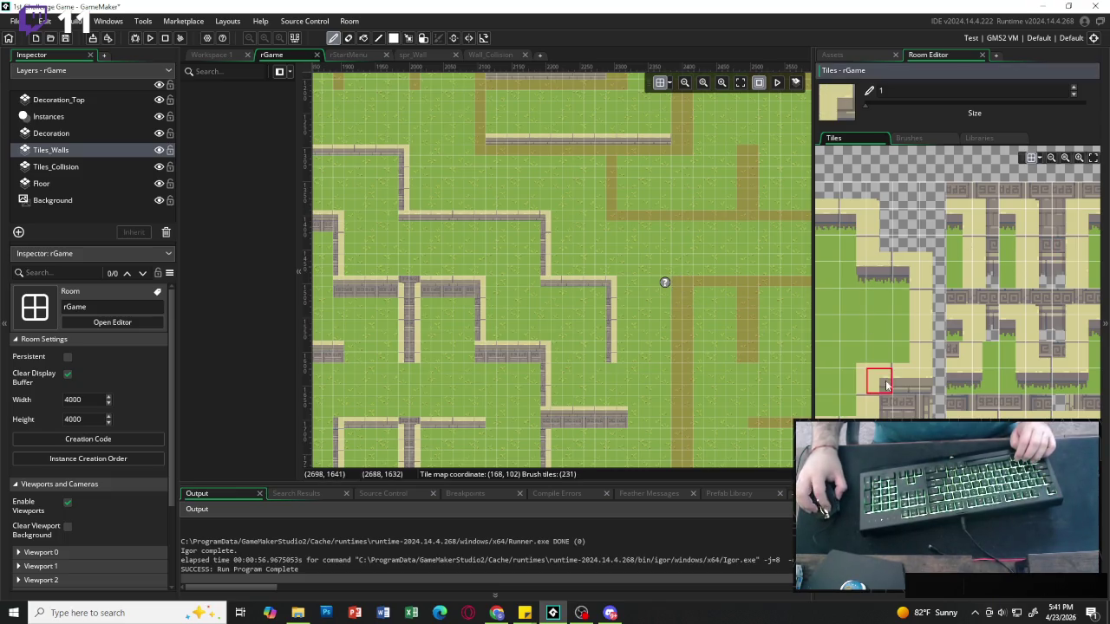
left_click(676, 284)
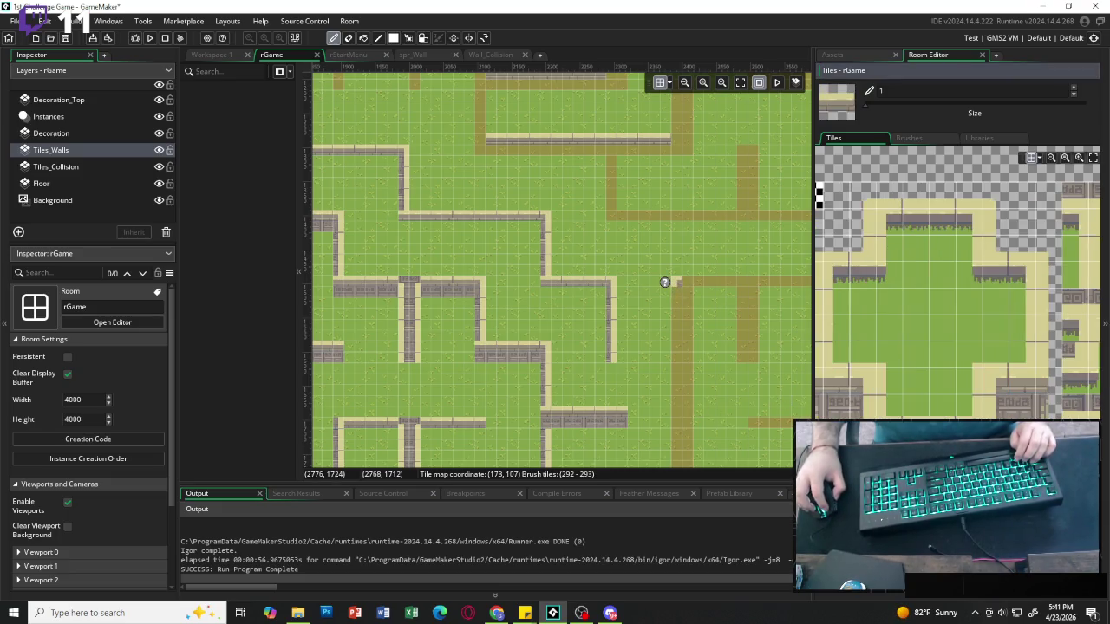
Paint a wall row along the horizontal path, extending it further right.
scroll(665, 290, "right", 4)
left_click_drag(584, 281, 676, 281)
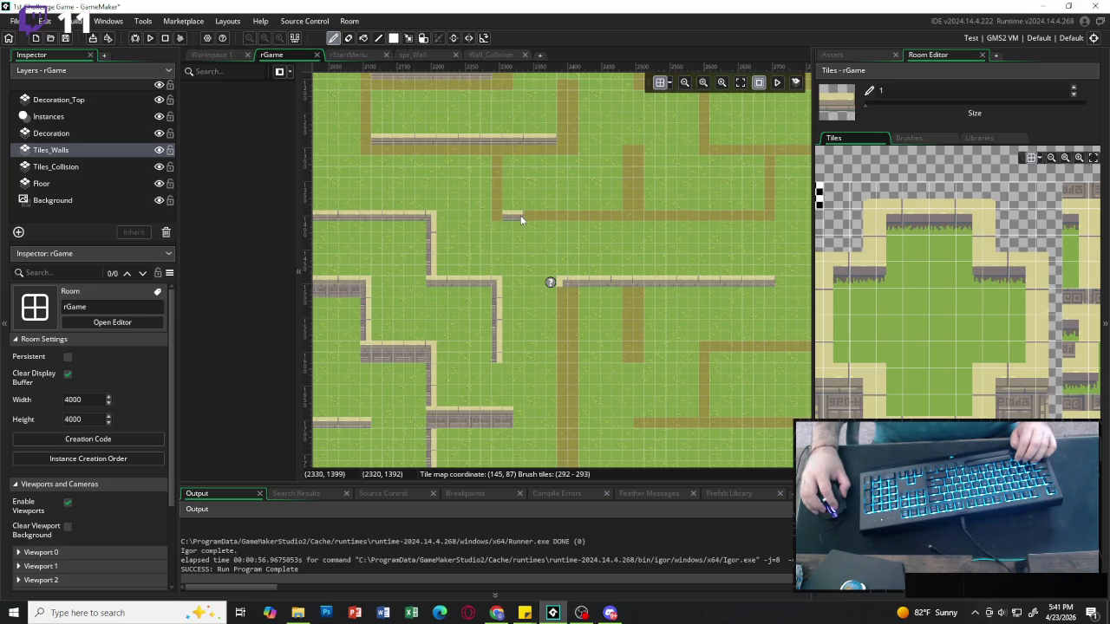
left_click_drag(656, 216, 734, 222)
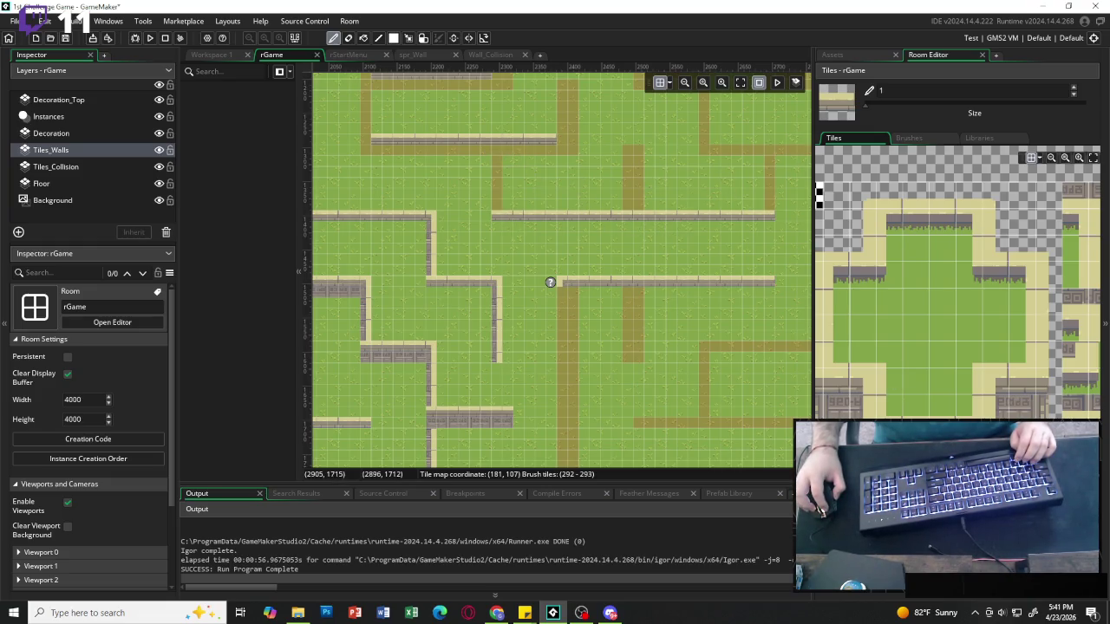
left_click_drag(846, 438, 880, 472)
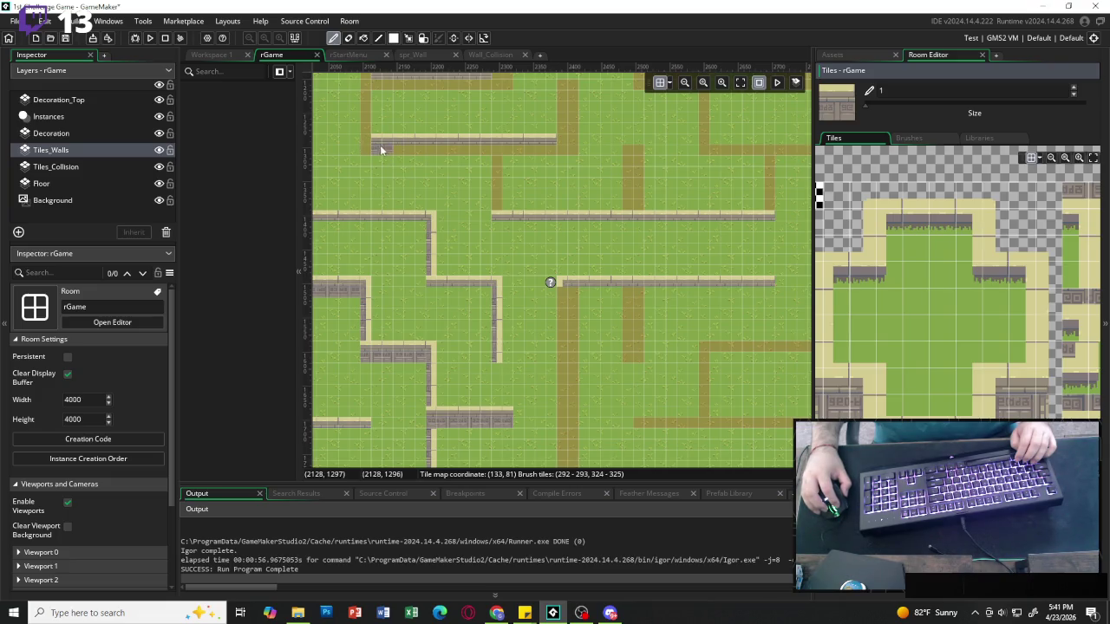
Paint brick wall rows along the upper and top horizontal paths, closing the gap between them.
left_click_drag(376, 149, 546, 147)
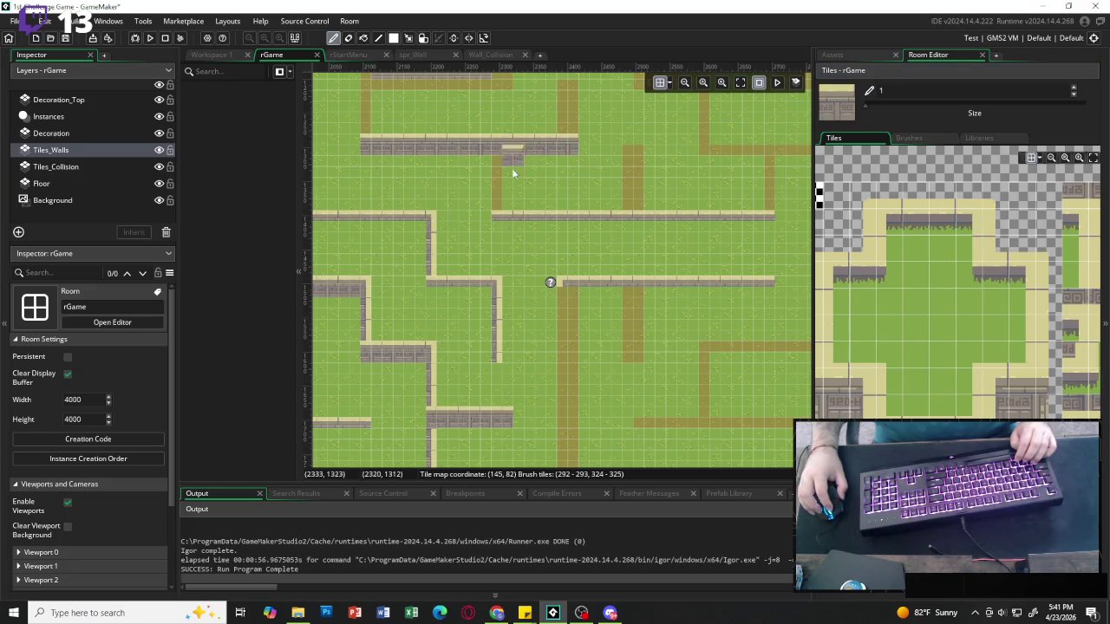
scroll(512, 168, "up", 3)
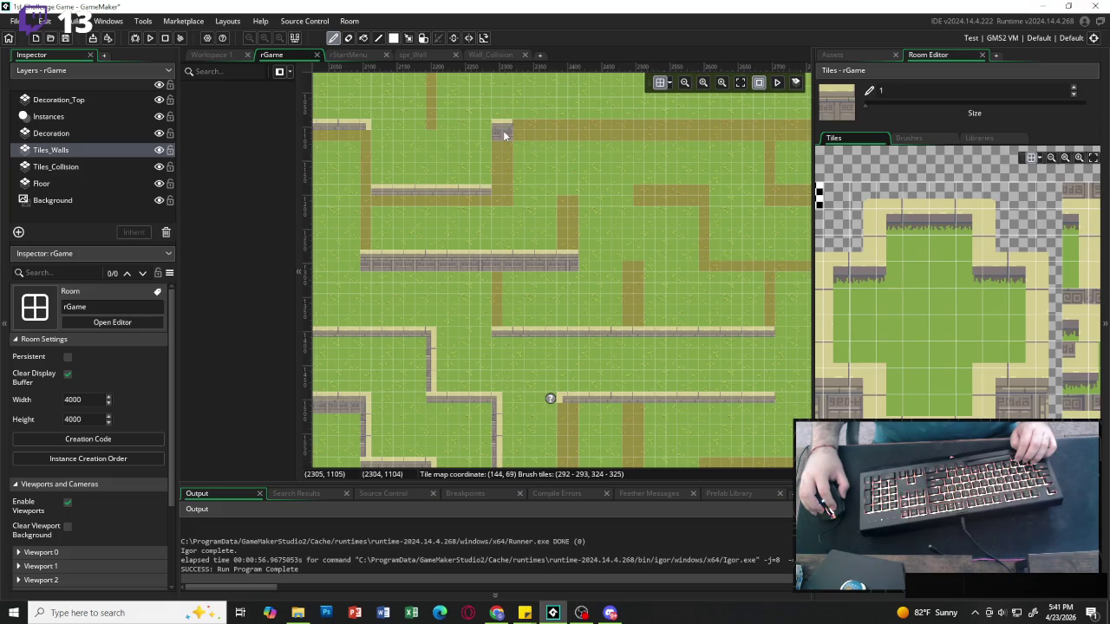
left_click_drag(619, 128, 790, 124)
scroll(719, 134, "right", 4)
scroll(677, 136, "right", 1)
left_click_drag(611, 136, 581, 136)
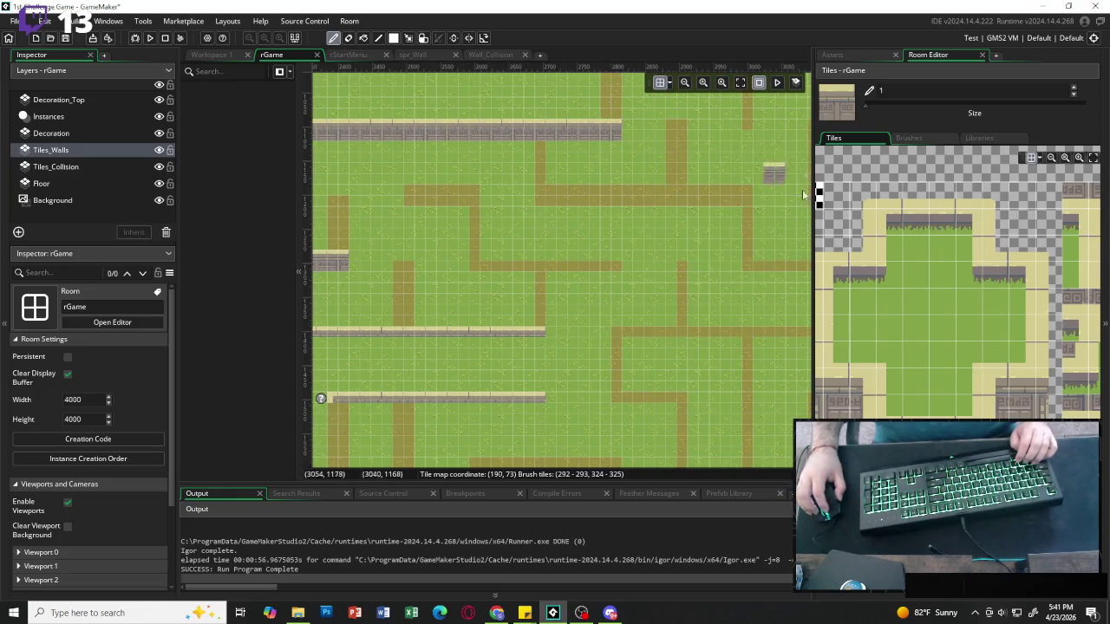
Add a single wall tile and short wall rows along the upper dirt paths.
left_click(719, 202)
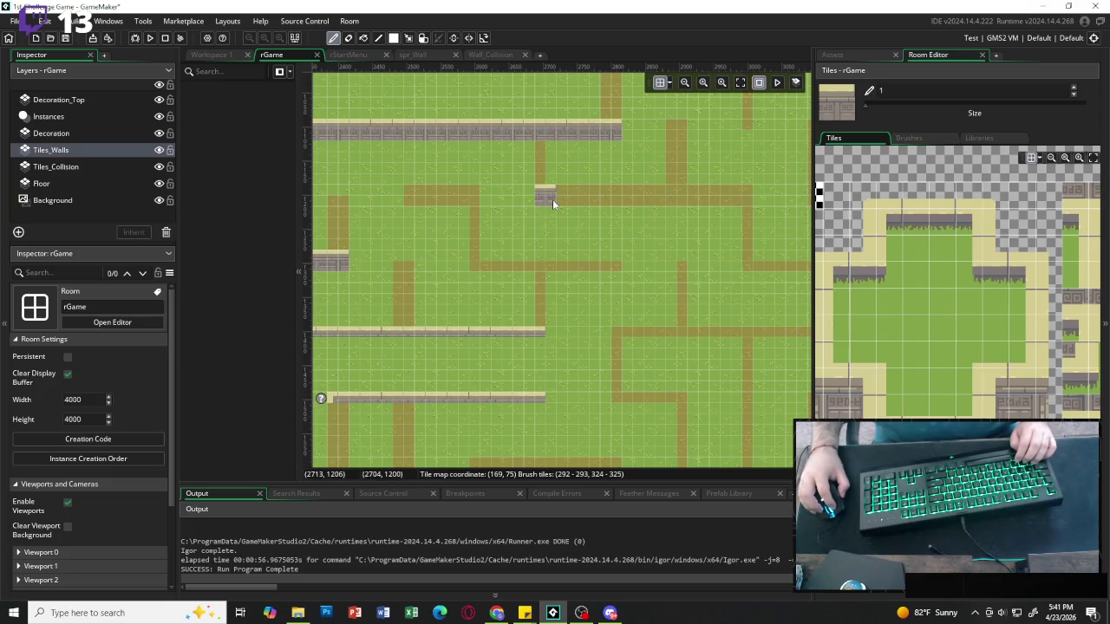
left_click_drag(552, 200, 617, 197)
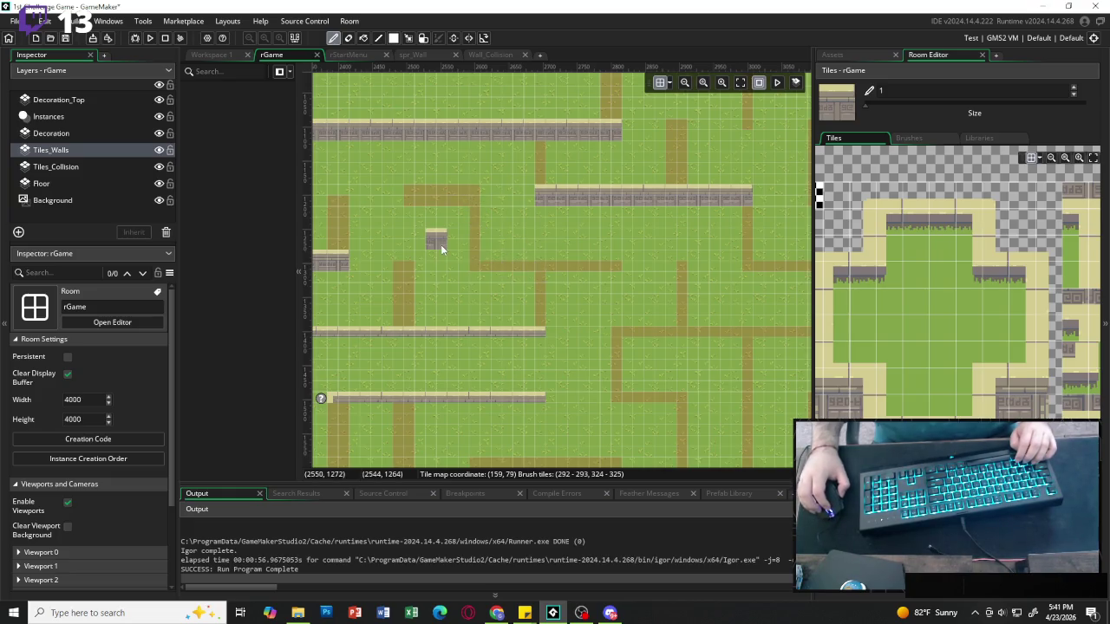
scroll(438, 243, "left", 2)
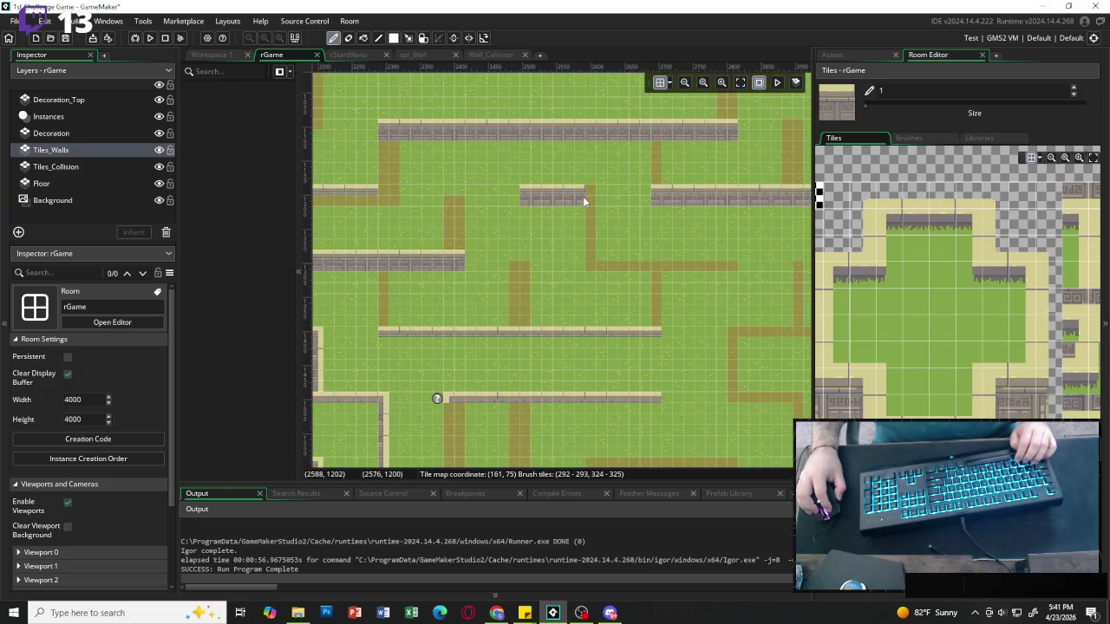
scroll(533, 262, "left", 5)
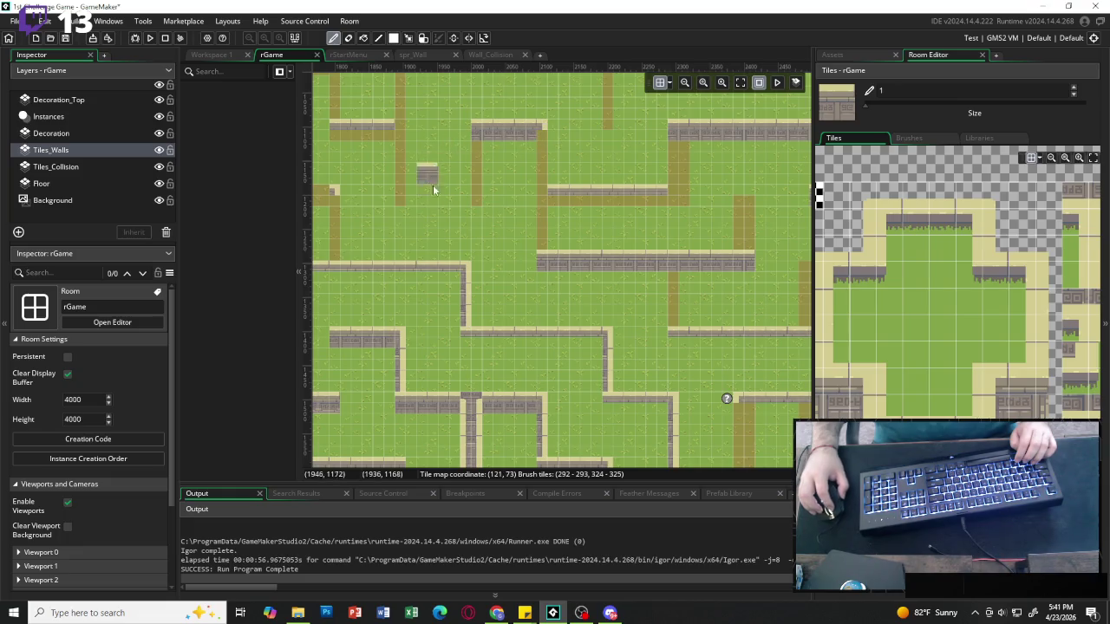
scroll(441, 199, "left", 1)
scroll(442, 201, "left", 1)
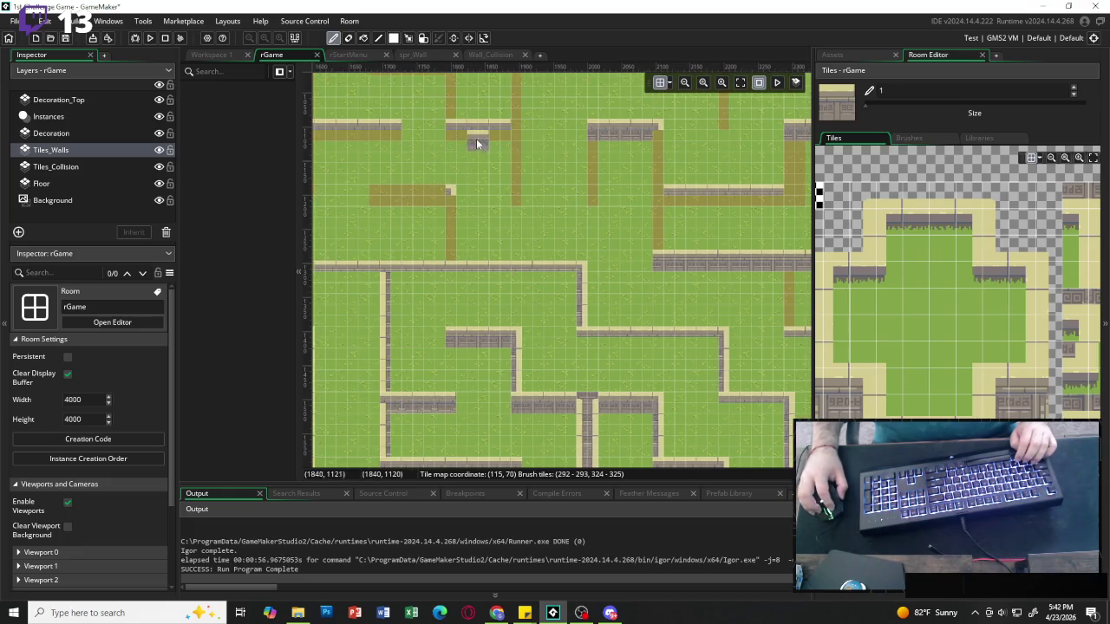
scroll(498, 133, "left", 4)
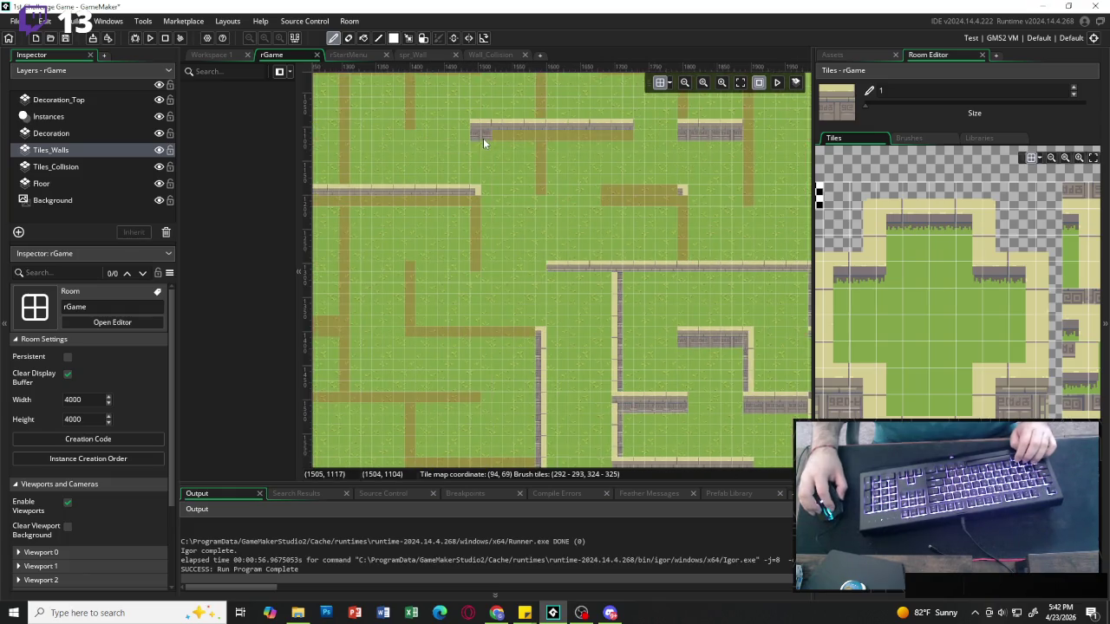
left_click_drag(522, 134, 602, 132)
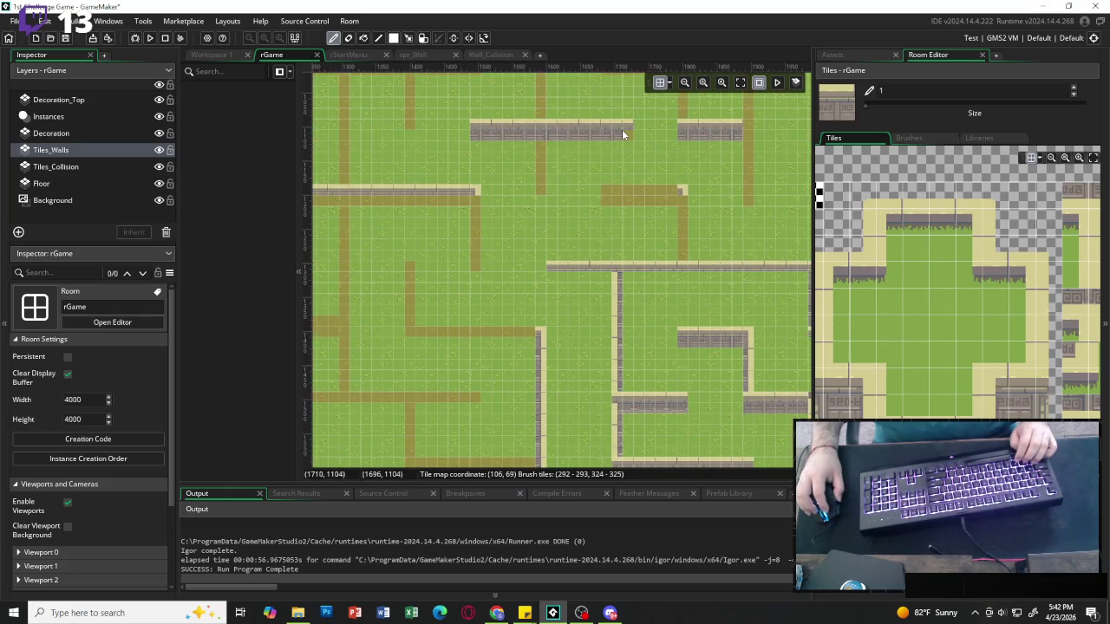
left_click_drag(606, 199, 616, 200)
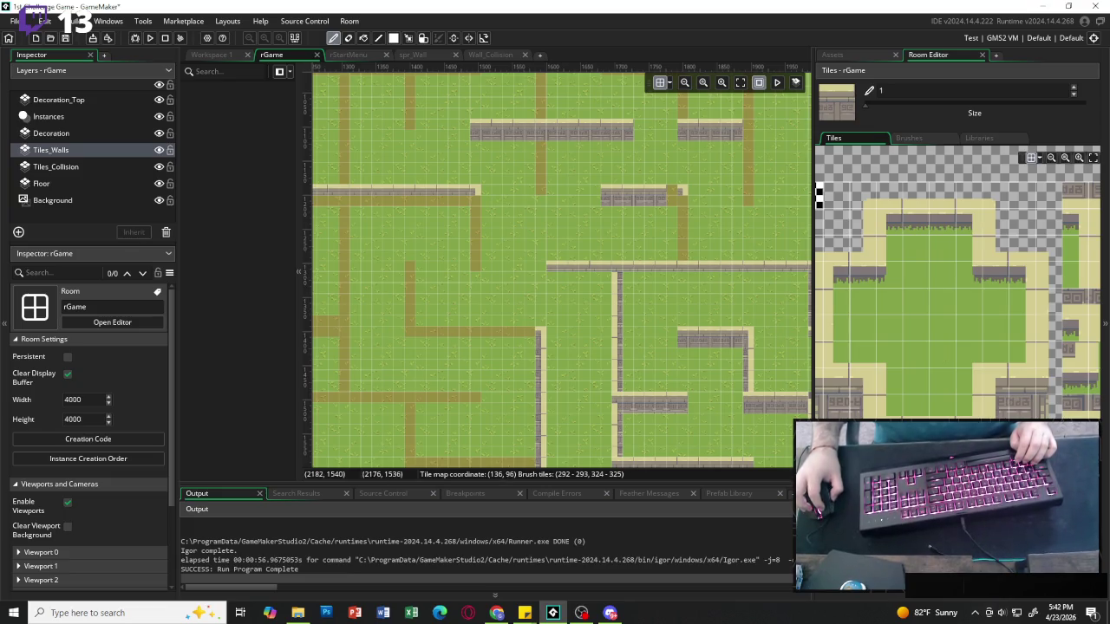
Switch to the 2x2 wall block and paint it along the lower horizontal path.
left_click(997, 434)
left_click_drag(997, 433, 997, 454)
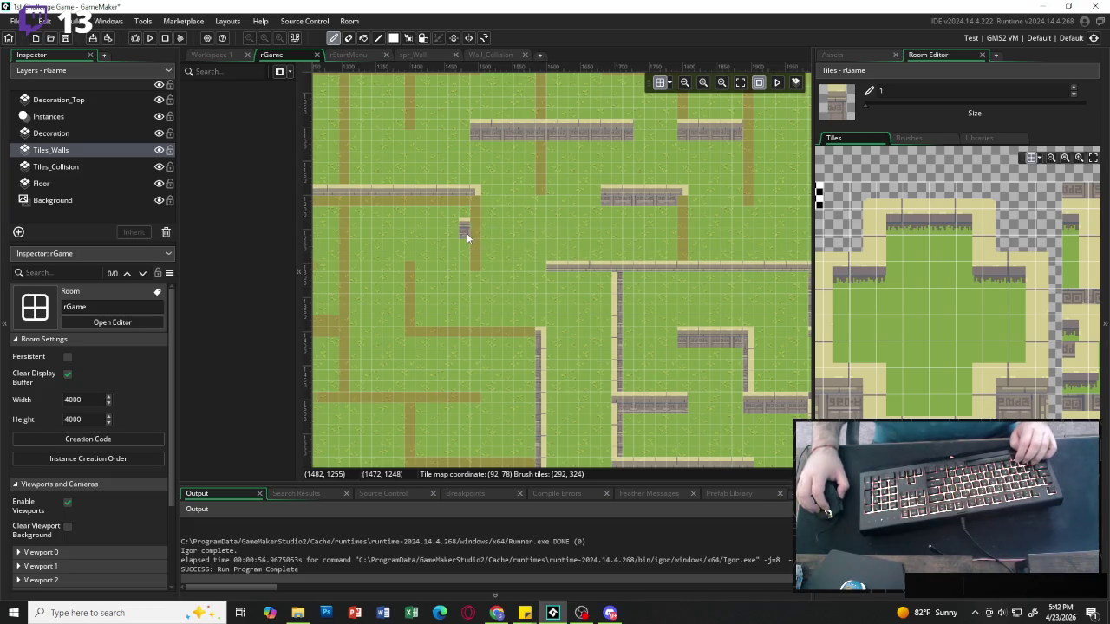
scroll(466, 233, "left", 2)
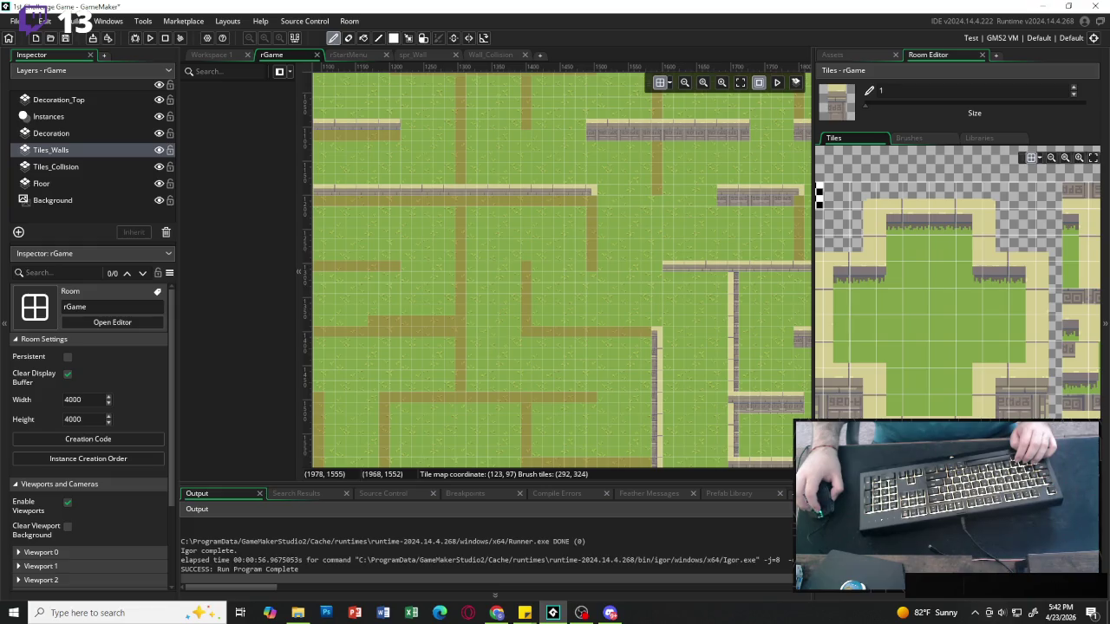
left_click_drag(976, 434, 997, 454)
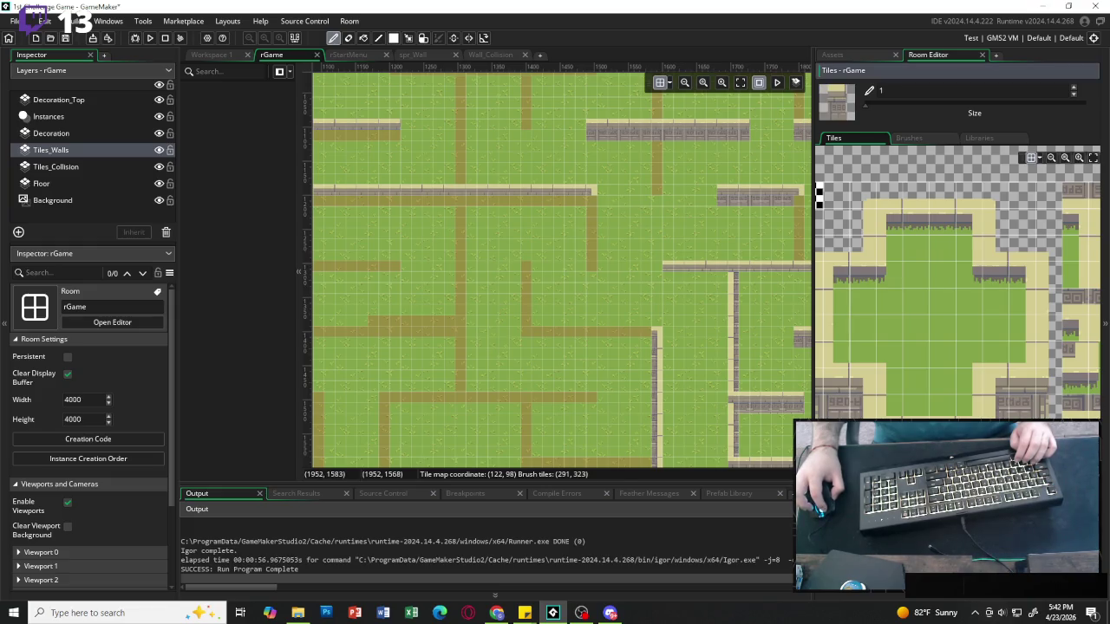
scroll(450, 229, "left", 1)
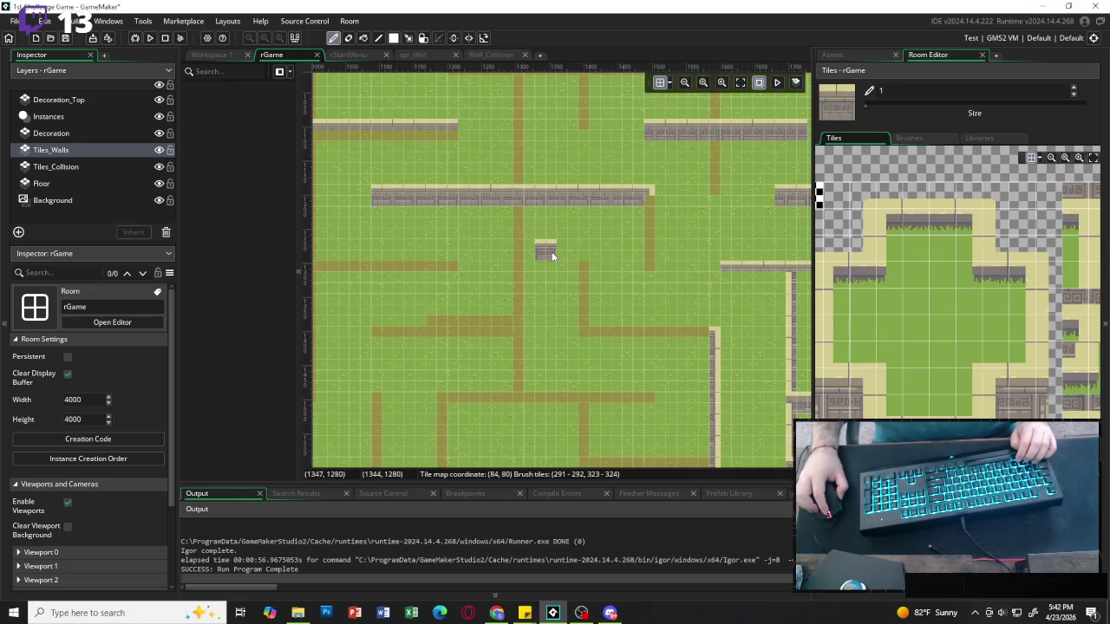
scroll(429, 241, "left", 5)
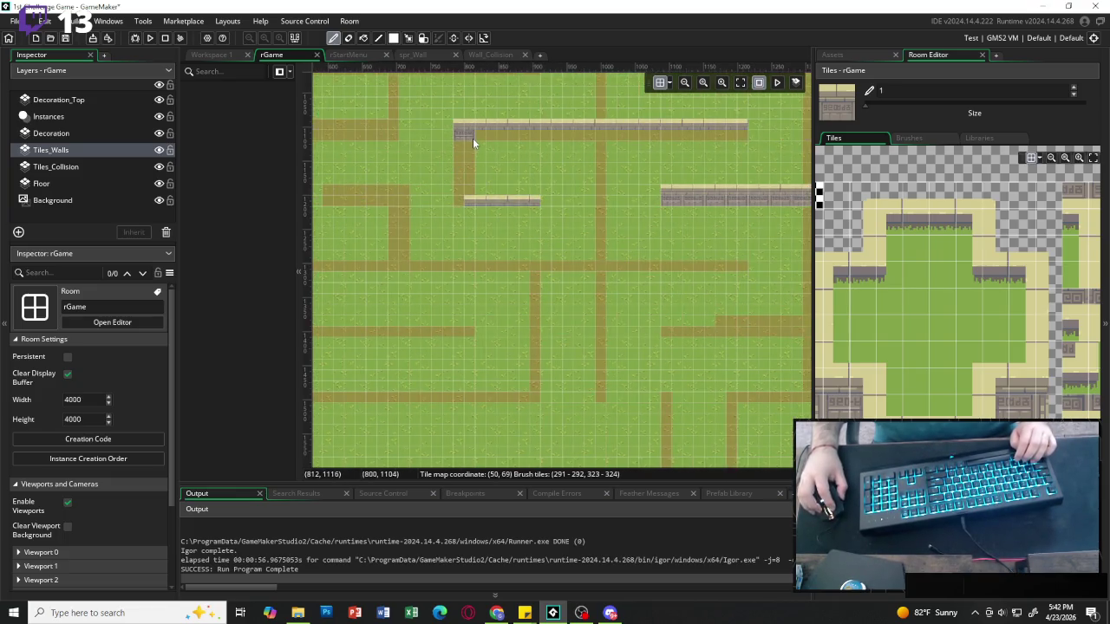
left_click_drag(472, 138, 522, 135)
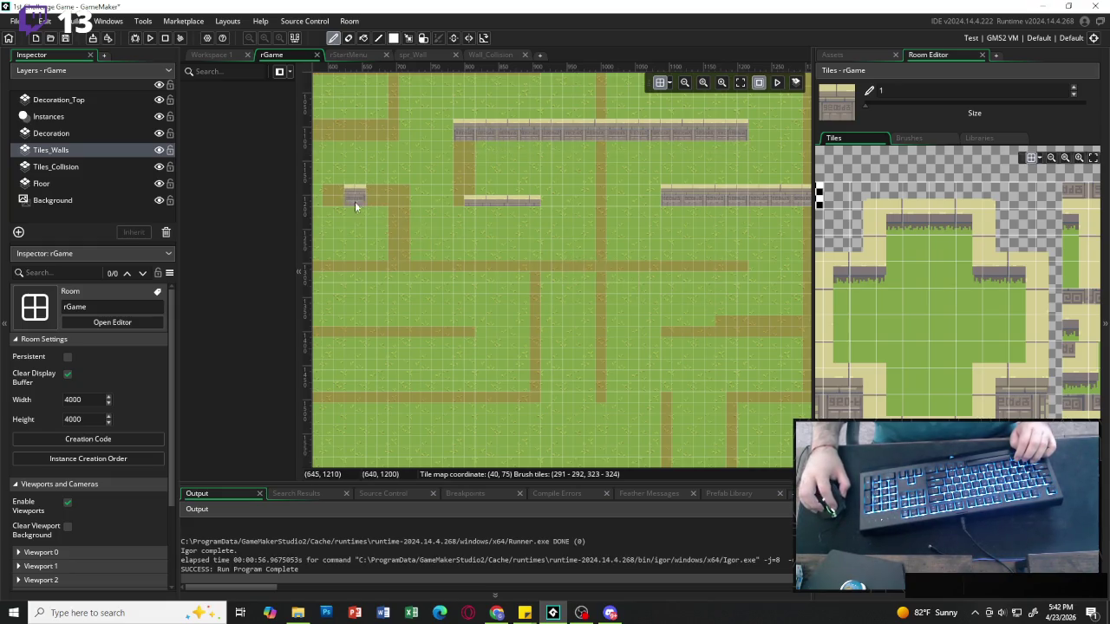
scroll(529, 251, "right", 4)
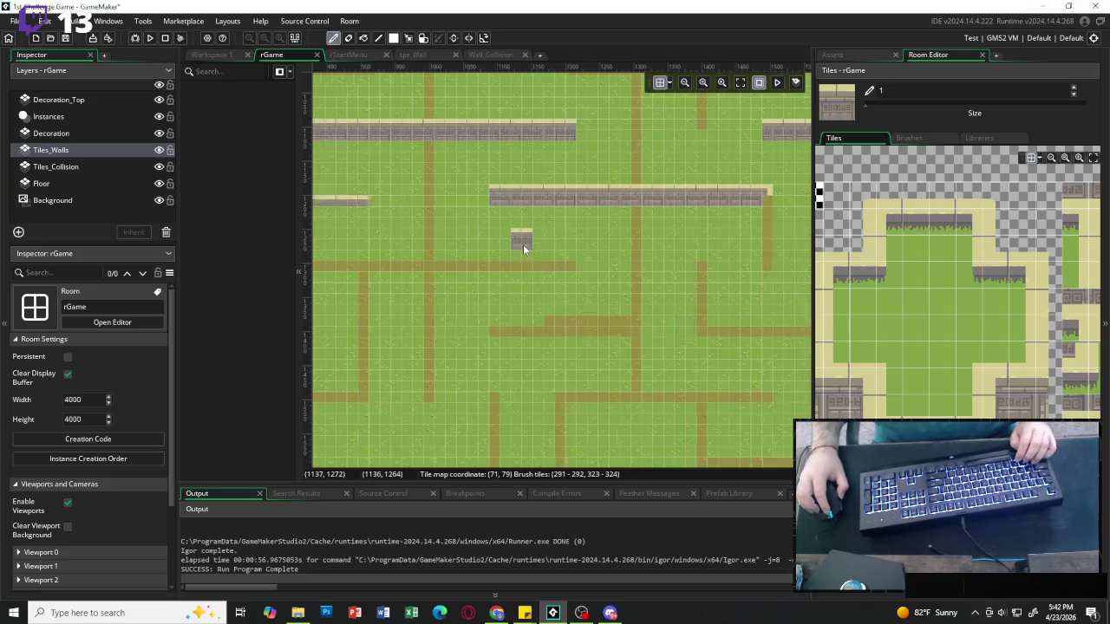
scroll(607, 263, "right", 2)
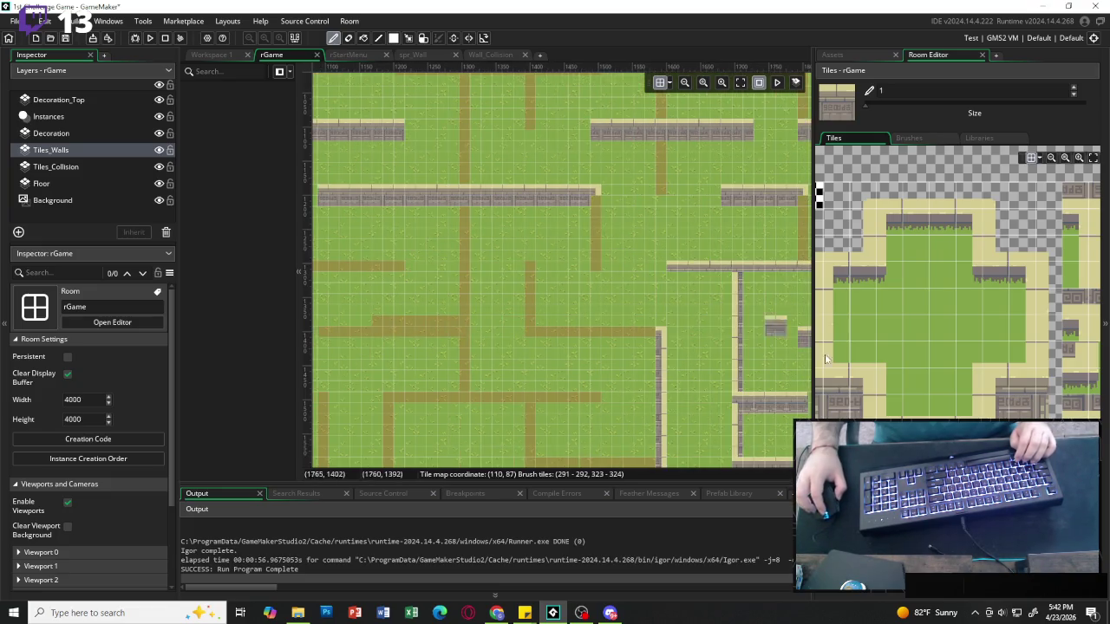
scroll(899, 350, "down", 2)
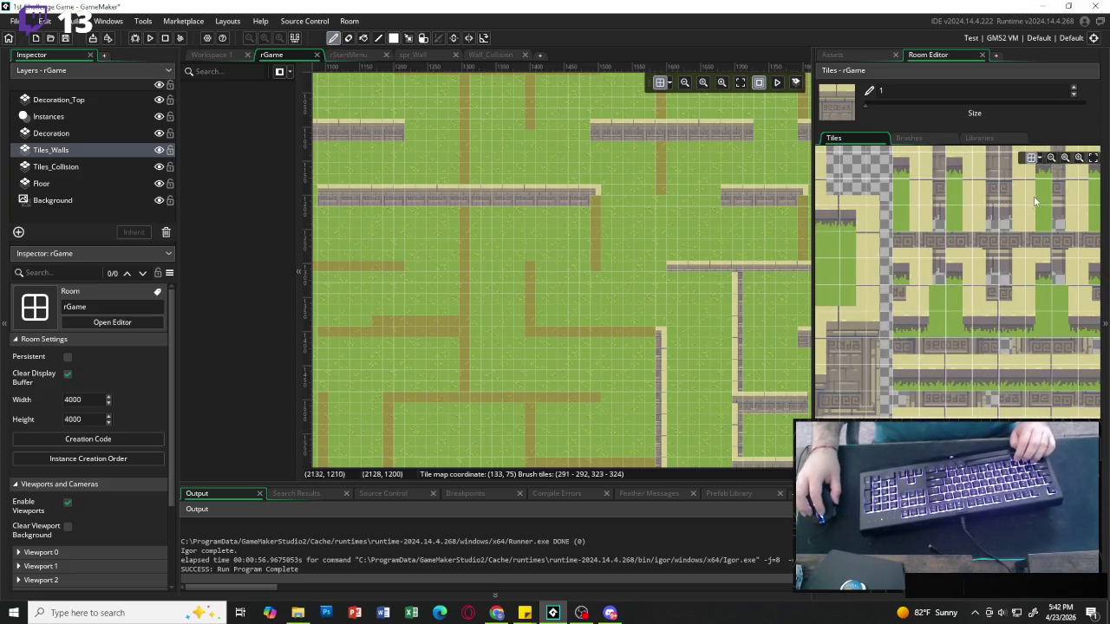
Try a vertical wall stroke down from the corner, undo it, and reselect the two-tile vertical brush.
left_click(1061, 172)
left_click_drag(1064, 173, 1064, 196)
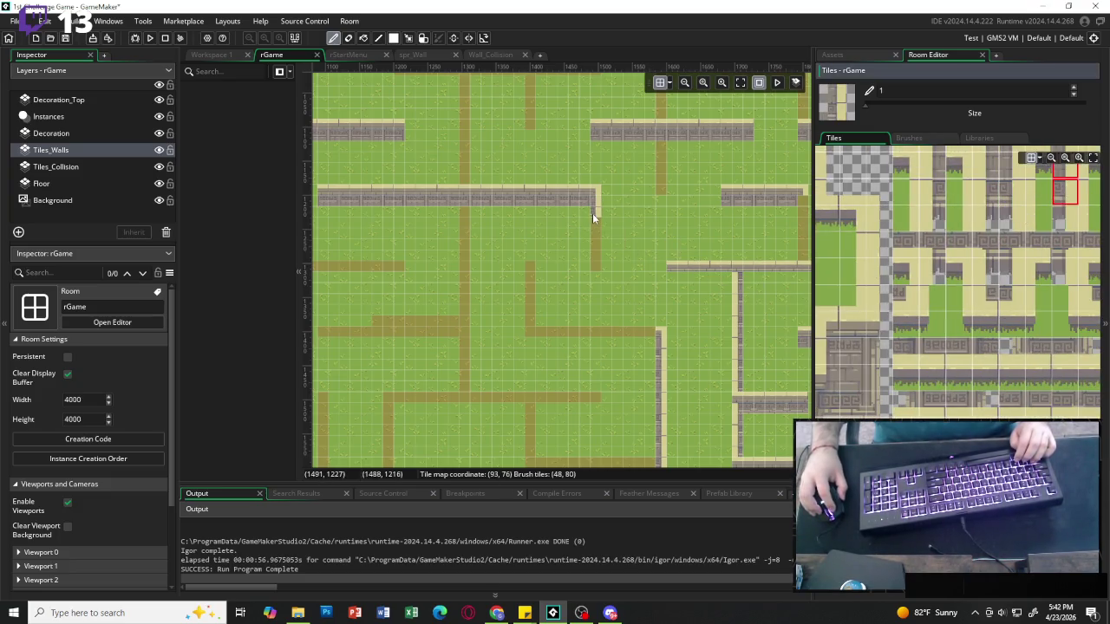
left_click_drag(592, 213, 607, 272)
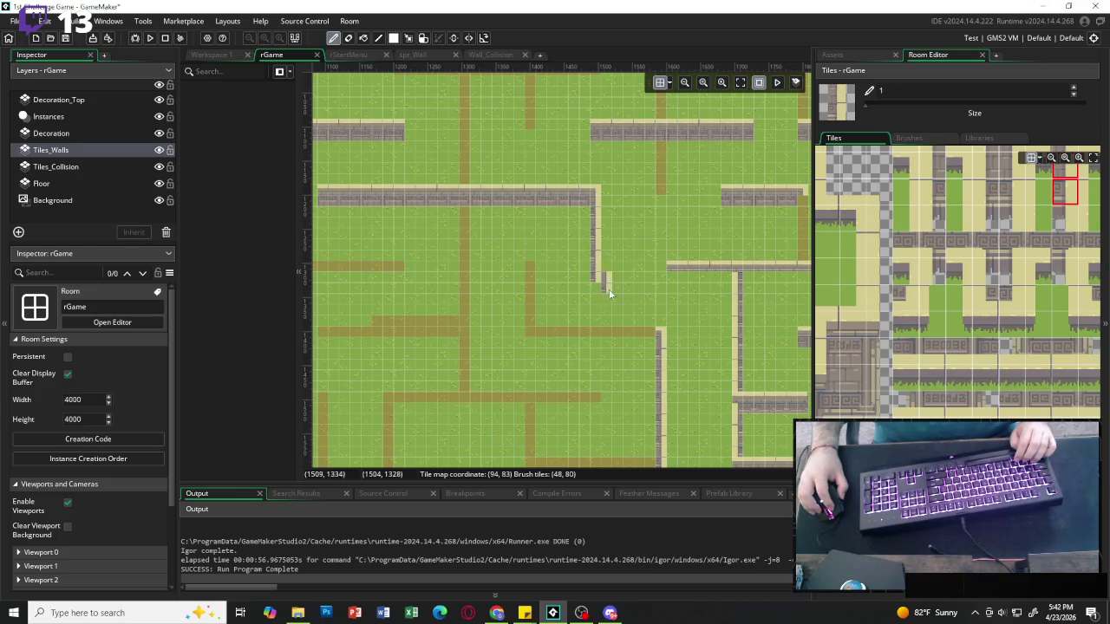
key("ctrl+z")
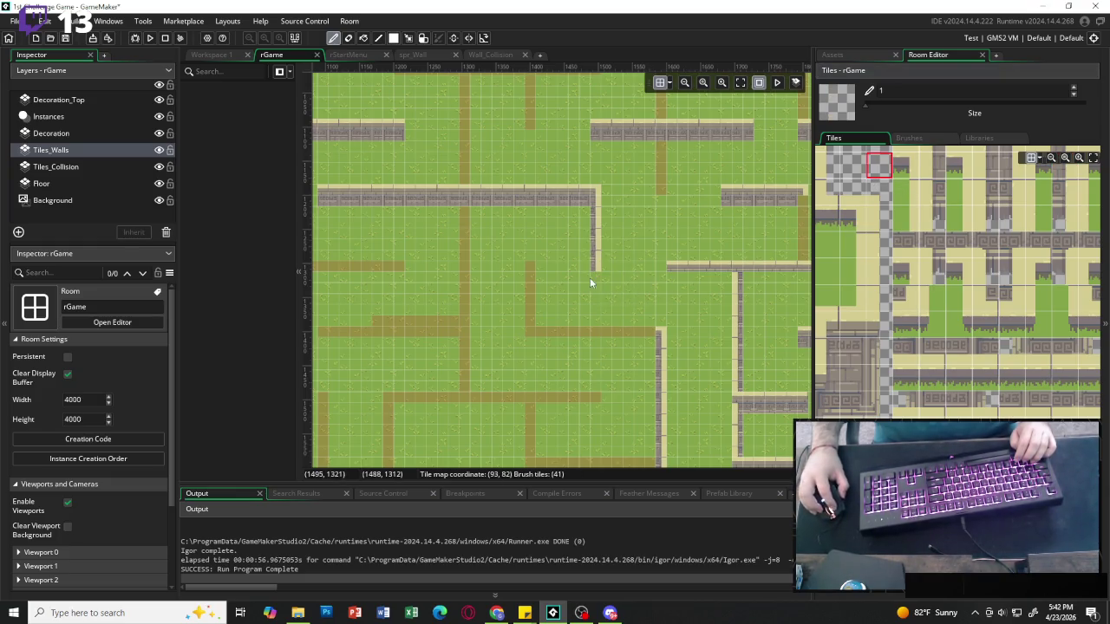
left_click(1065, 172)
left_click_drag(1066, 181, 1065, 196)
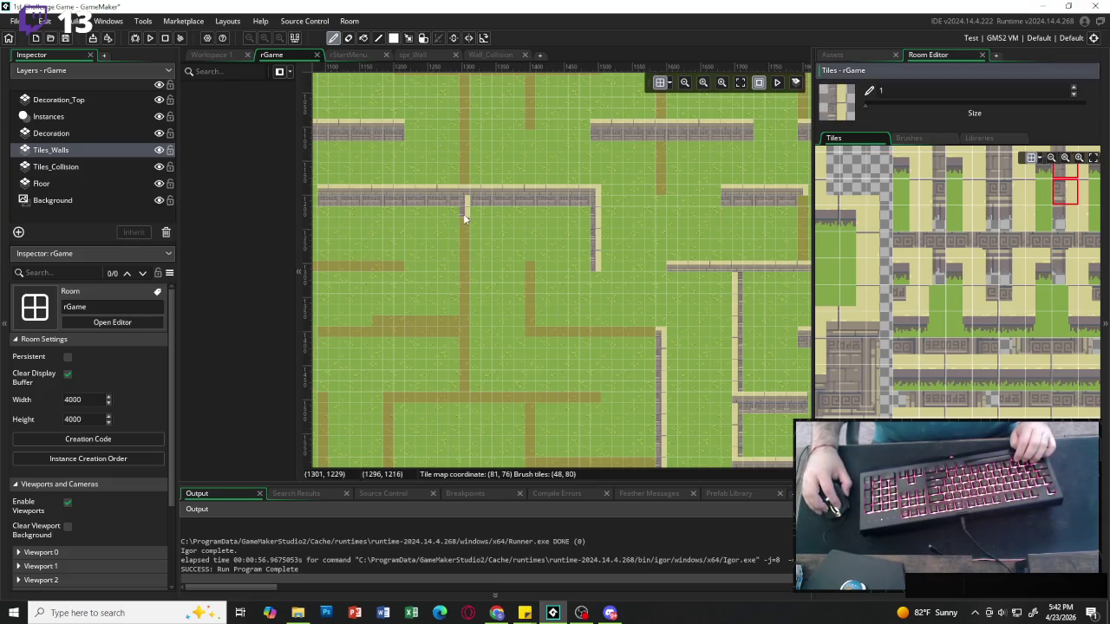
Paint a vertical stone wall down the left dirt path with a different vertical wall piece.
scroll(488, 322, "left", 5)
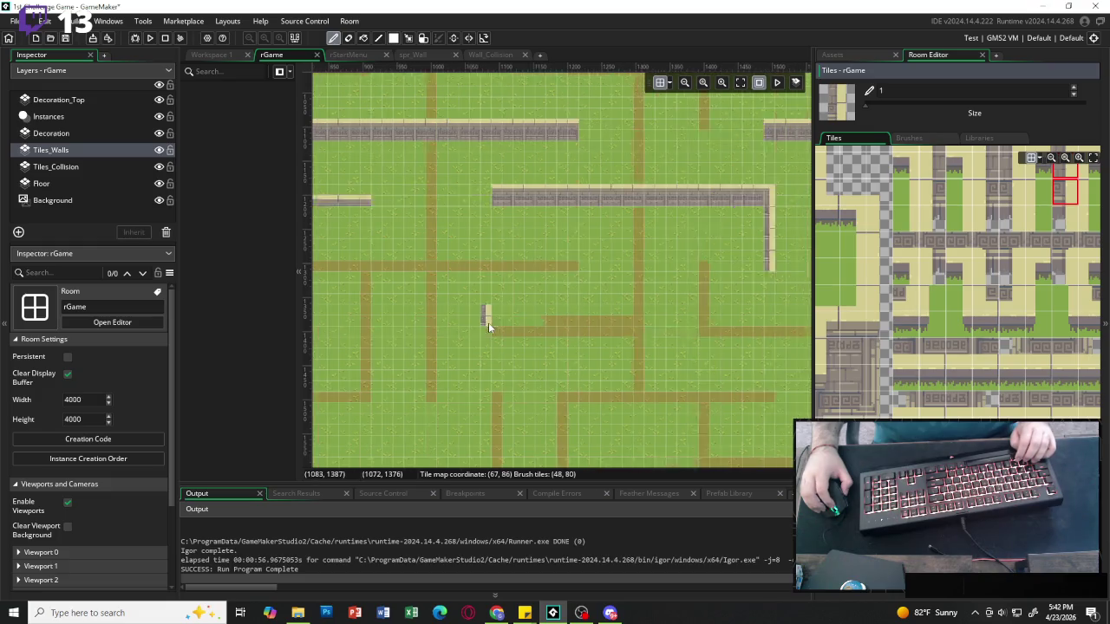
scroll(476, 238, "left", 3)
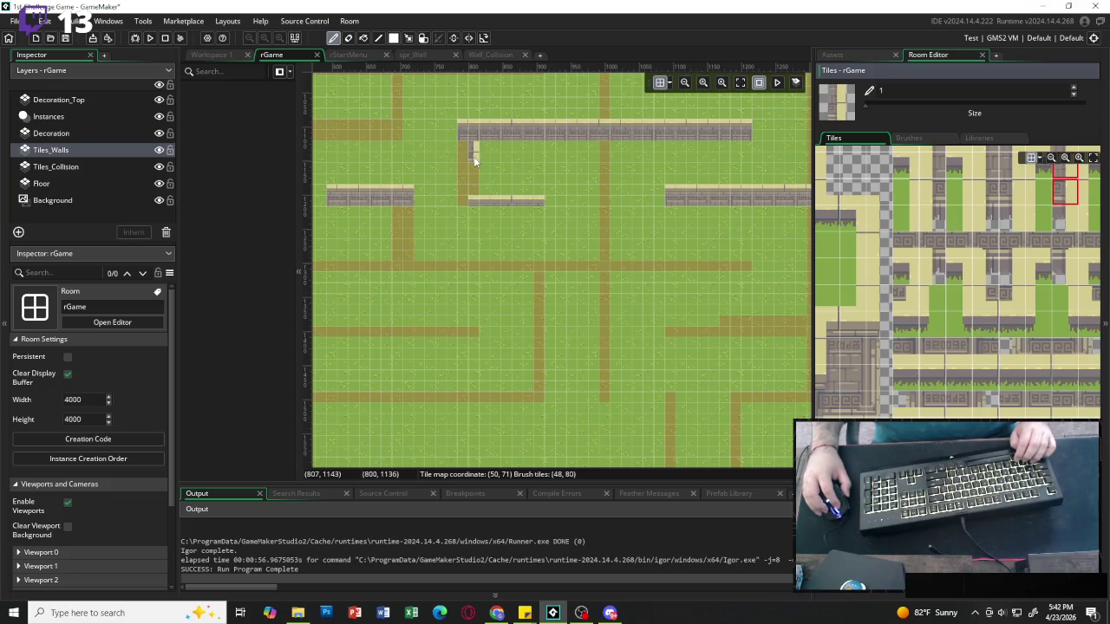
scroll(428, 233, "left", 2)
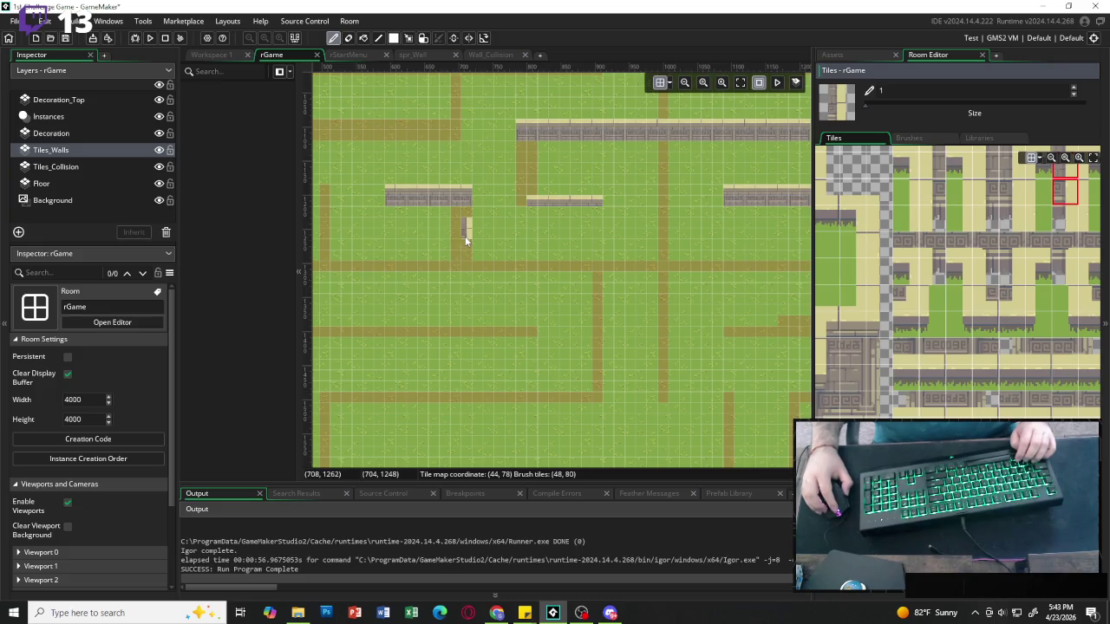
scroll(456, 242, "left", 5)
scroll(503, 234, "left", 2)
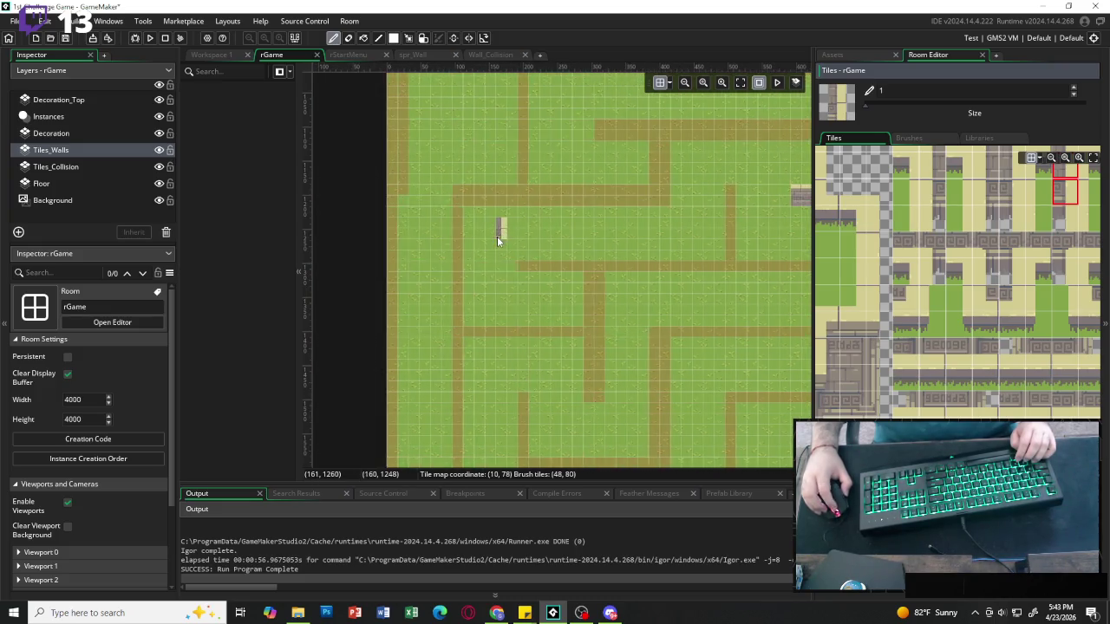
scroll(590, 260, "right", 15)
scroll(606, 265, "right", 13)
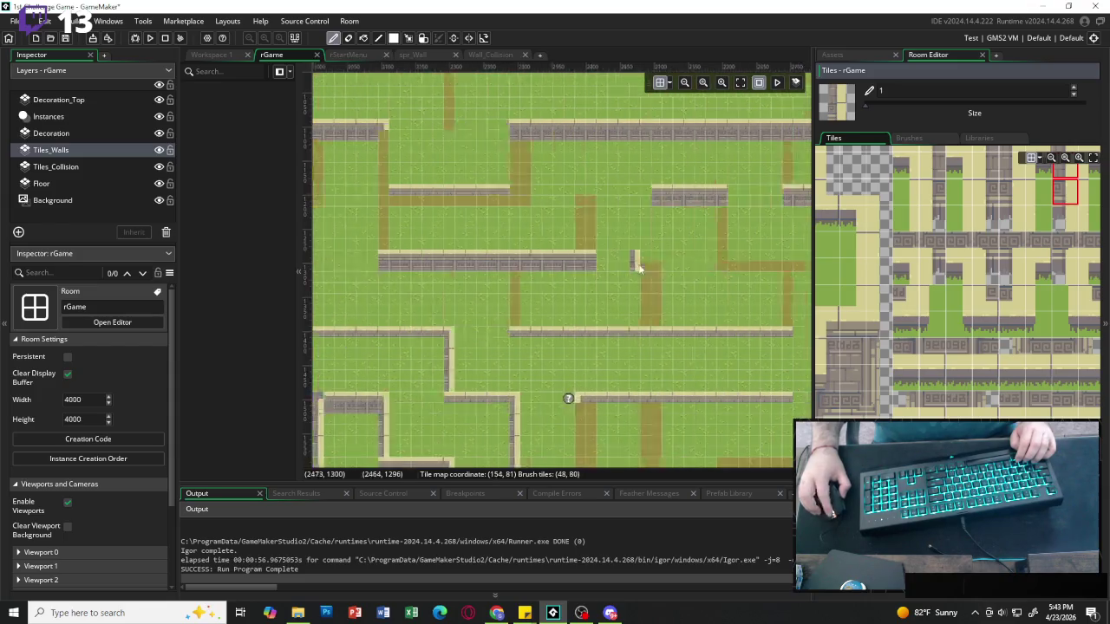
scroll(607, 266, "down", 3)
scroll(609, 283, "down", 3)
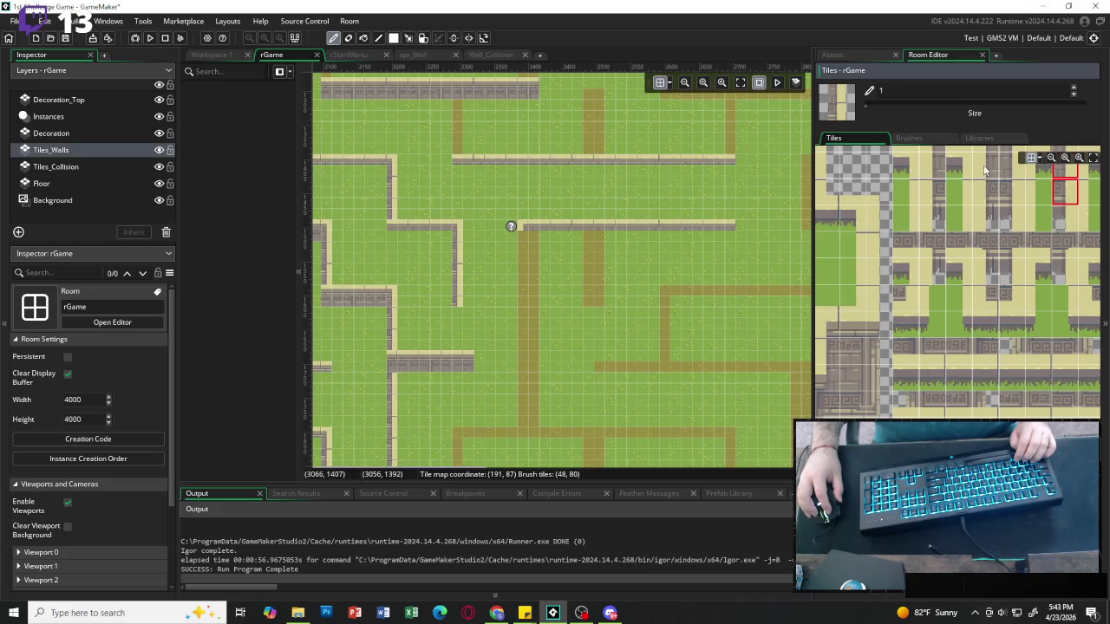
left_click_drag(985, 167, 983, 192)
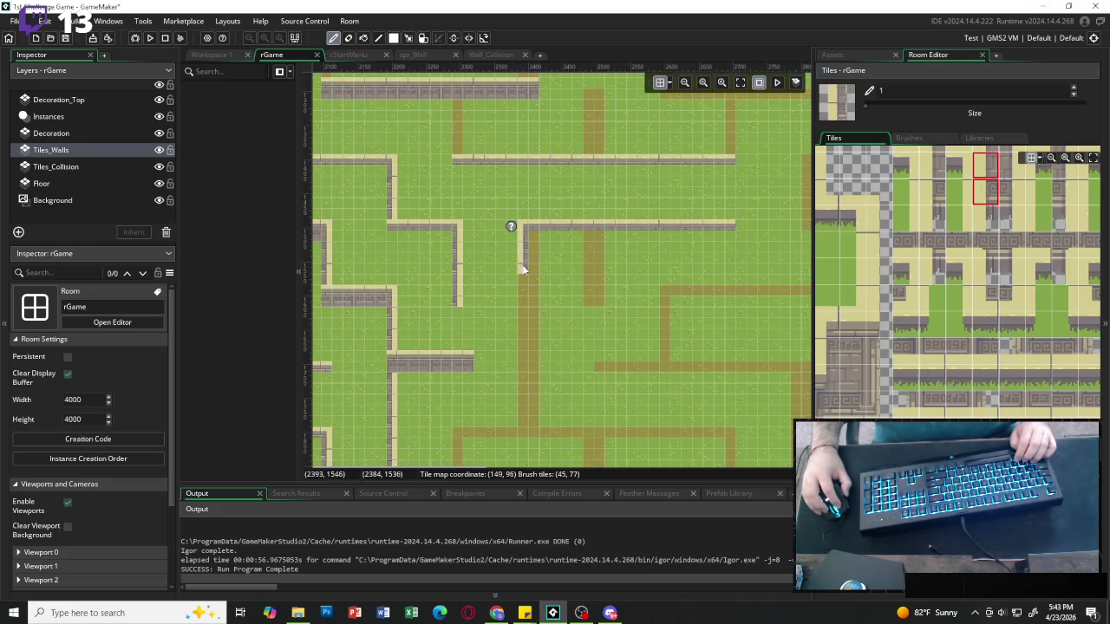
left_click_drag(526, 253, 520, 340)
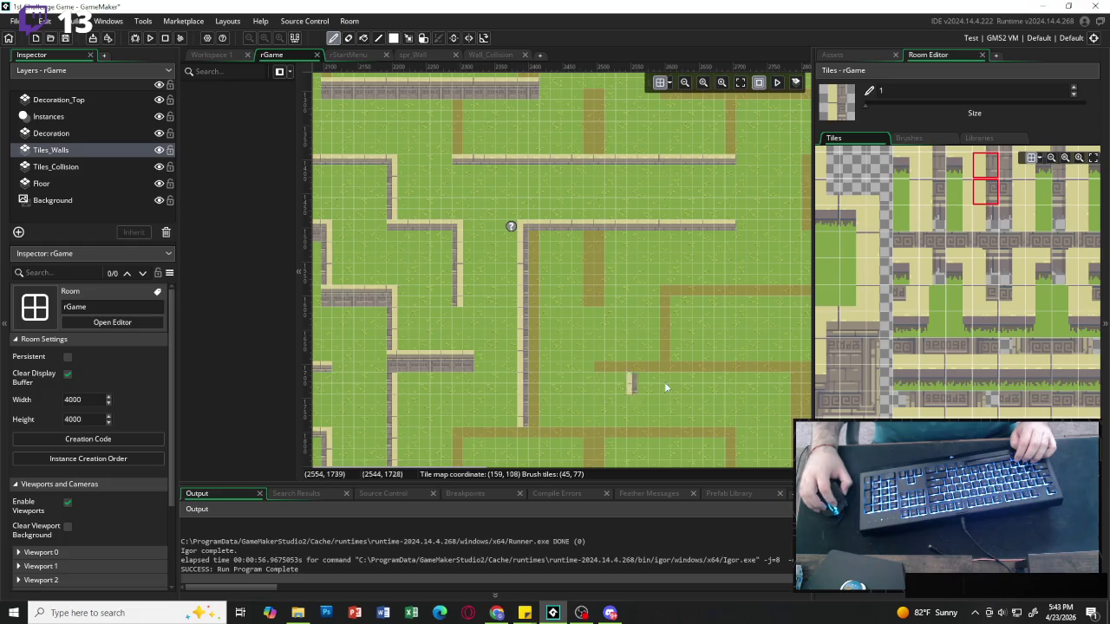
Paint two more vertical wall columns down the paths and erase the stray bottom tile.
left_click_drag(1010, 168, 1011, 192)
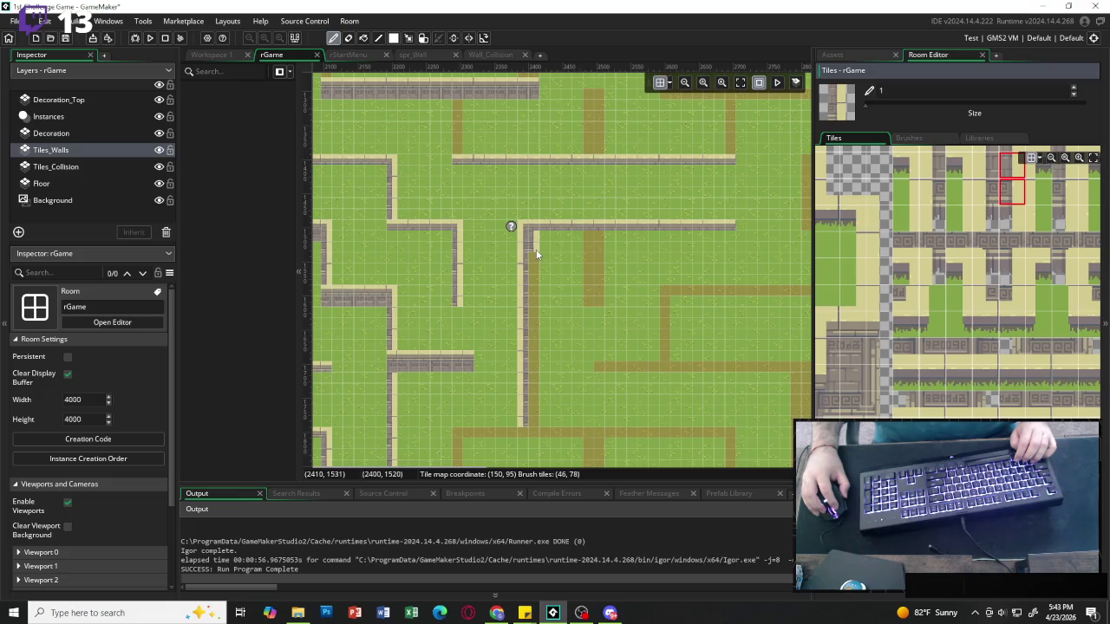
left_click_drag(537, 254, 532, 418)
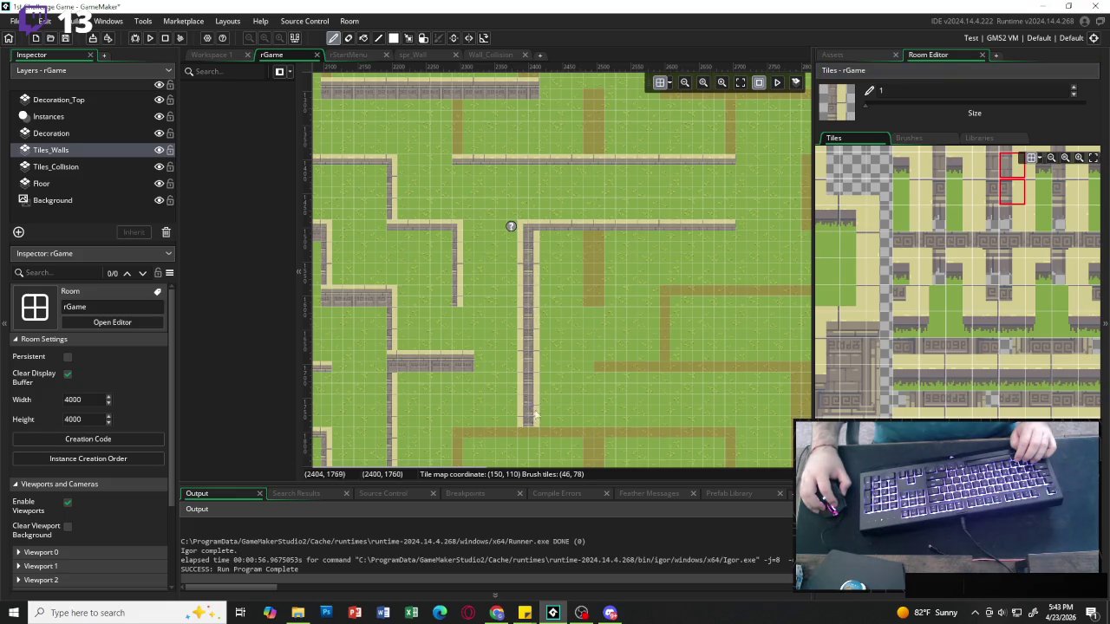
left_click_drag(598, 290, 600, 303)
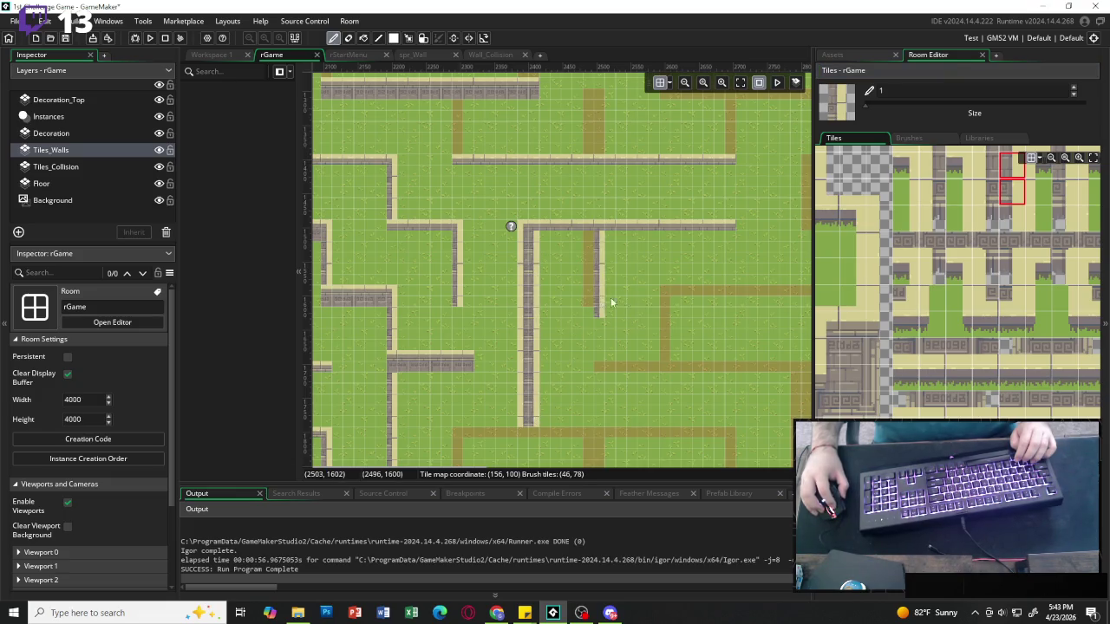
left_click(987, 173)
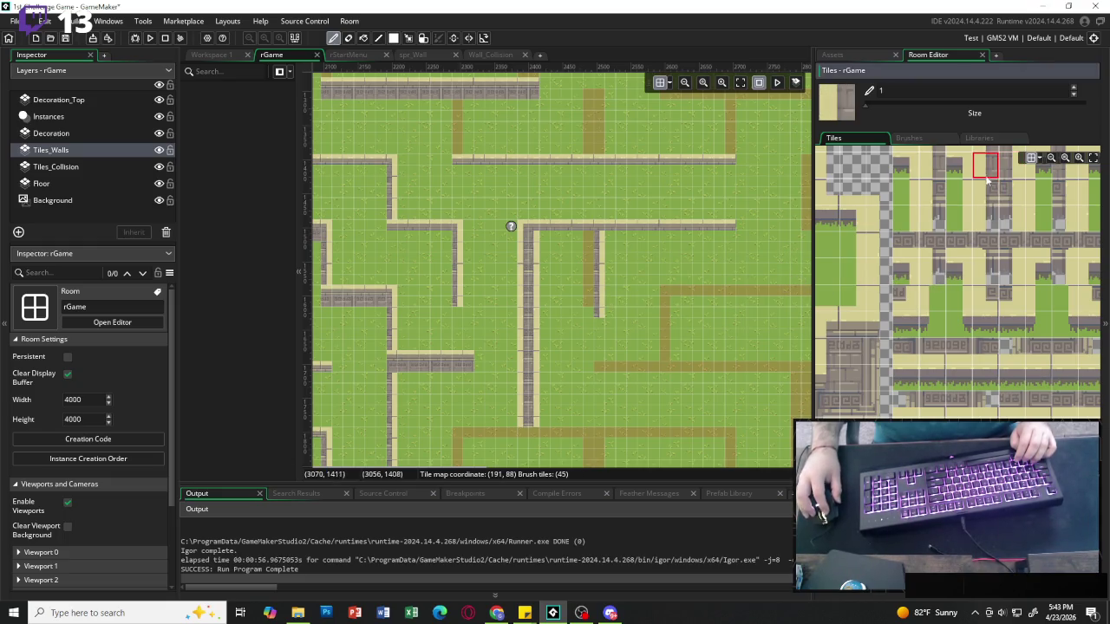
left_click_drag(986, 179, 986, 193)
left_click_drag(591, 243, 591, 301)
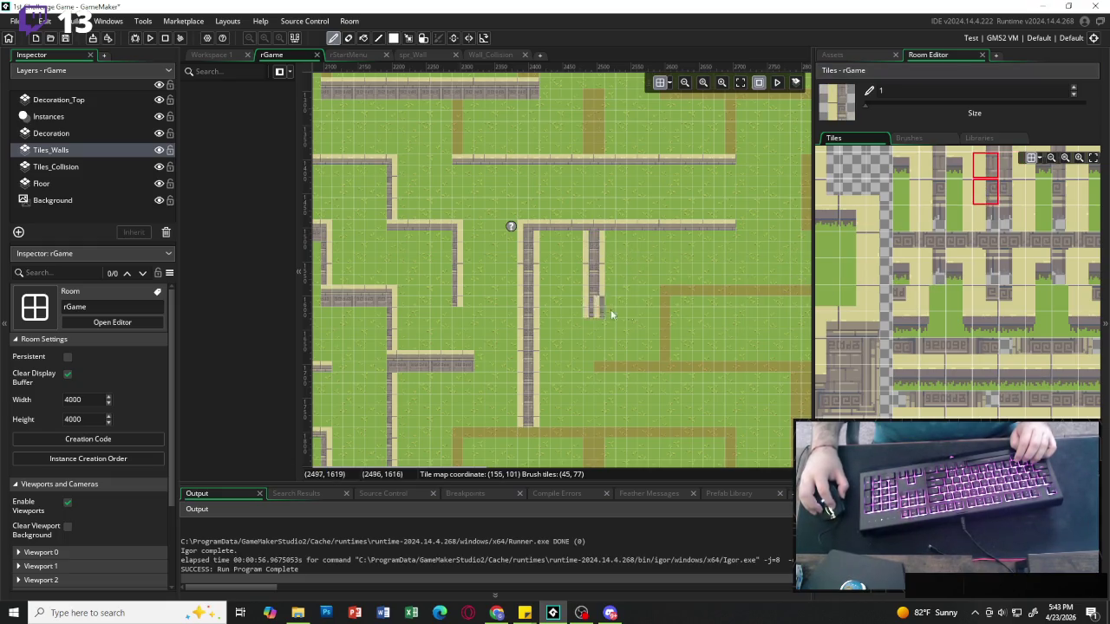
left_click(856, 168)
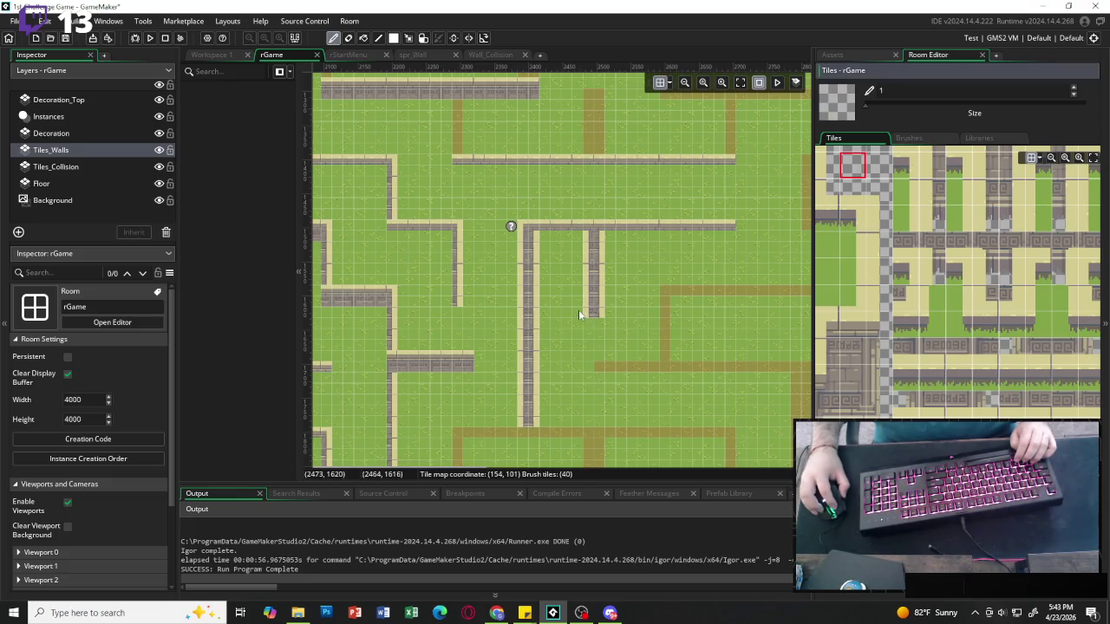
left_click(579, 314)
Paint a horizontal stone wall along the lower dirt path with a short piece at its end.
scroll(481, 301, "down", 3)
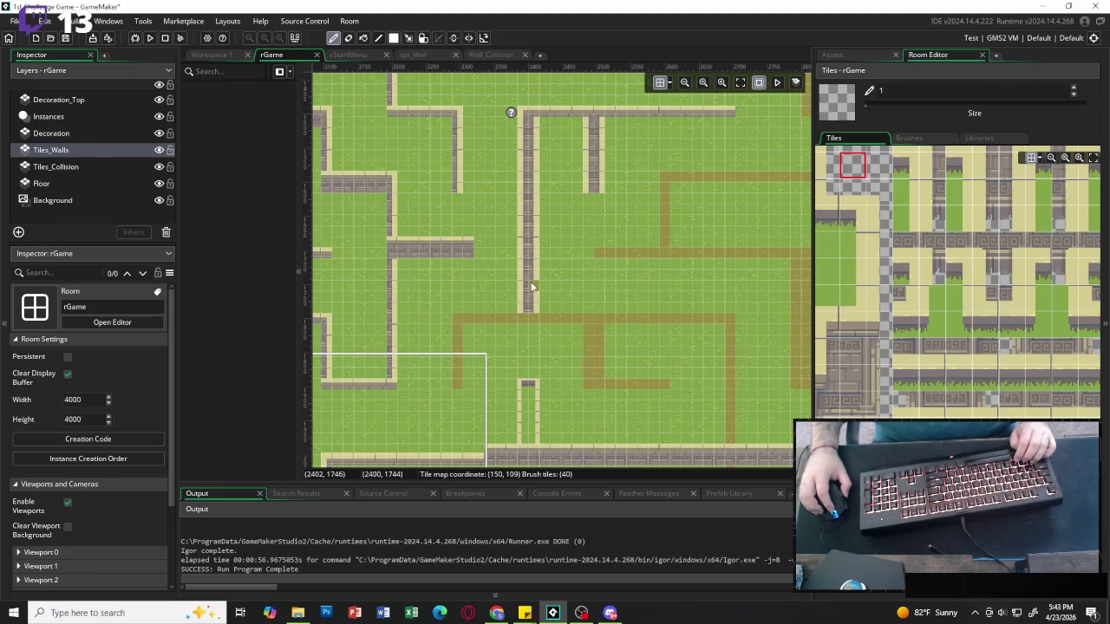
scroll(868, 374, "left", 3)
left_click_drag(921, 377, 947, 377)
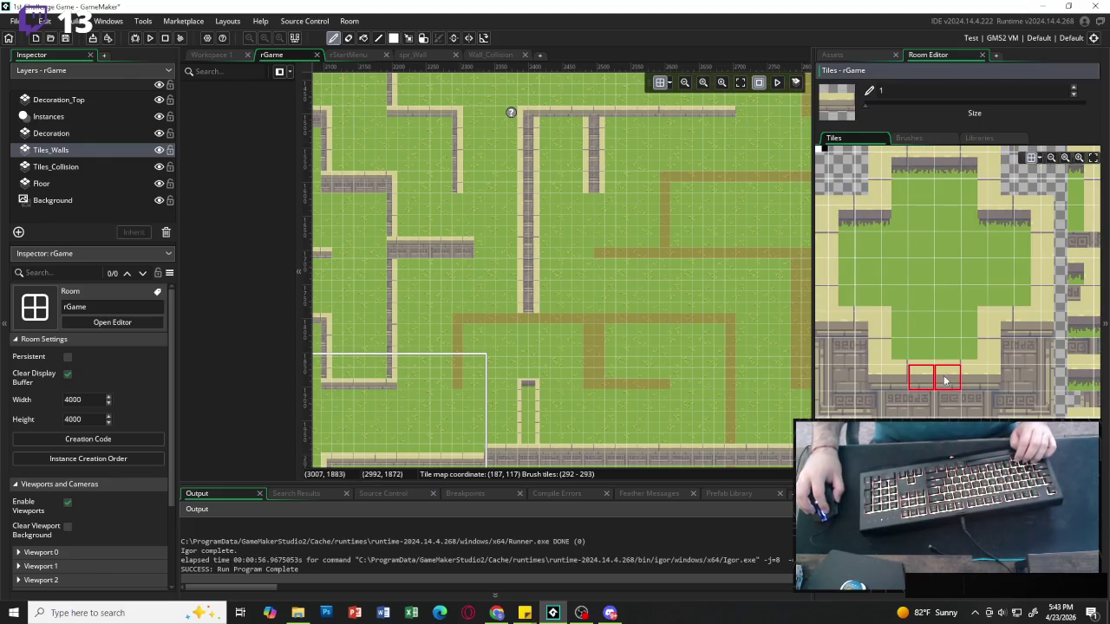
left_click_drag(471, 321, 570, 325)
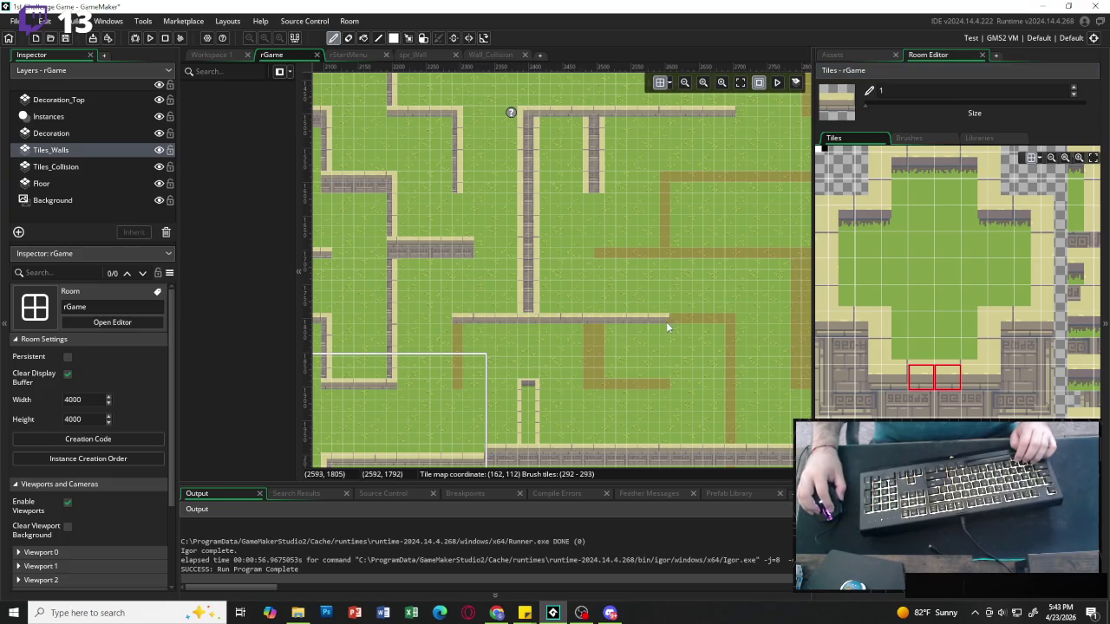
left_click(596, 391)
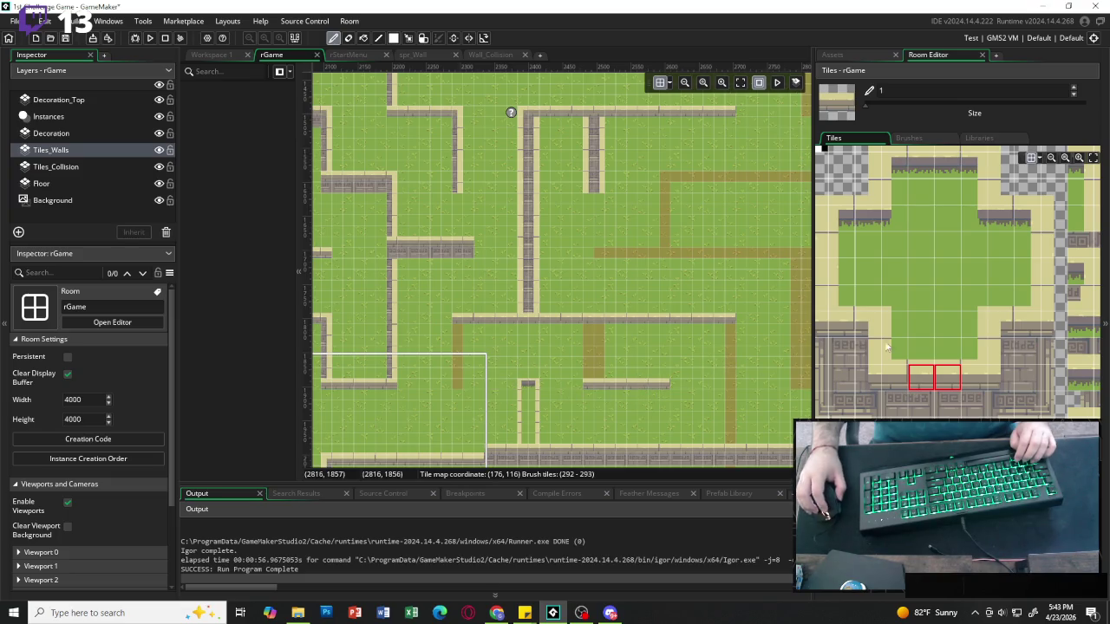
Paint vertical wall strips down the path stubs and cover the leftover brown patch at the junction.
scroll(956, 267, "right", 3)
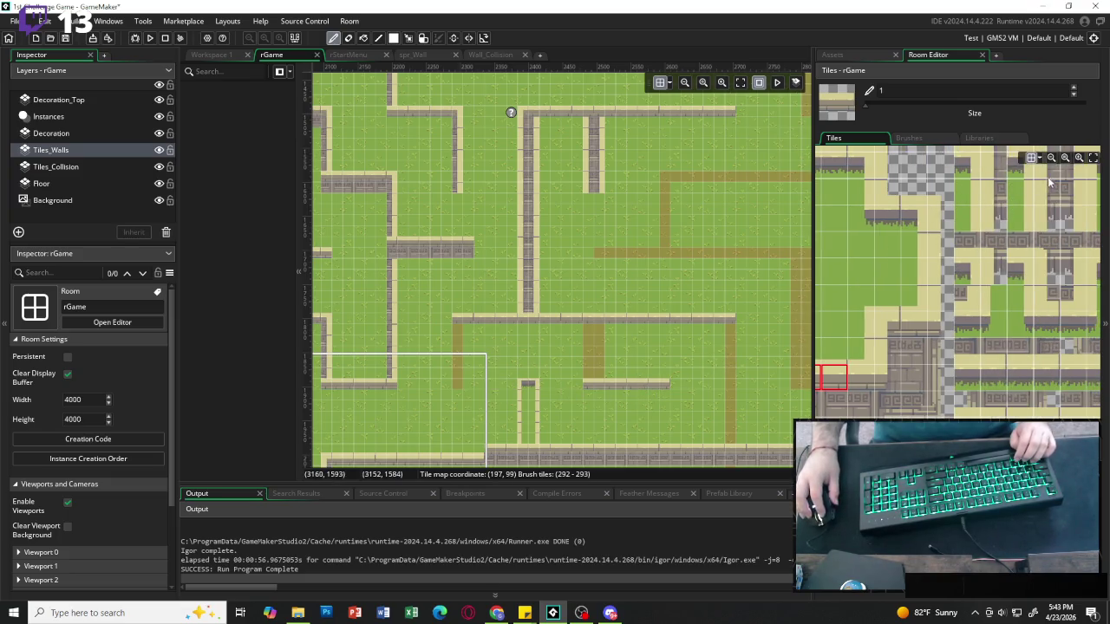
left_click_drag(1047, 167, 1047, 191)
left_click_drag(465, 345, 464, 384)
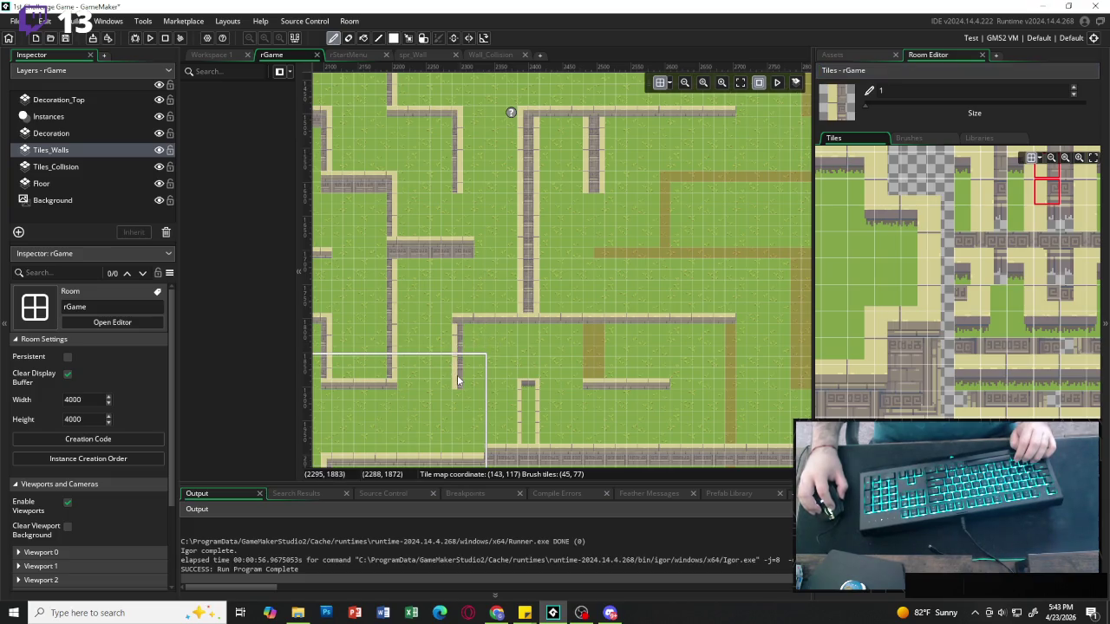
left_click_drag(586, 343, 588, 374)
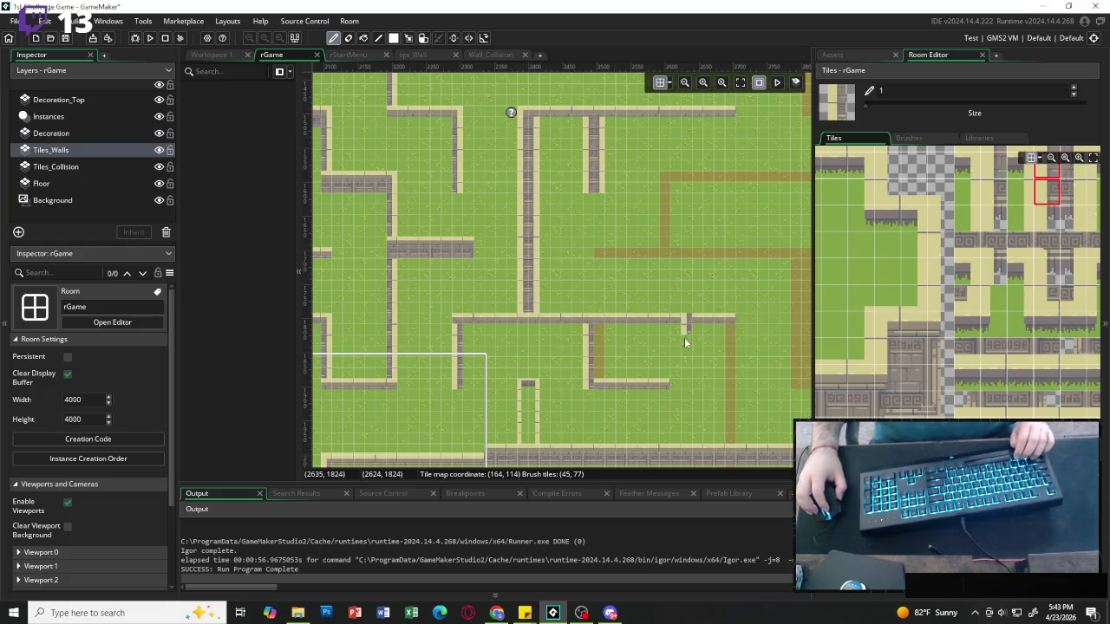
left_click(588, 385)
left_click_drag(588, 343, 589, 356)
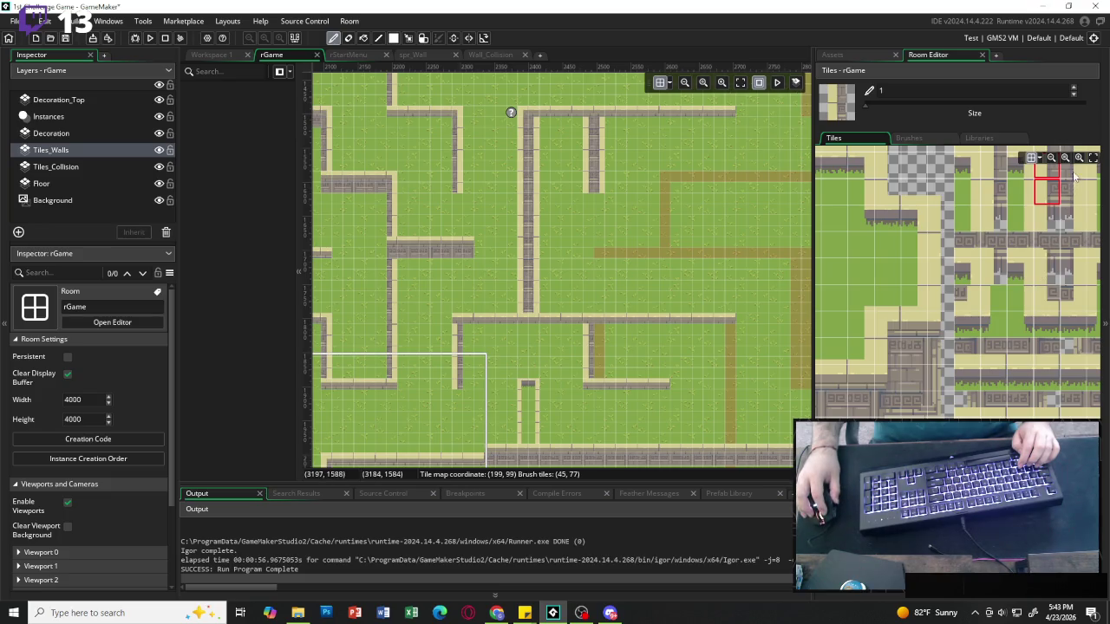
Cap the horizontal wall's right end and extend the wall stub down with a 2x2 block.
left_click_drag(1073, 169, 1073, 193)
left_click(600, 345)
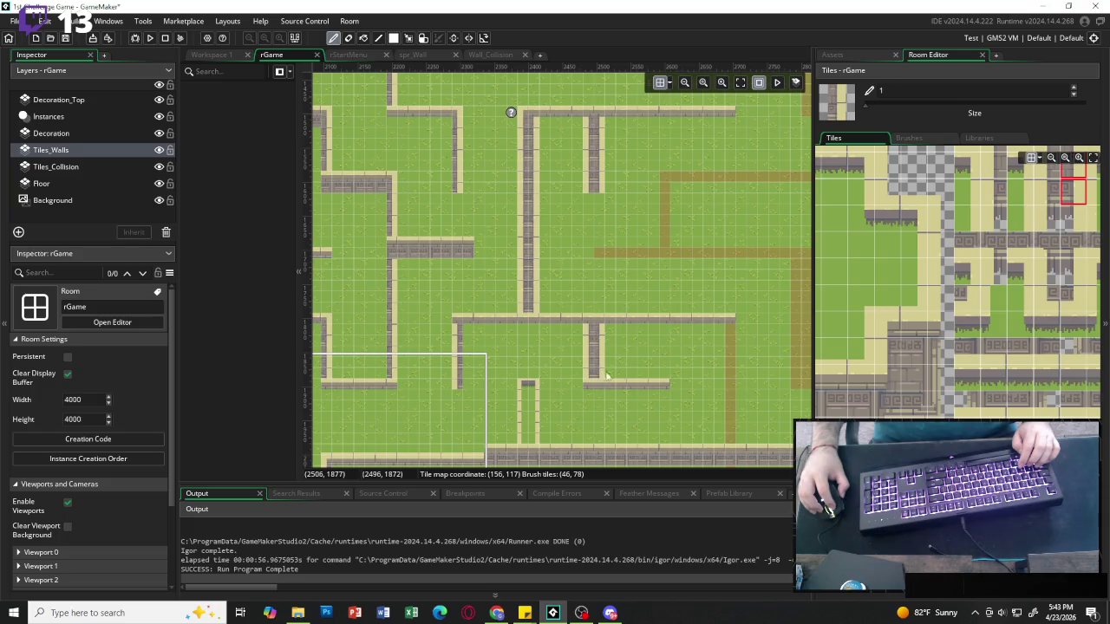
left_click(731, 326)
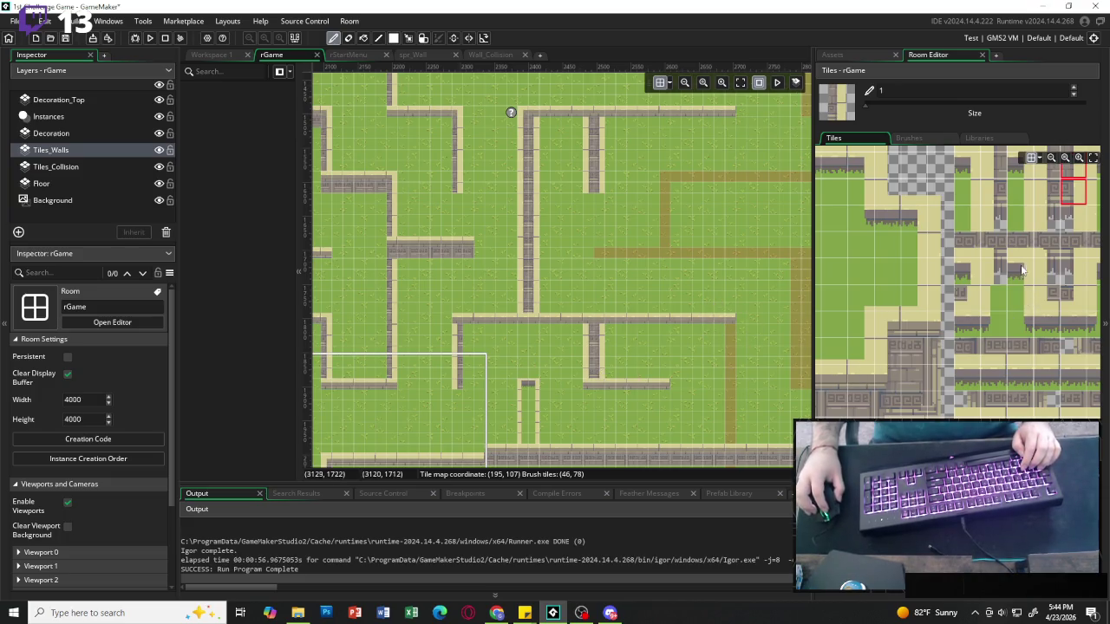
scroll(1044, 296, "up", 1)
scroll(1044, 296, "up", 1)
left_click_drag(1047, 254, 1070, 254)
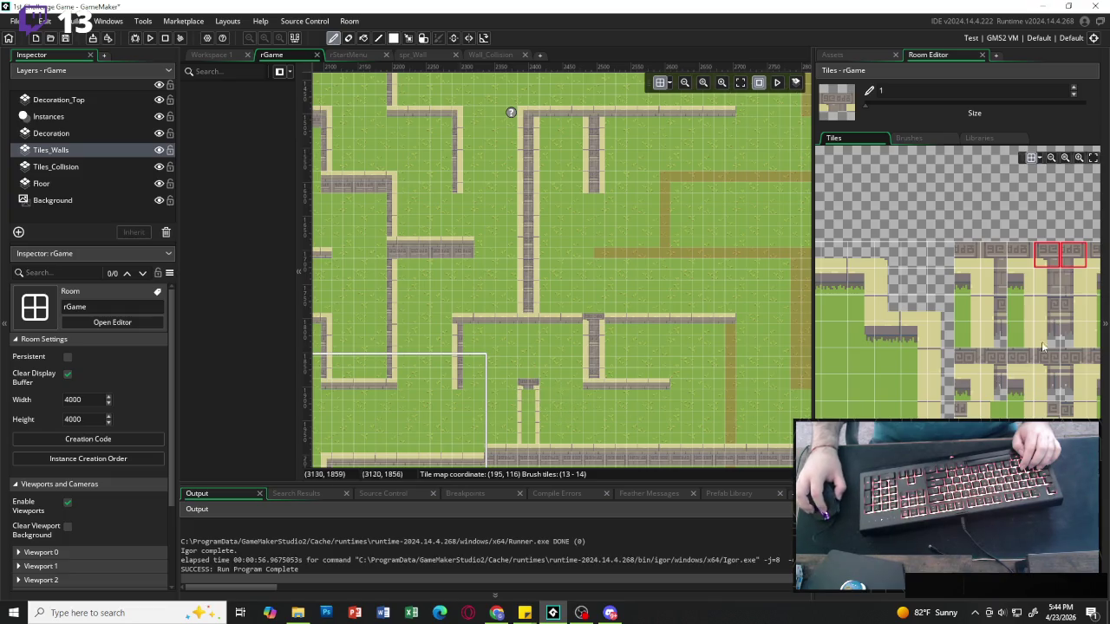
mouse_move(1046, 282)
left_mouse_down()
mouse_move(1049, 308)
mouse_move(1071, 308)
left_mouse_up()
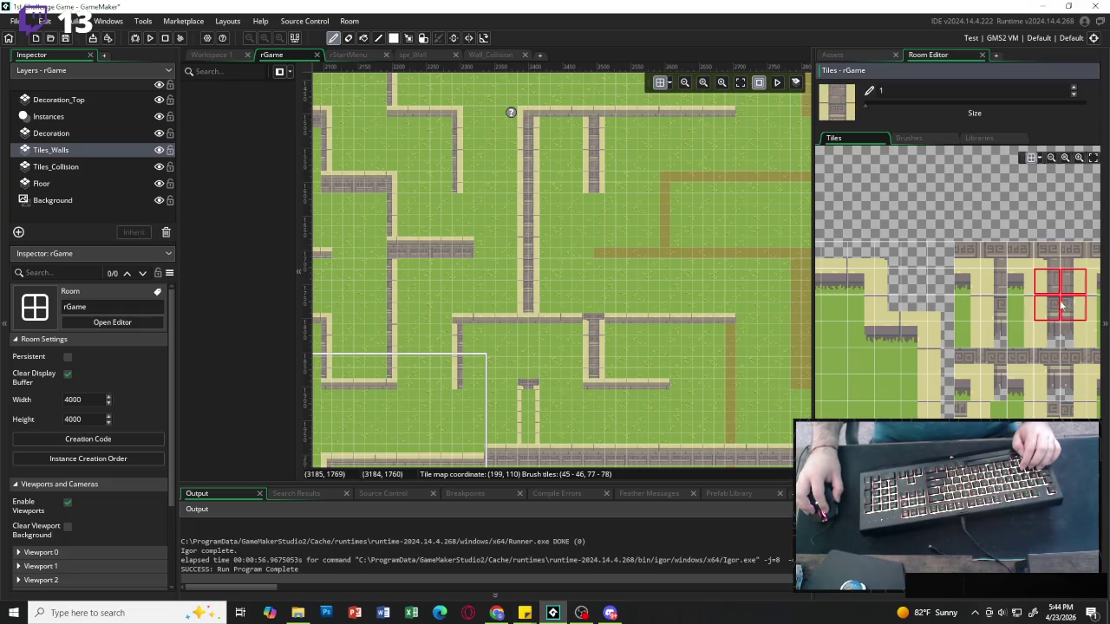
left_click_drag(534, 417, 534, 429)
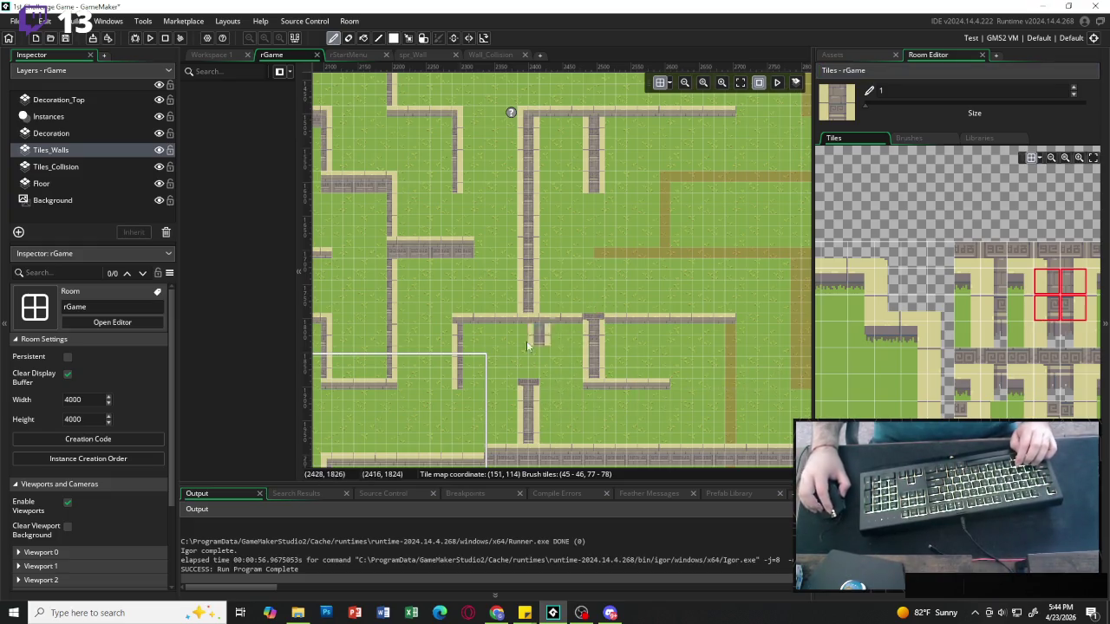
scroll(538, 346, "right", 2)
Paint a two-tile vertical stone wall down from the horizontal wall's end.
scroll(612, 367, "right", 1)
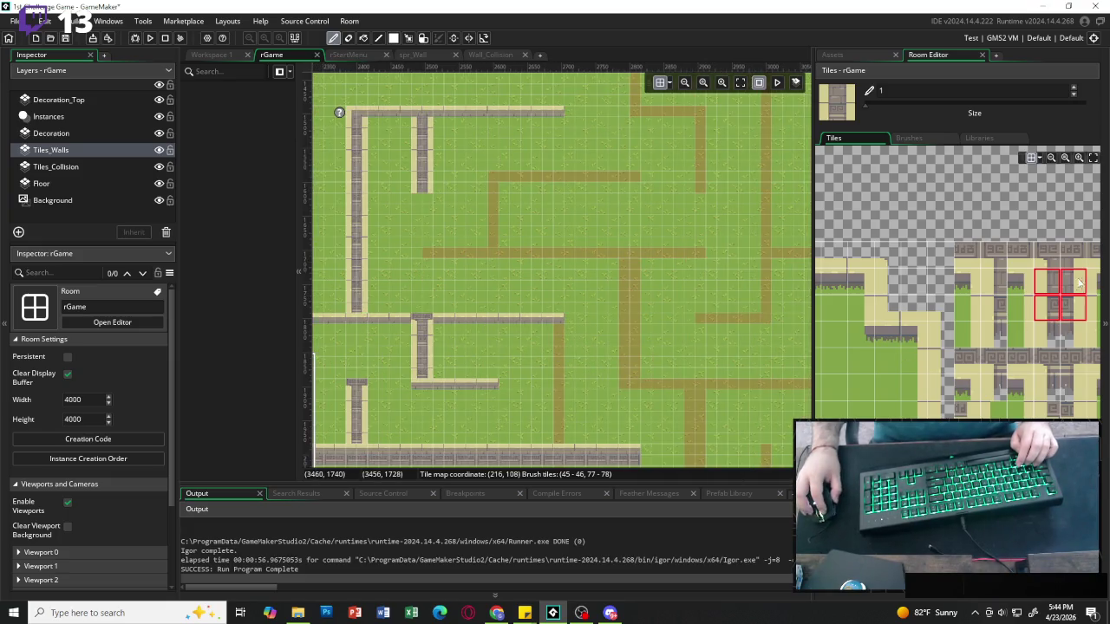
scroll(953, 330, "left", 3)
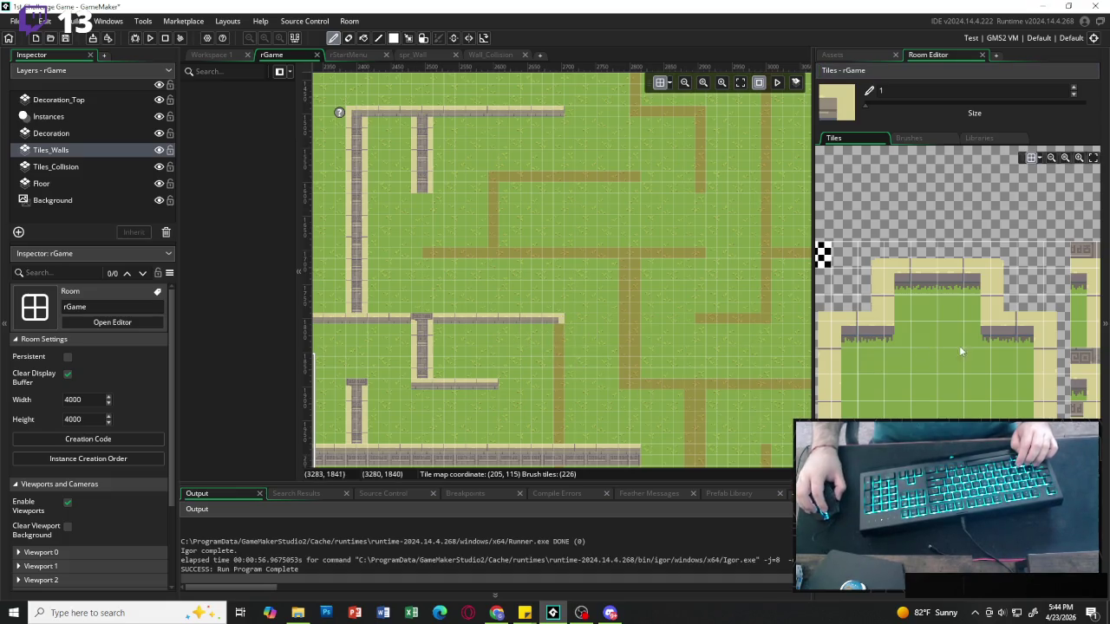
scroll(997, 330, "right", 2)
left_click_drag(1077, 282, 1077, 307)
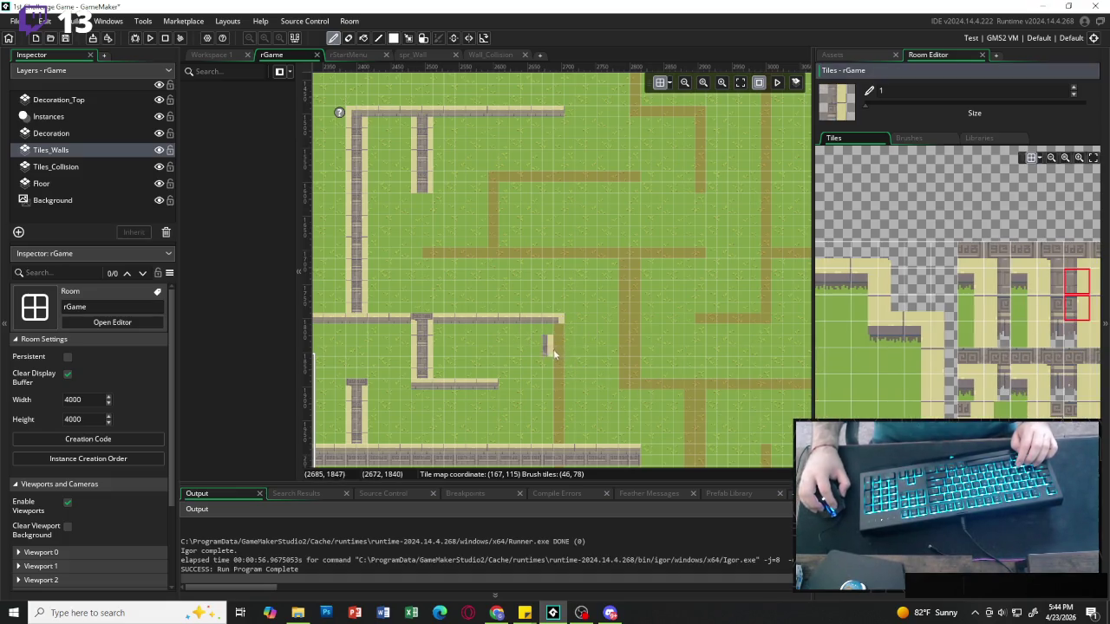
left_click_drag(560, 329, 562, 364)
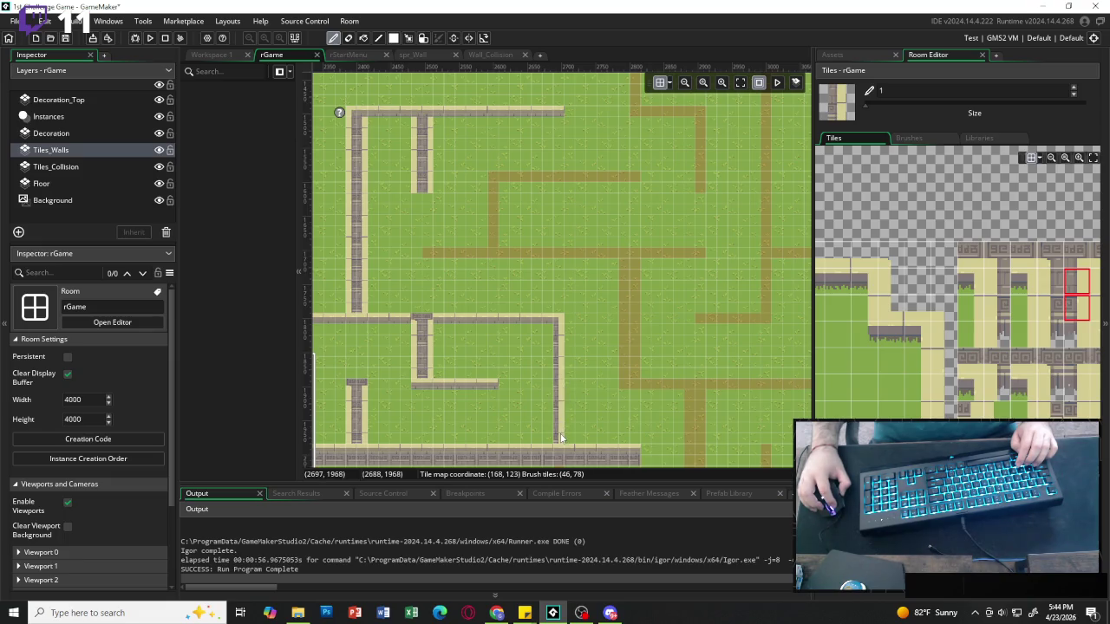
Paint a vertical wall column down the dirt path and cap its top with a wall-top piece.
scroll(513, 353, "right", 2)
scroll(520, 351, "left", 3)
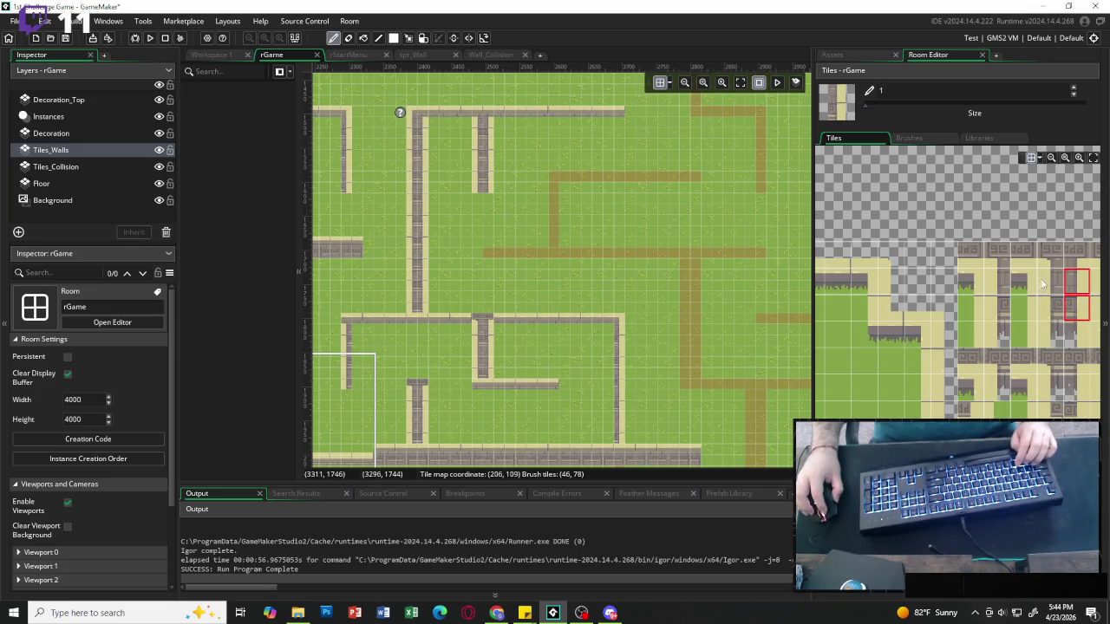
left_click_drag(1043, 284, 1075, 308)
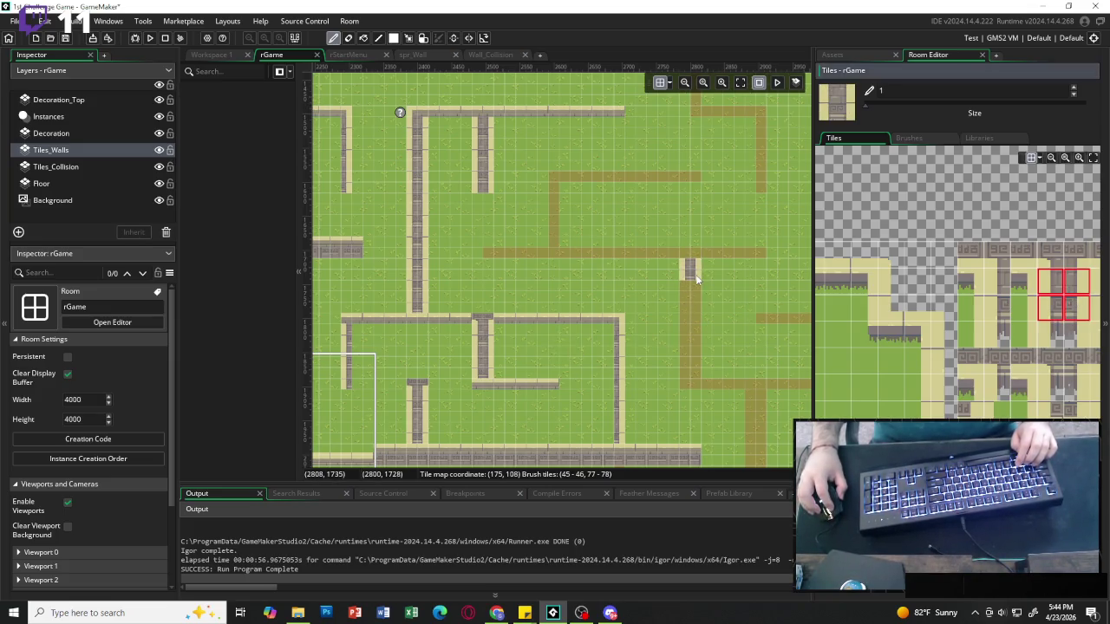
left_click_drag(697, 279, 692, 365)
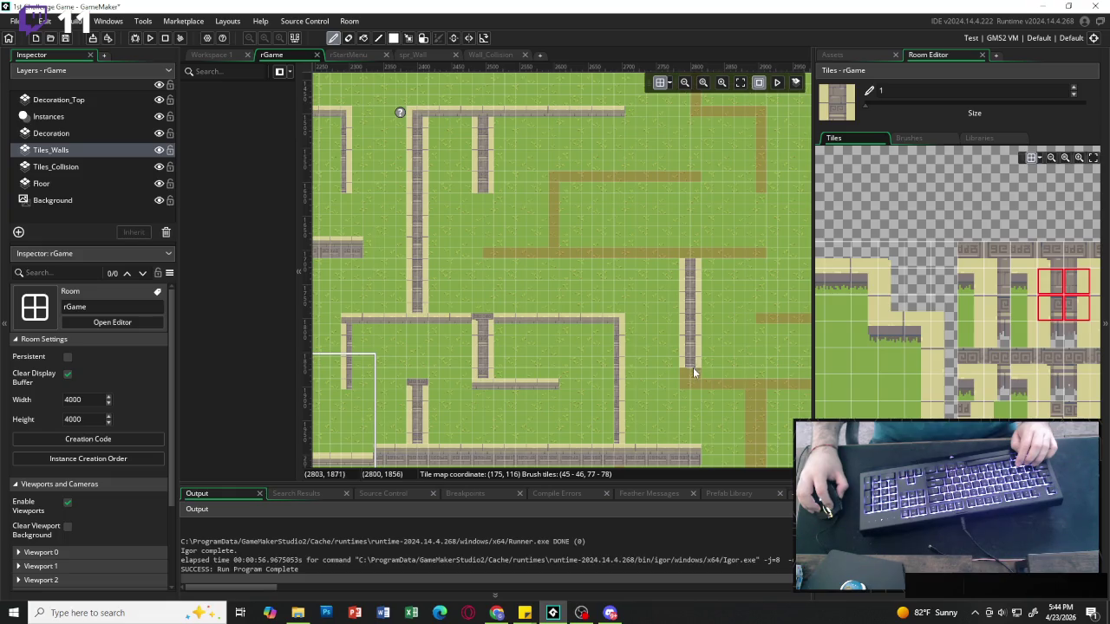
left_click_drag(1048, 255, 1074, 255)
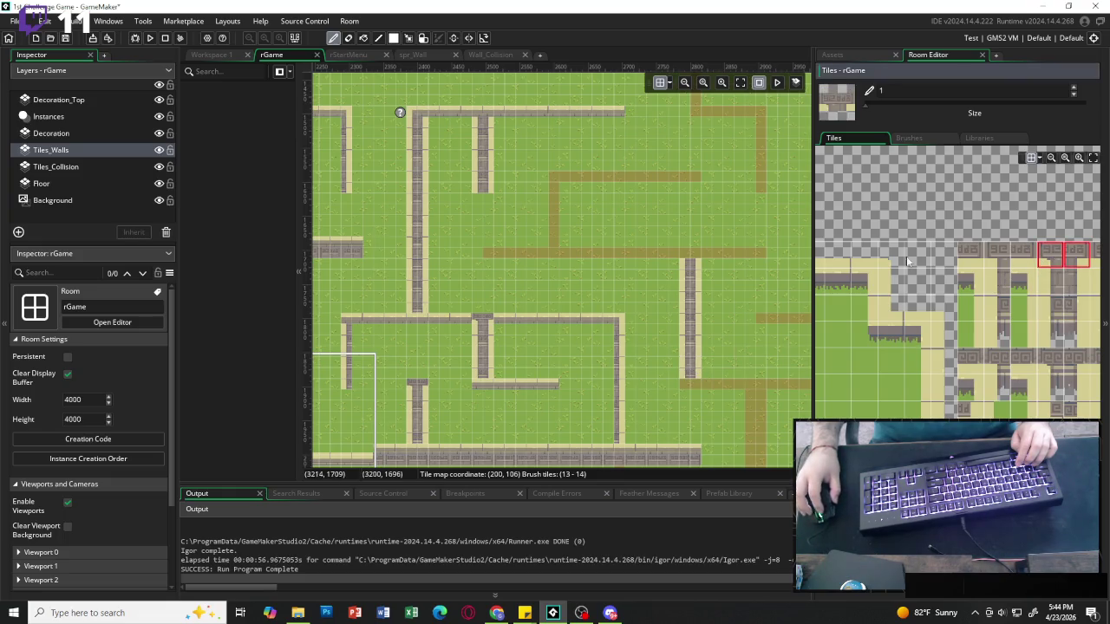
left_click(686, 254)
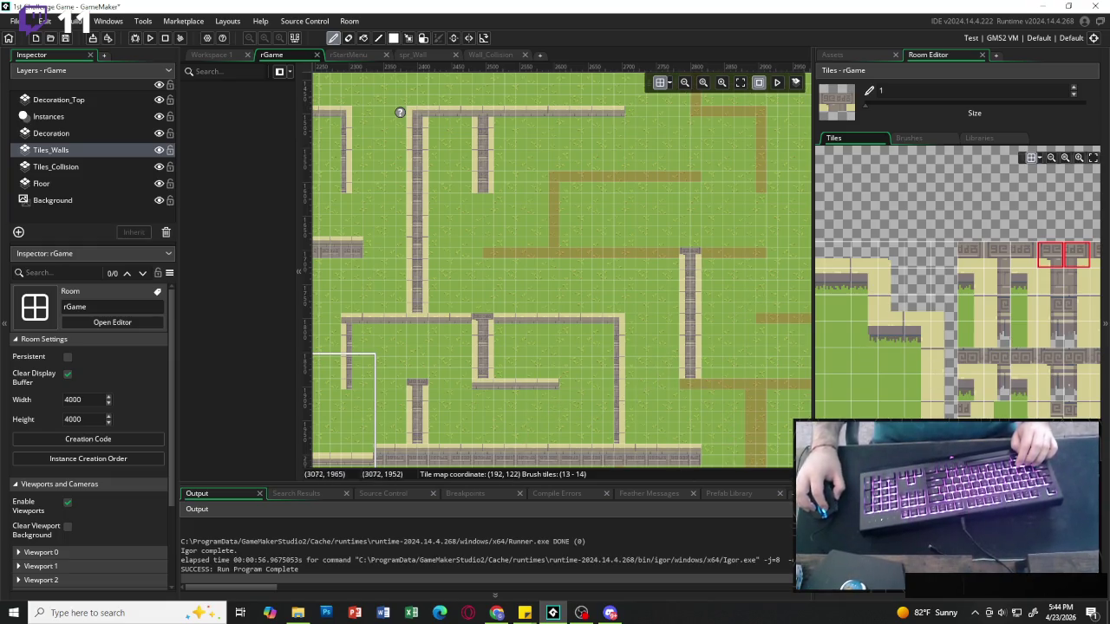
Paint a horizontal wall along the upper dirt path and extend the lower and short walls.
scroll(824, 253, "left", 3)
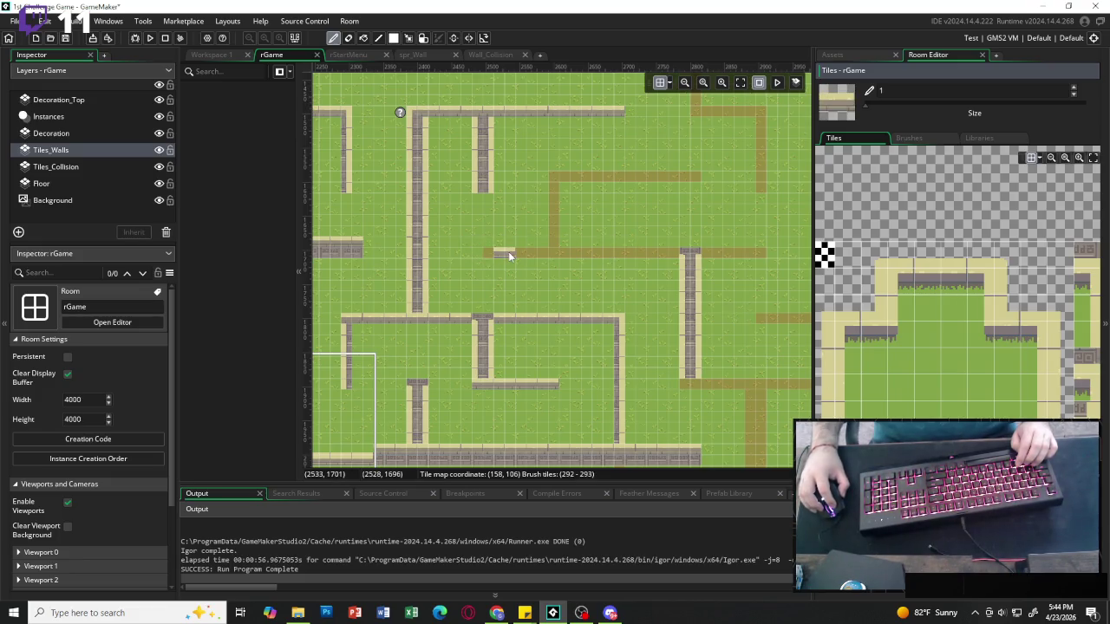
left_click_drag(509, 256, 681, 258)
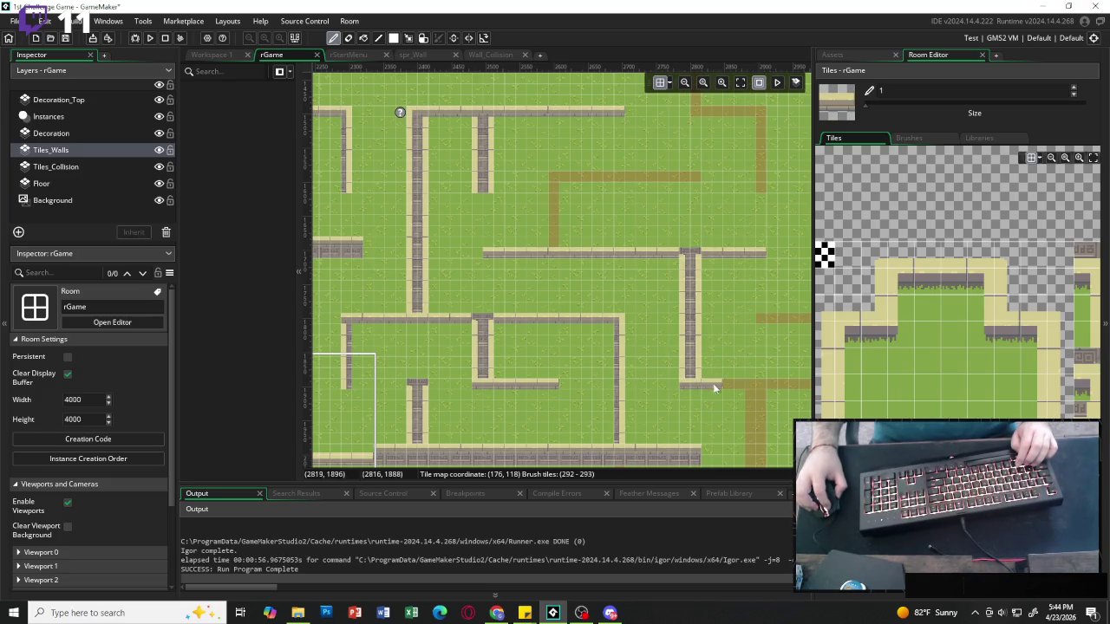
scroll(712, 371, "right", 3)
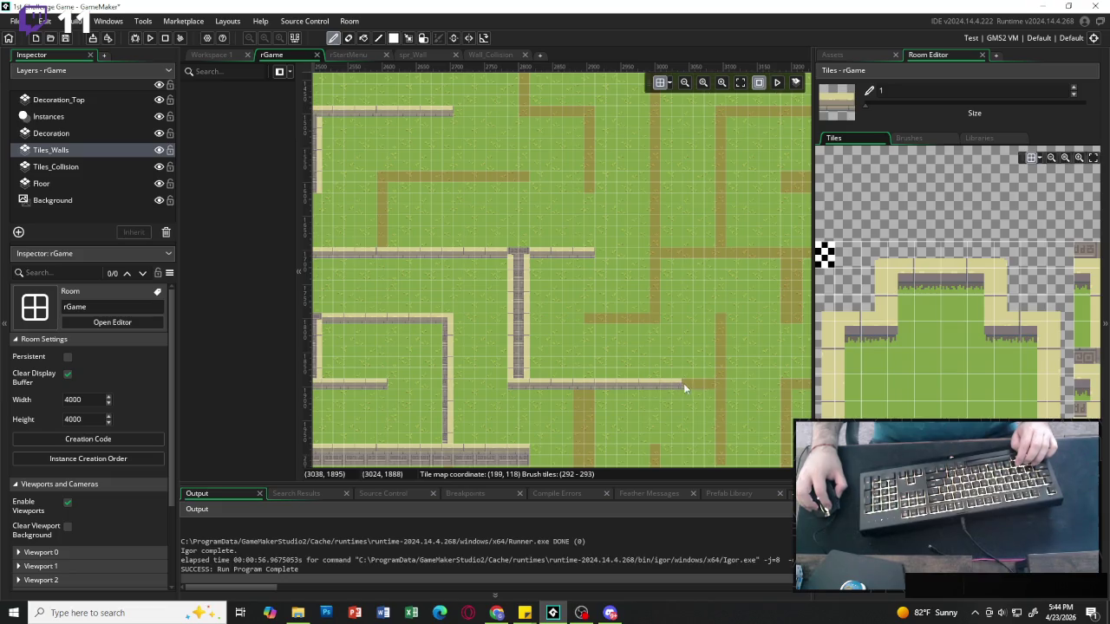
left_click(715, 382)
left_click(602, 319)
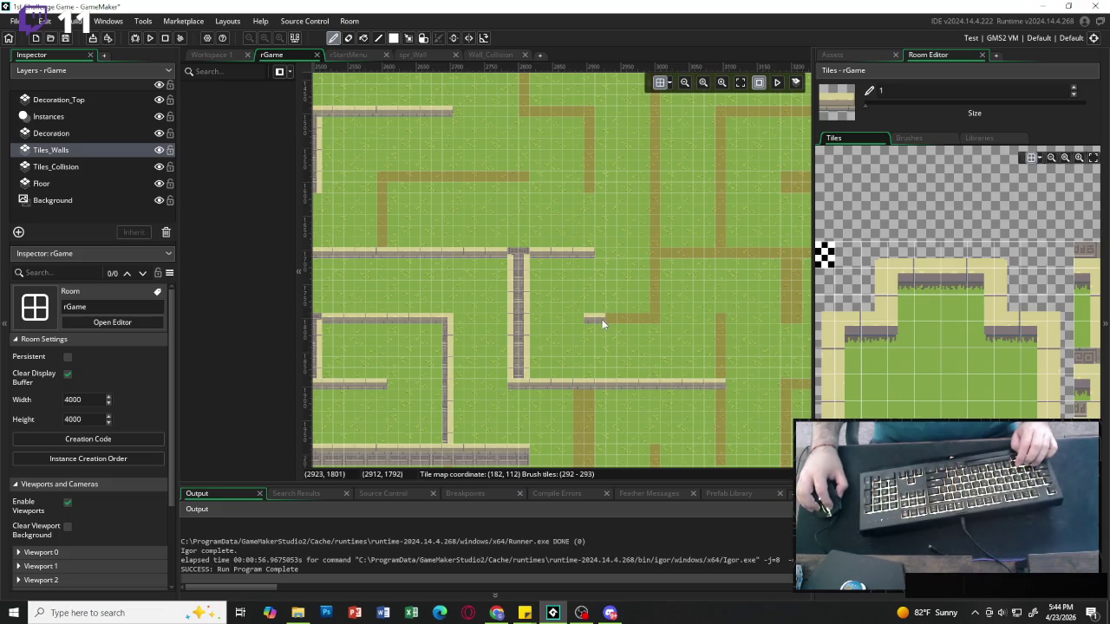
left_click(659, 320)
Erase the extra tile at the short wall's end and cap it with a wall-end tile.
left_click(1033, 255)
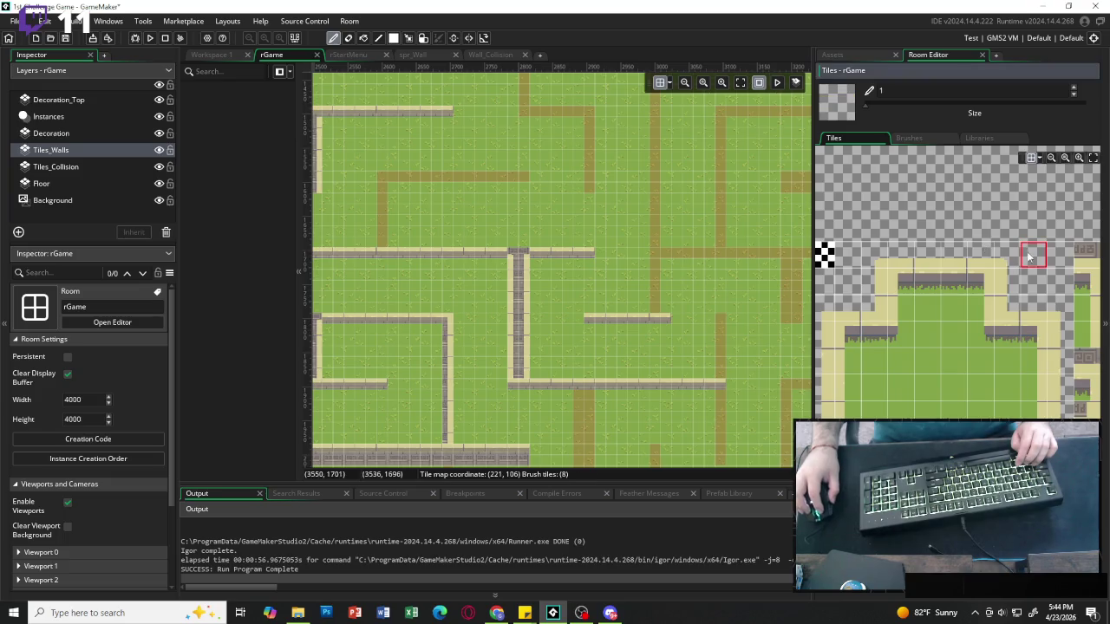
left_click(664, 317)
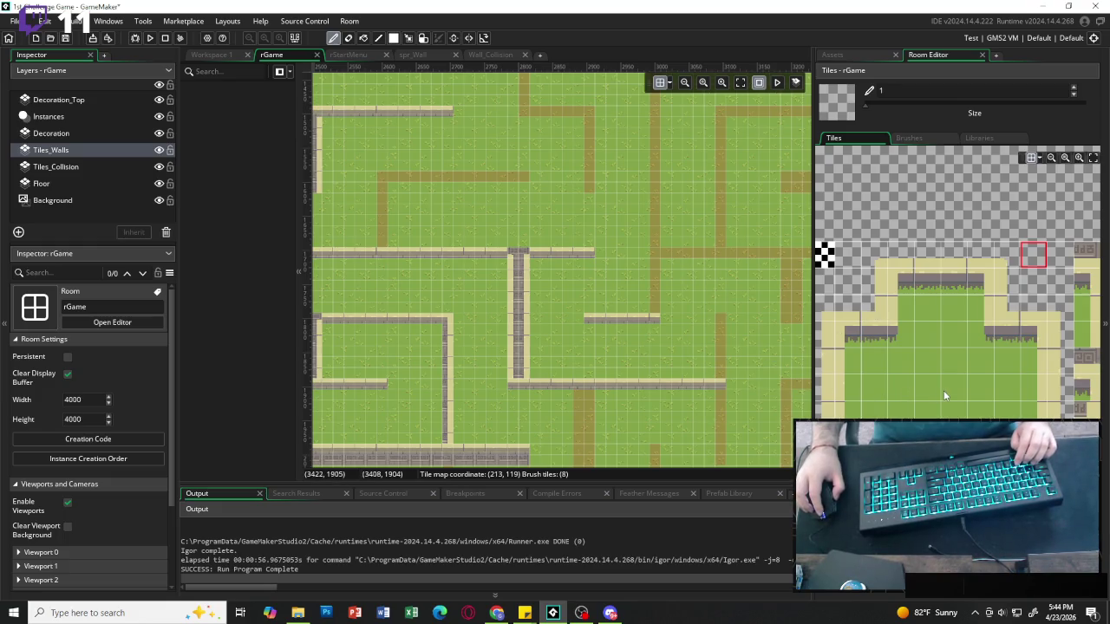
scroll(943, 390, "right", 2)
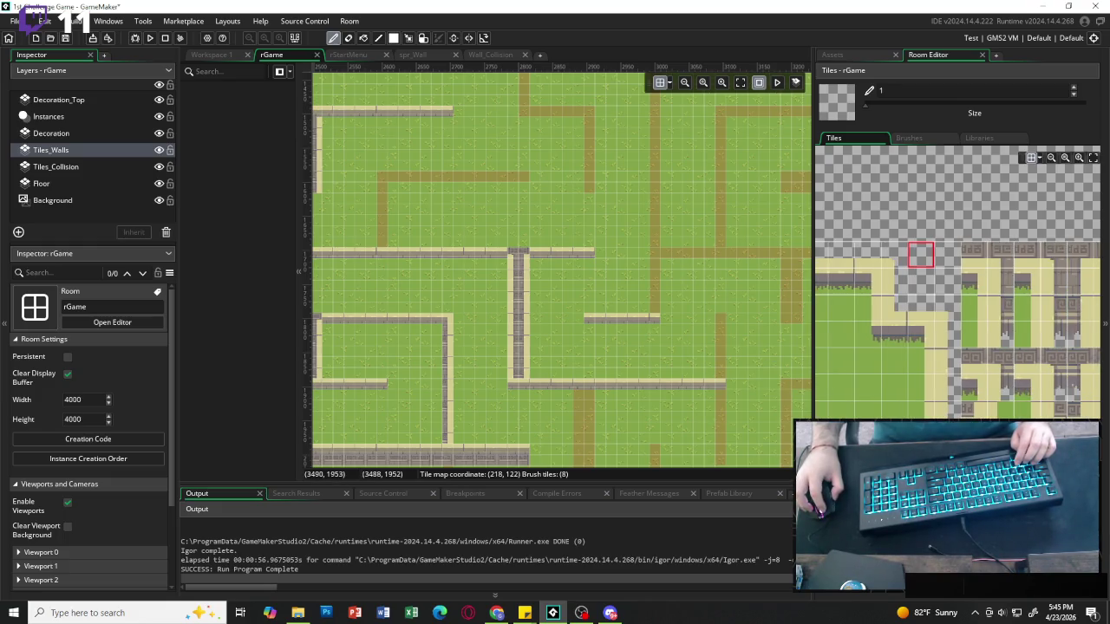
left_click(973, 409)
left_click(655, 322)
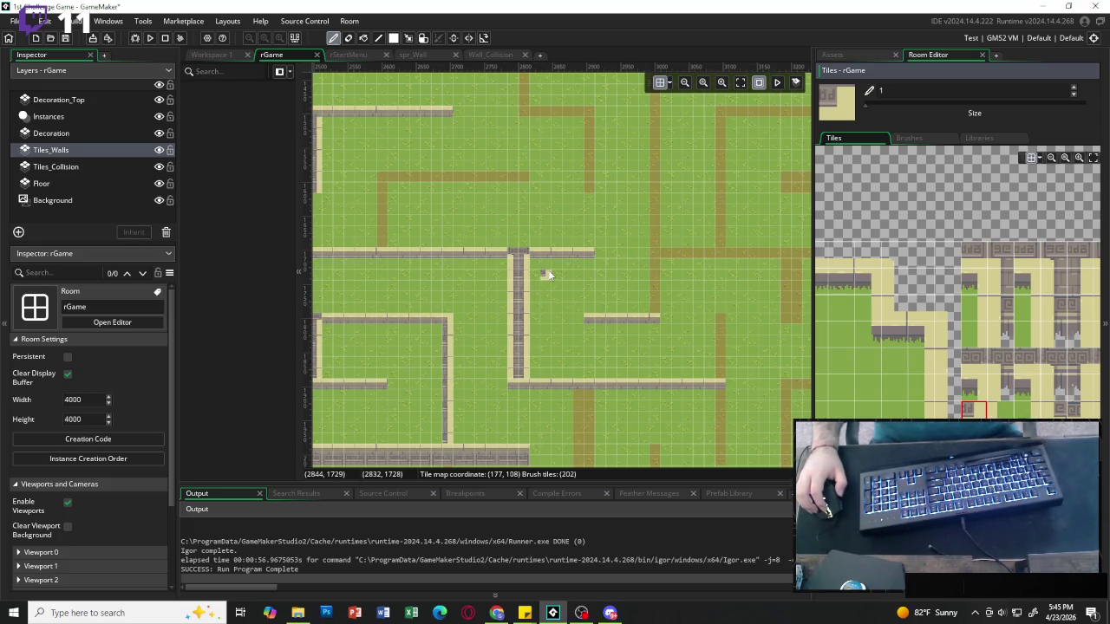
scroll(610, 289, "left", 5)
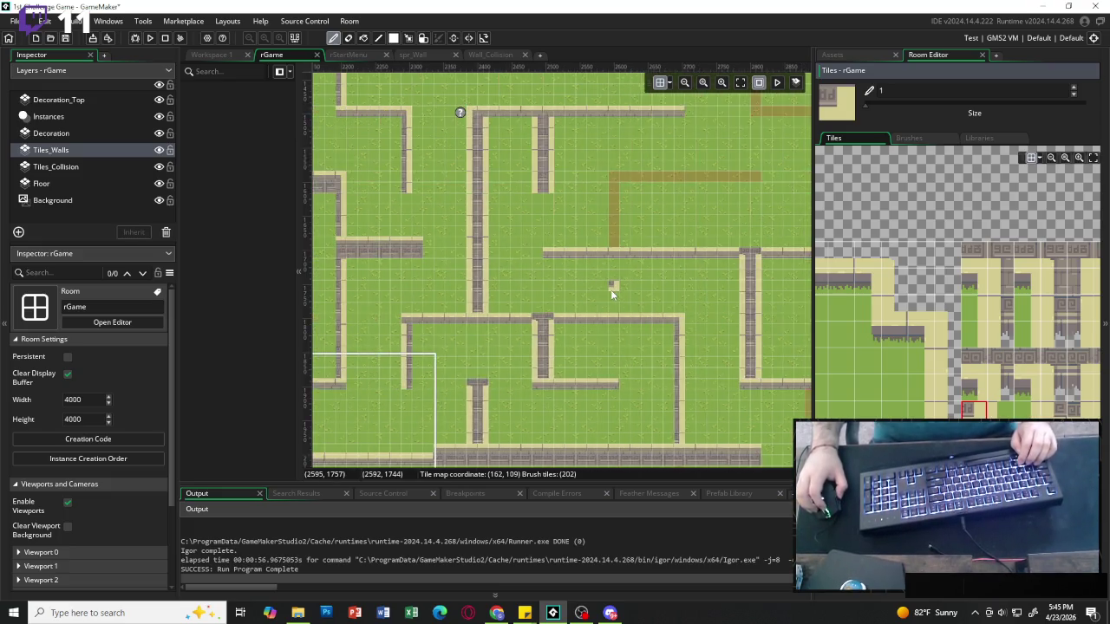
Zoom to fit the whole room and place a wall junction on the top wall.
left_click(739, 83)
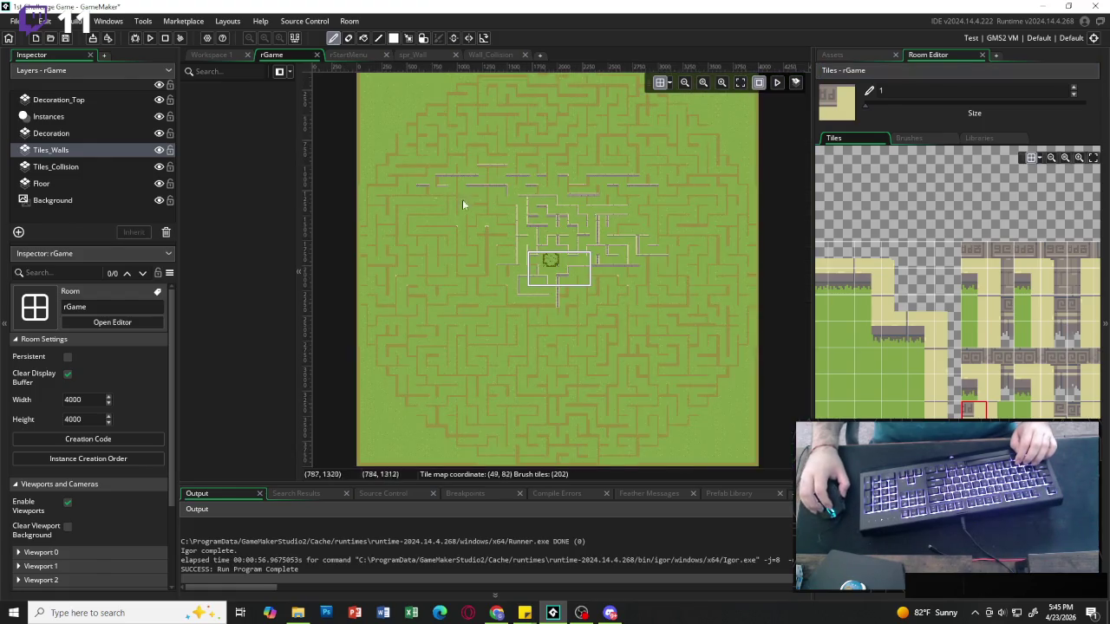
scroll(557, 228, "up", 5)
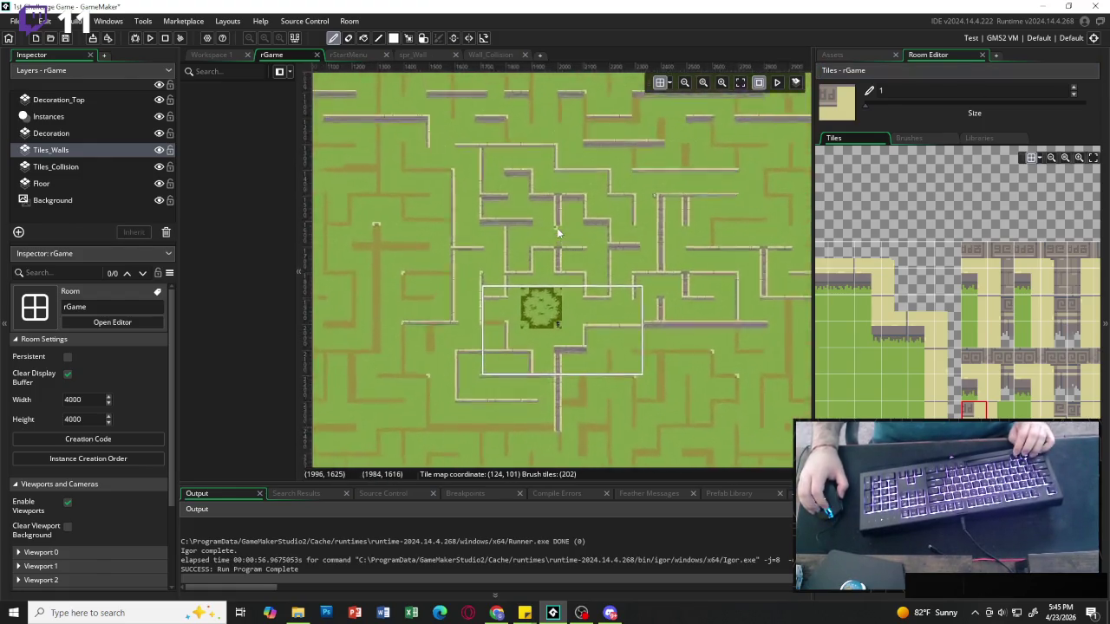
scroll(594, 231, "up", 3)
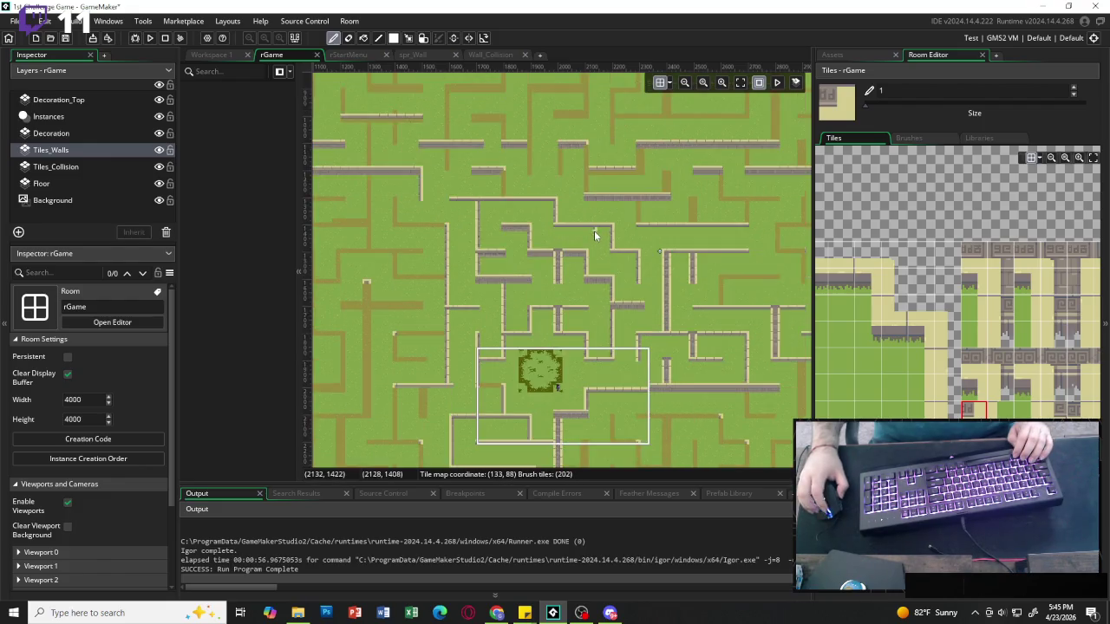
scroll(594, 231, "down", 3)
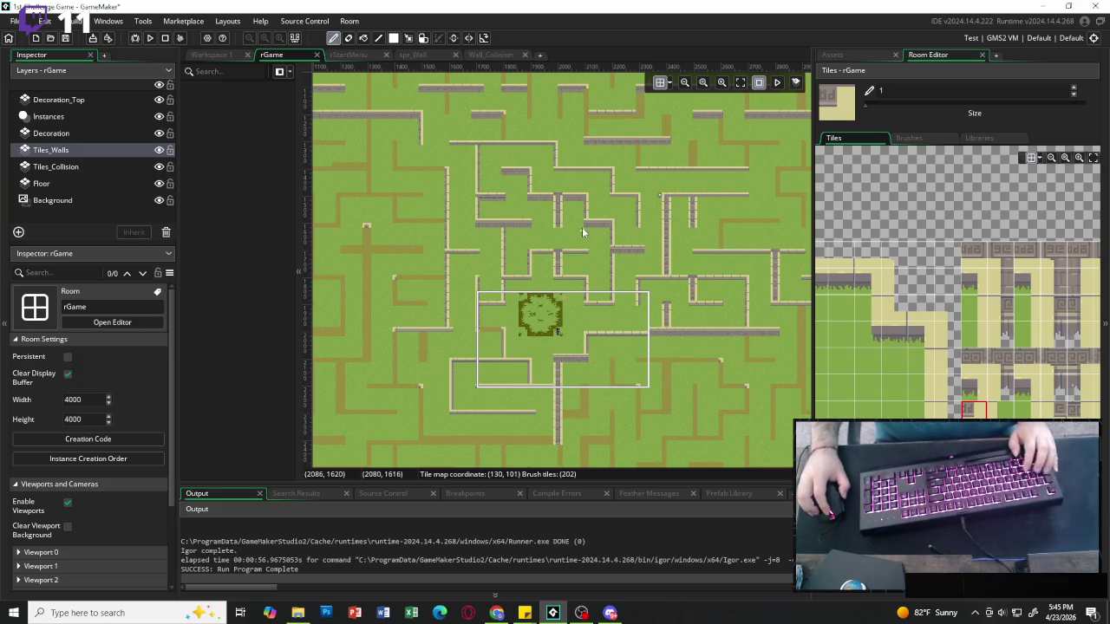
scroll(582, 308, "down", 3)
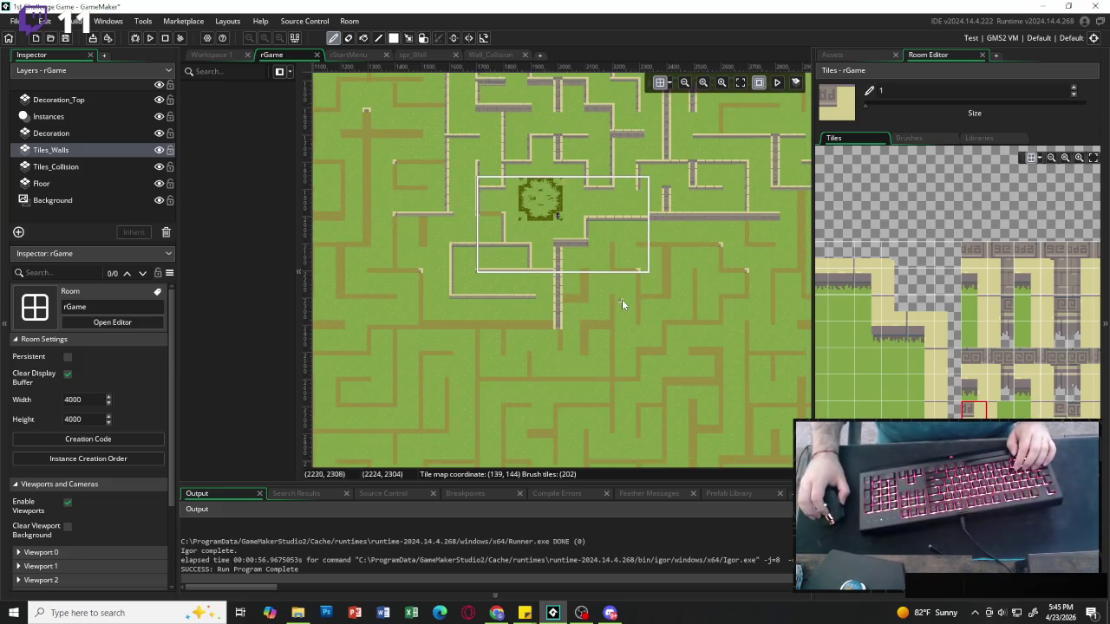
scroll(383, 254, "left", 3)
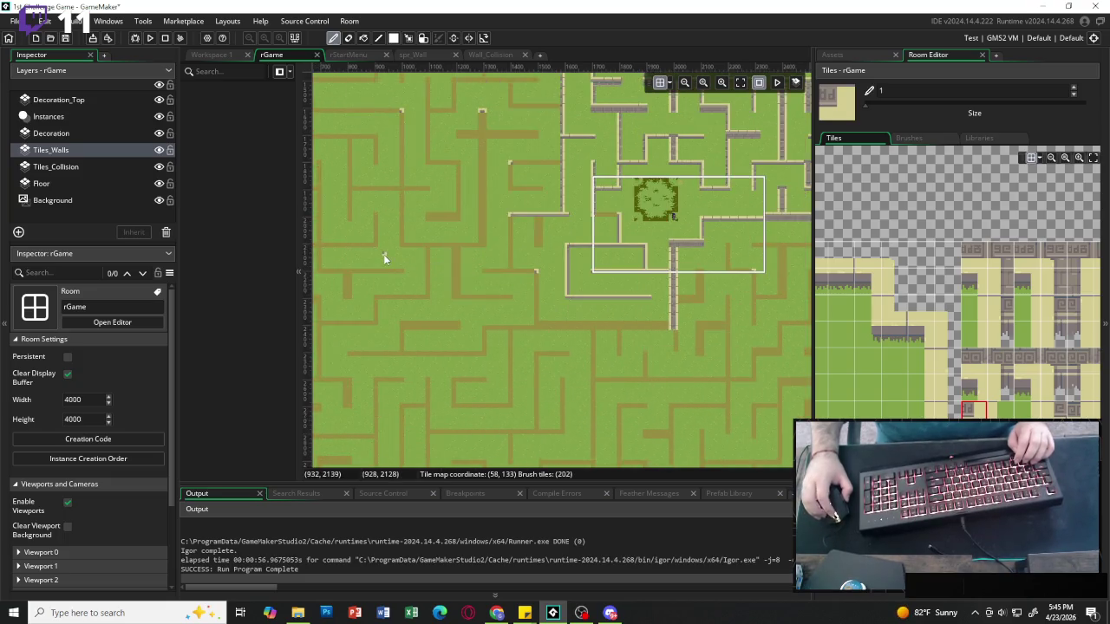
scroll(540, 252, "up", 3)
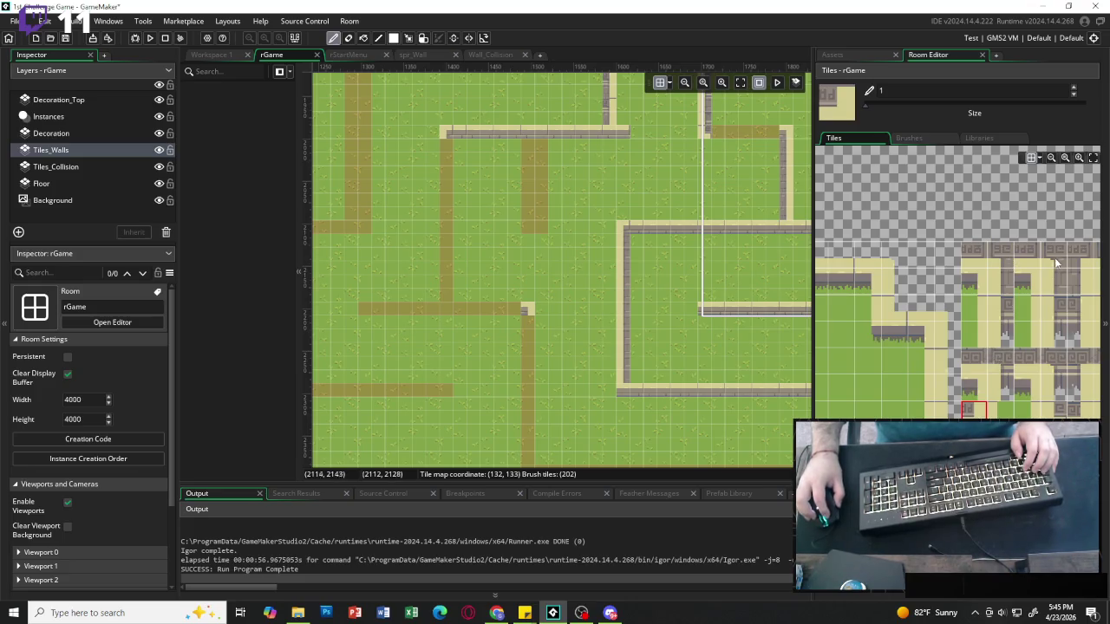
mouse_move(1054, 256)
left_mouse_down()
mouse_move(1075, 263)
mouse_move(1075, 285)
left_mouse_up()
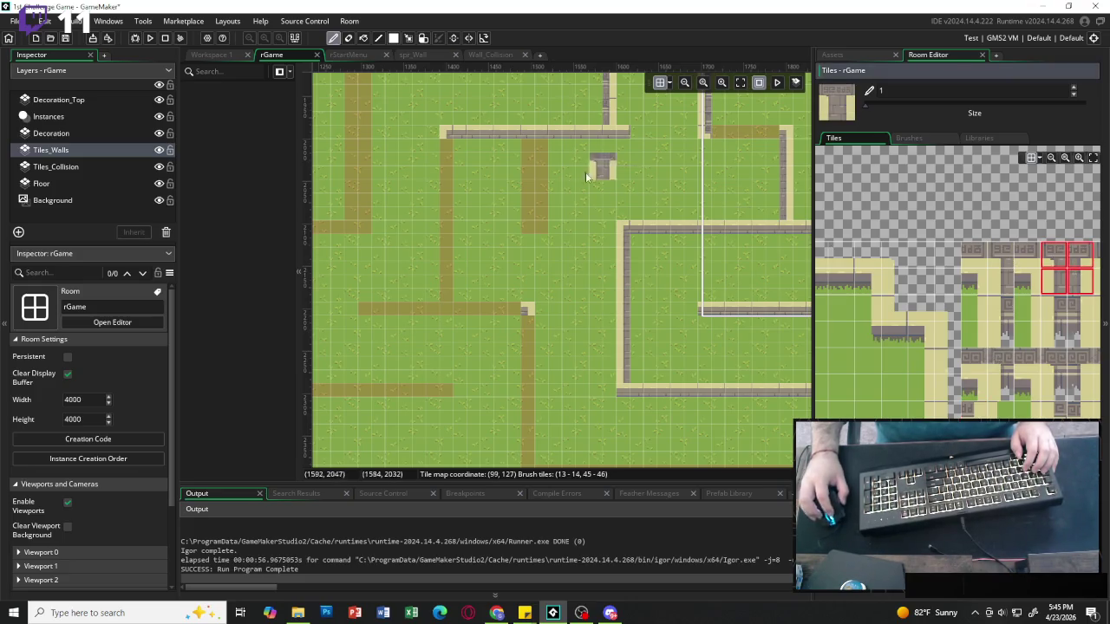
left_click(542, 146)
Paint vertical walls down two dirt paths, extending one down to the horizontal path.
left_click_drag(1090, 320, 1053, 282)
left_click_drag(541, 161, 543, 180)
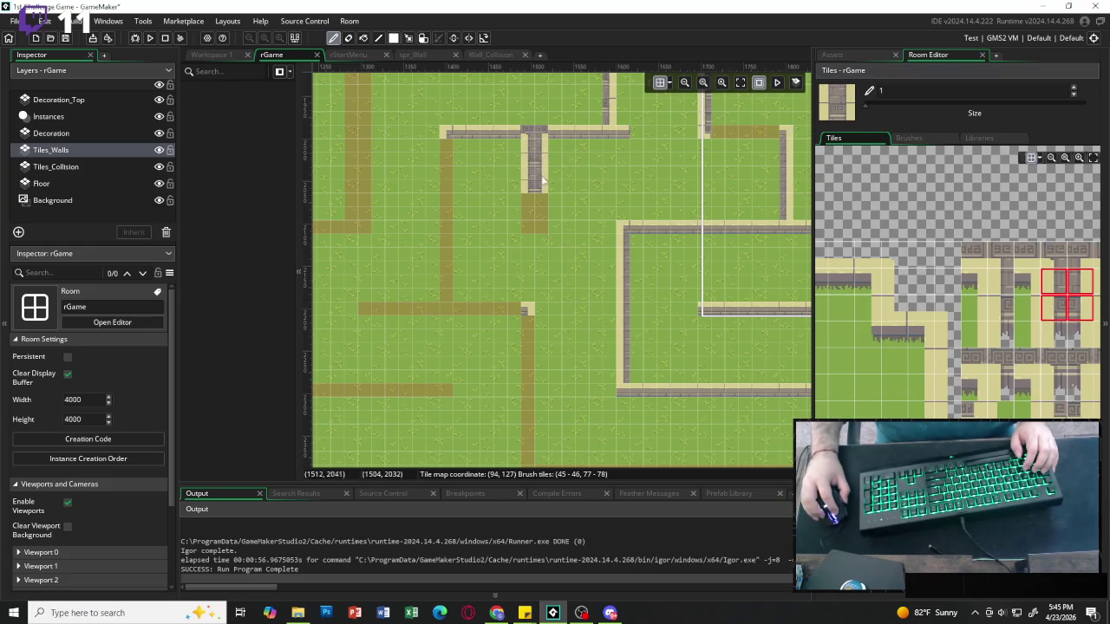
left_click(538, 223)
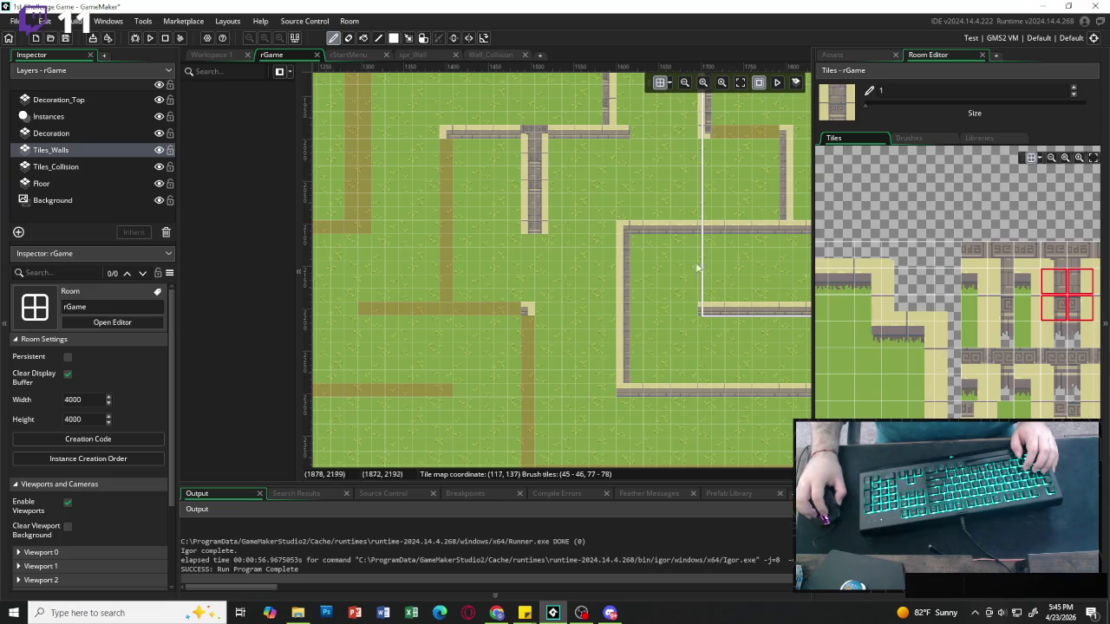
left_click_drag(1065, 279, 1053, 308)
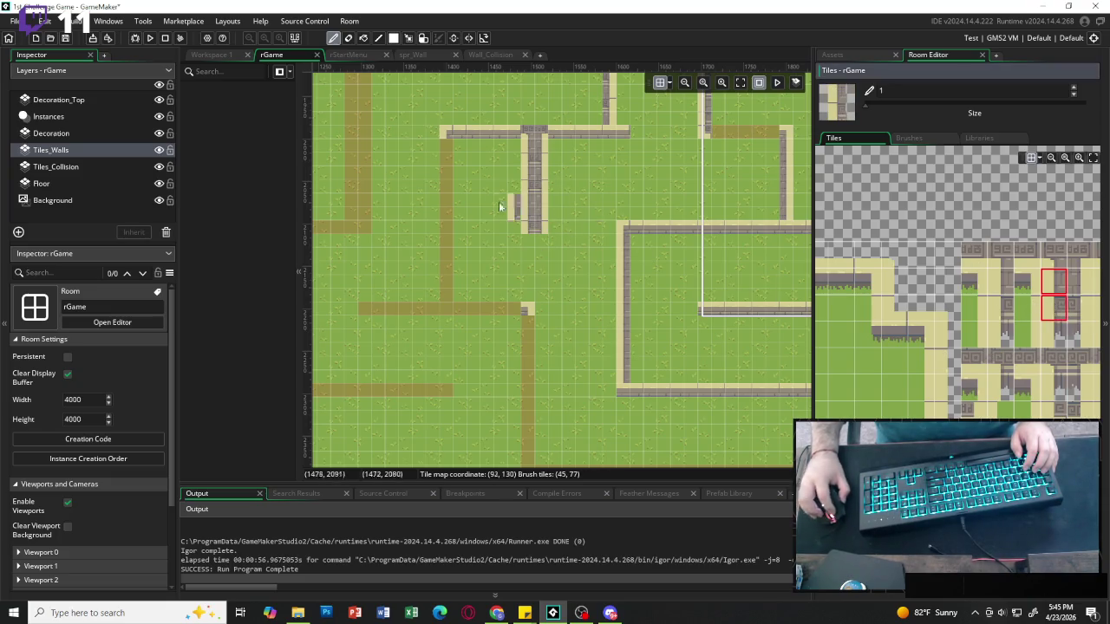
left_click(448, 164)
left_click(448, 208)
left_click_drag(448, 206, 445, 274)
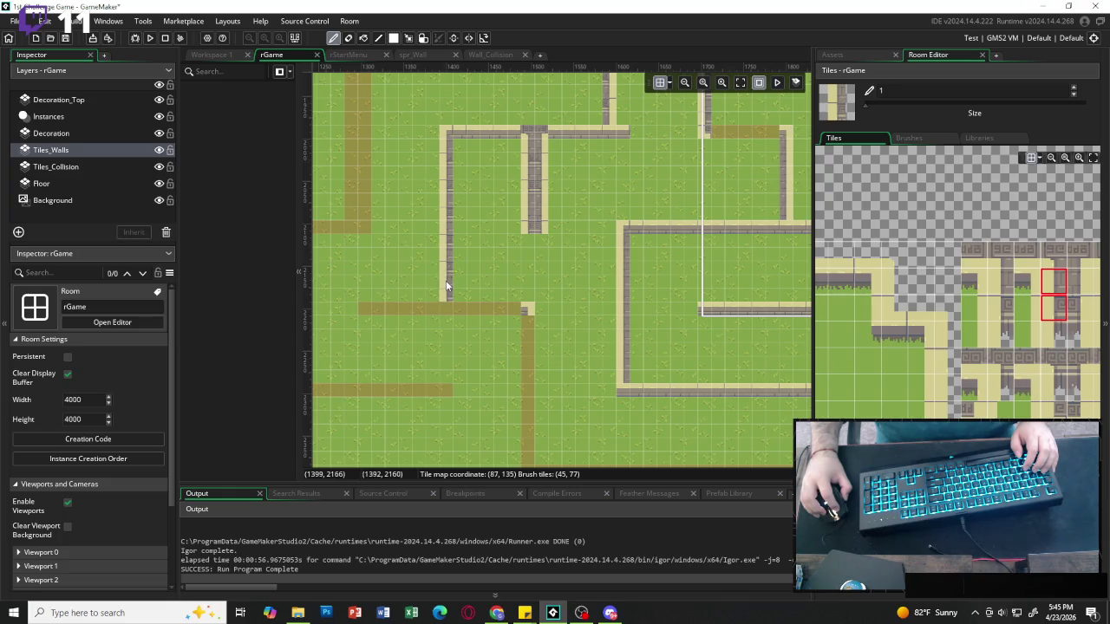
Paint a vertical stone wall down the path below the corner.
scroll(953, 286, "left", 2)
left_click(867, 286)
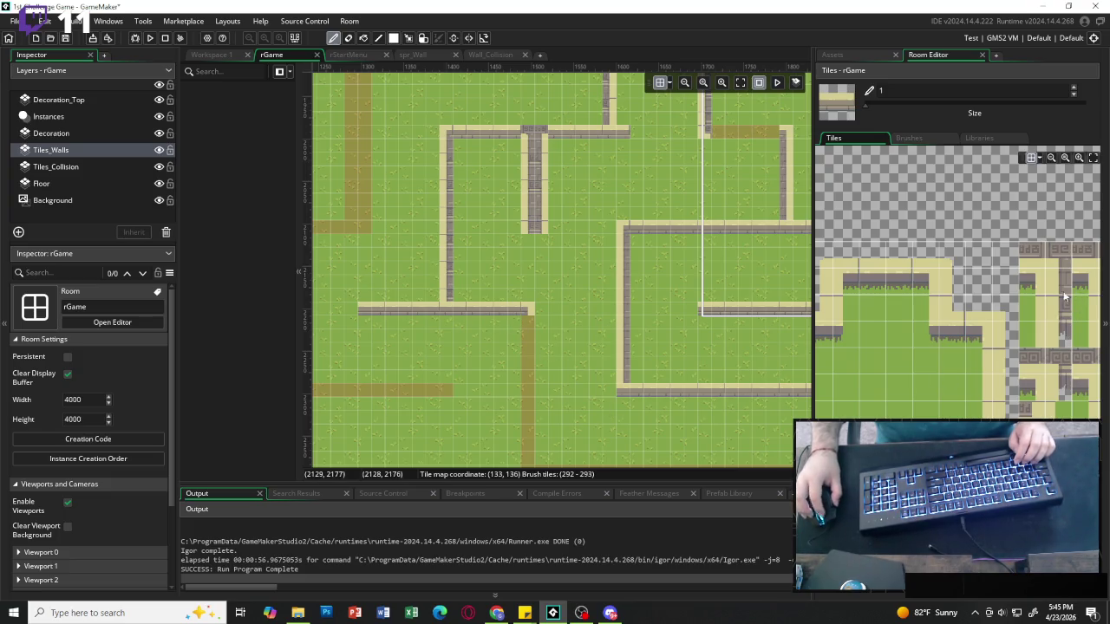
scroll(1049, 299, "right", 3)
left_click_drag(1025, 283, 1024, 307)
scroll(582, 329, "down", 3)
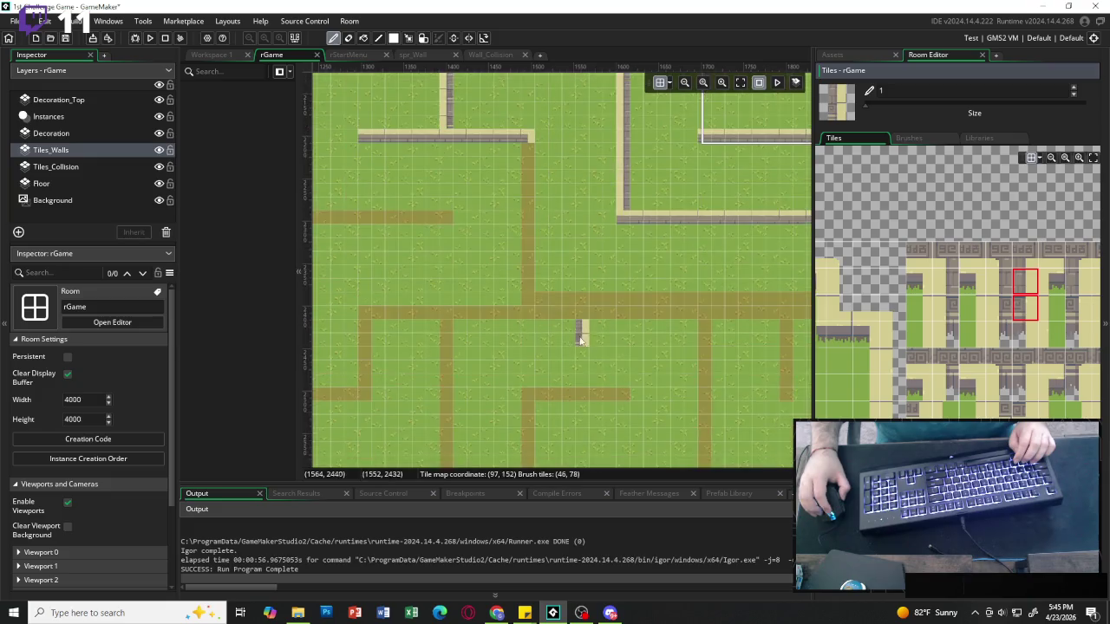
left_click_drag(525, 167, 527, 223)
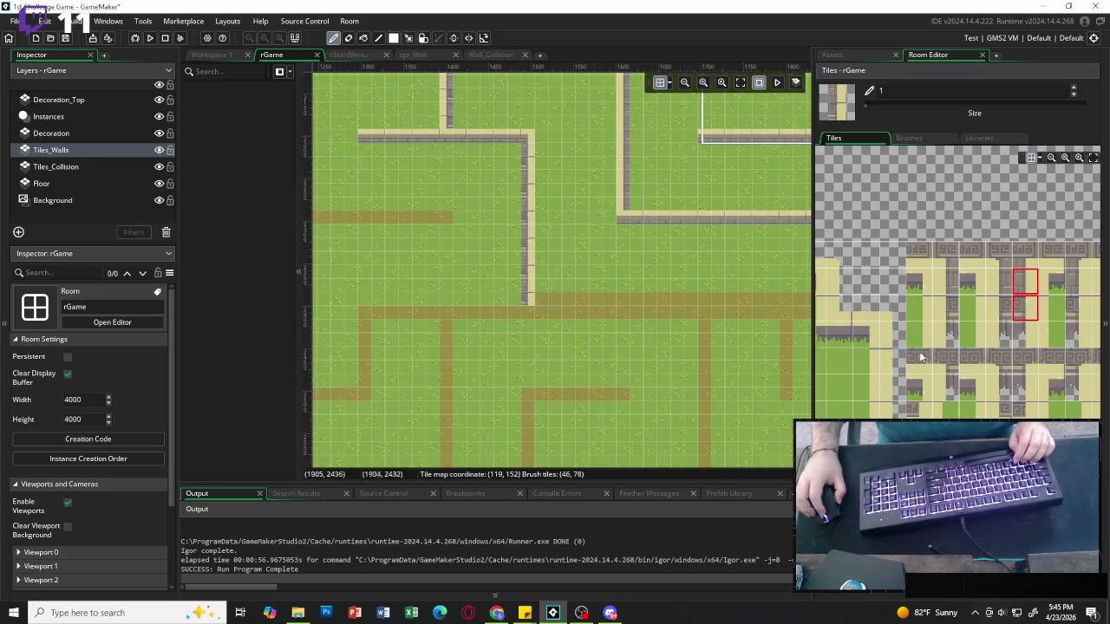
Paint a continuous horizontal stone wall row along the horizontal dirt path, closing the last gap.
scroll(954, 330, "down", 3)
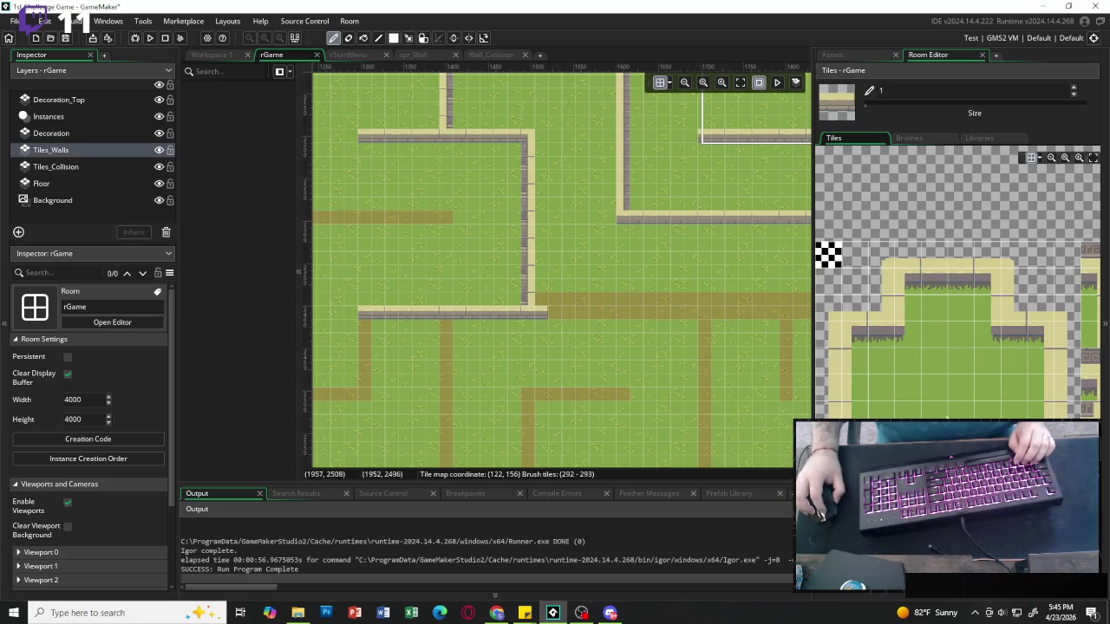
scroll(954, 286, "down", 2)
left_click_drag(908, 385, 926, 407)
left_click_drag(555, 309, 753, 316)
scroll(749, 311, "right", 3)
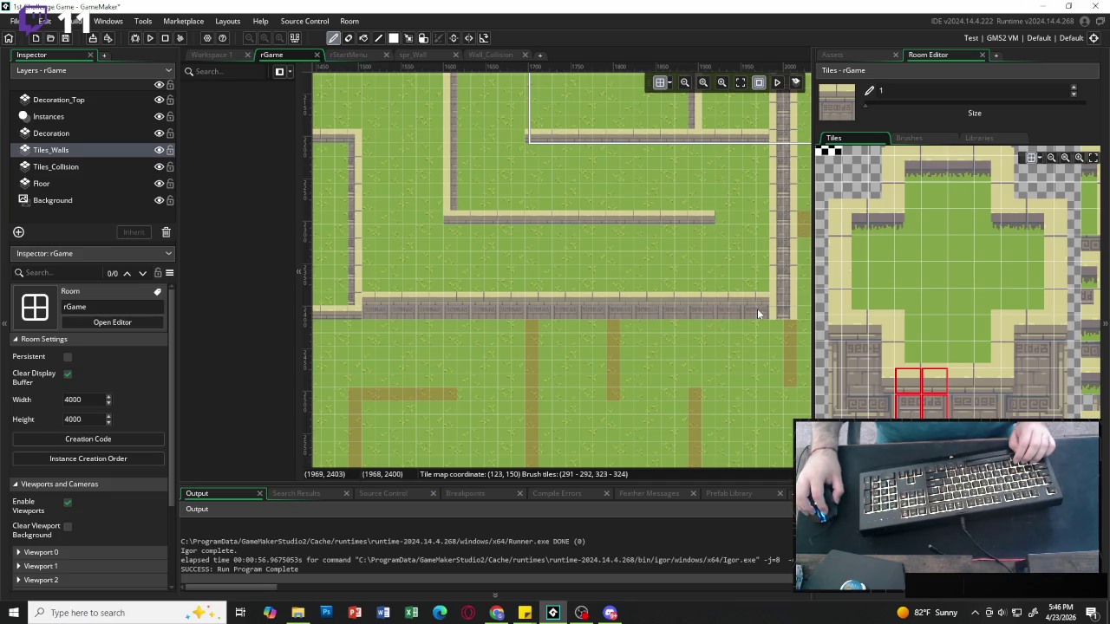
scroll(682, 301, "right", 4)
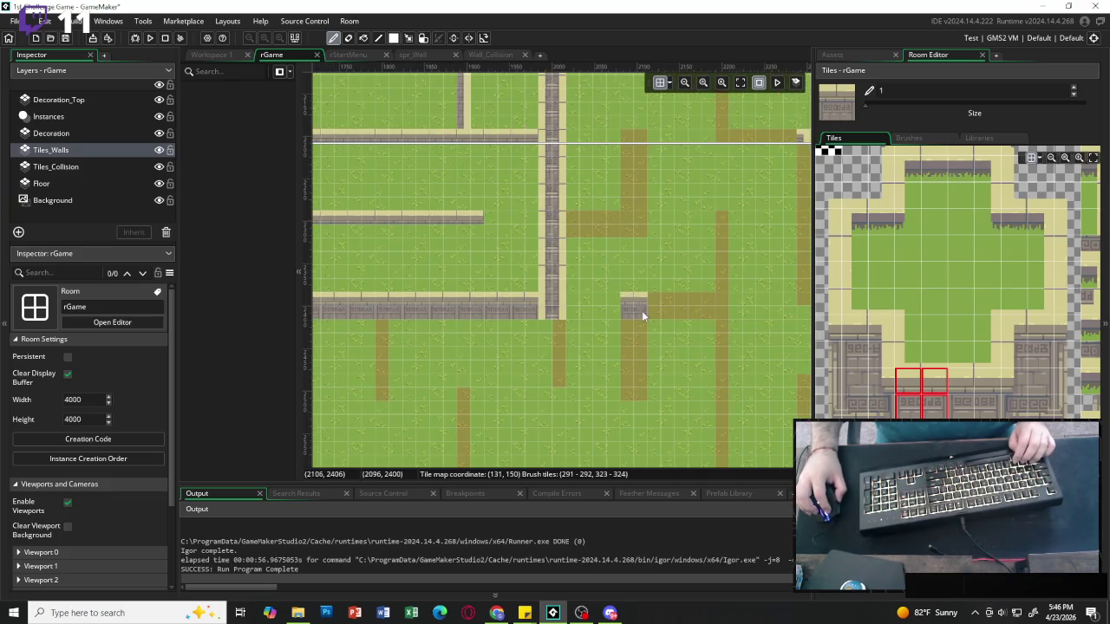
left_click(720, 309)
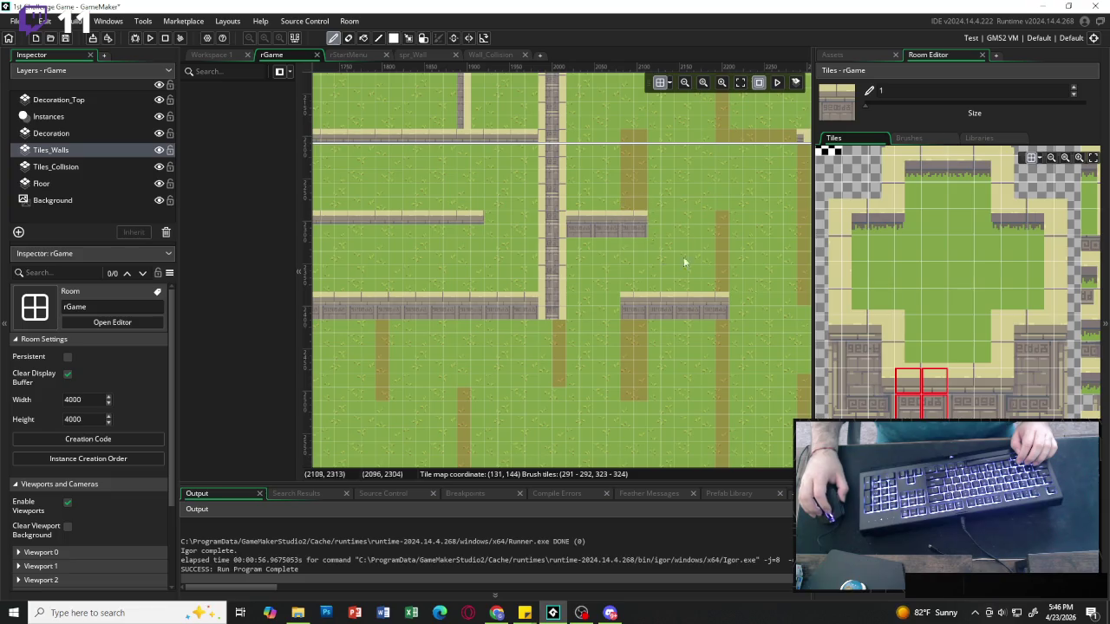
scroll(962, 349, "up", 1)
Place a wall junction block and extend it downward as a column.
scroll(940, 291, "down", 2)
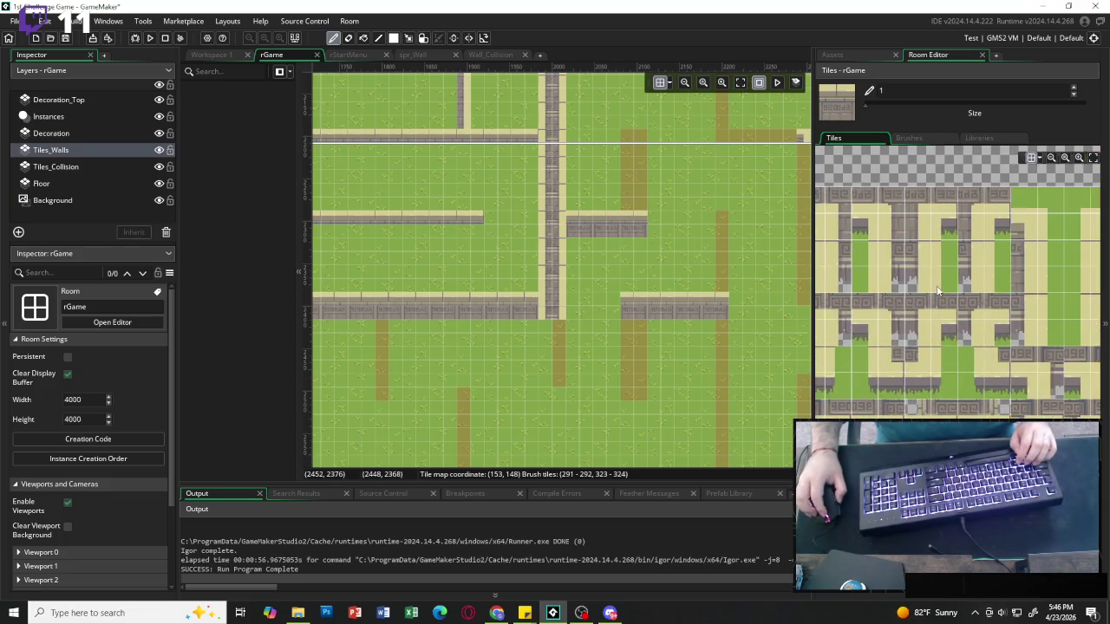
mouse_move(889, 199)
left_mouse_down()
mouse_move(888, 214)
mouse_move(911, 219)
mouse_move(917, 254)
left_mouse_up()
left_click(635, 148)
left_click(888, 231)
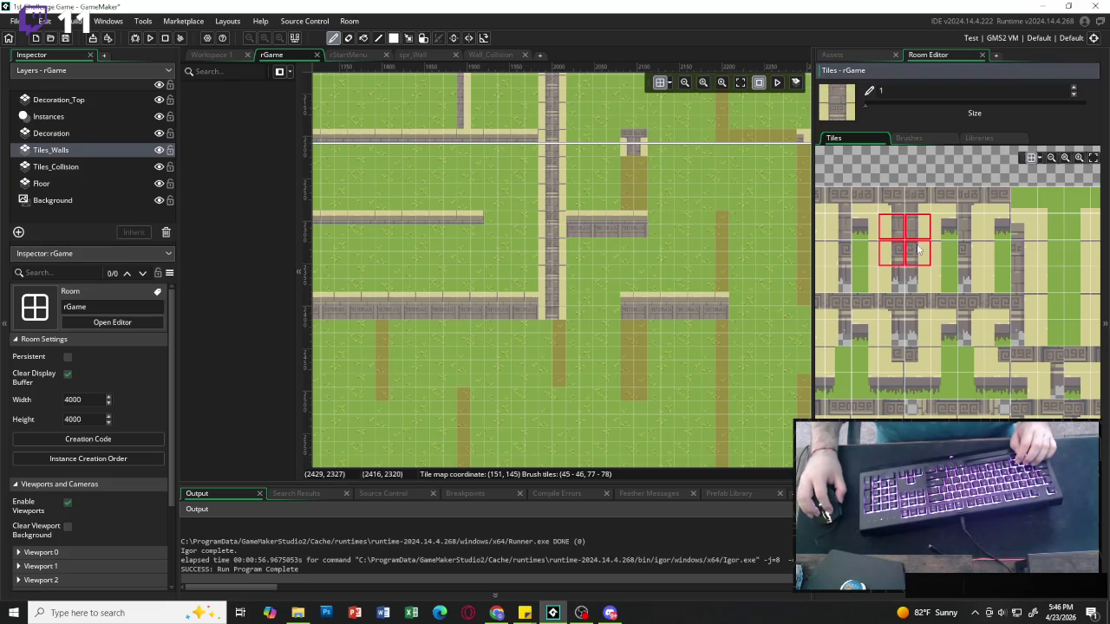
left_click(637, 173)
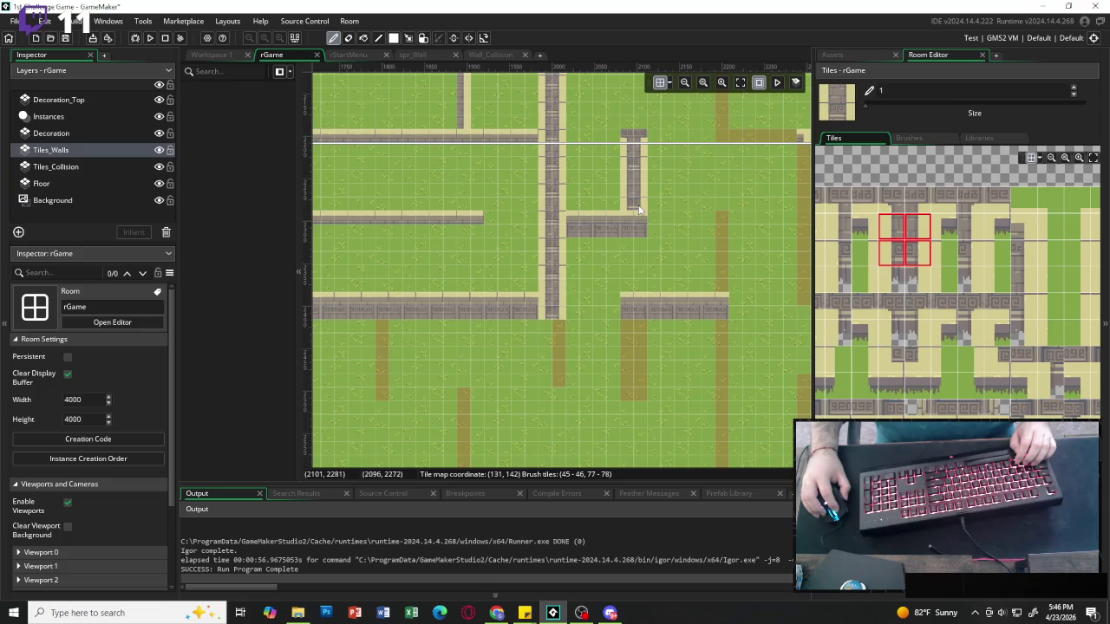
Paint a vertical stone wall along the dirt path with a different wall block.
scroll(654, 260, "left", 5)
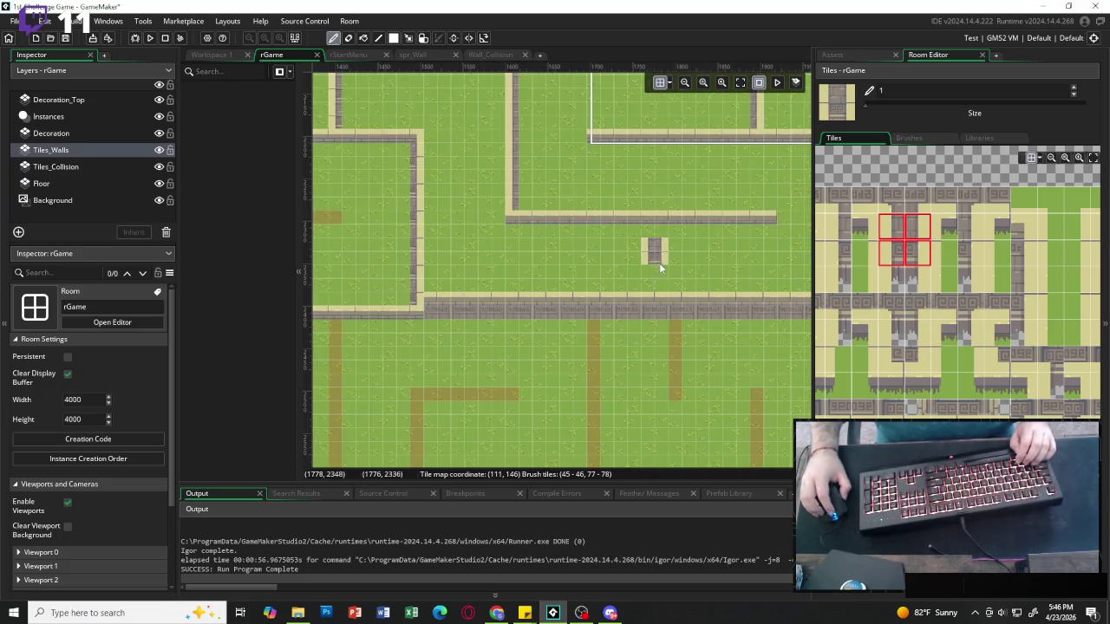
scroll(654, 263, "left", 7)
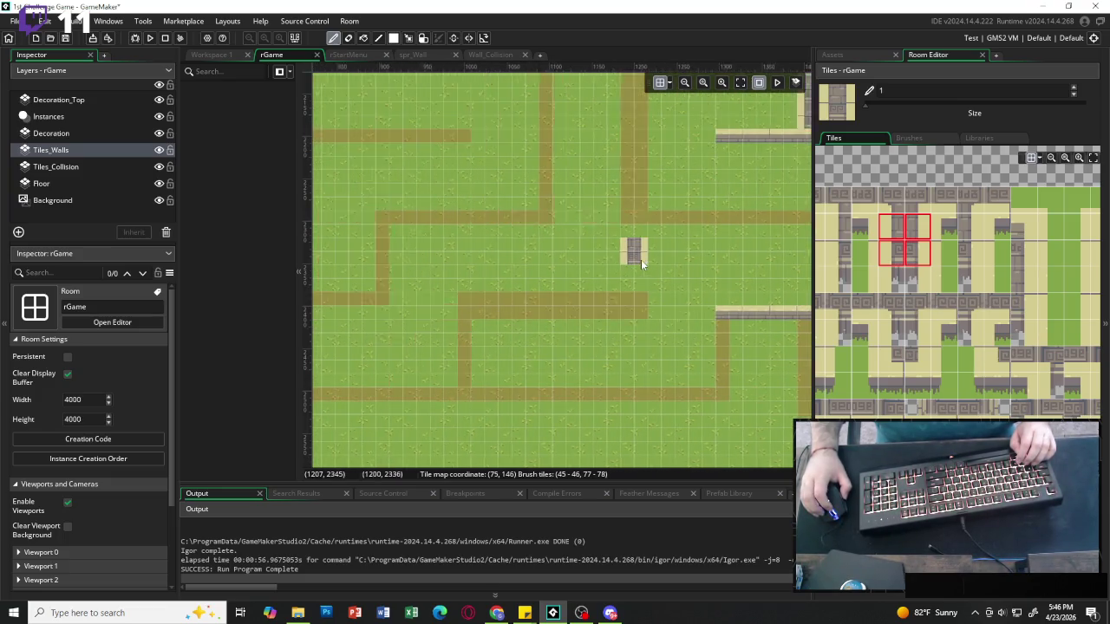
scroll(640, 259, "up", 3)
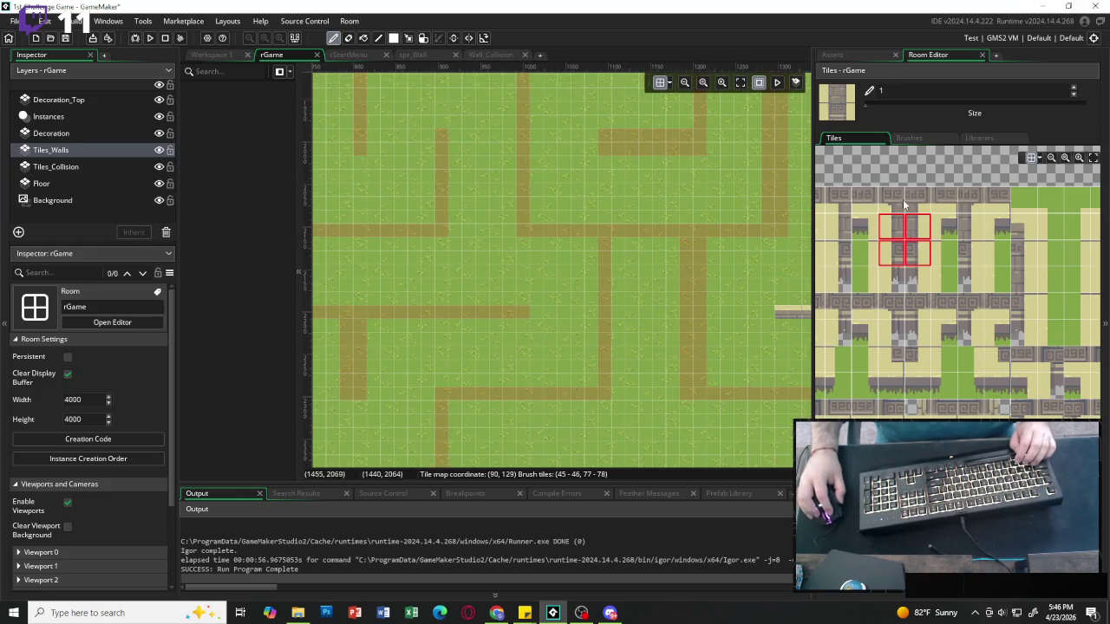
left_click_drag(902, 200, 917, 252)
left_click_drag(702, 269, 696, 379)
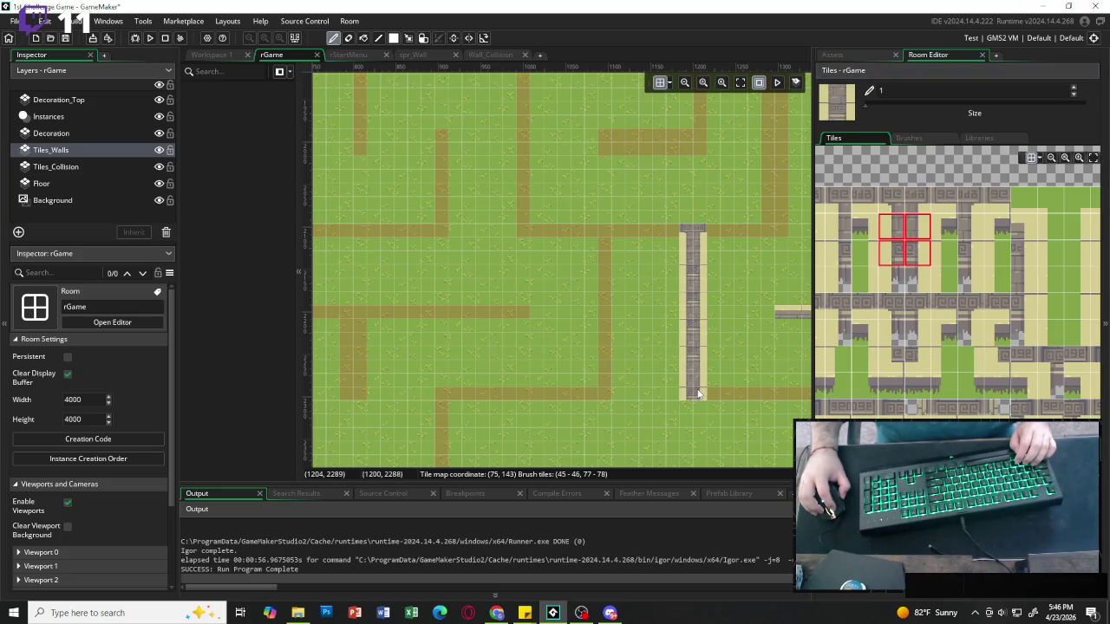
Paint a horizontal wall strip left along the lower horizontal dirt path.
scroll(698, 381, "right", 3)
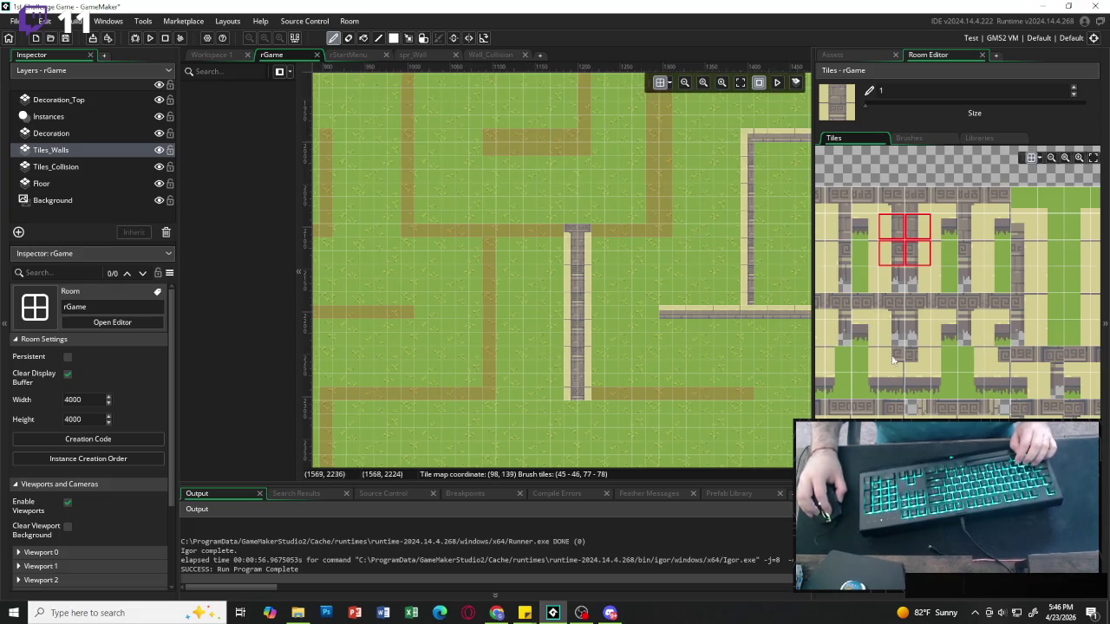
scroll(892, 360, "up", 4)
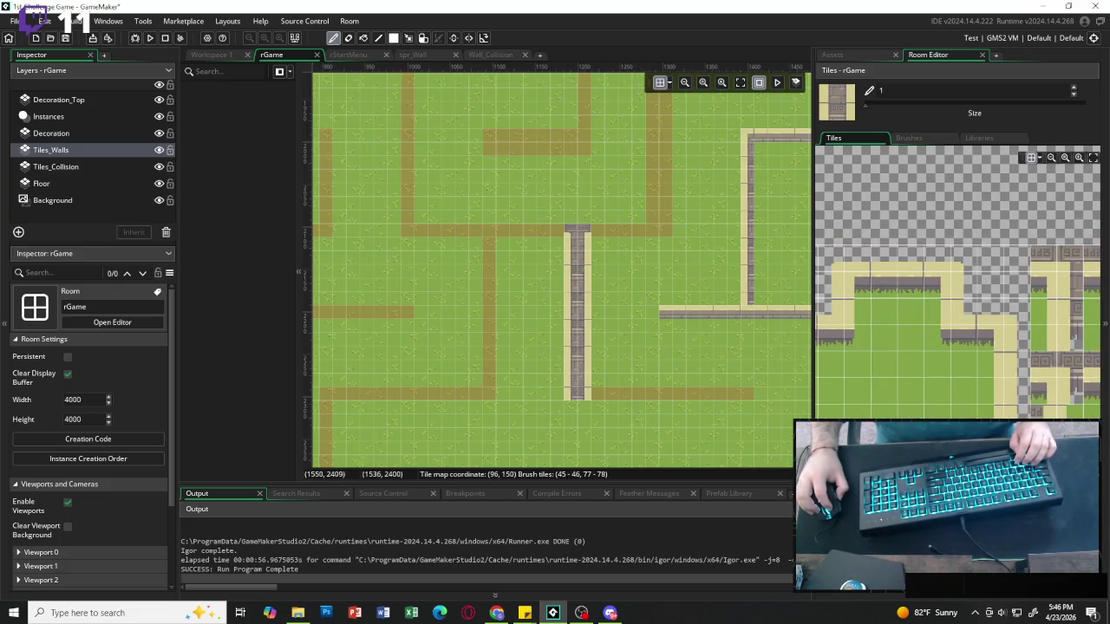
left_click_drag(863, 287, 927, 286)
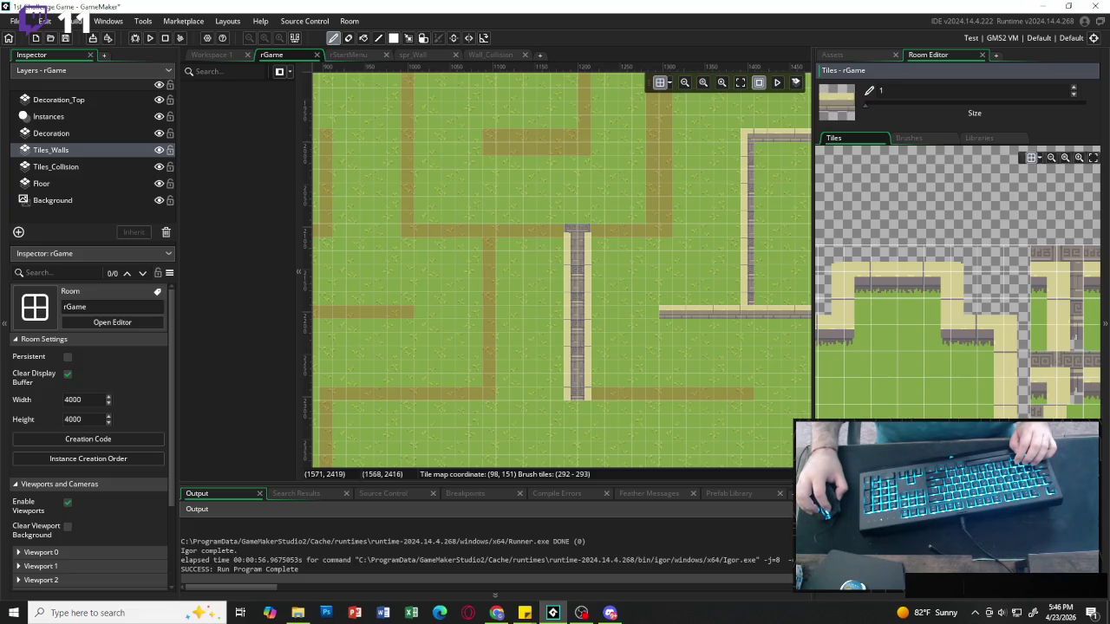
left_click_drag(587, 396, 678, 397)
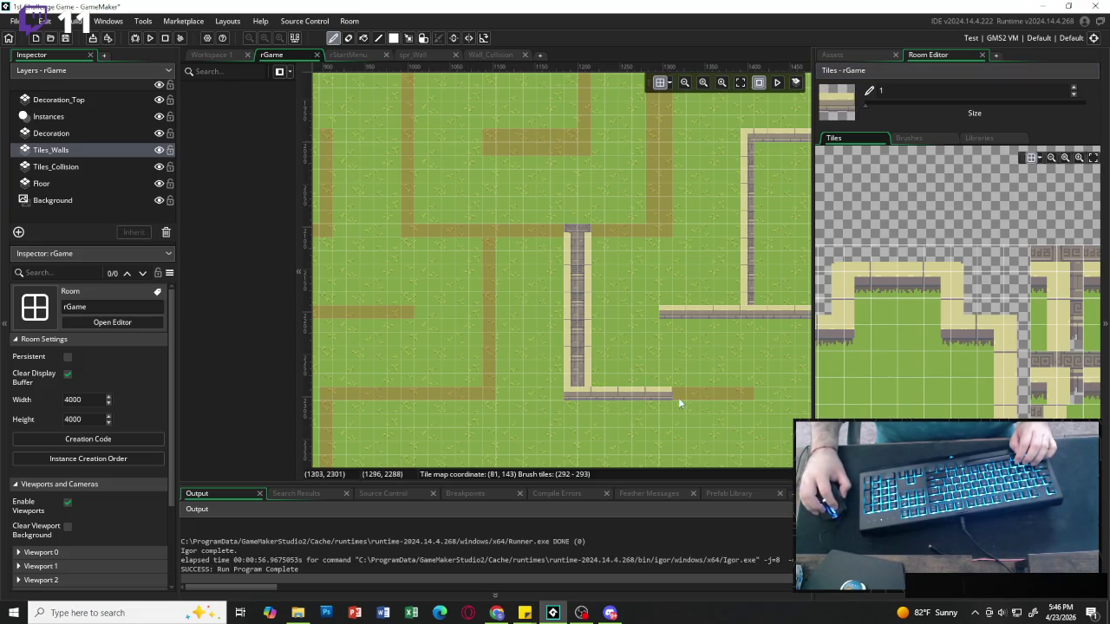
scroll(481, 386, "left", 5)
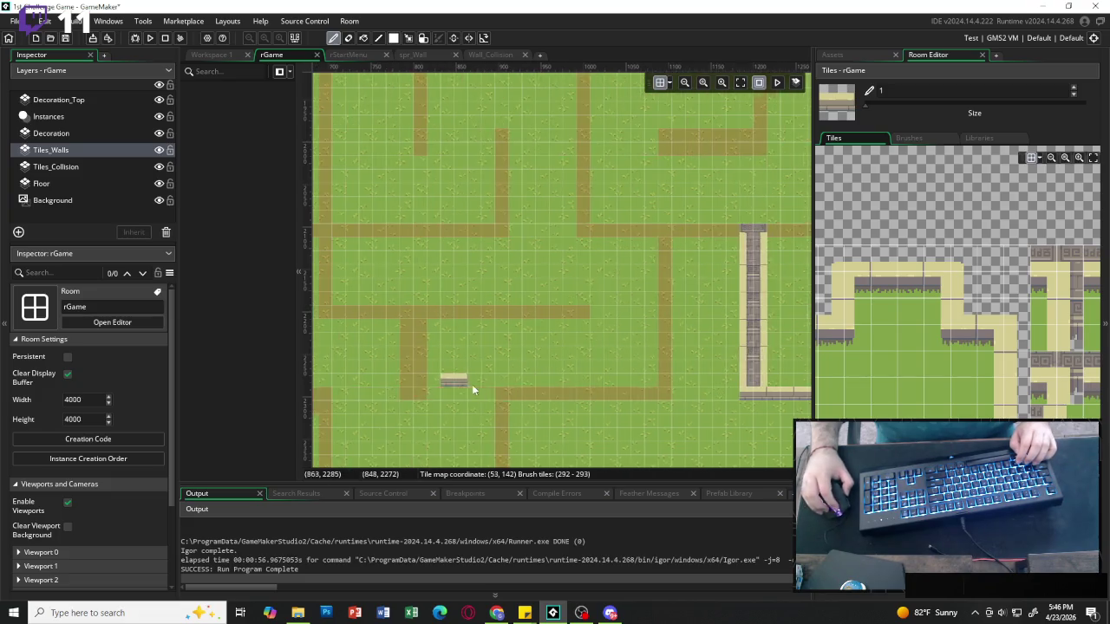
left_click_drag(666, 394, 527, 400)
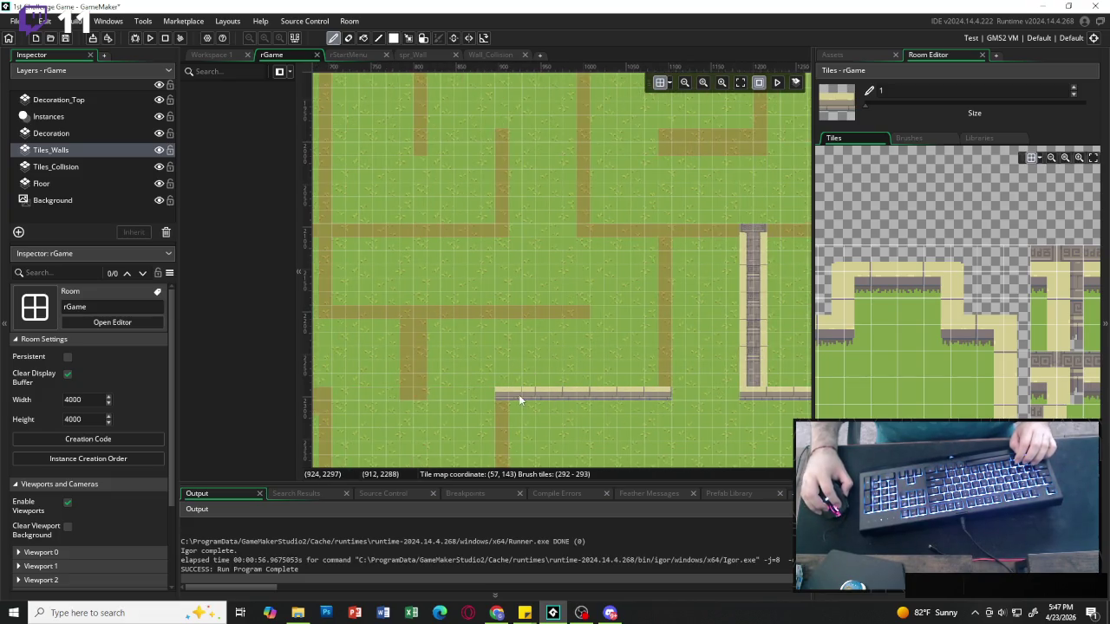
Paint a stone wall along the upper-right path and cap its end.
scroll(508, 393, "down", 3)
scroll(508, 393, "right", 2)
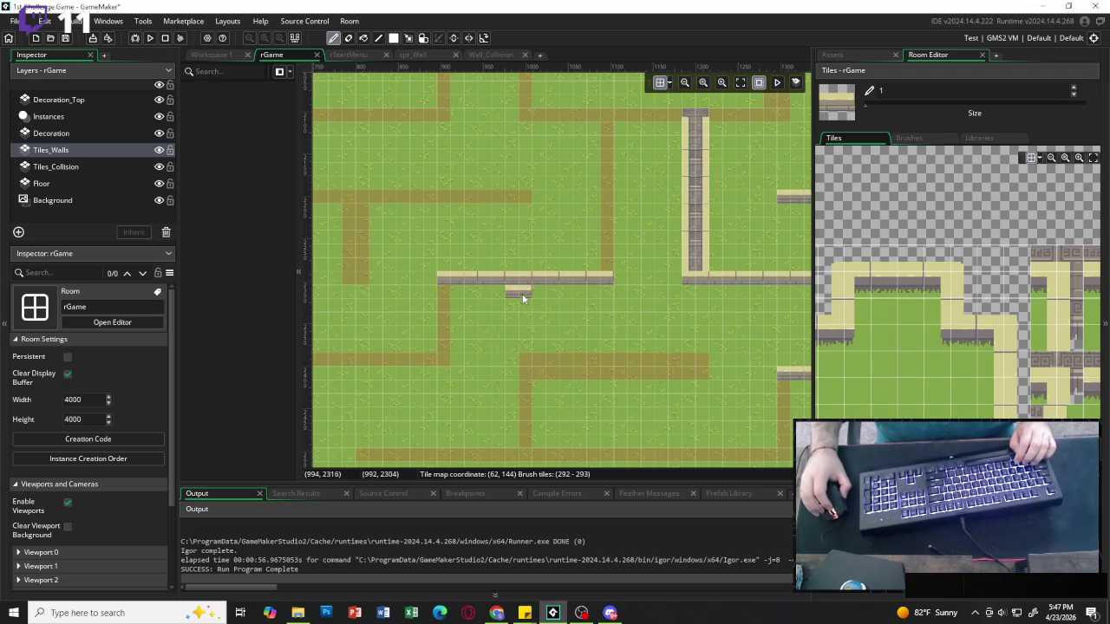
scroll(521, 297, "up", 5)
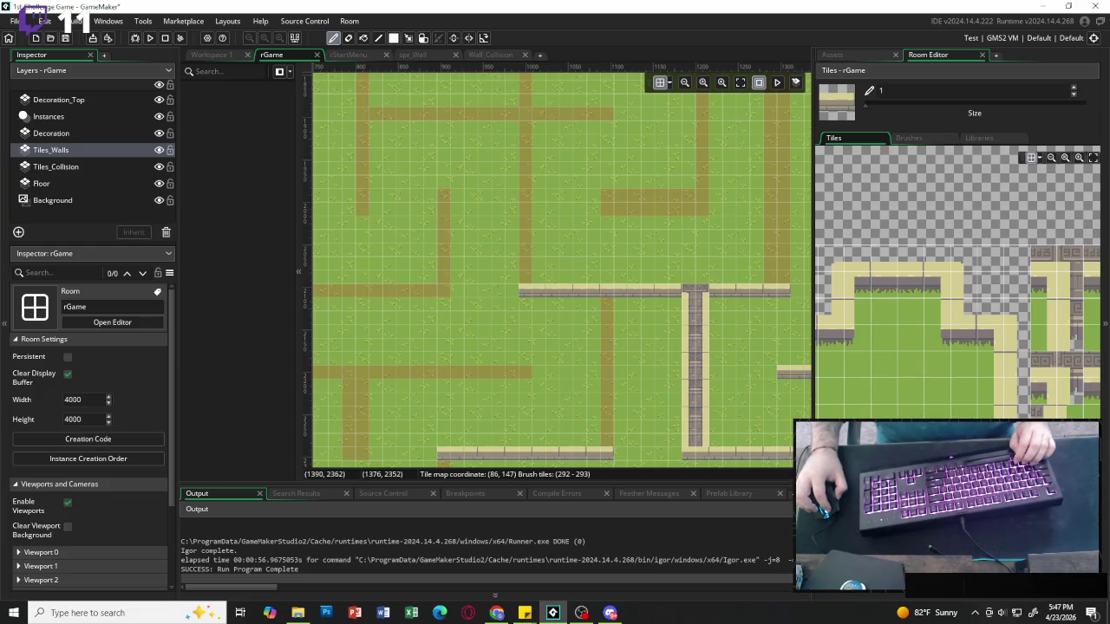
left_click_drag(1044, 253, 1071, 279)
left_click_drag(613, 202, 680, 202)
left_click(701, 201)
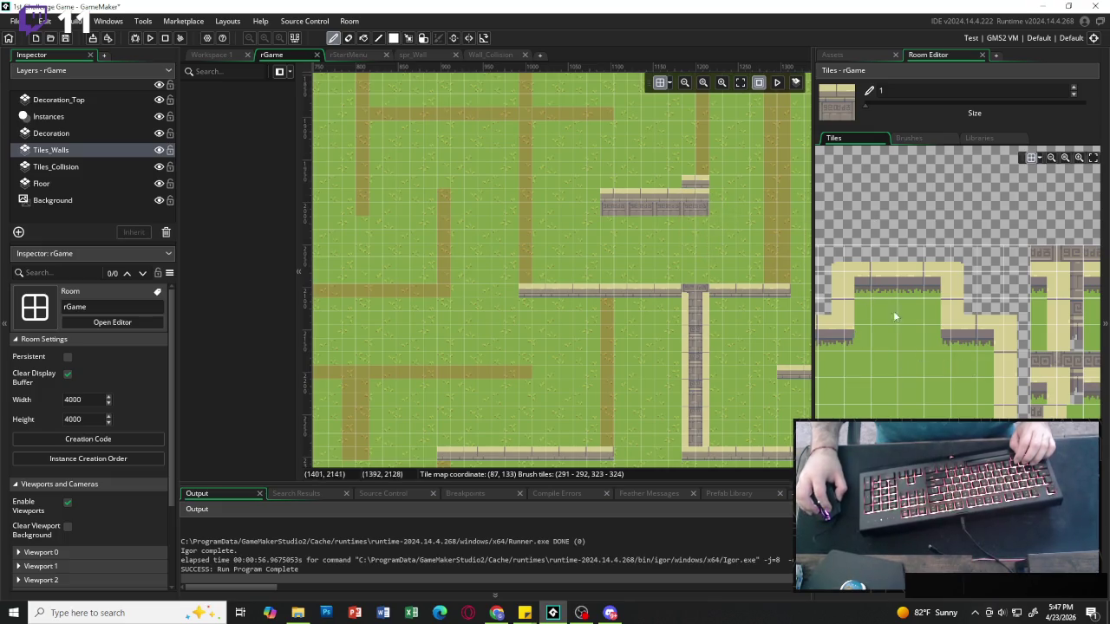
left_click(989, 258)
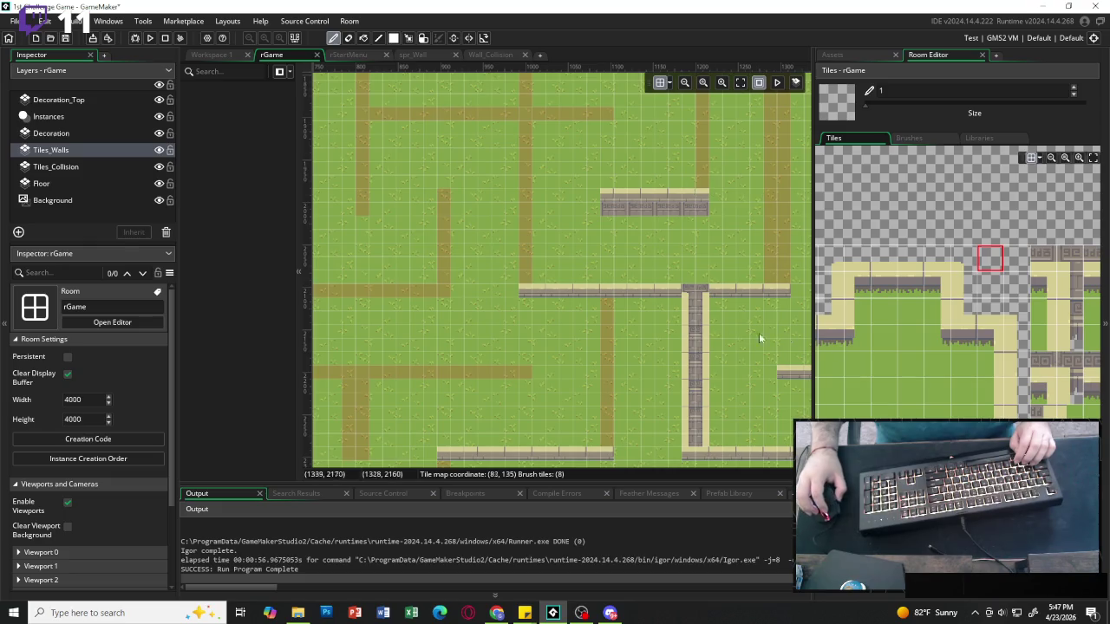
Paint a vertical wall column from the path's top down the vertical path, undoing a misplaced block.
scroll(669, 282, "up", 5)
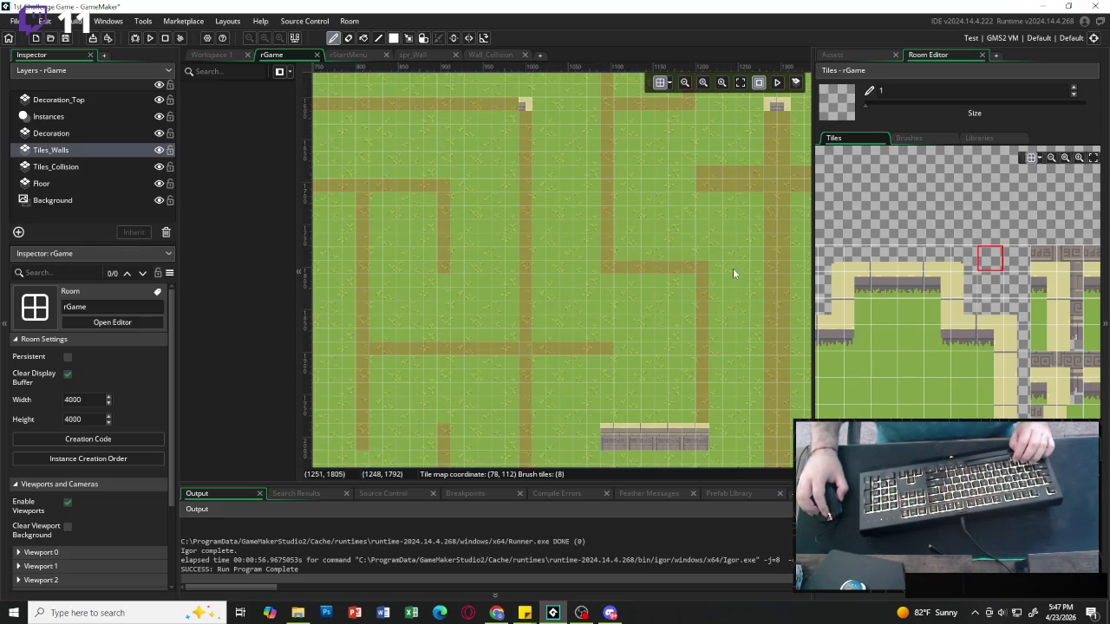
scroll(719, 254, "right", 1)
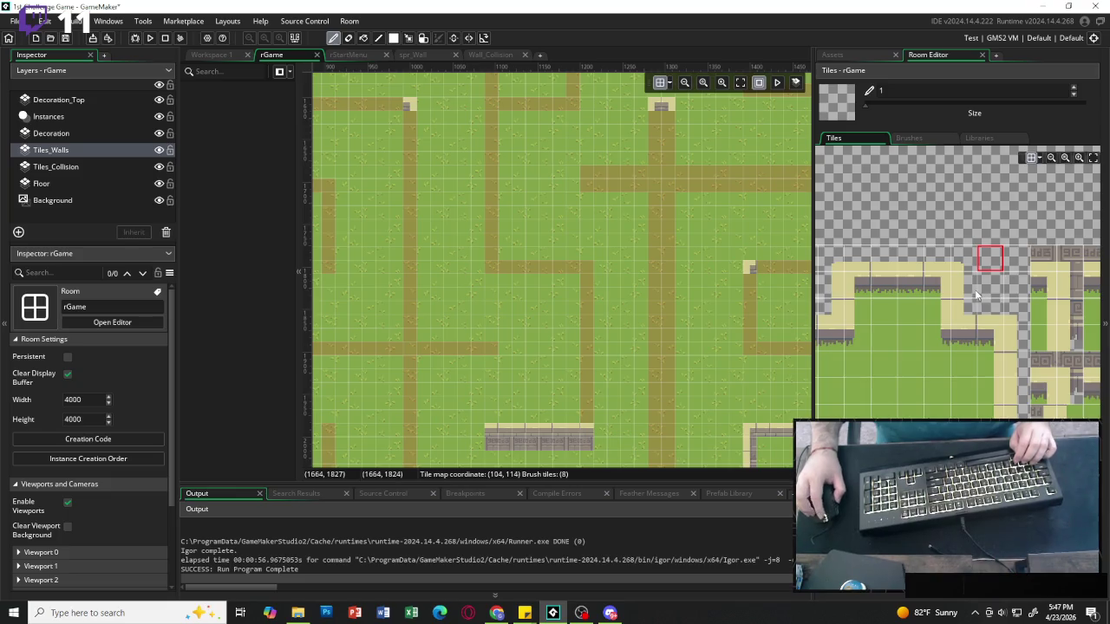
scroll(953, 273, "right", 3)
mouse_move(953, 260)
left_mouse_down()
mouse_move(984, 288)
mouse_move(984, 314)
left_mouse_up()
left_click(672, 119)
key("ctrl+z")
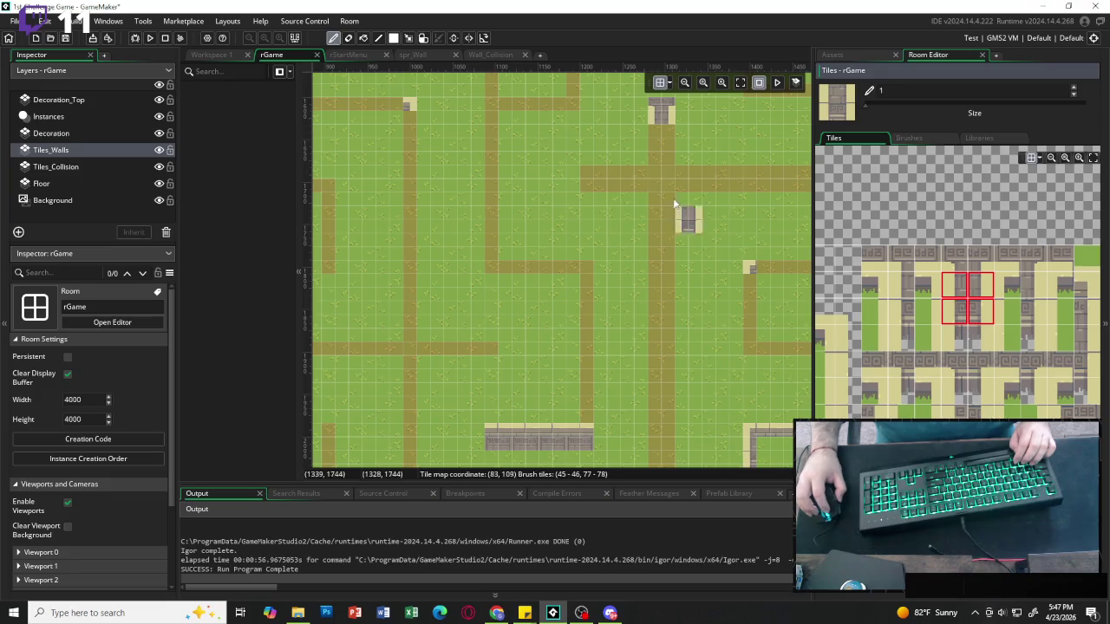
left_click(660, 134)
left_click_drag(672, 147, 677, 245)
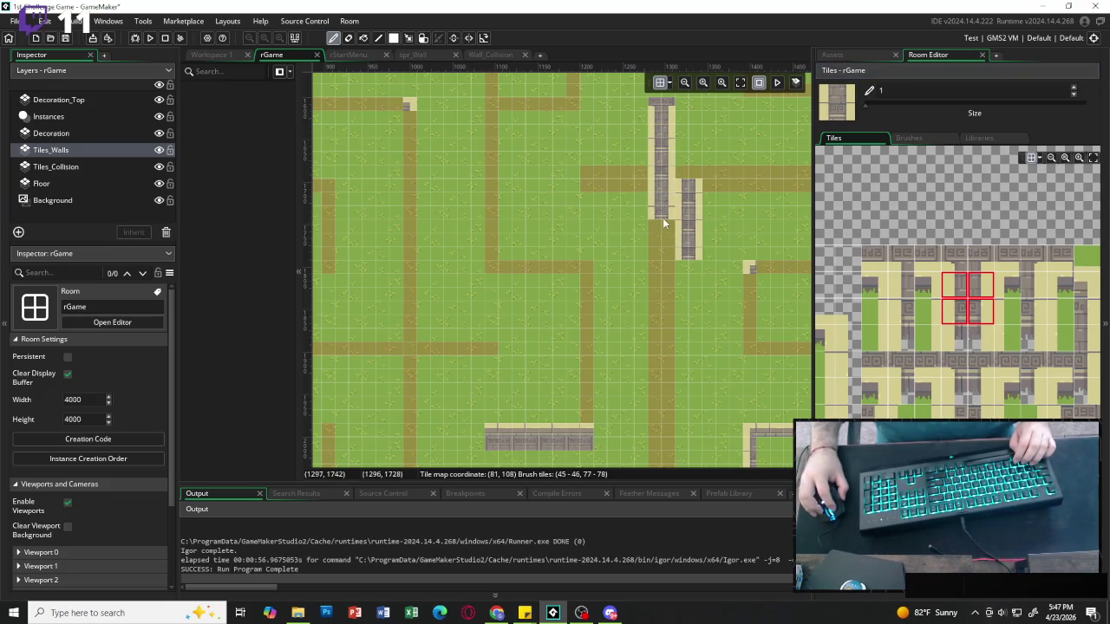
Continue the wall lower down and erase the stray parallel wall segment.
left_click_drag(665, 369, 663, 438)
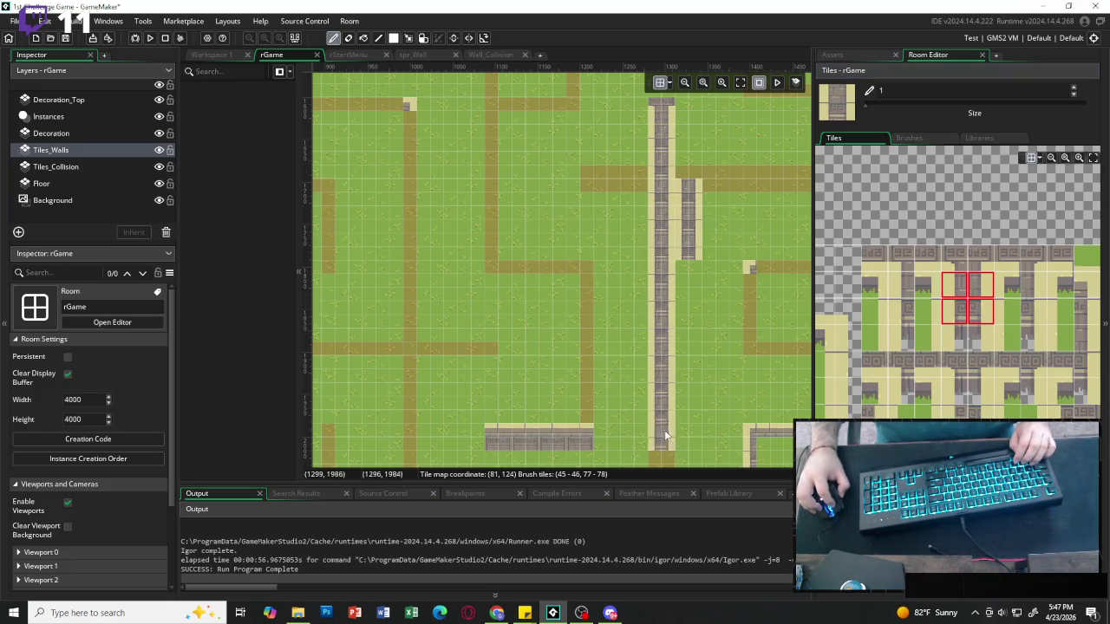
scroll(665, 322, "down", 3)
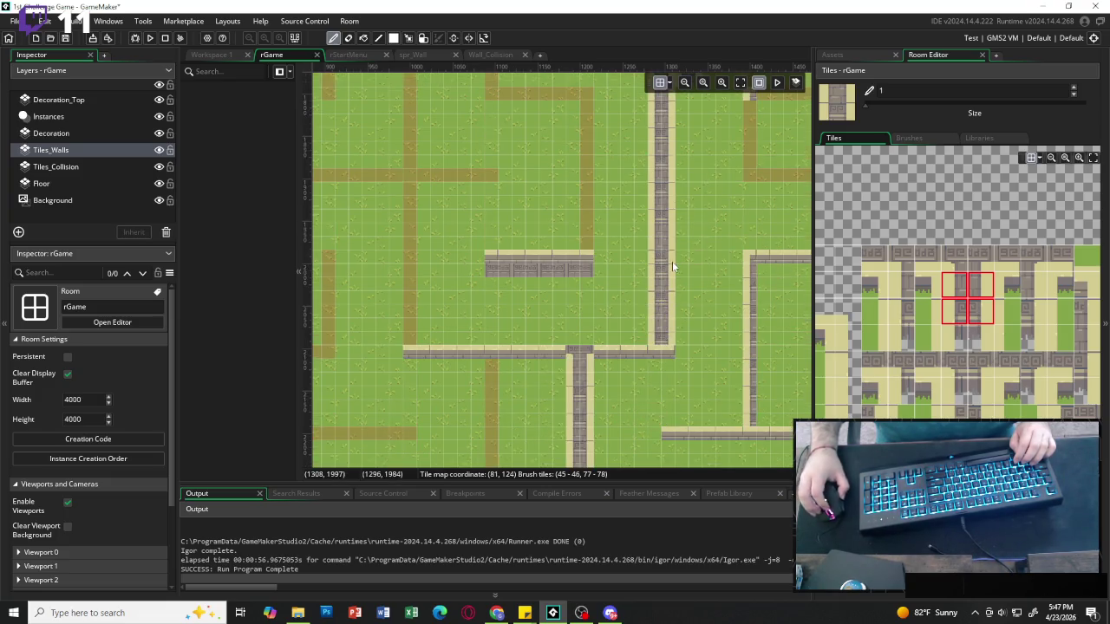
scroll(672, 261, "up", 3)
left_click(848, 257)
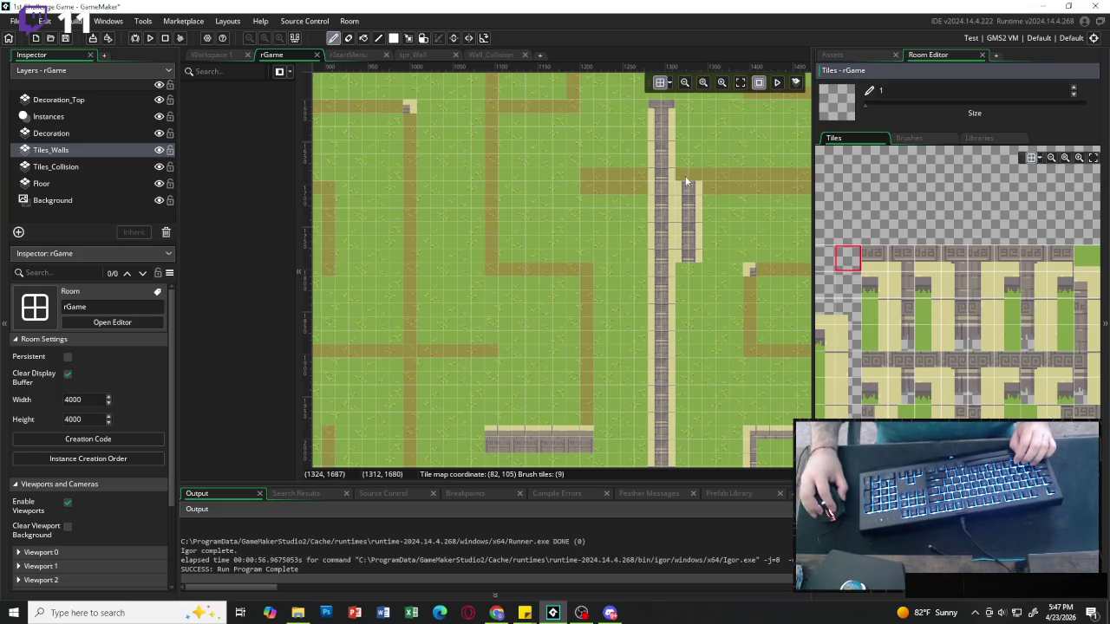
left_click_drag(683, 204, 689, 251)
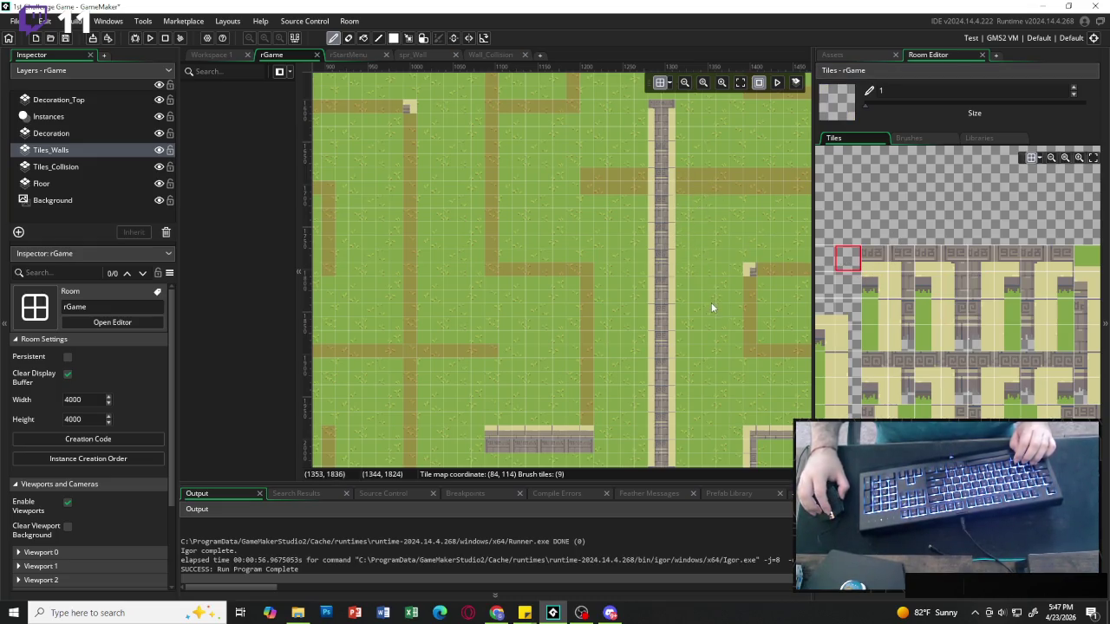
Paint the horizontal stone wall across the vertical wall.
scroll(685, 281, "right", 1)
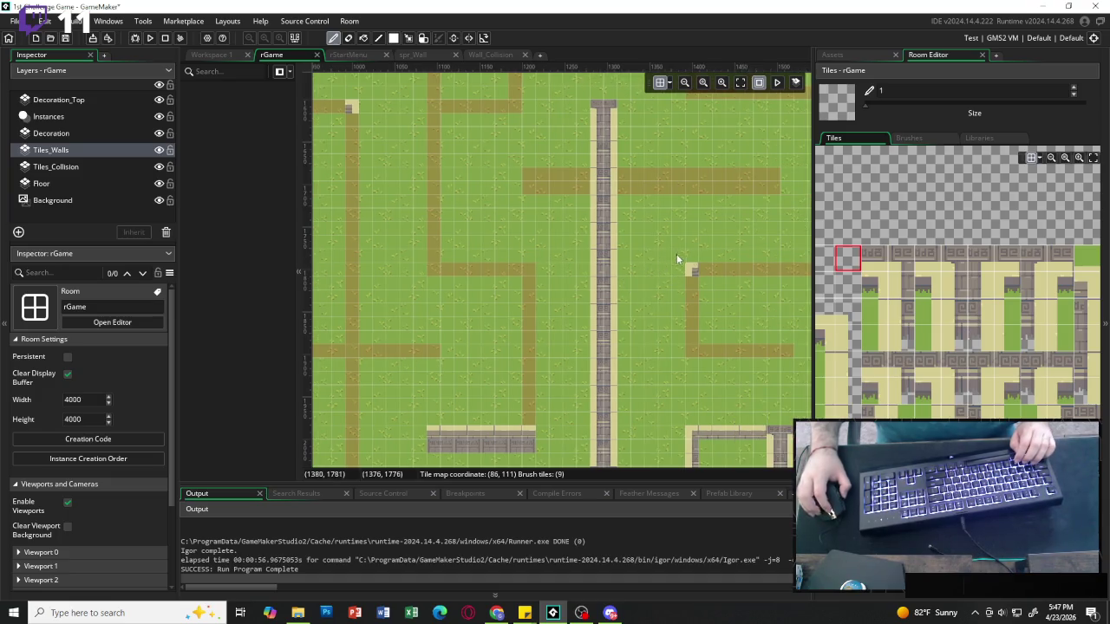
scroll(958, 329, "left", 3)
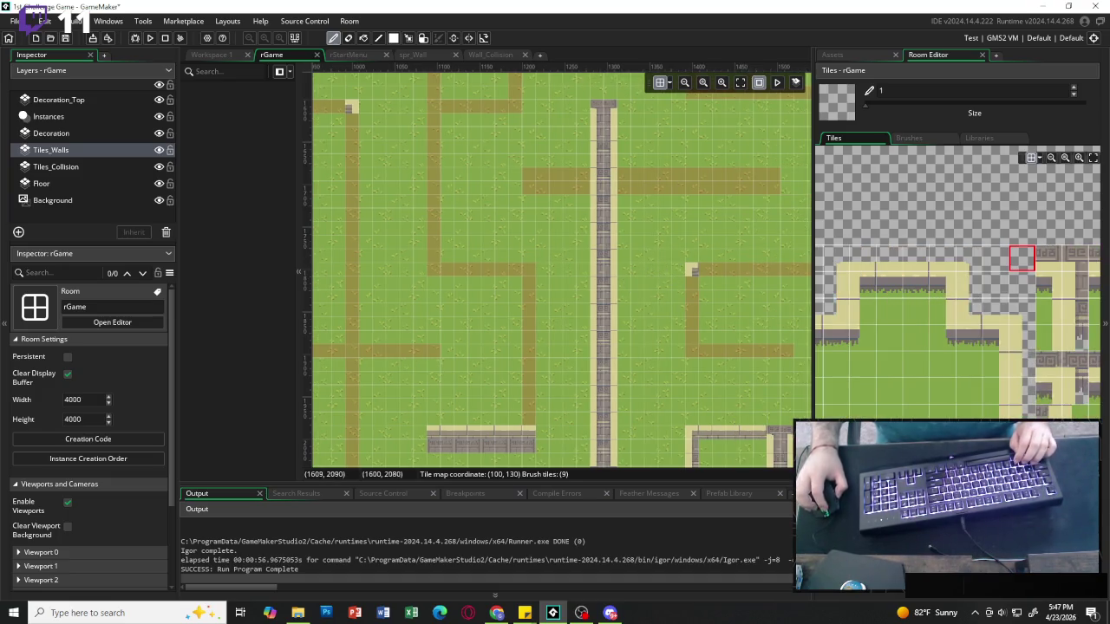
scroll(958, 303, "down", 1)
left_click_drag(823, 382, 849, 408)
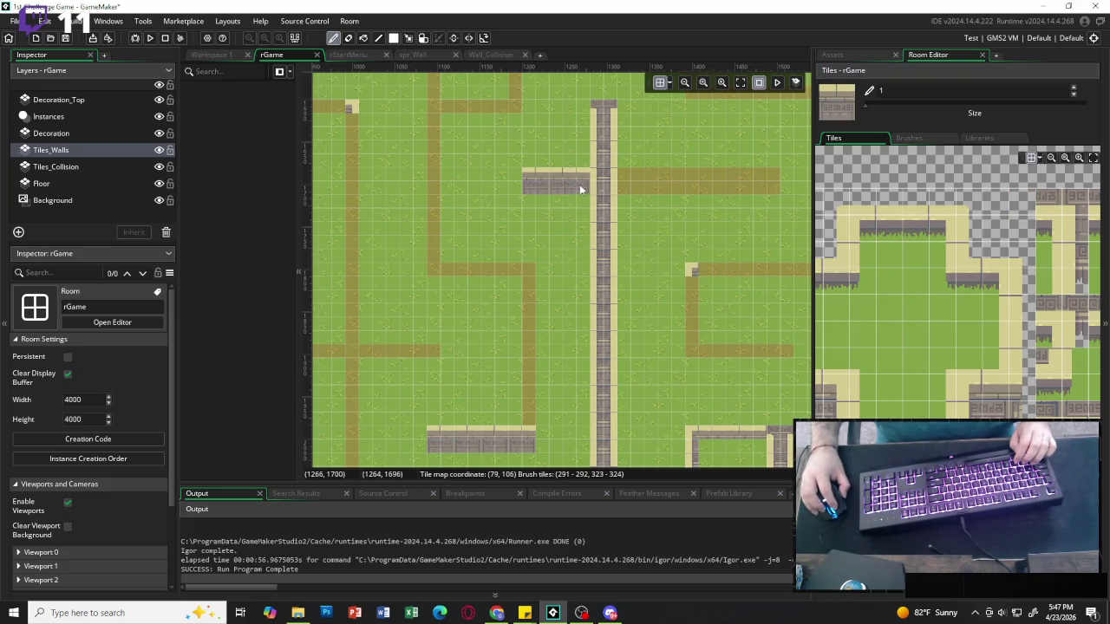
mouse_move(575, 186)
left_mouse_down()
mouse_move(618, 184)
mouse_move(607, 188)
left_mouse_up()
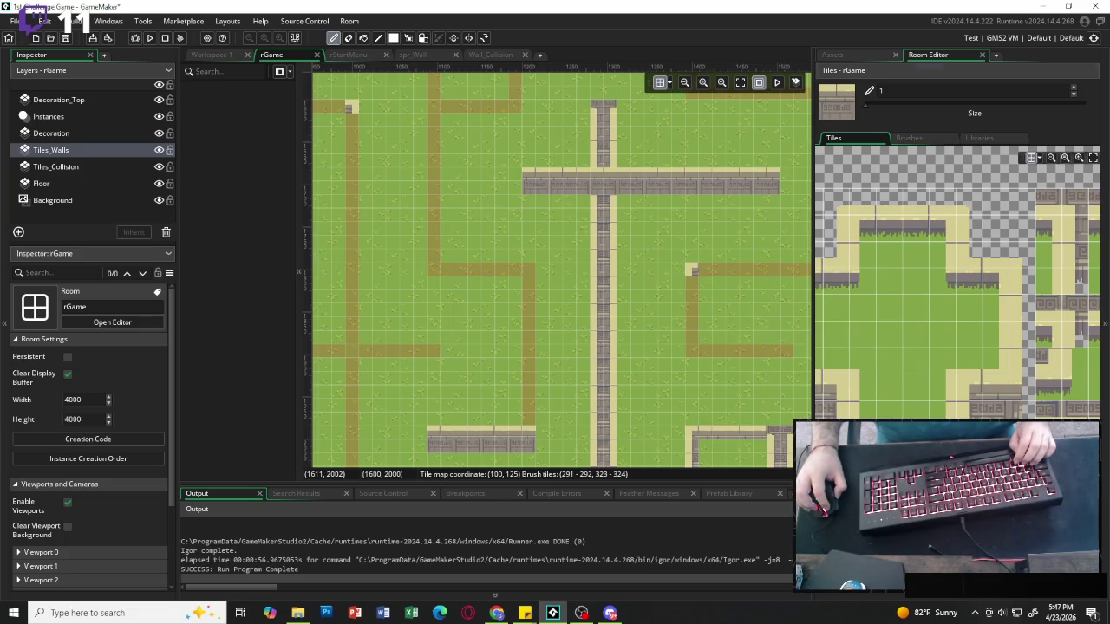
Extend the lower wall segment by one tile with a two-tile wall piece.
left_click_drag(1049, 196, 1075, 195)
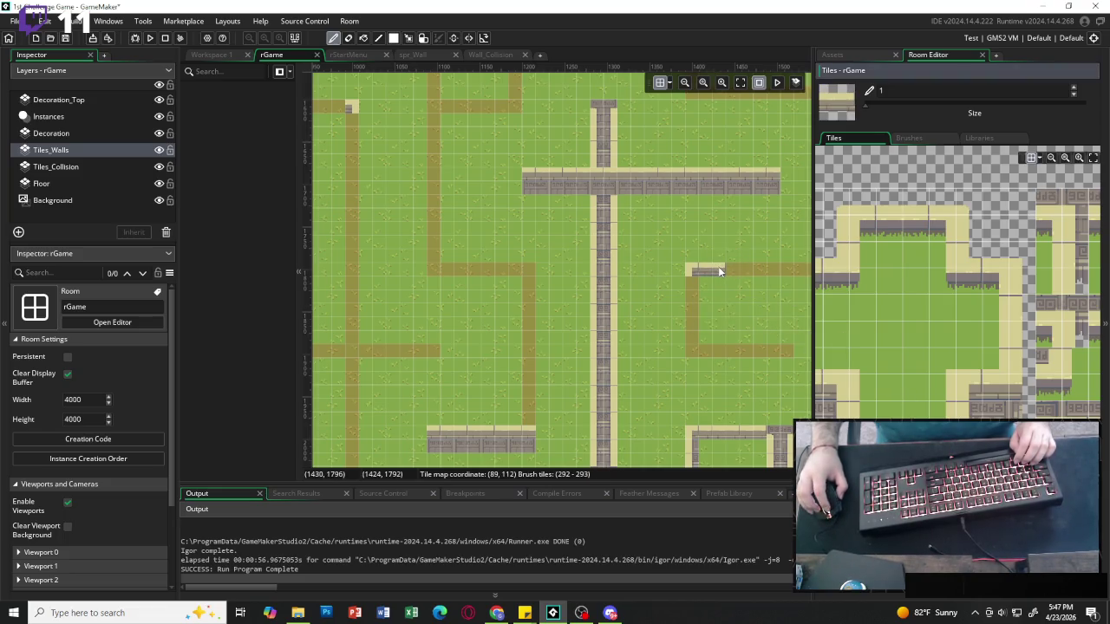
scroll(717, 271, "right", 5)
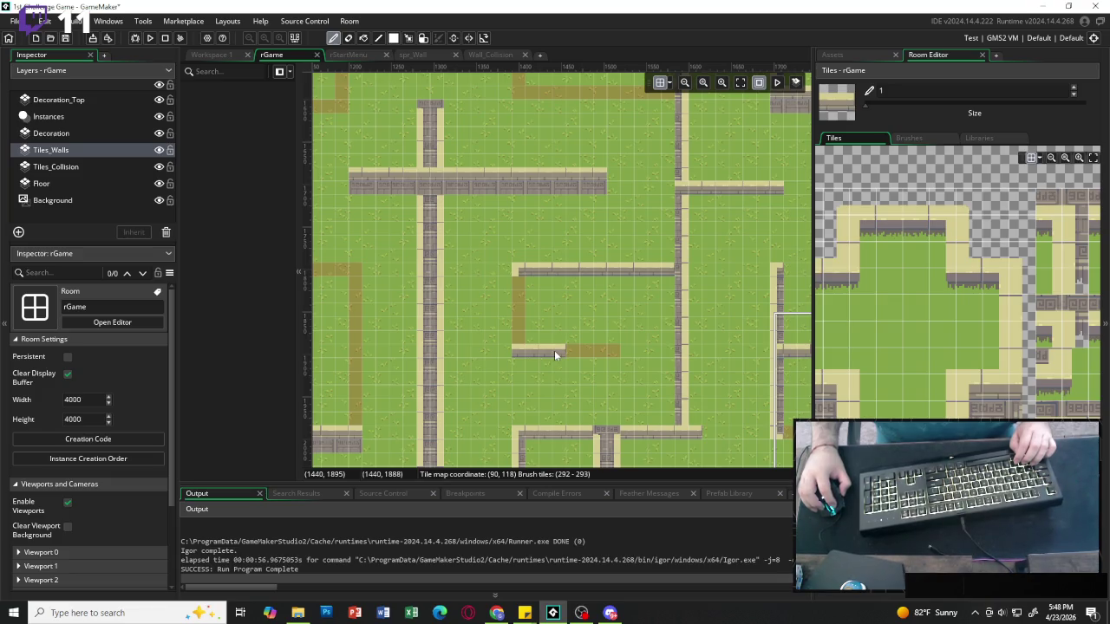
left_click(606, 353)
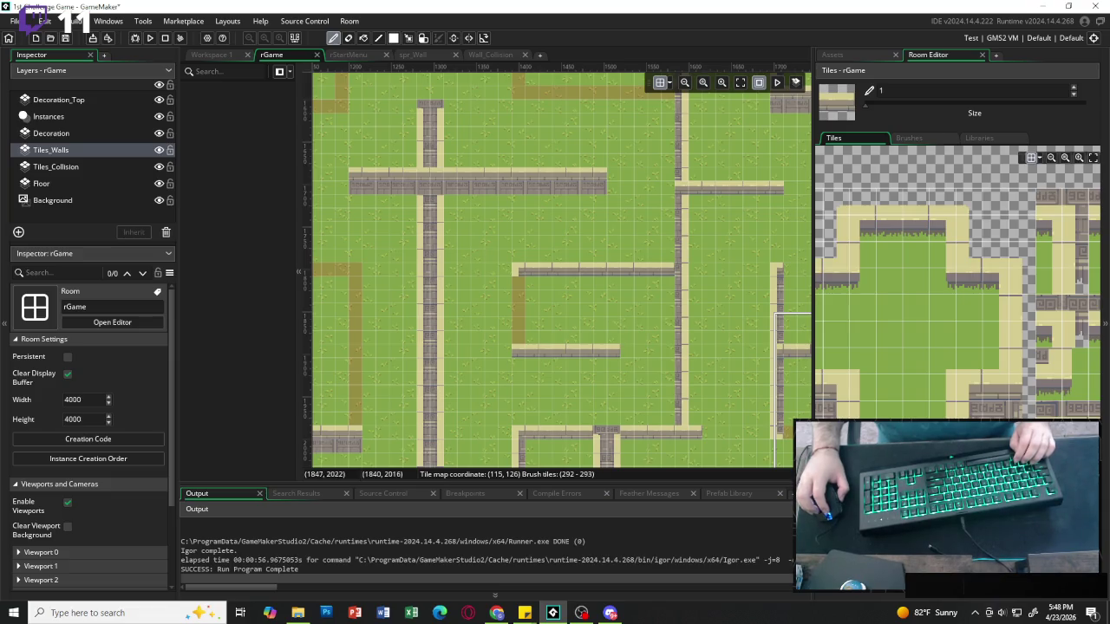
scroll(989, 274, "right", 3)
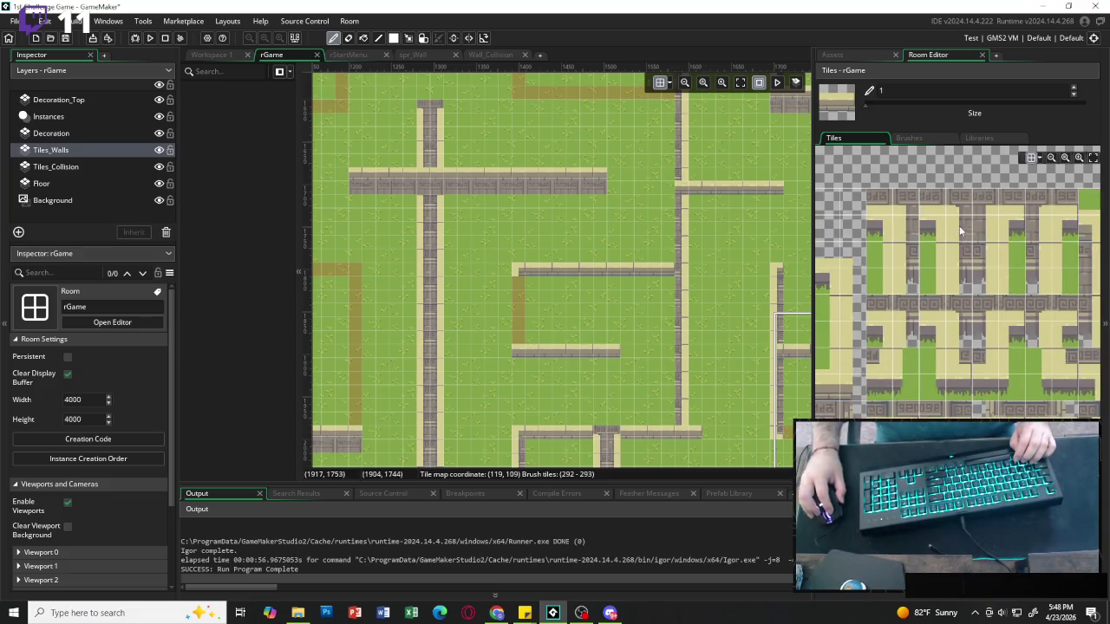
Extend the short horizontal wall rightward along the dirt path.
left_click_drag(959, 227, 959, 253)
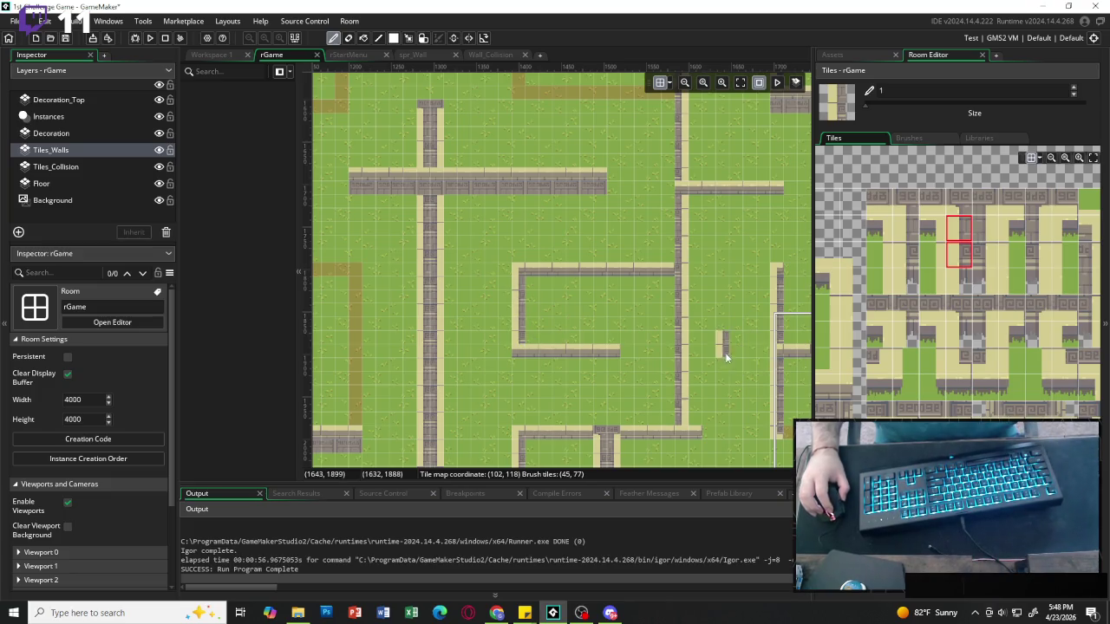
scroll(646, 347, "right", 5)
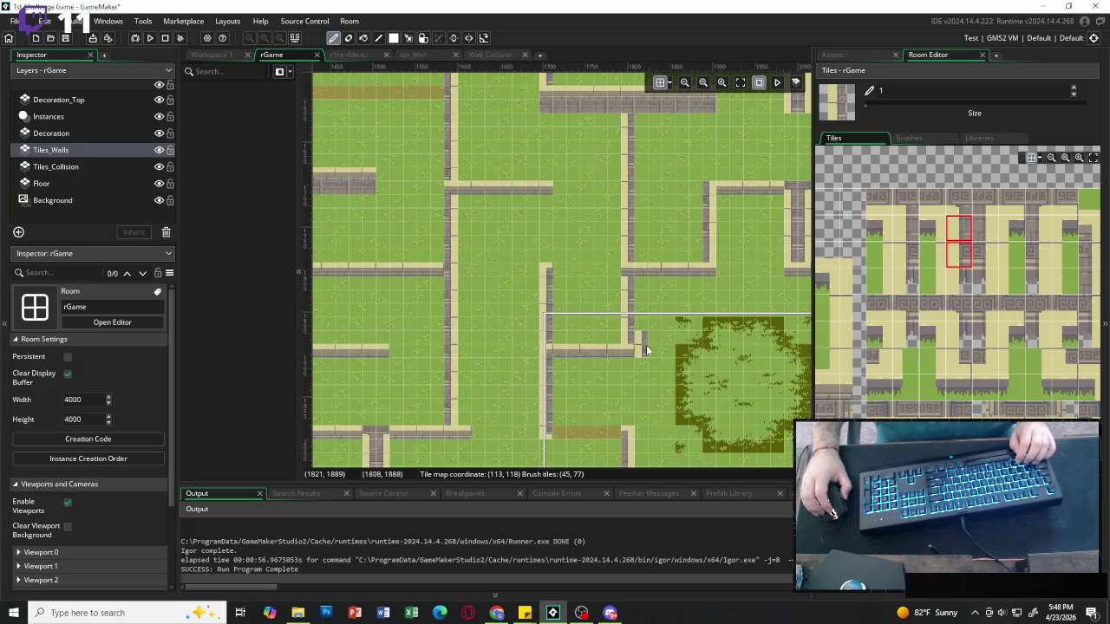
scroll(568, 381, "down", 3)
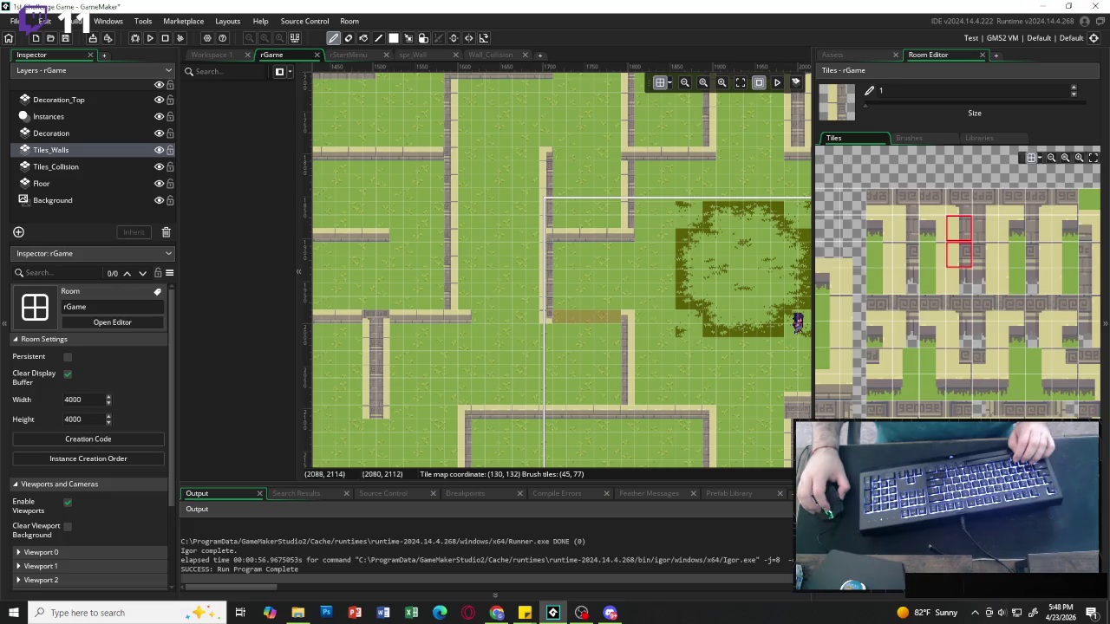
scroll(958, 286, "left", 3)
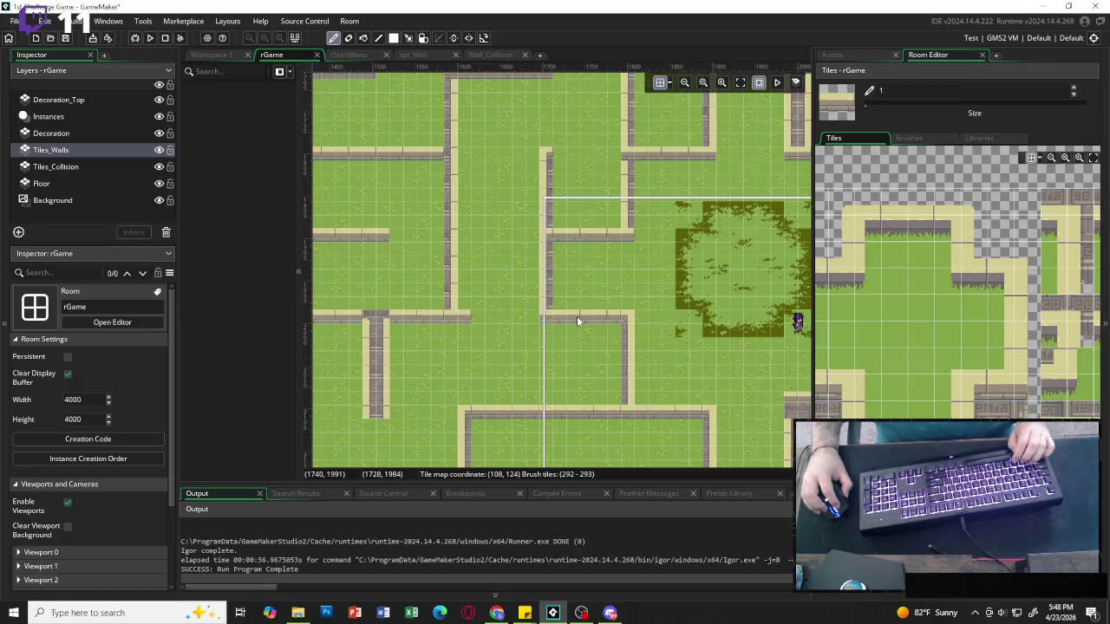
scroll(586, 345, "left", 5)
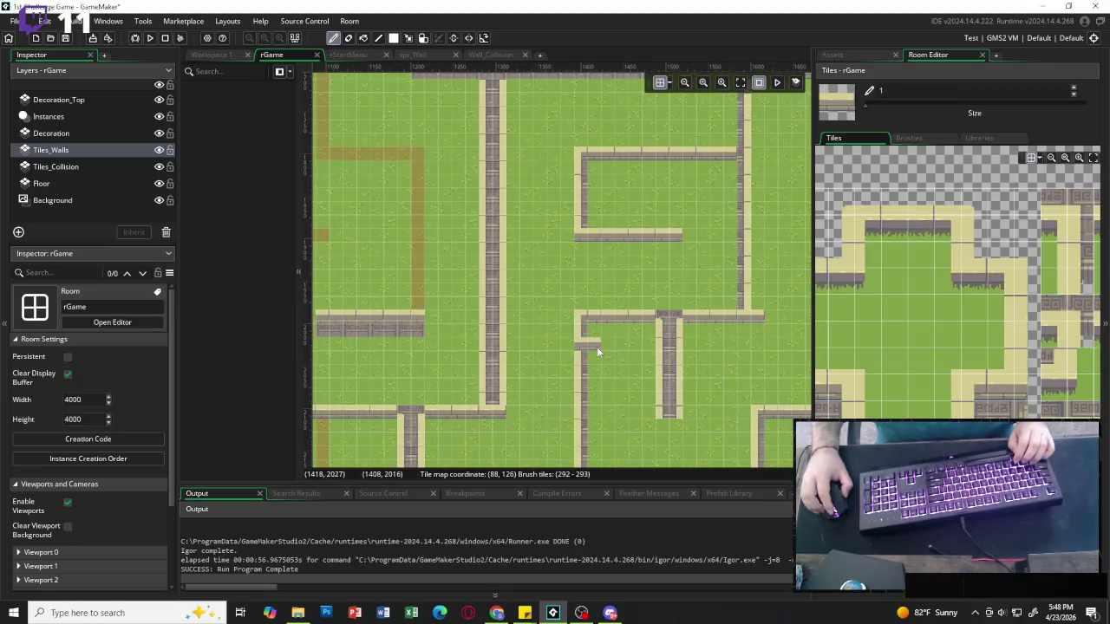
scroll(597, 347, "left", 6)
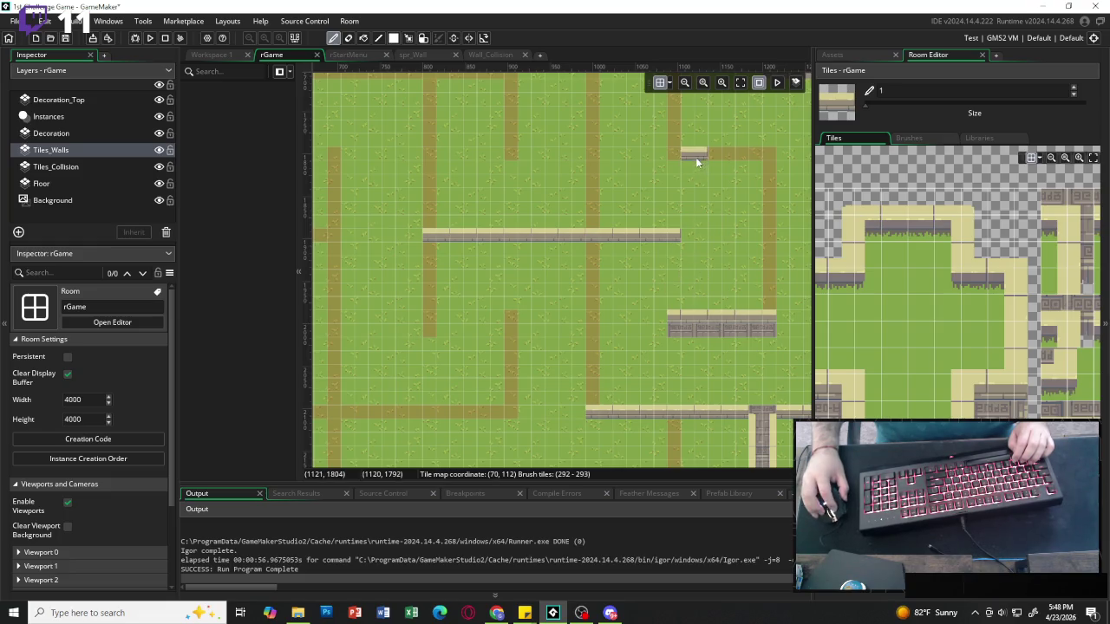
left_click_drag(688, 156, 760, 158)
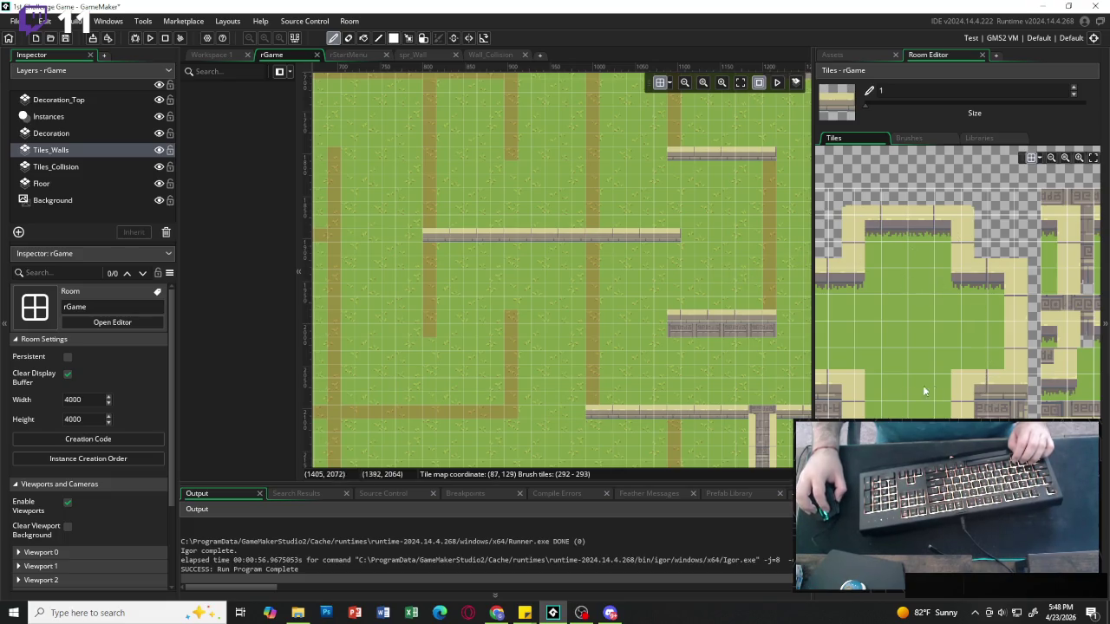
Place a corner at the wall's right end and paint a vertical wall down from it.
left_click(841, 387)
left_click(771, 154)
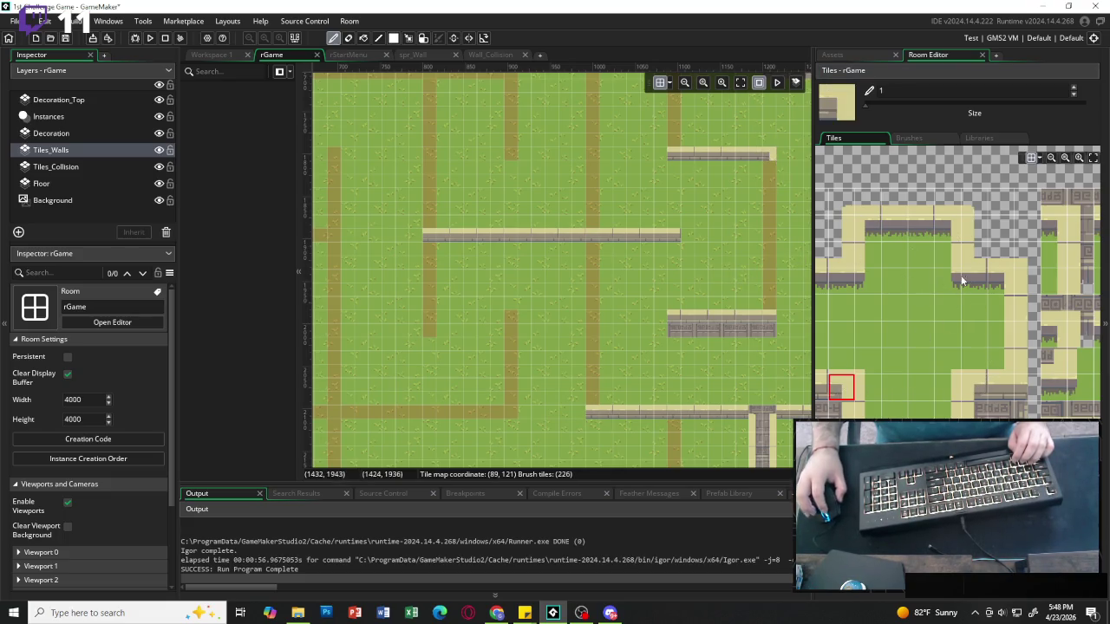
scroll(960, 280, "right", 3)
left_click_drag(992, 231, 990, 253)
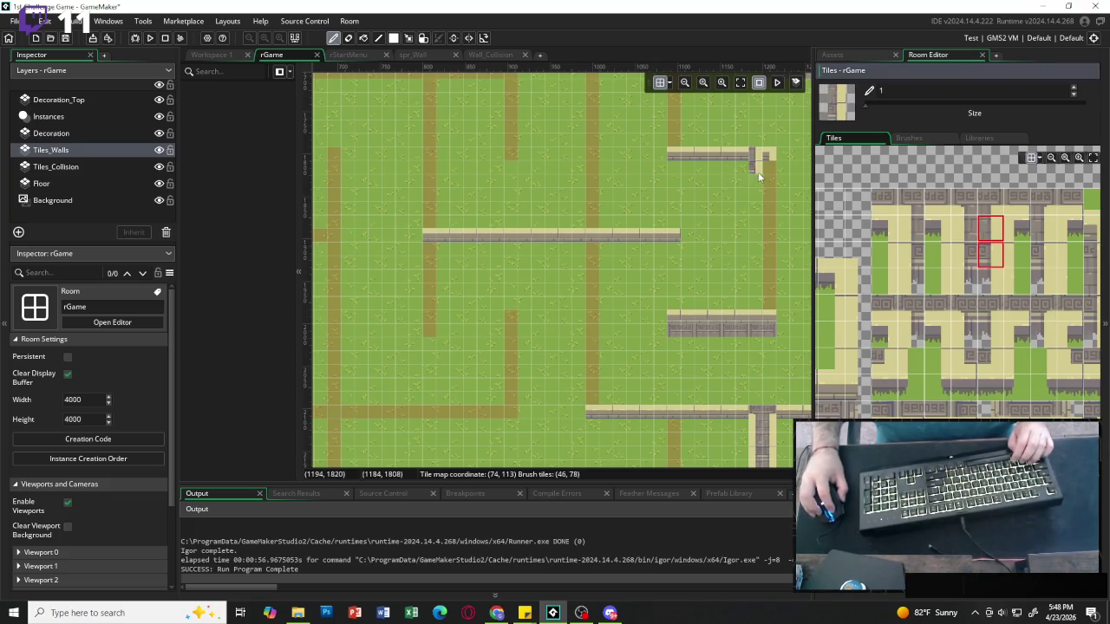
left_click_drag(766, 158, 770, 293)
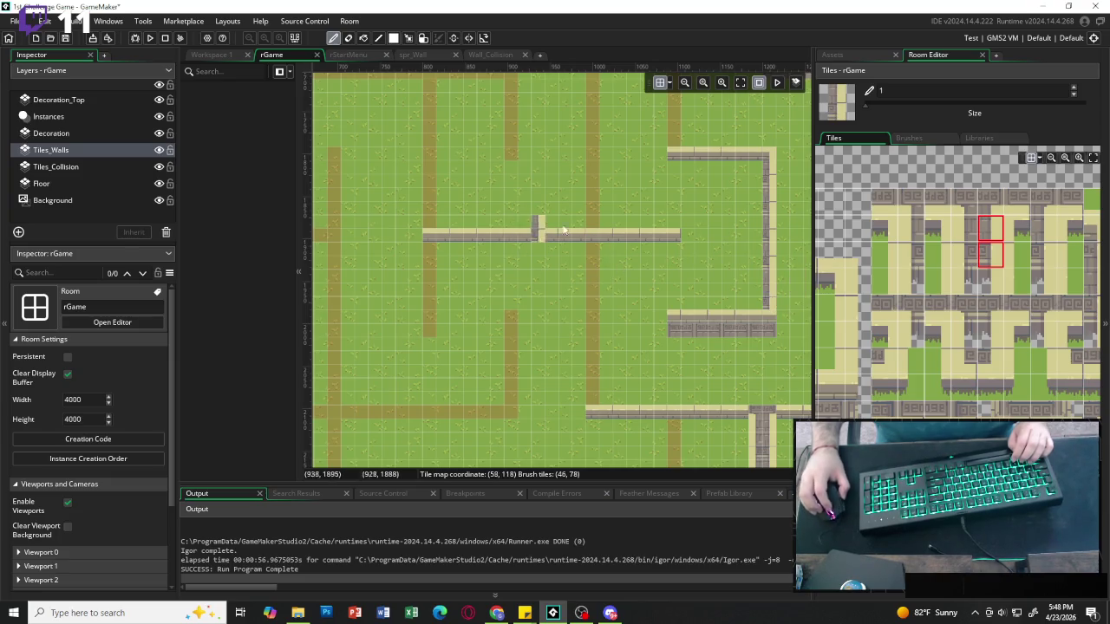
Paint a vertical wall down the path to meet the horizontal wall, removing a misplaced piece.
scroll(595, 186, "up", 3)
left_click_drag(592, 145, 591, 321)
left_click(592, 338)
scroll(592, 338, "down", 4)
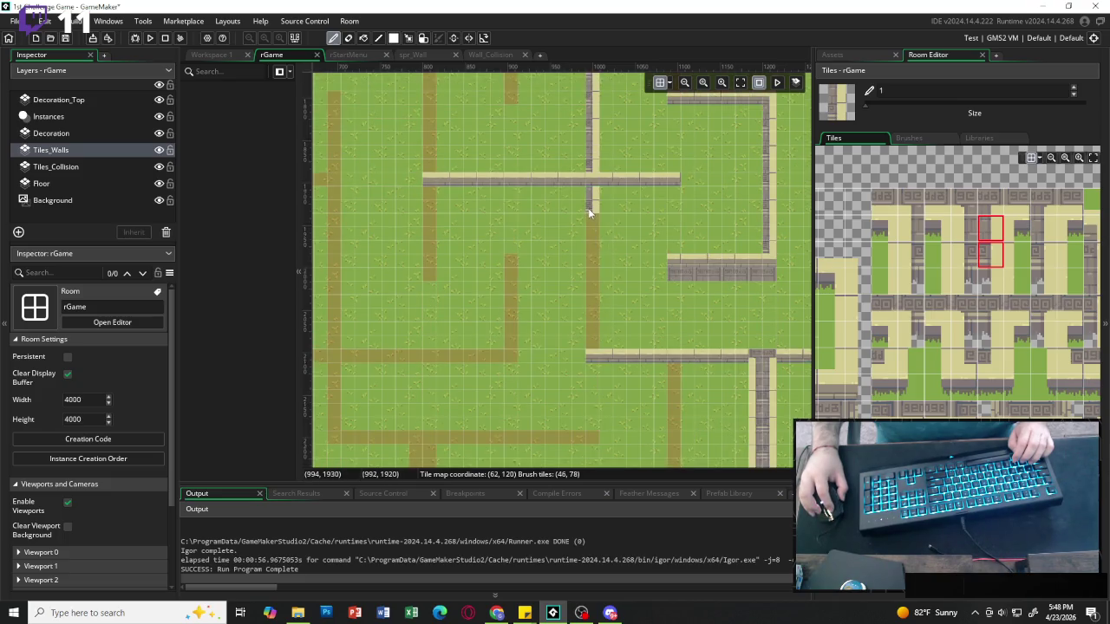
left_click_drag(587, 211, 588, 262)
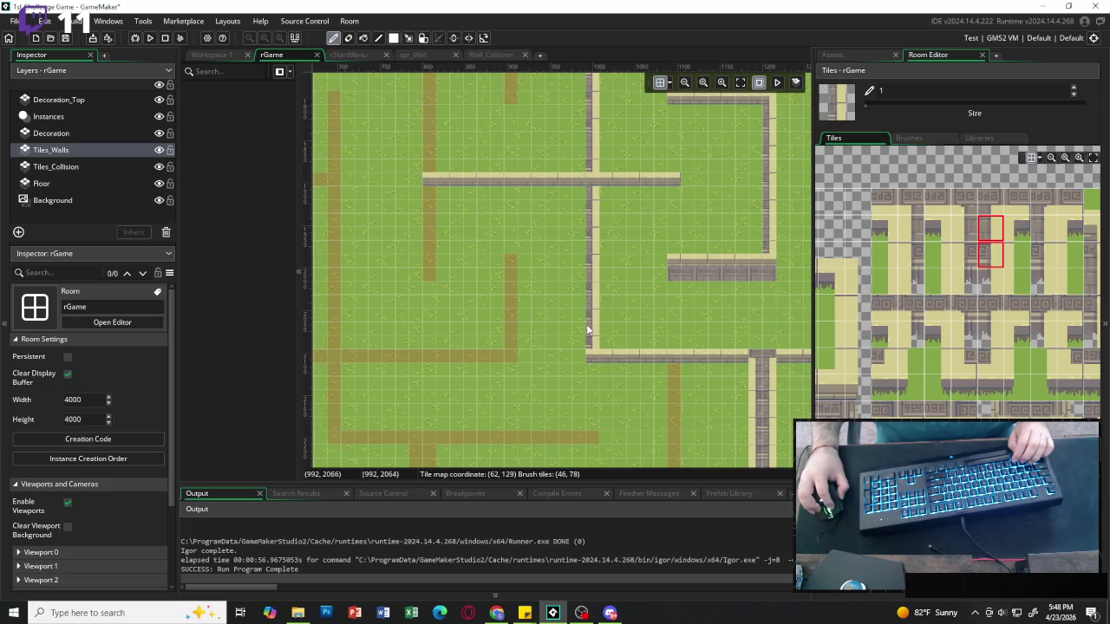
left_click(512, 279)
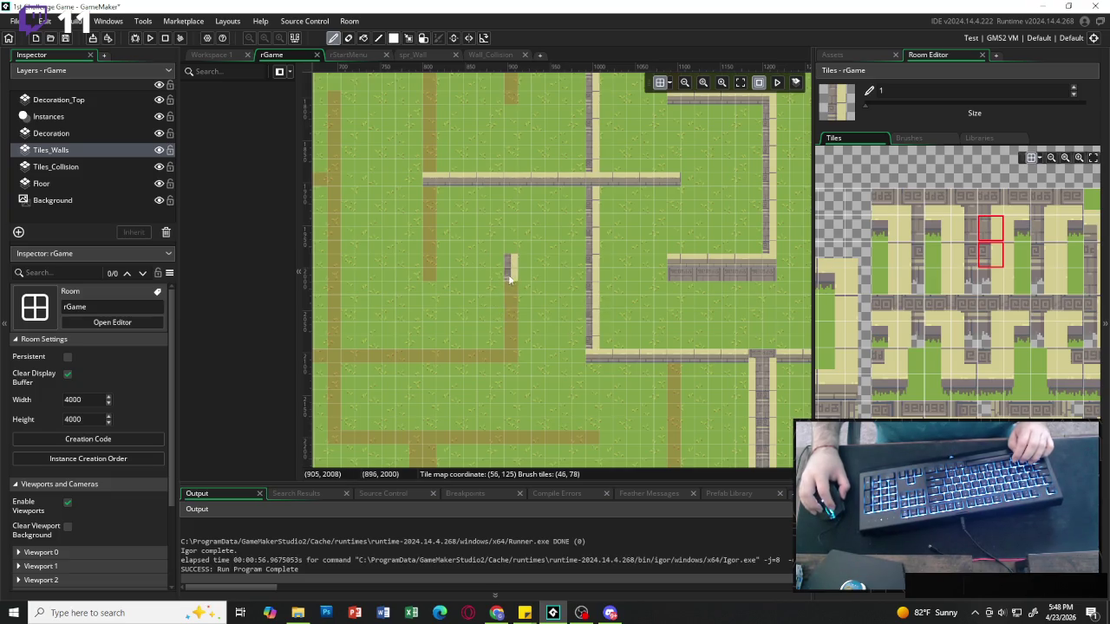
right_click(510, 280)
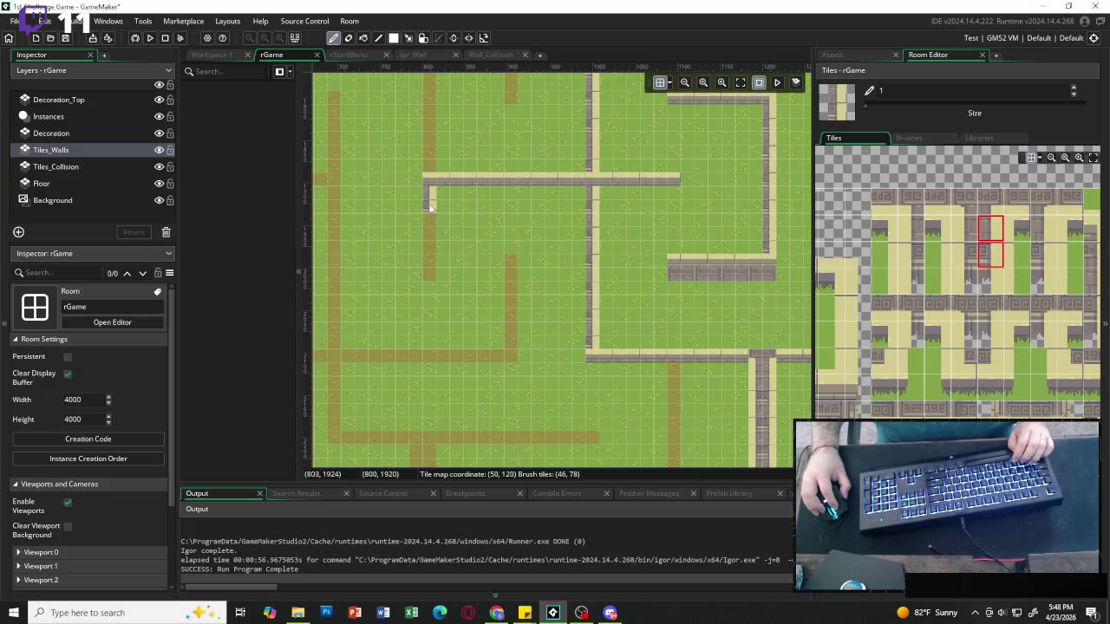
Paint a vertical wall down the left path and erase its extra bottom tile.
left_click(961, 230)
left_click_drag(431, 189, 435, 262)
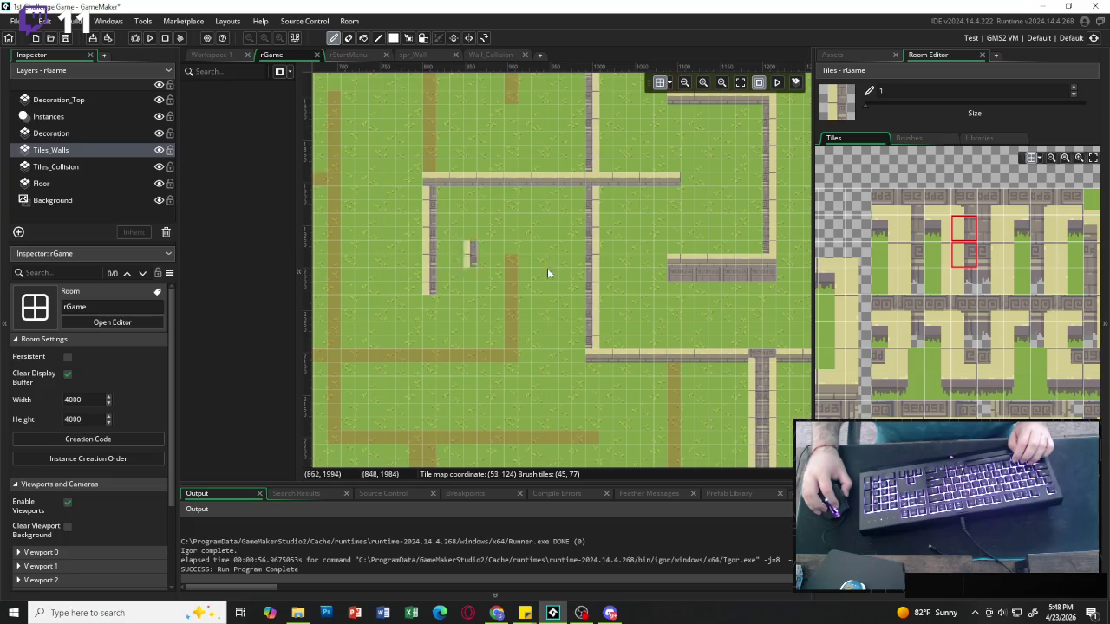
left_click(857, 201)
left_click(427, 288)
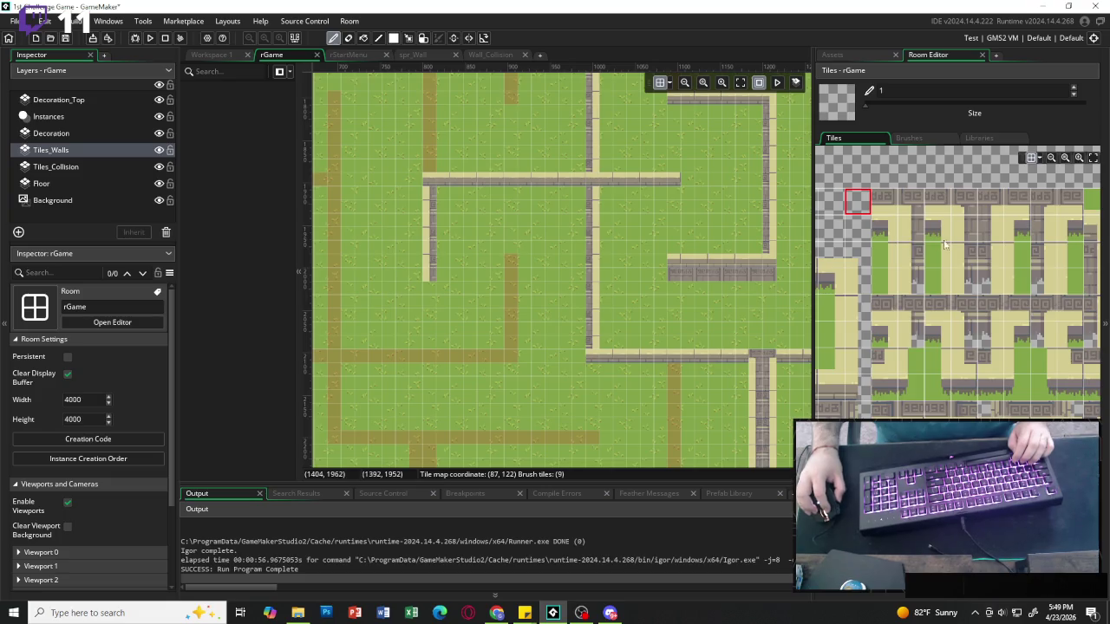
mouse_move(990, 229)
left_mouse_down()
mouse_move(989, 254)
mouse_move(964, 254)
left_mouse_up()
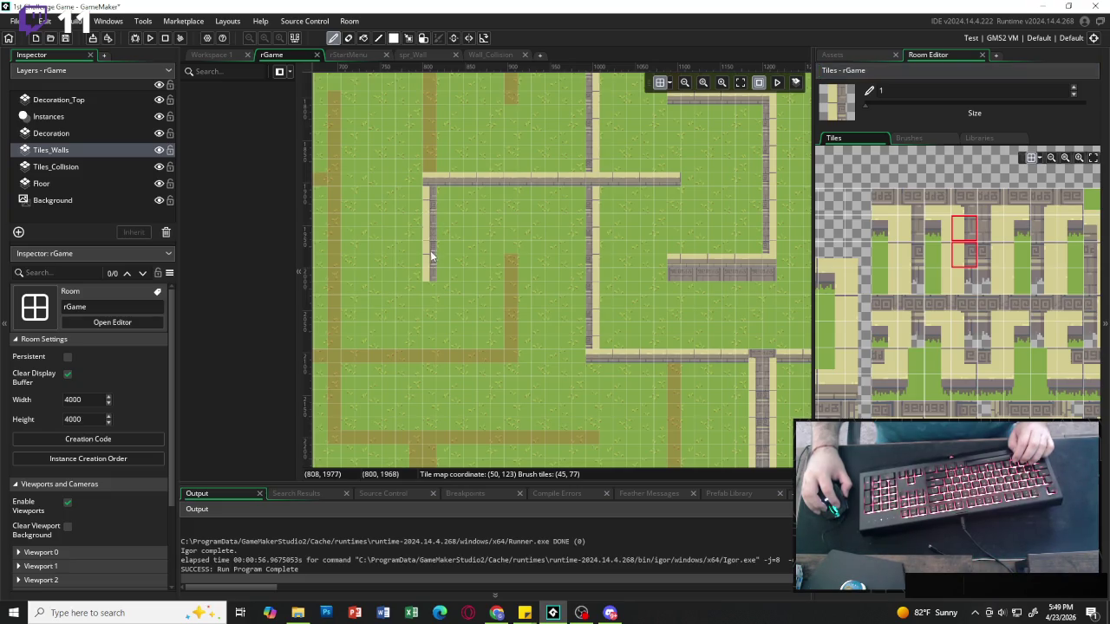
scroll(425, 191, "up", 3)
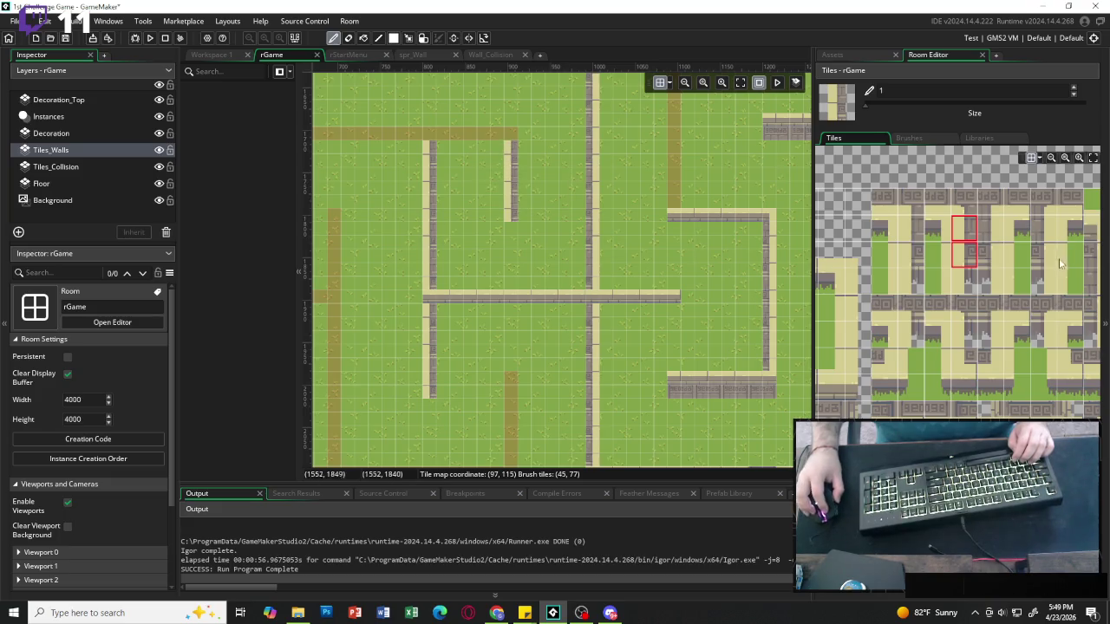
left_click_drag(999, 230, 997, 255)
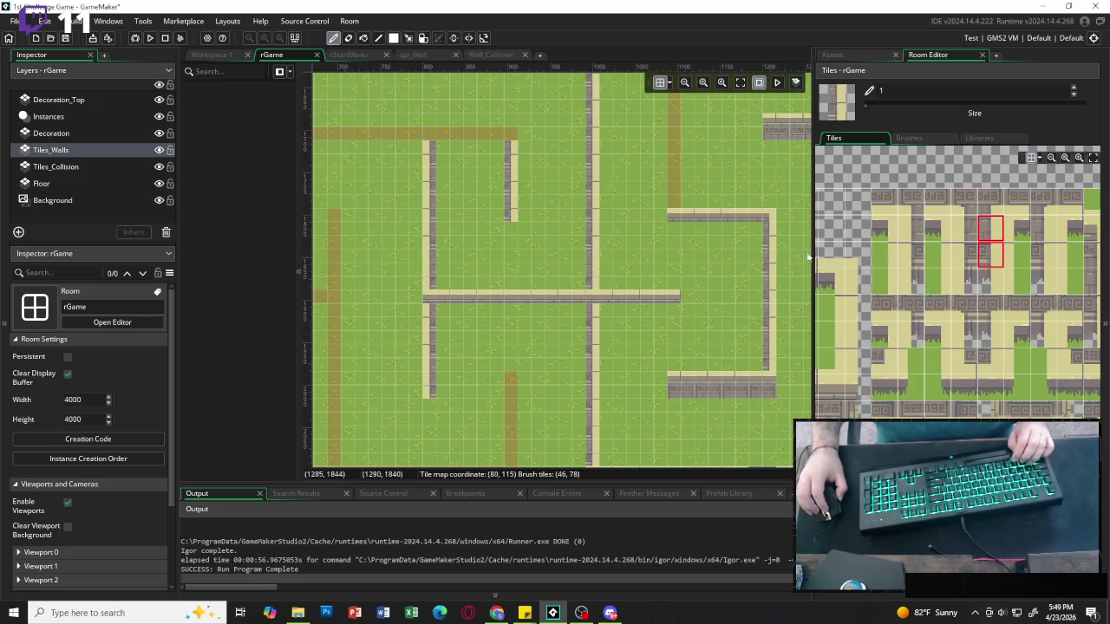
Place a corner tile where the top walls meet and paint the stone wall along the top path.
scroll(873, 346, "right", 3)
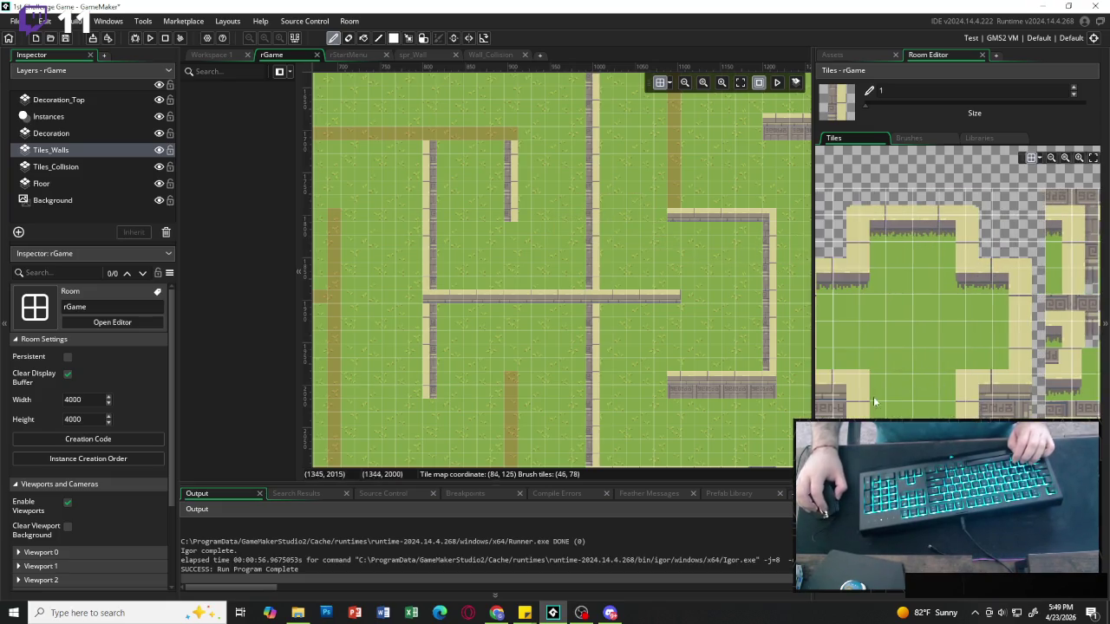
left_click(845, 387)
left_click(511, 137)
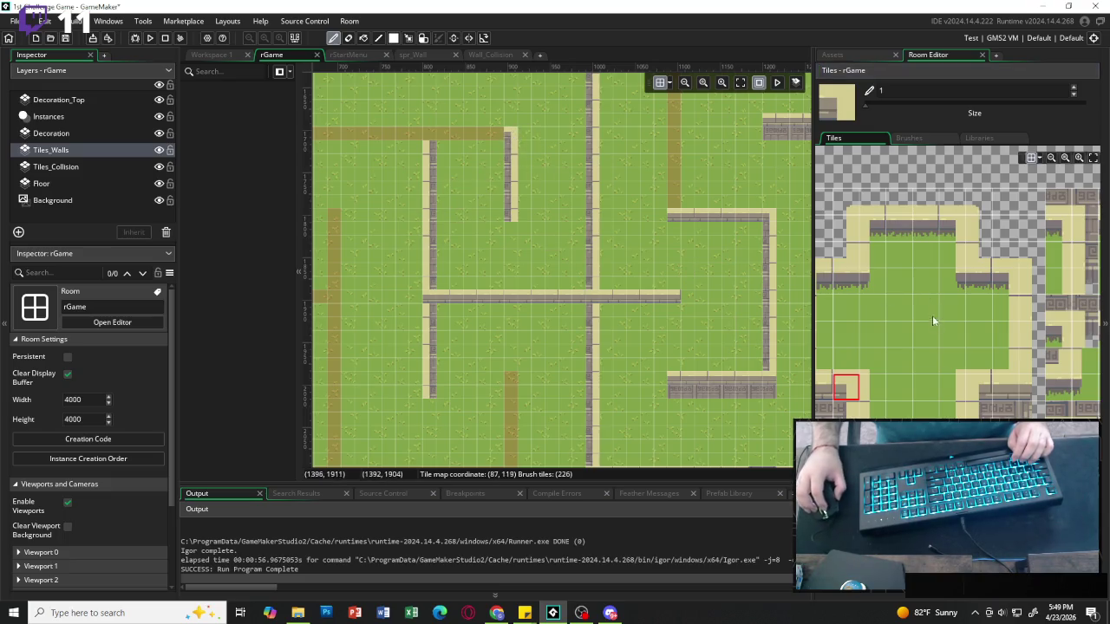
left_click_drag(845, 442, 871, 442)
scroll(471, 228, "left", 3)
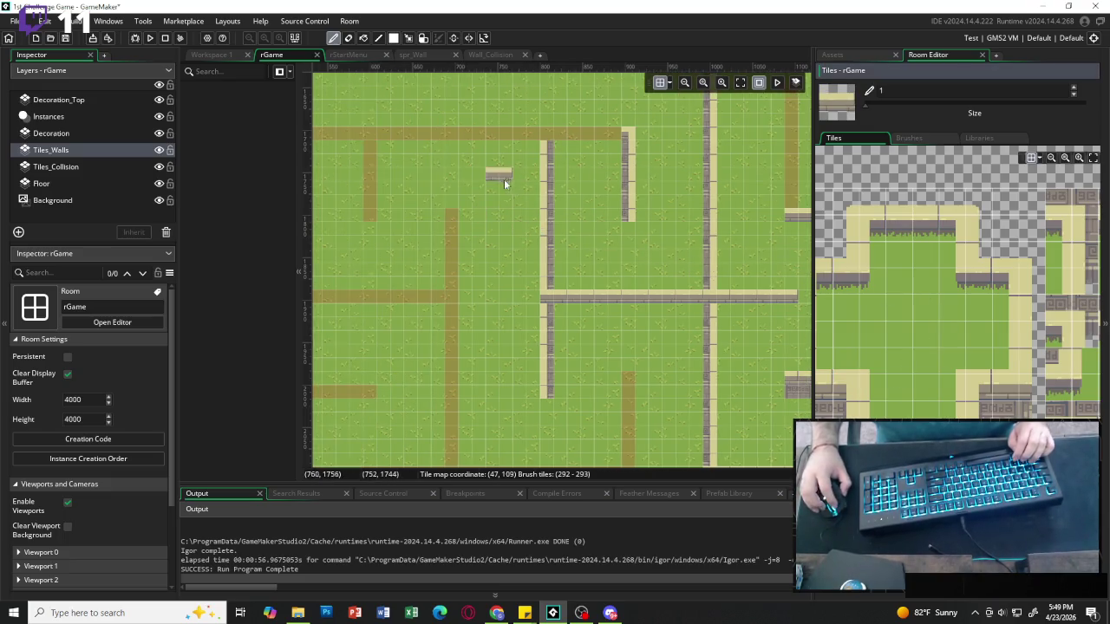
mouse_move(685, 138)
left_mouse_down()
mouse_move(733, 134)
mouse_move(421, 131)
left_mouse_up()
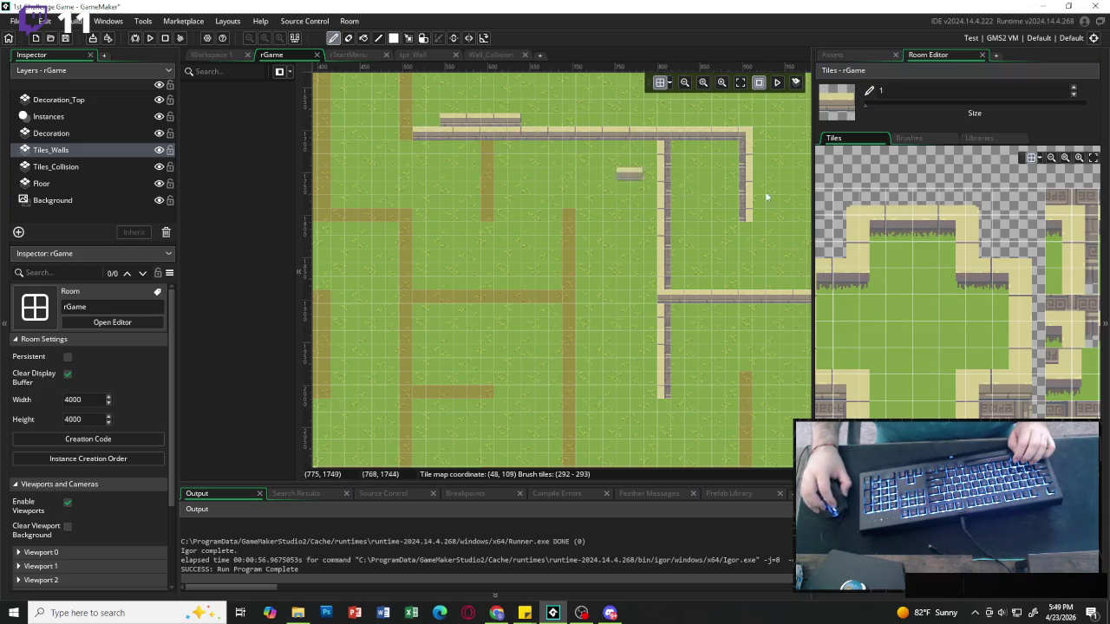
left_click(1004, 201)
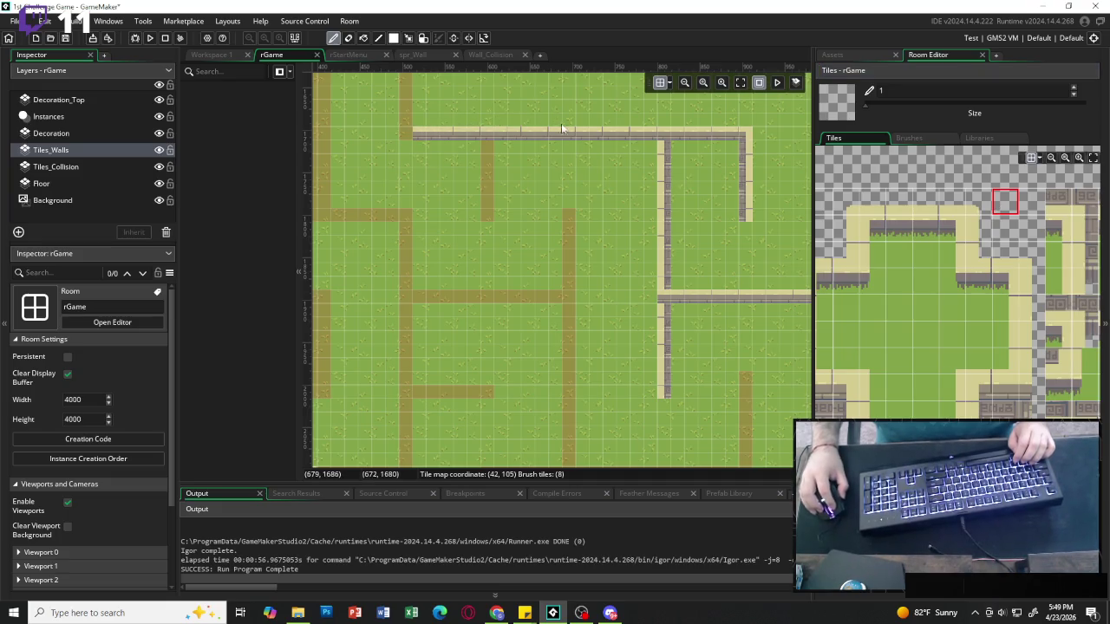
left_click(418, 132)
Paint a two-tile vertical wall down the right-centre dirt path to the lower wall.
scroll(448, 152, "left", 3)
scroll(633, 210, "up", 3)
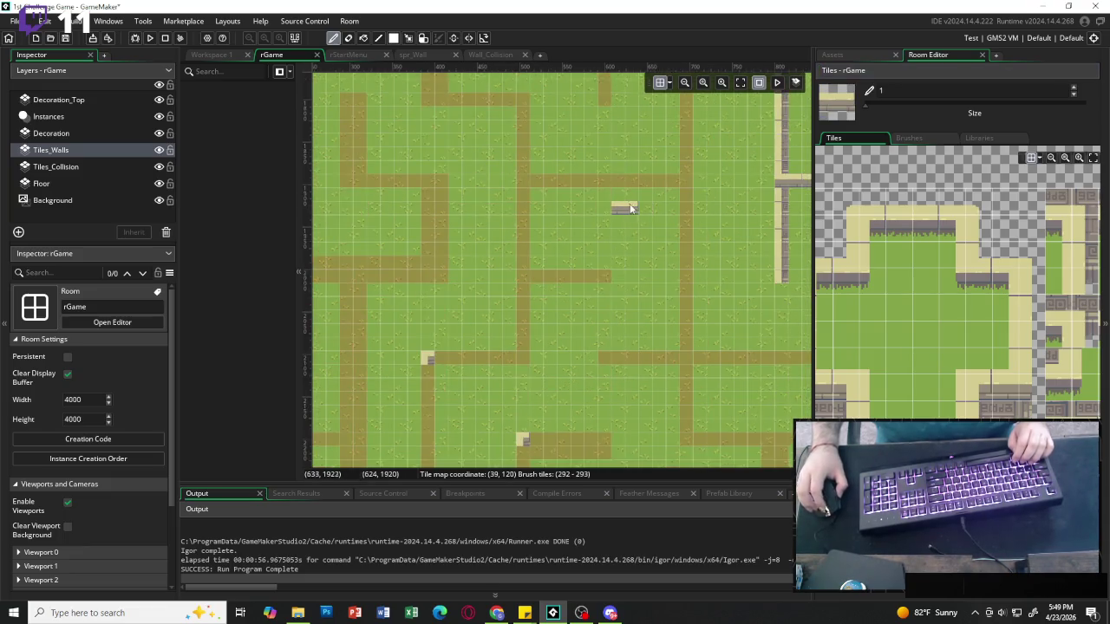
scroll(643, 210, "right", 9)
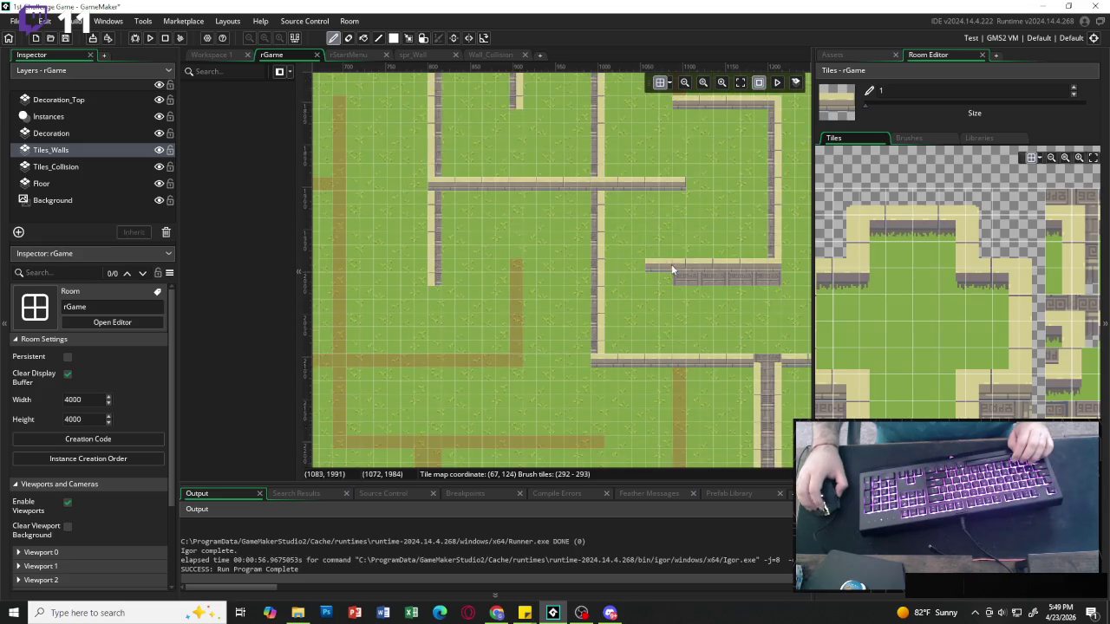
scroll(671, 265, "up", 6)
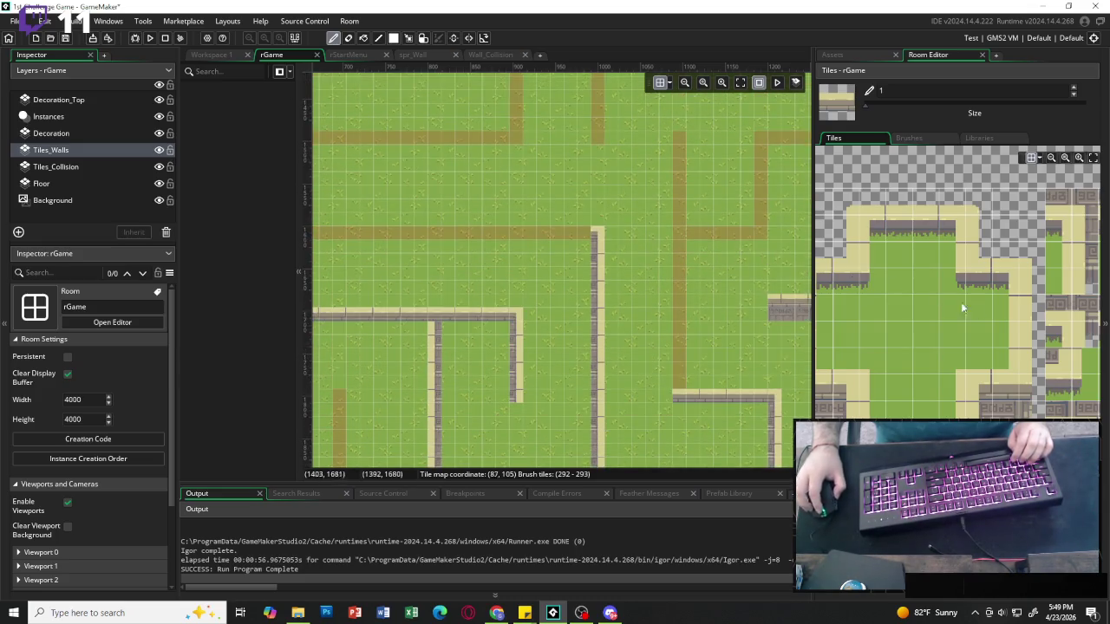
scroll(980, 304, "down", 2)
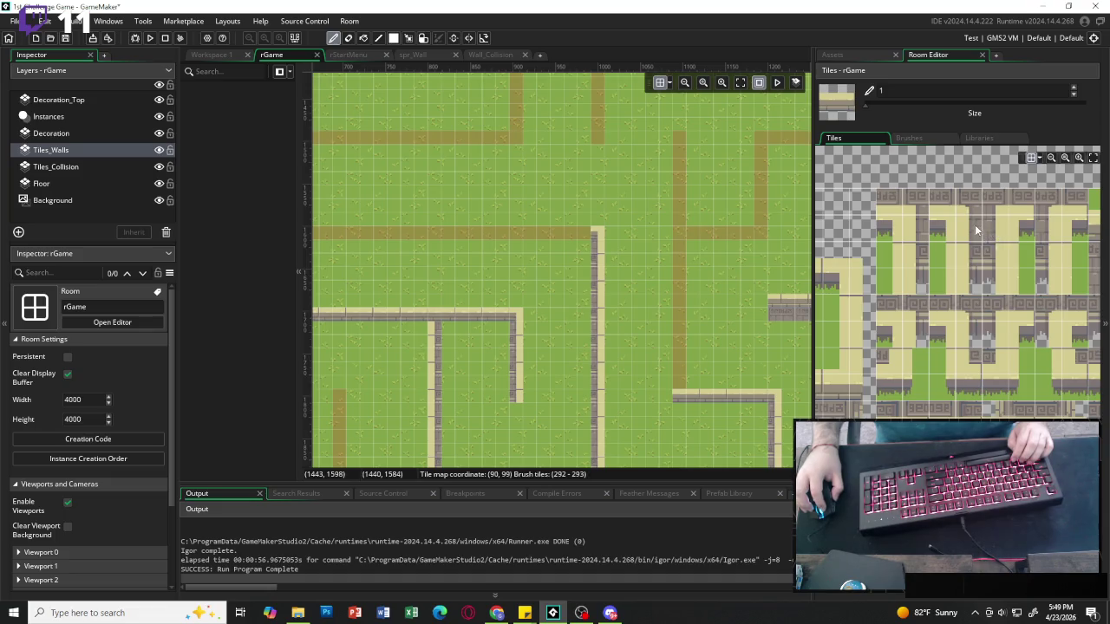
left_click_drag(974, 225, 971, 254)
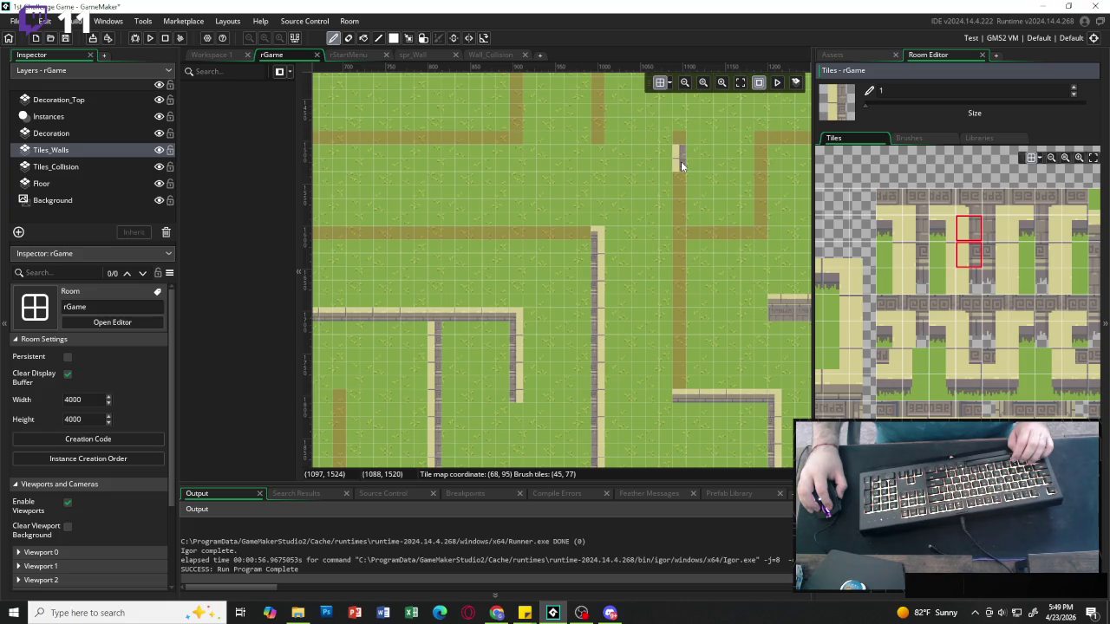
left_click_drag(681, 161, 685, 235)
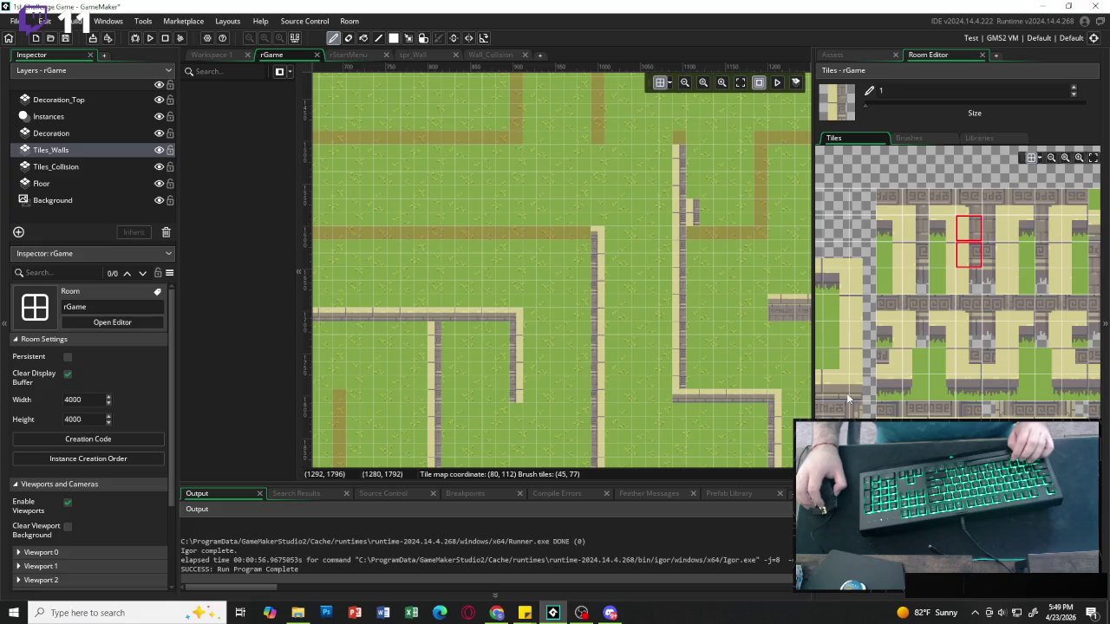
scroll(848, 399, "left", 2)
left_click(849, 434)
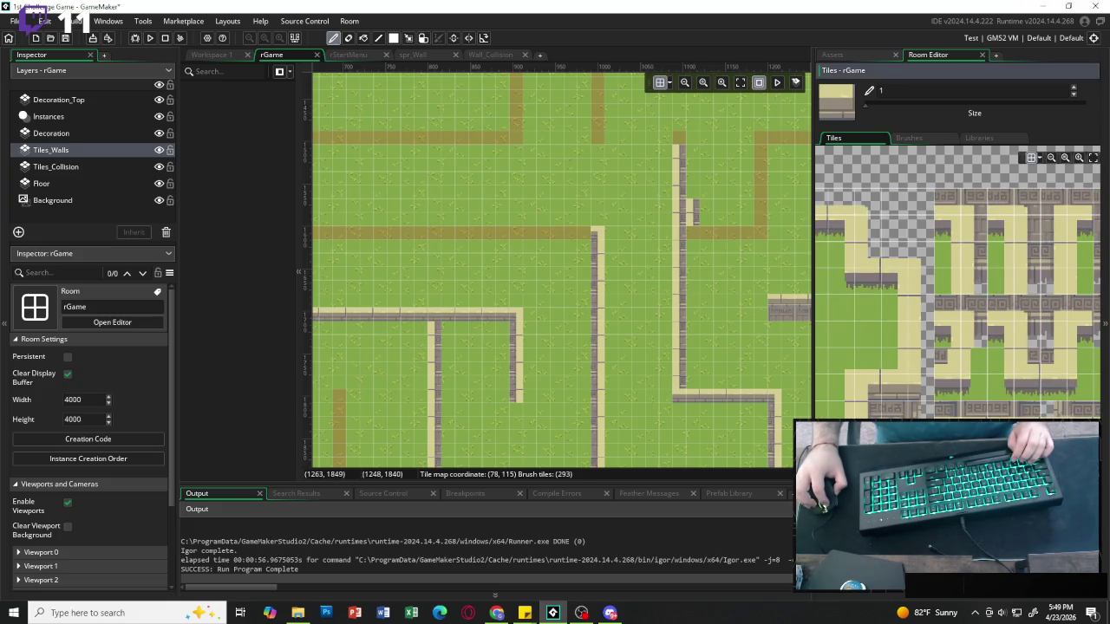
left_click(866, 386)
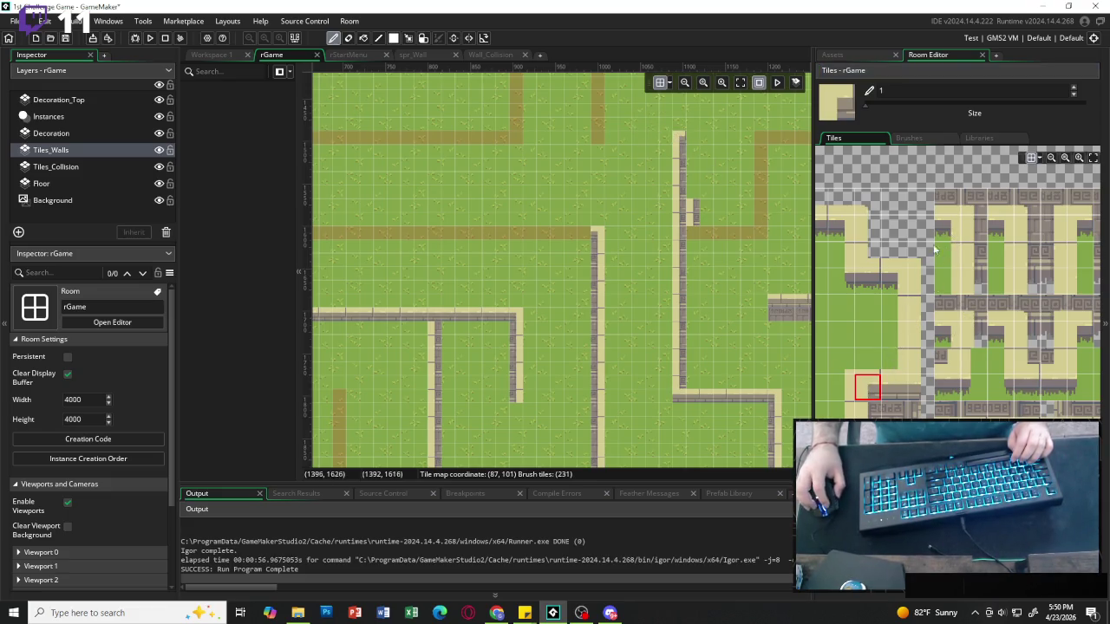
left_click(920, 201)
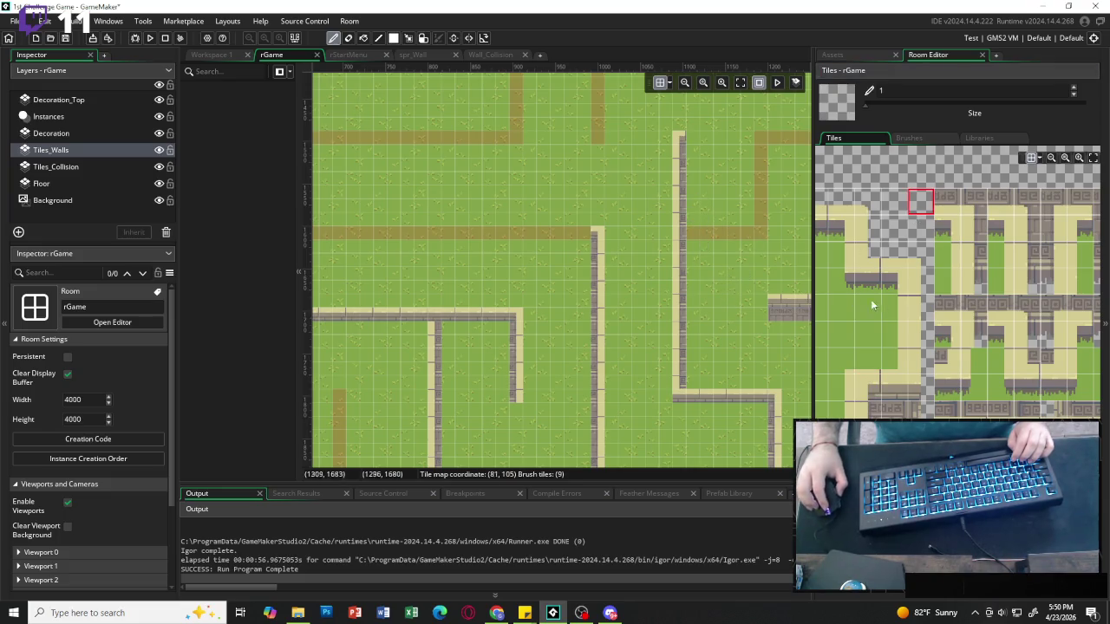
Paint two-tile horizontal wall segments along the middle dirt path, filling the gaps.
scroll(953, 286, "up", 2)
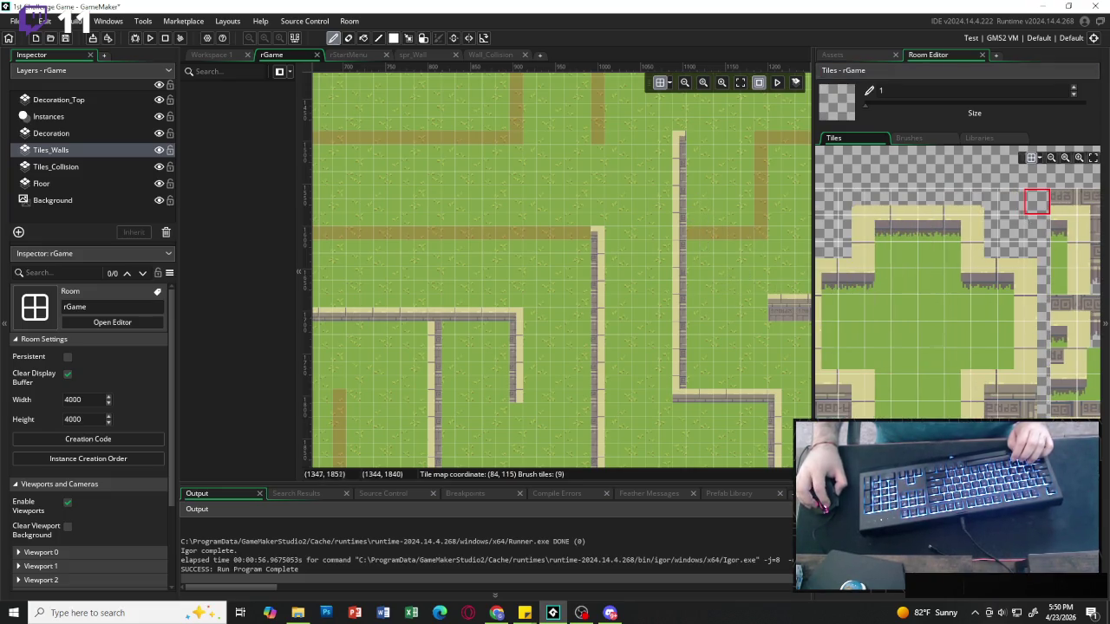
left_click_drag(893, 227, 919, 227)
left_click_drag(692, 236, 739, 236)
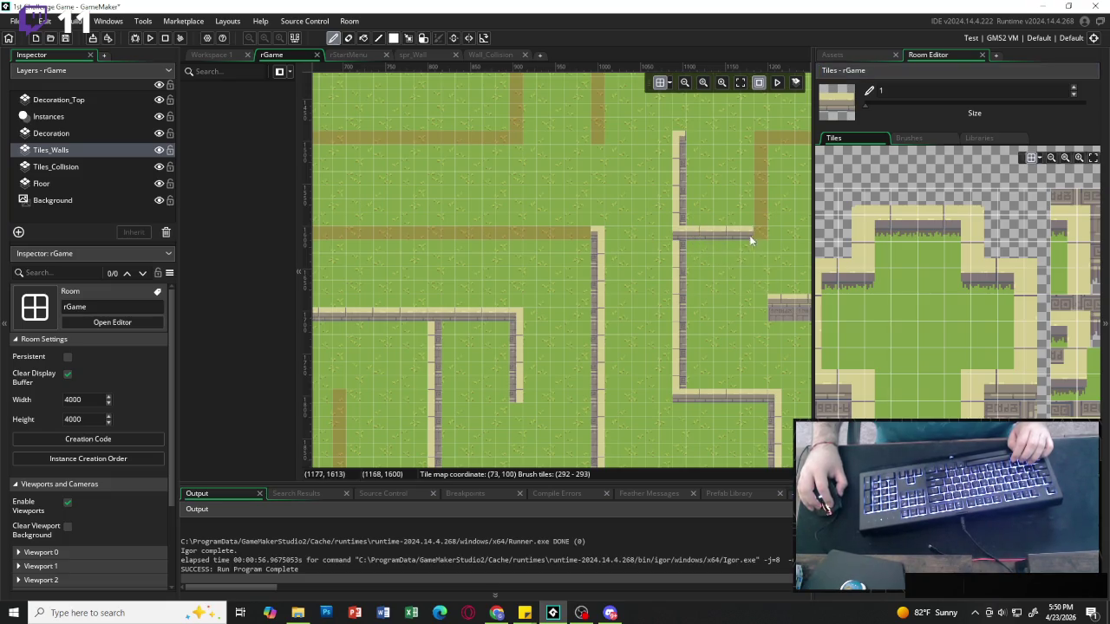
left_click(551, 235)
left_click_drag(579, 240, 410, 234)
scroll(459, 243, "left", 3)
left_click(503, 235)
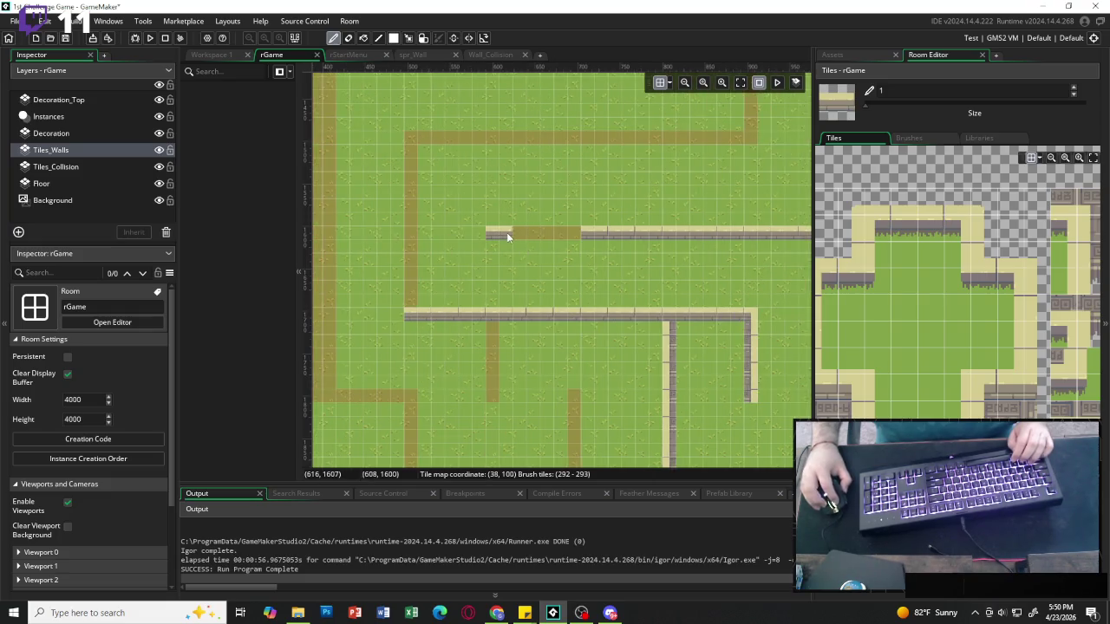
left_click(572, 235)
left_click(422, 136)
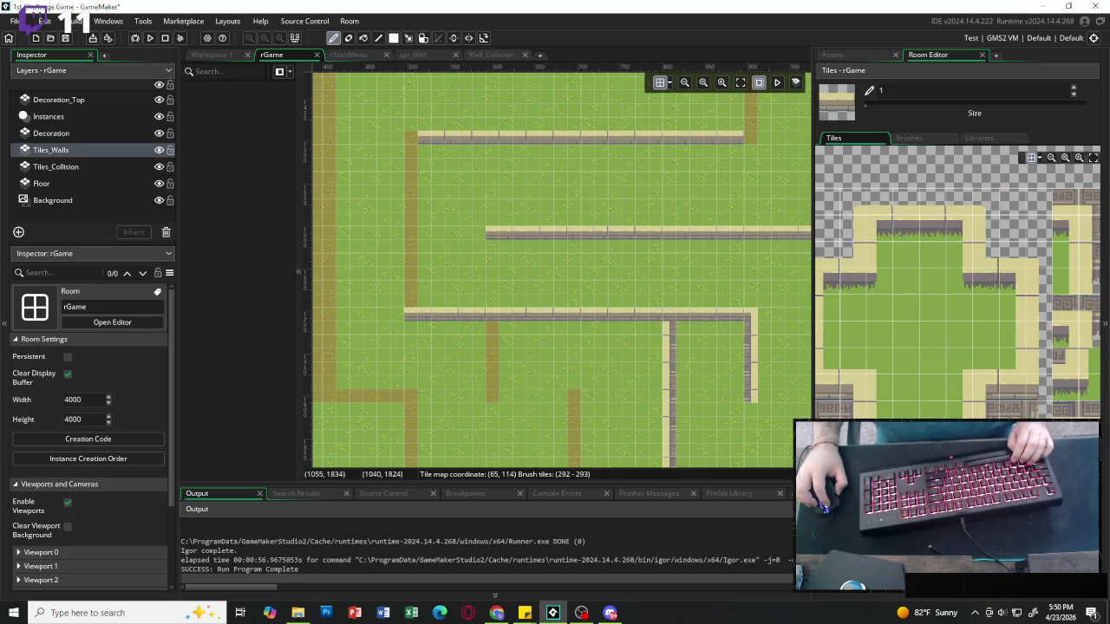
Paint a vertical stone wall down the left dirt path to the lower horizontal wall.
left_click(983, 394)
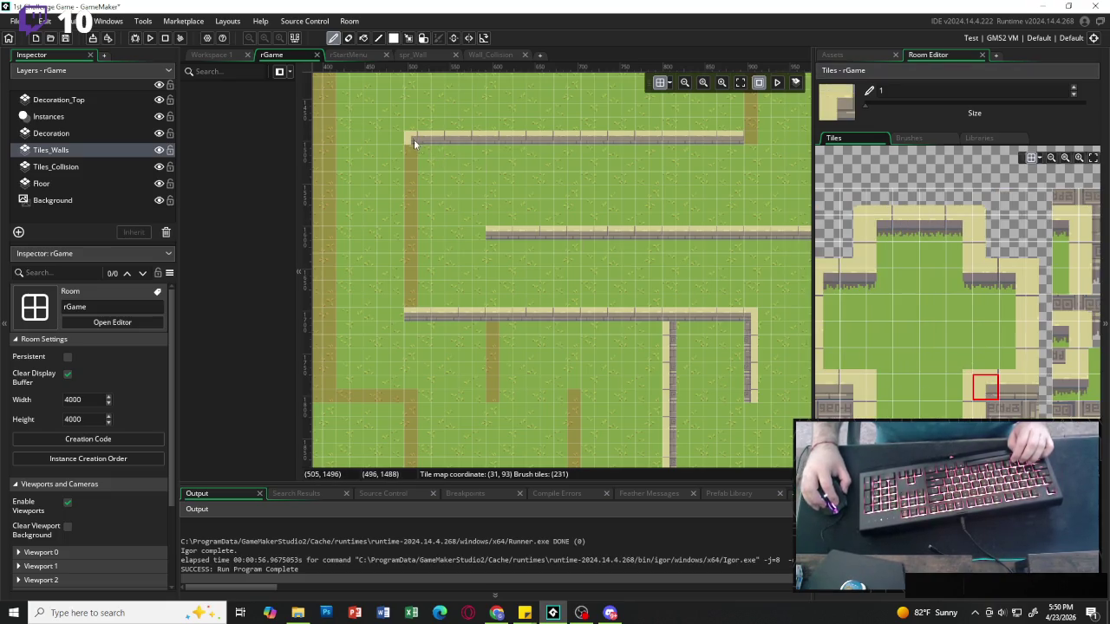
scroll(975, 338, "right", 3)
mouse_move(1003, 239)
left_mouse_down()
mouse_move(1003, 255)
mouse_move(975, 254)
left_mouse_up()
mouse_move(410, 171)
left_mouse_down()
mouse_move(408, 299)
mouse_move(486, 302)
left_mouse_up()
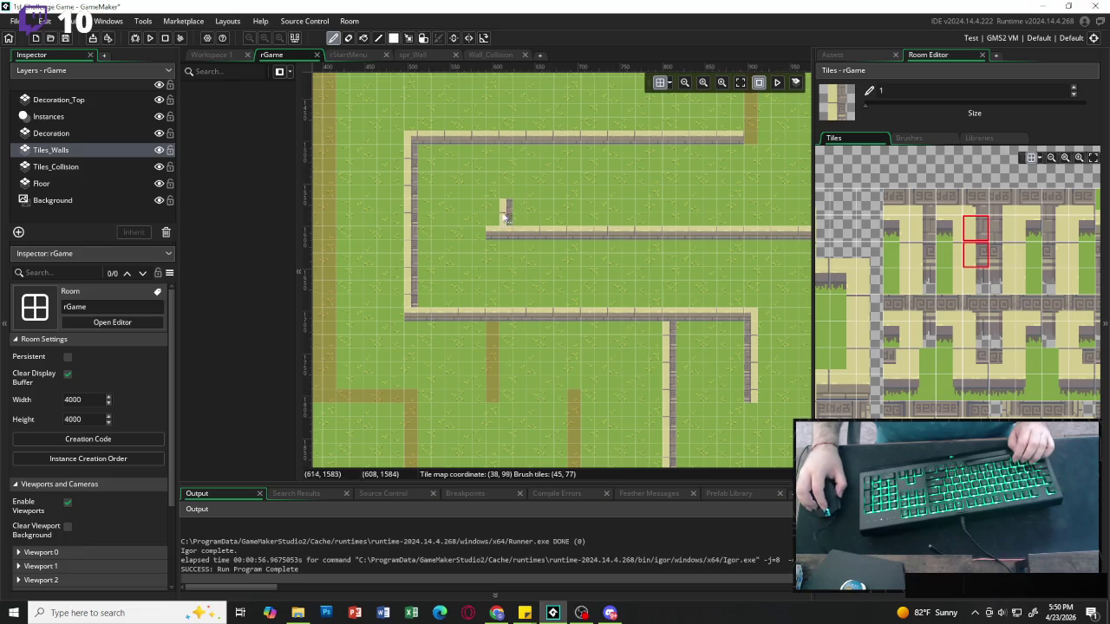
scroll(511, 208, "right", 5)
scroll(538, 211, "right", 3)
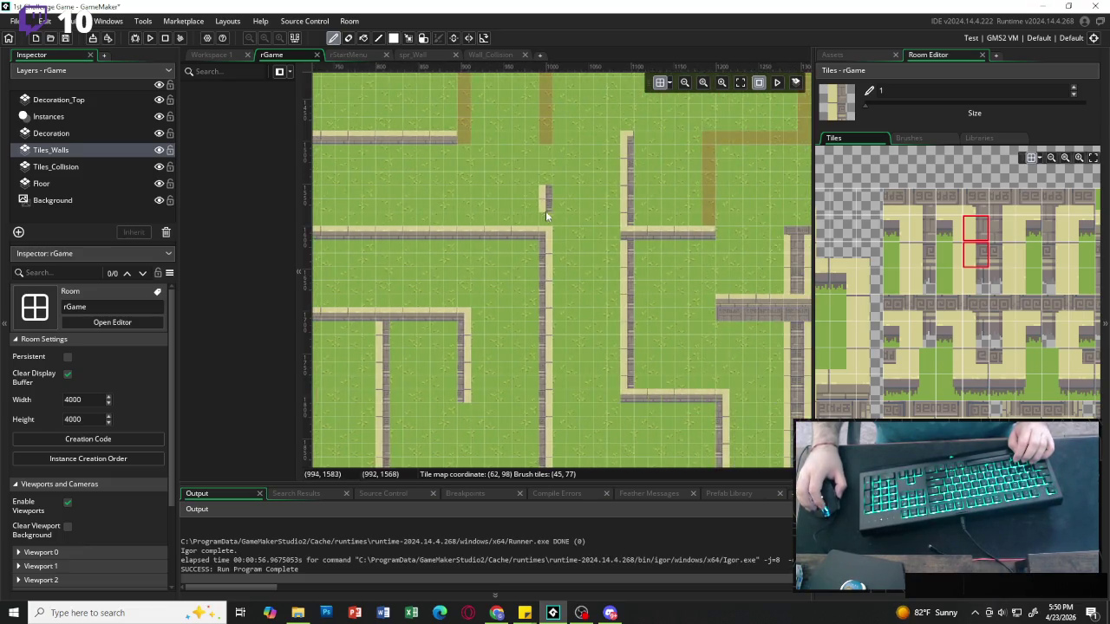
scroll(546, 212, "up", 5)
scroll(477, 211, "left", 10)
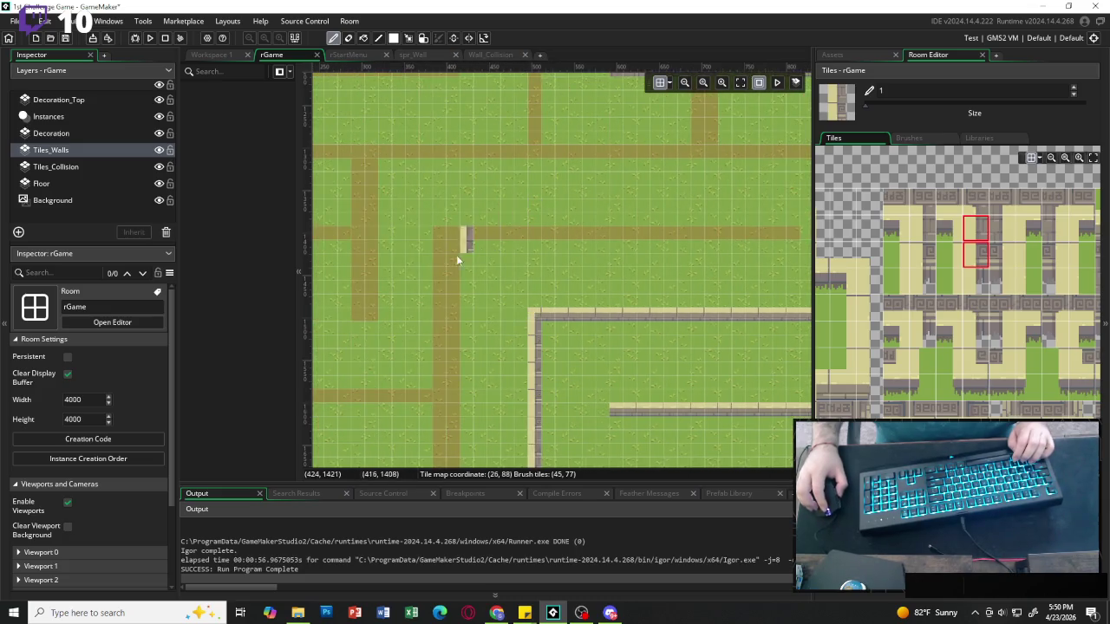
Place a 2x2 wall cap at the path crossing and paint a vertical wall down the central path.
left_click_drag(976, 202, 1001, 228)
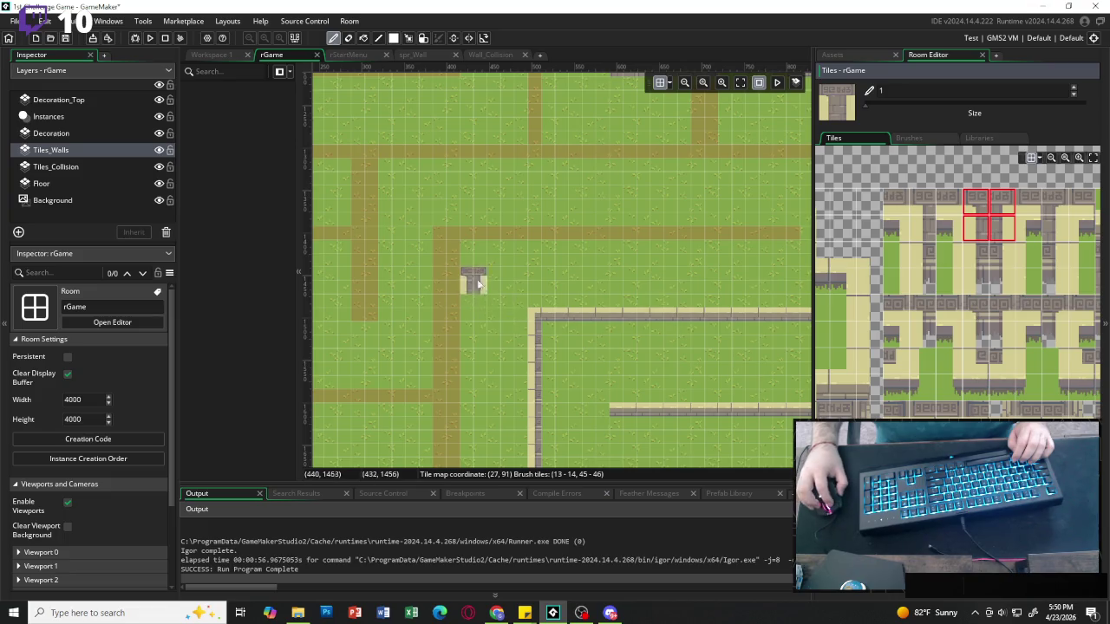
left_click(454, 247)
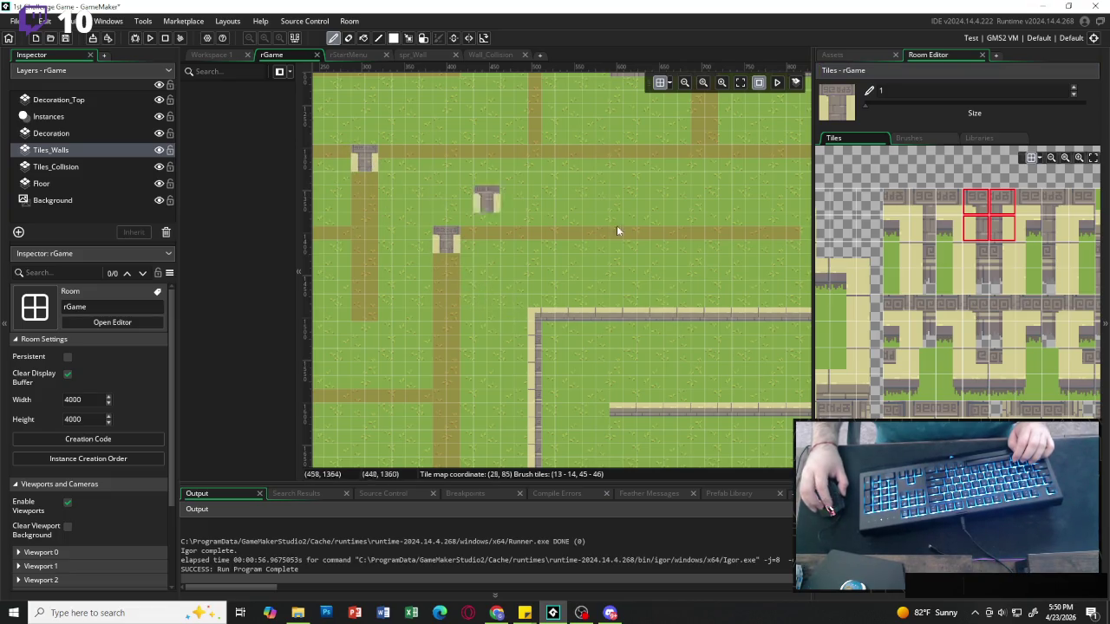
left_click_drag(975, 228, 1001, 254)
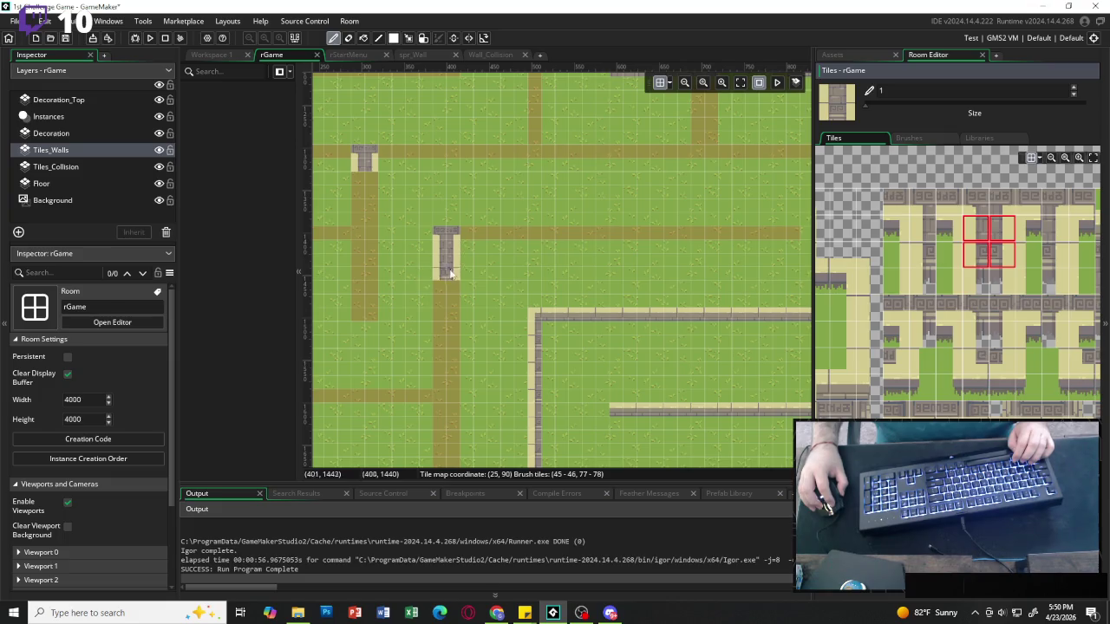
left_click_drag(446, 264, 450, 397)
scroll(450, 390, "down", 3)
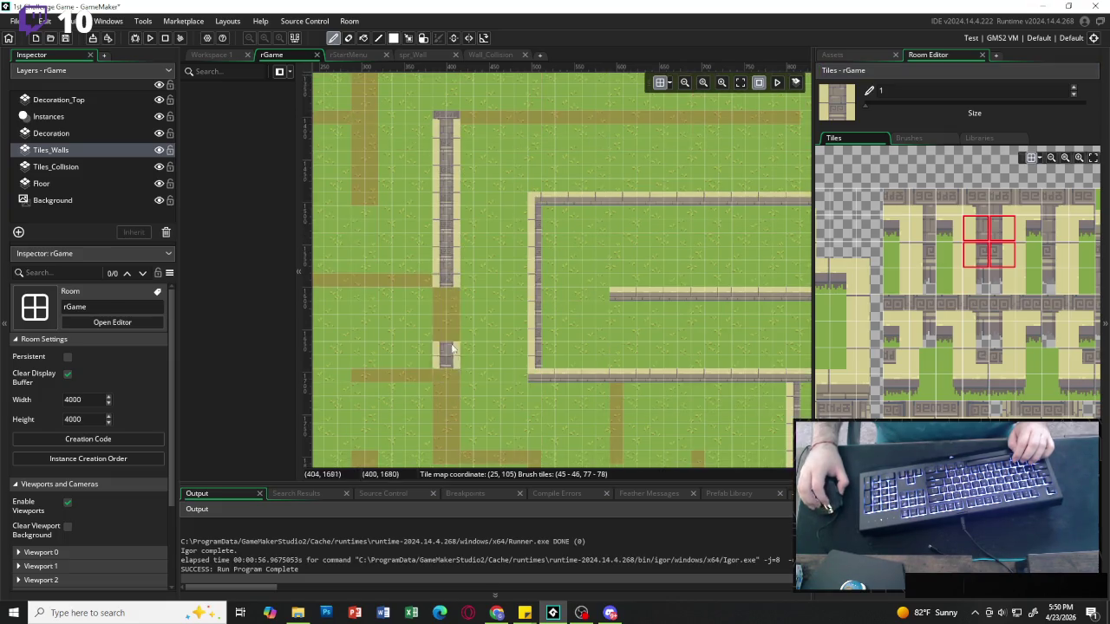
mouse_move(446, 314)
left_mouse_down()
mouse_move(448, 394)
mouse_move(450, 340)
left_mouse_up()
scroll(449, 407, "down", 3)
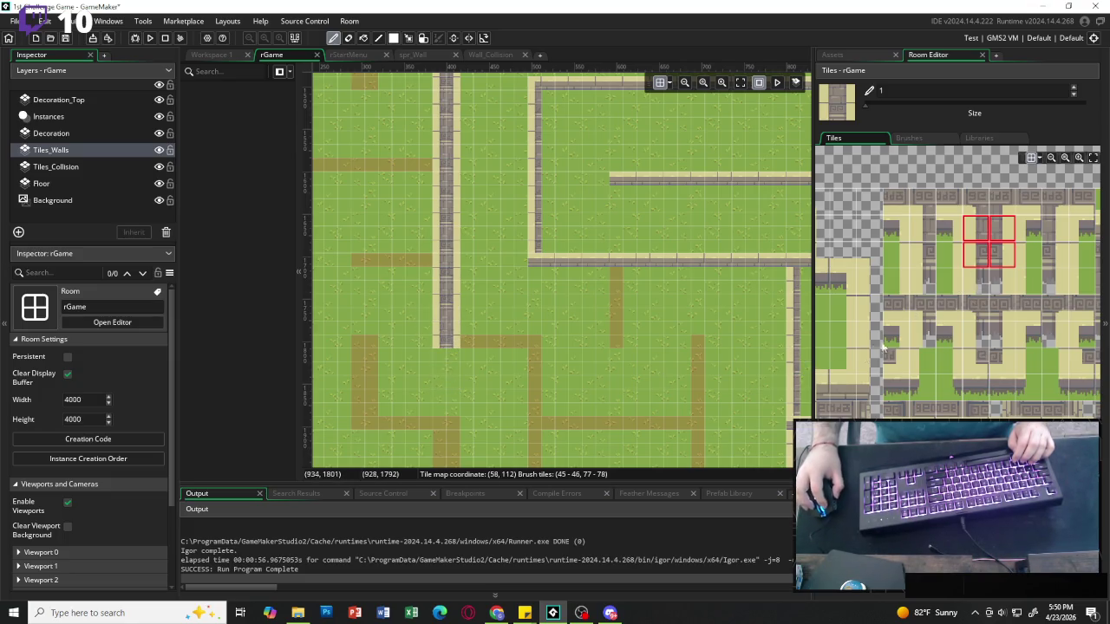
Paint a horizontal wall at the vertical wall's base and erase the extra end tile.
scroll(882, 347, "left", 2)
key("z")
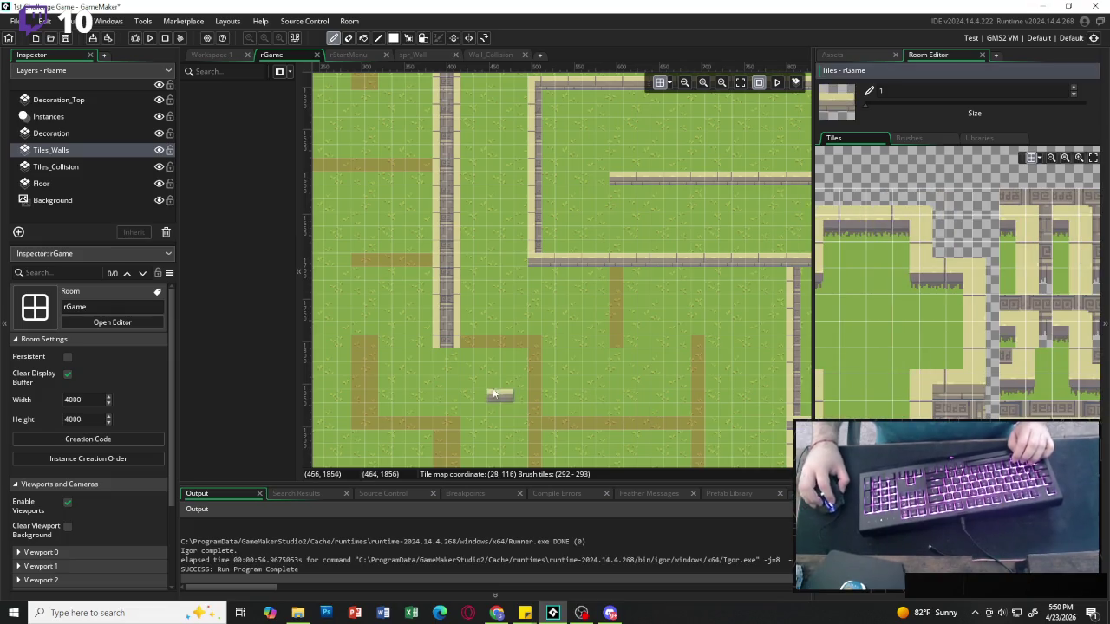
left_click_drag(442, 347, 509, 354)
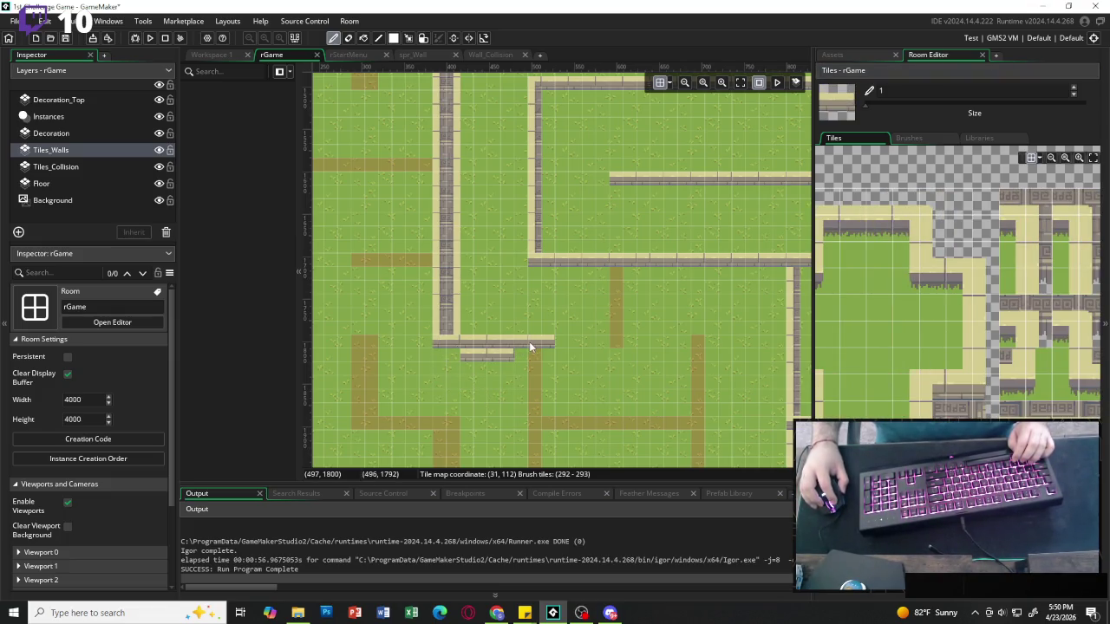
left_click(958, 202)
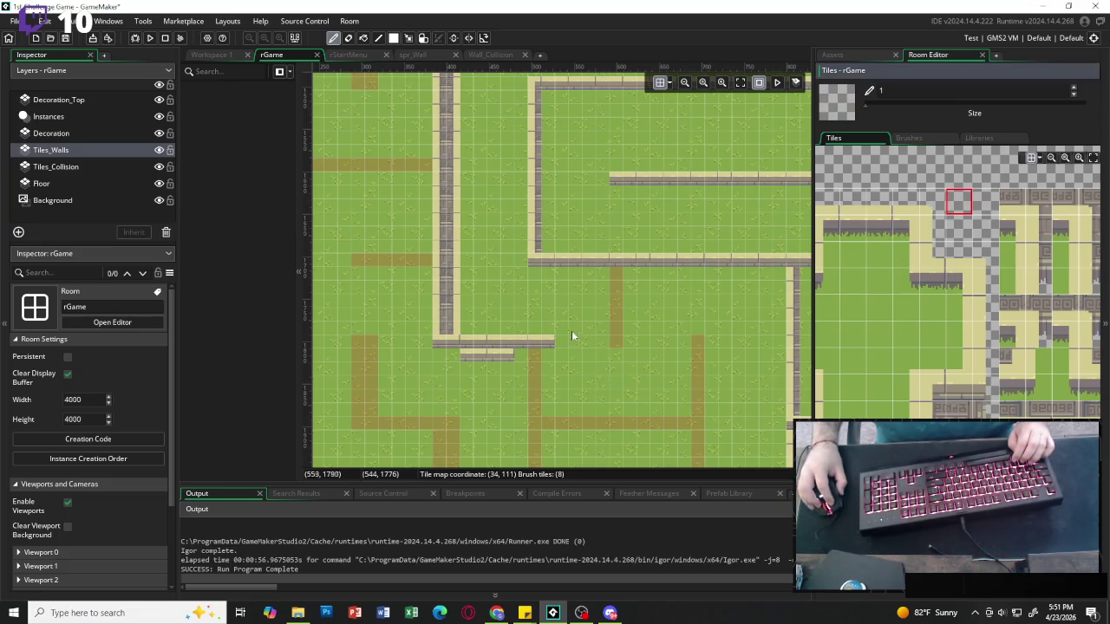
left_click(549, 344)
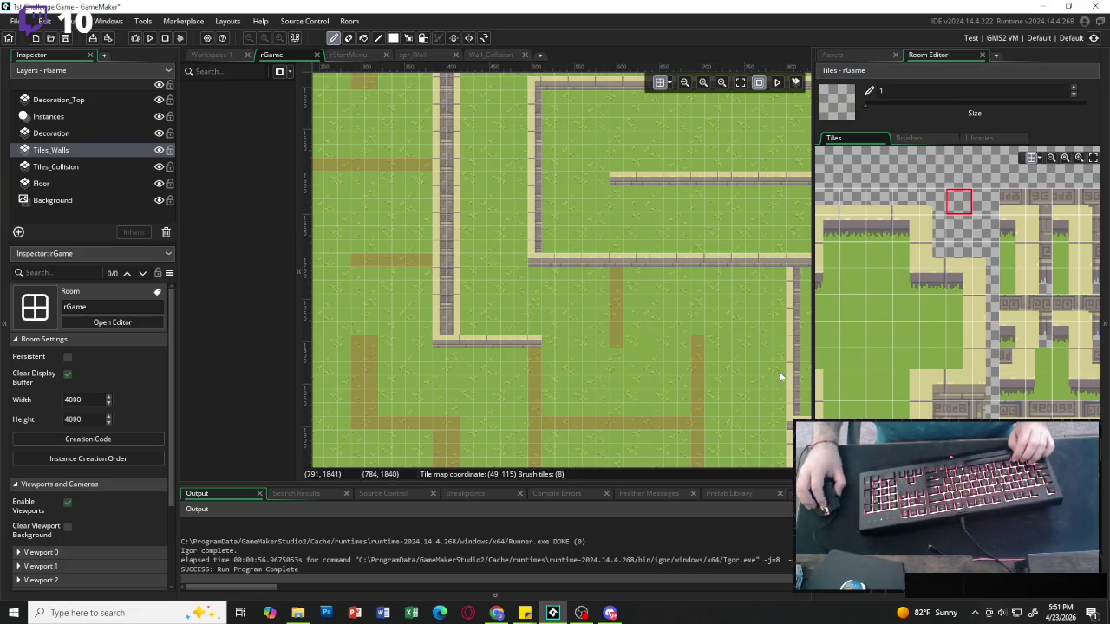
Paint another vertical two-tile wall run down the dirt path.
scroll(550, 338, "down", 3)
left_click(825, 389)
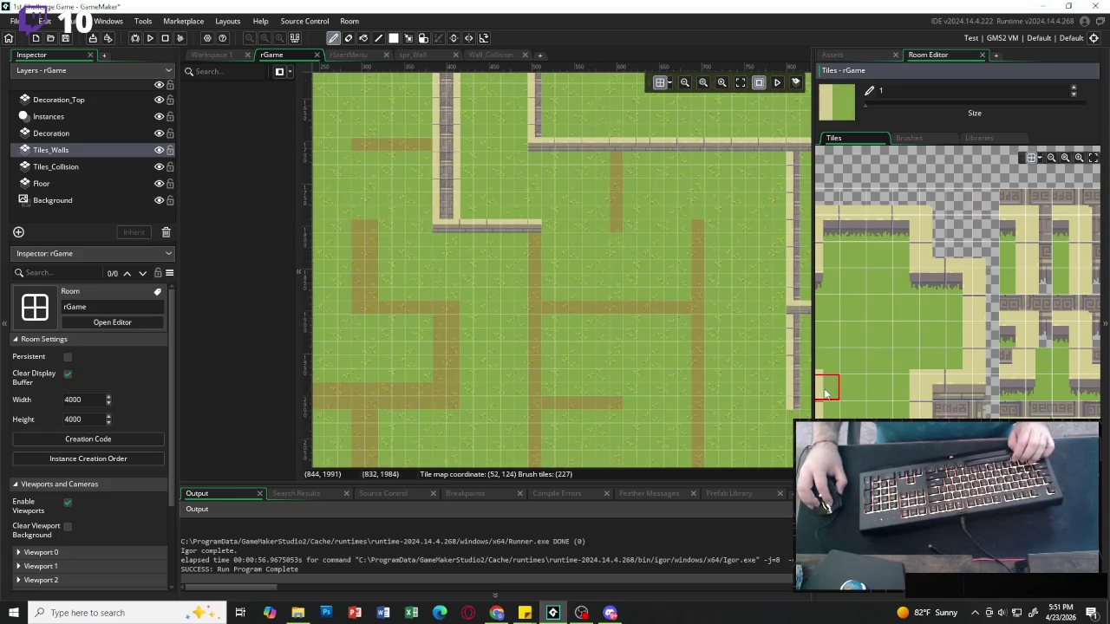
scroll(854, 401, "left", 2)
left_click(857, 388)
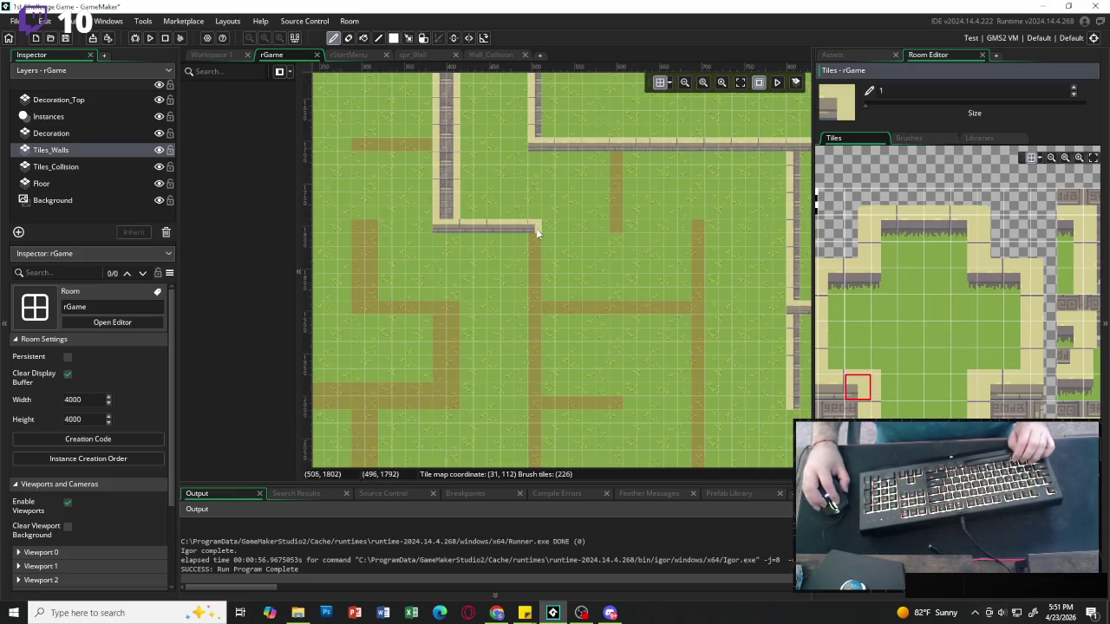
scroll(906, 282, "down", 5)
left_click_drag(1005, 228, 1005, 255)
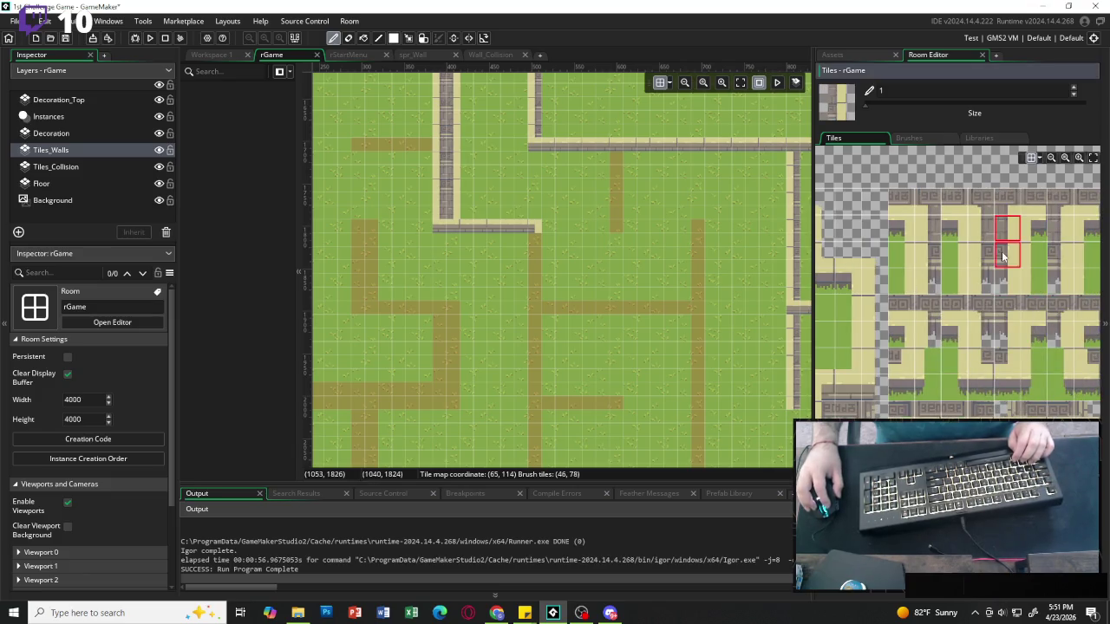
mouse_move(545, 286)
left_mouse_down()
mouse_move(537, 250)
mouse_move(530, 412)
left_mouse_up()
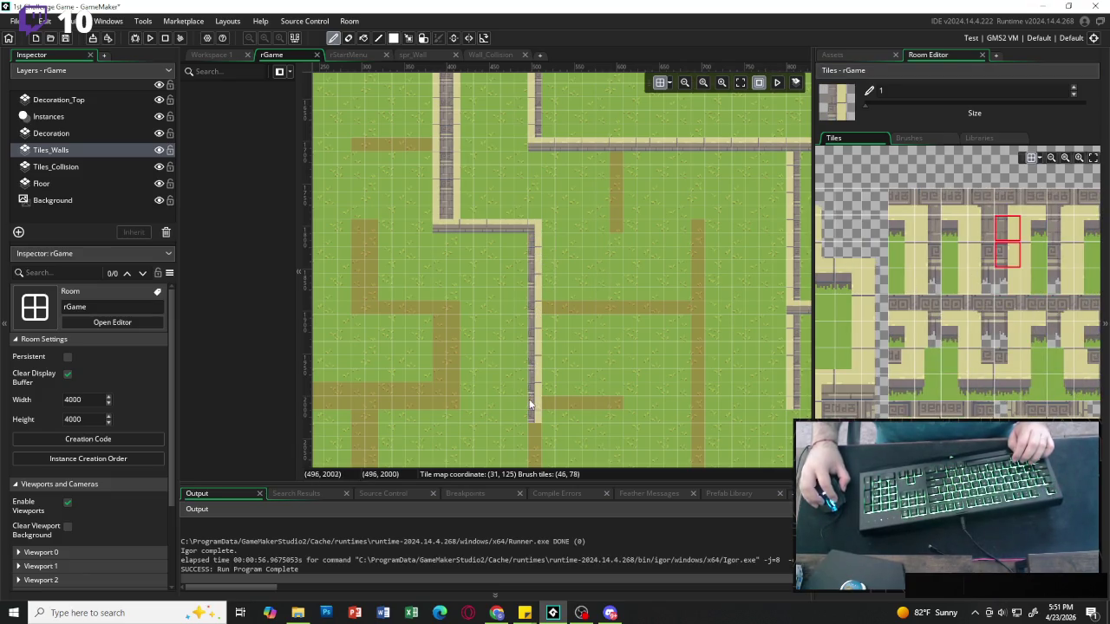
scroll(533, 374, "down", 2)
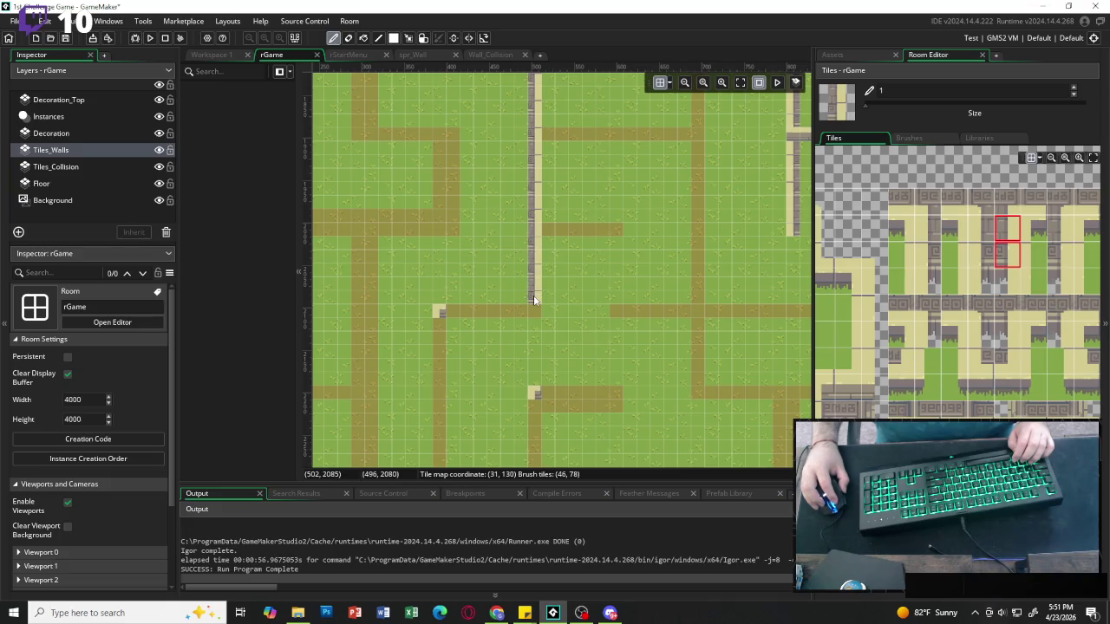
scroll(818, 201, "up", 5)
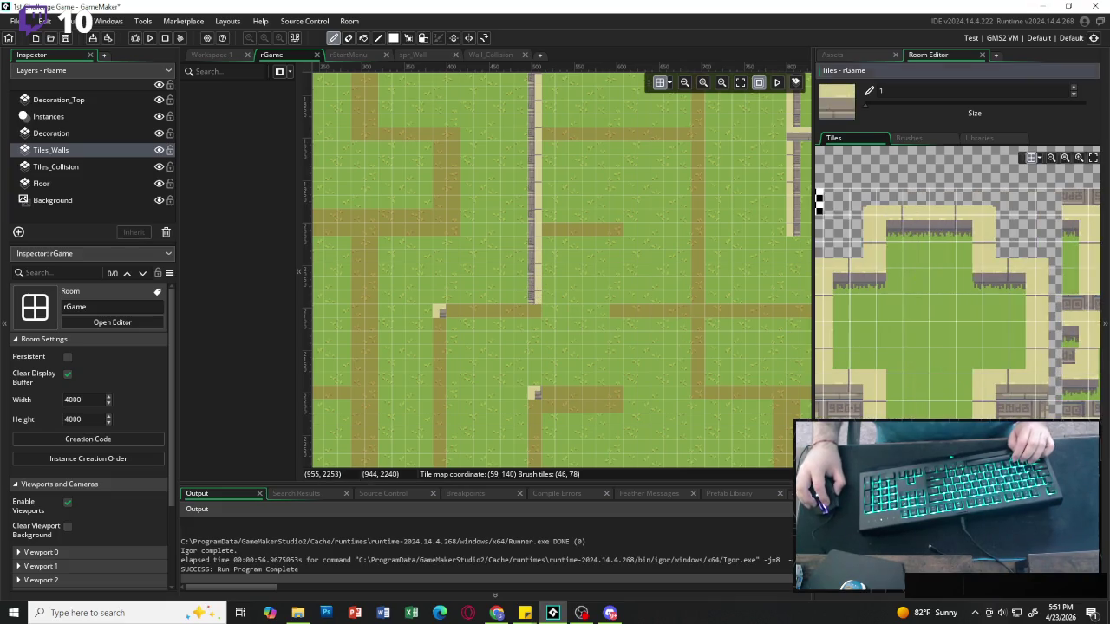
Paint horizontal stone walls along the lower paths and a short strip on the middle path.
left_click_drag(441, 313, 521, 317)
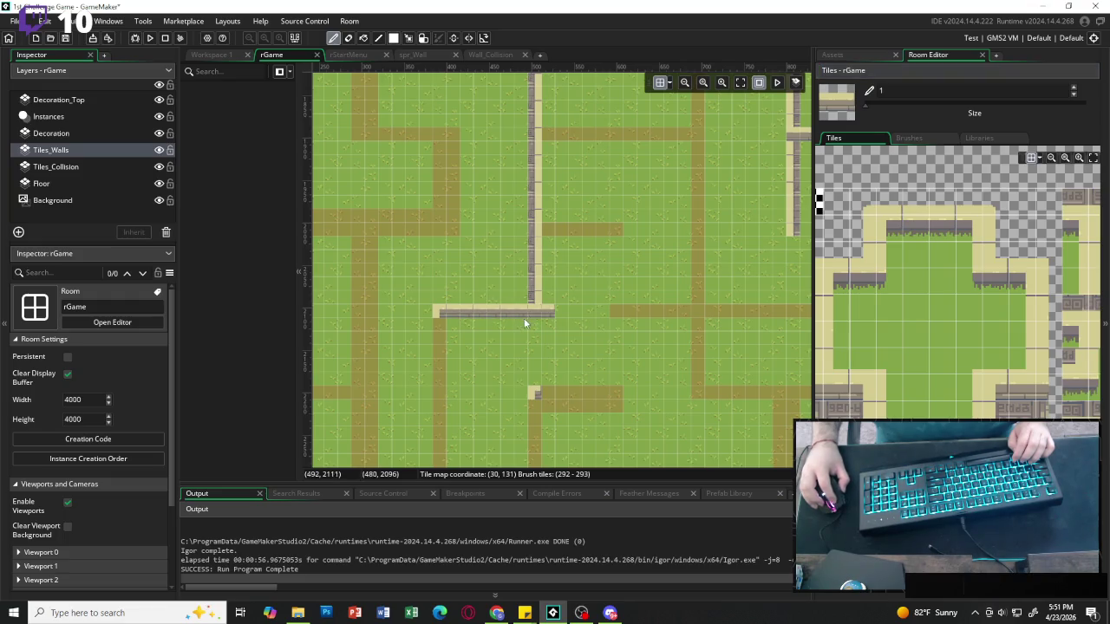
left_click(1021, 201)
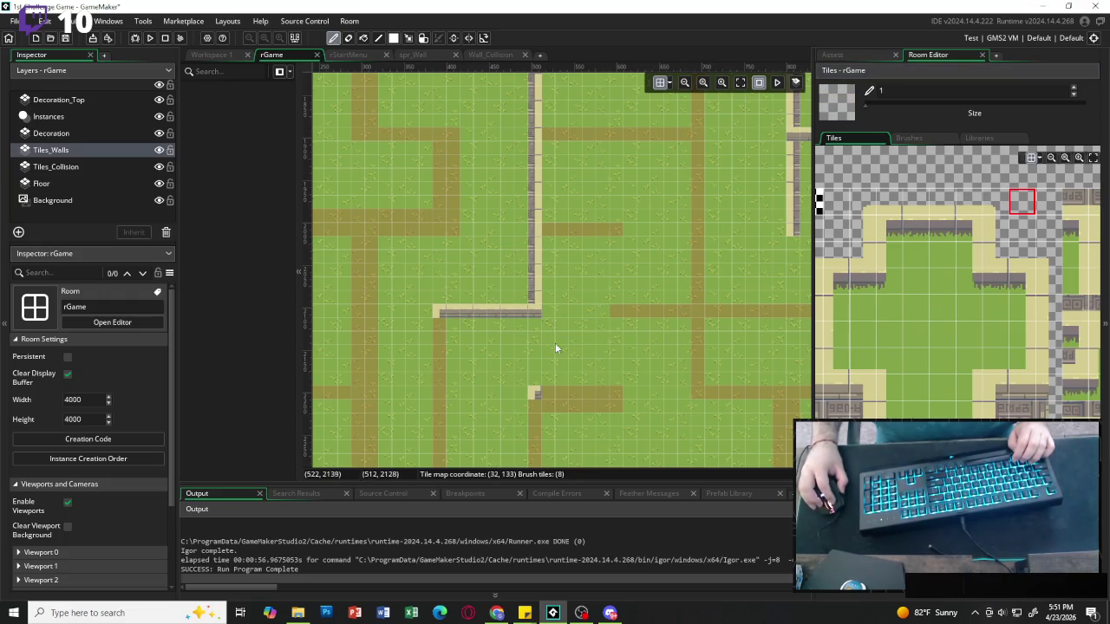
left_click_drag(513, 314, 527, 314)
left_click(560, 235)
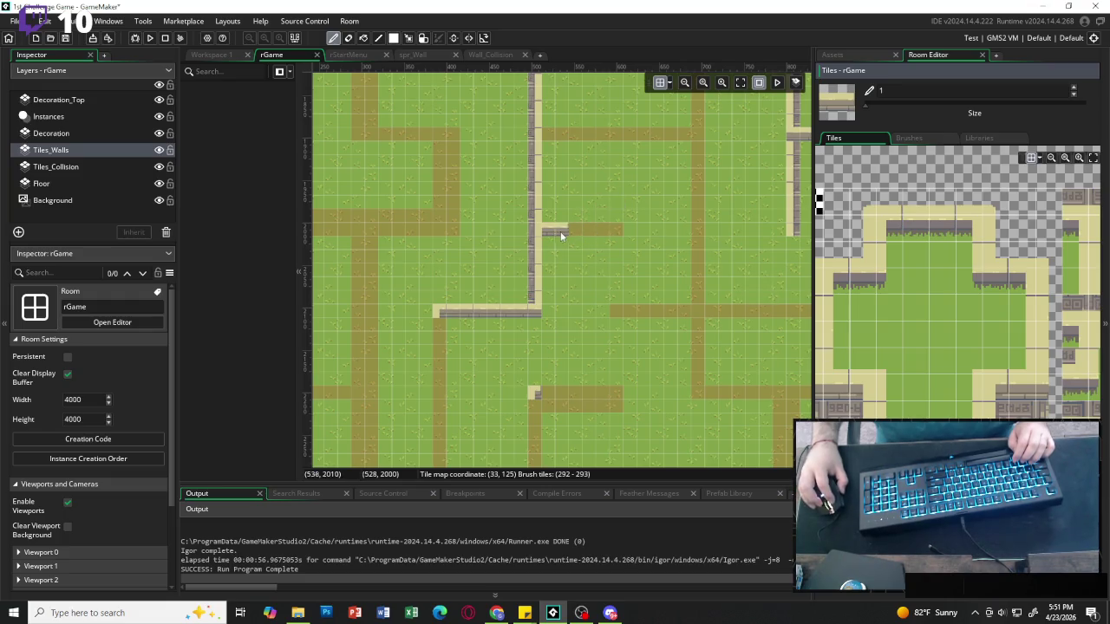
left_click_drag(560, 235, 598, 235)
mouse_move(626, 315)
left_mouse_down()
mouse_move(754, 313)
mouse_move(615, 310)
left_mouse_up()
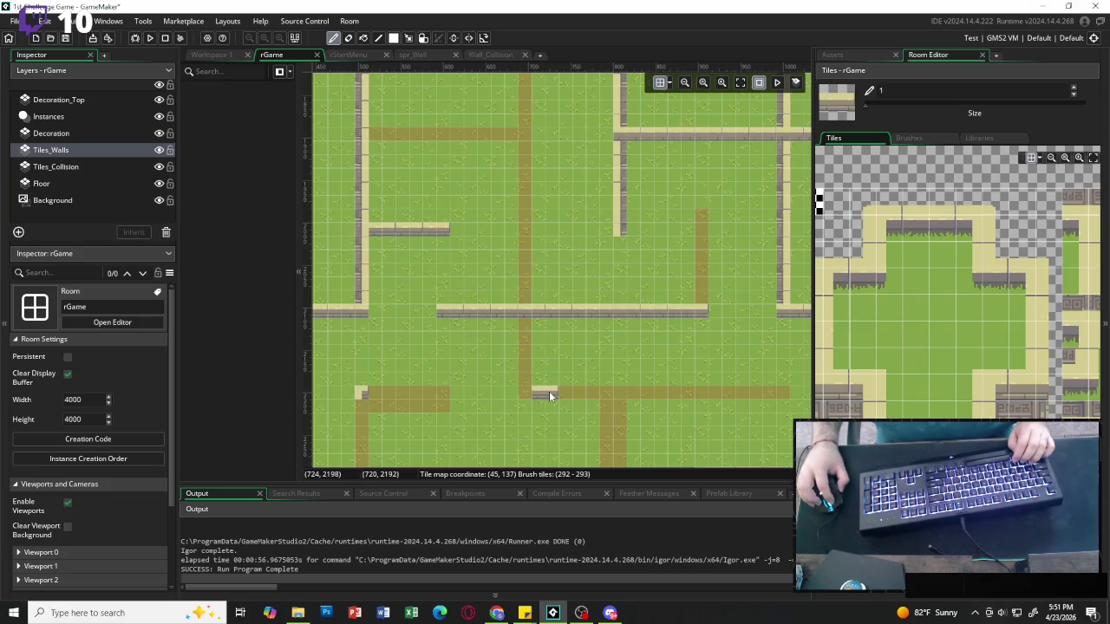
left_click_drag(630, 392, 775, 393)
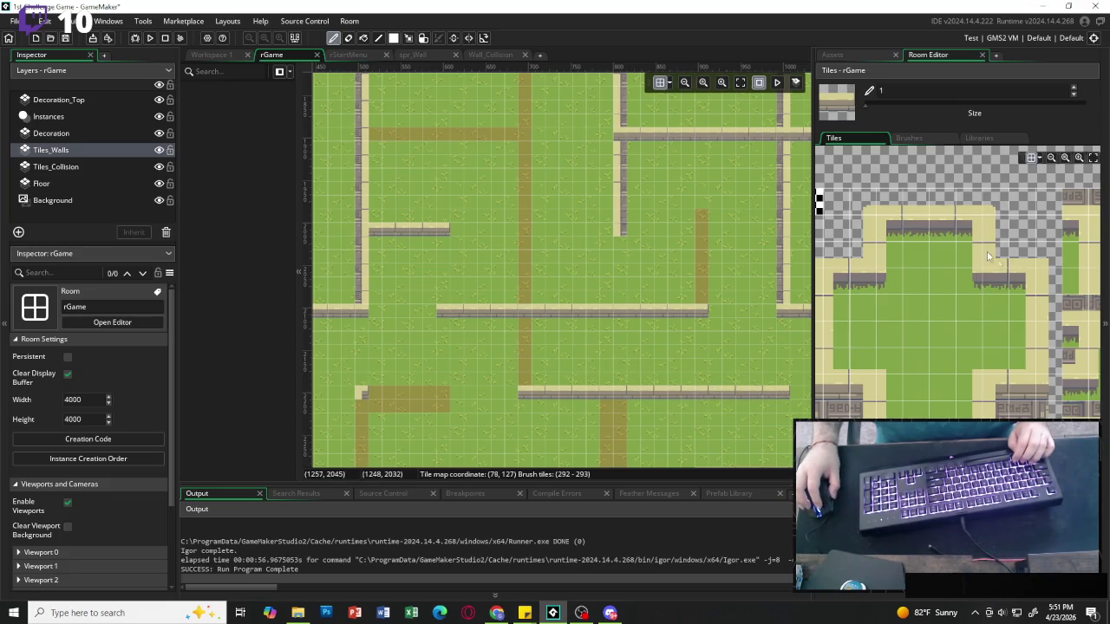
Paint the wall down the vertical dirt path, then undo and erase the stray test tiles.
scroll(873, 298, "right", 2)
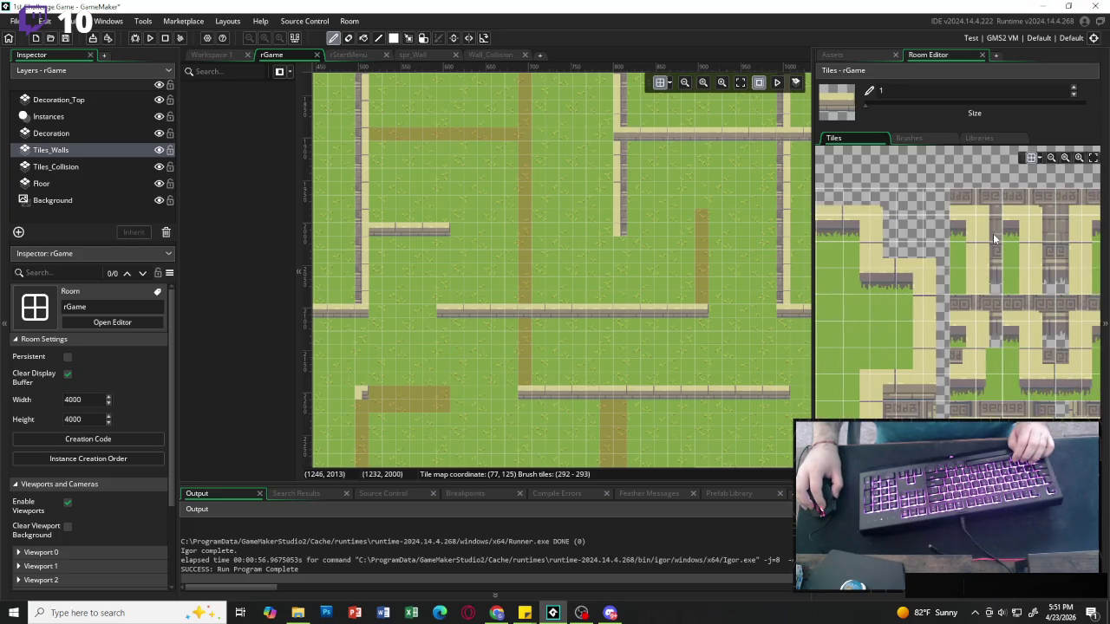
left_click_drag(993, 230, 994, 255)
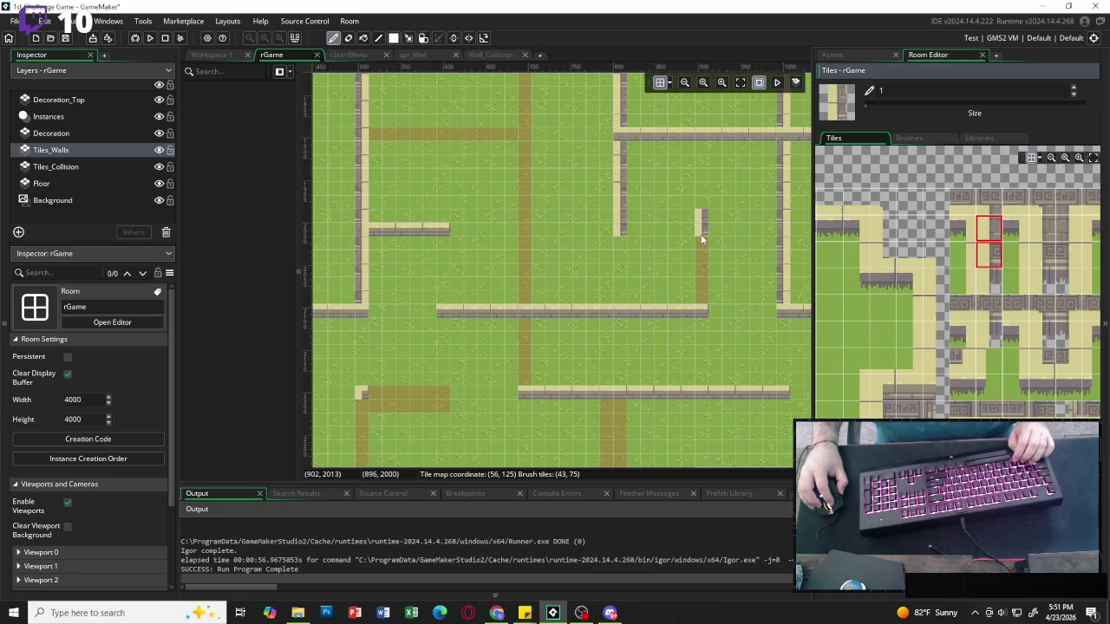
left_click_drag(700, 248, 699, 272)
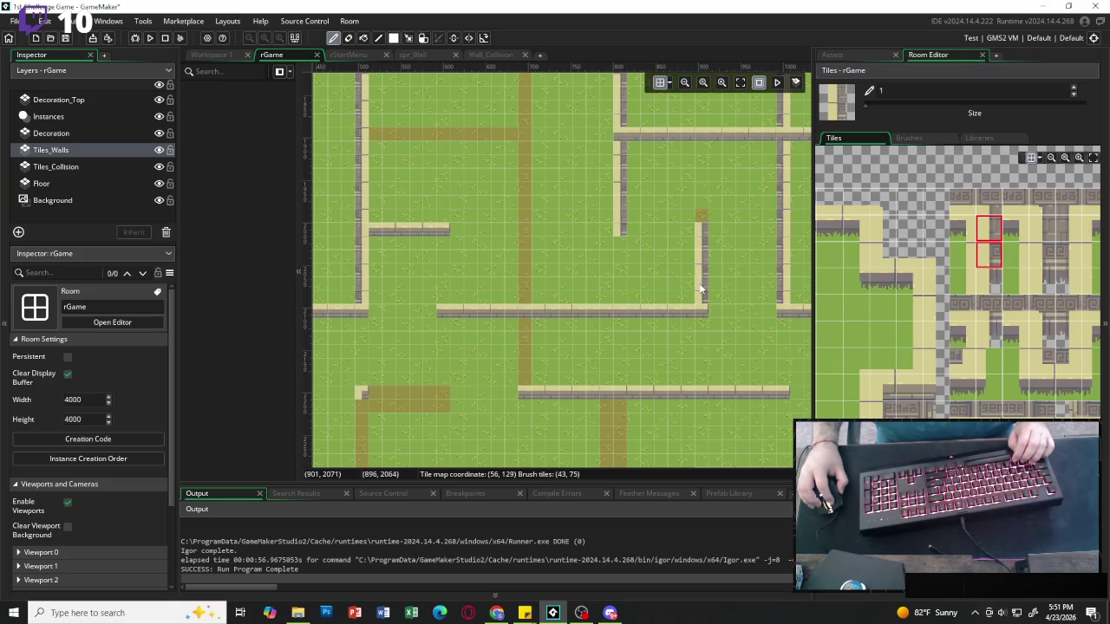
scroll(876, 315, "left", 2)
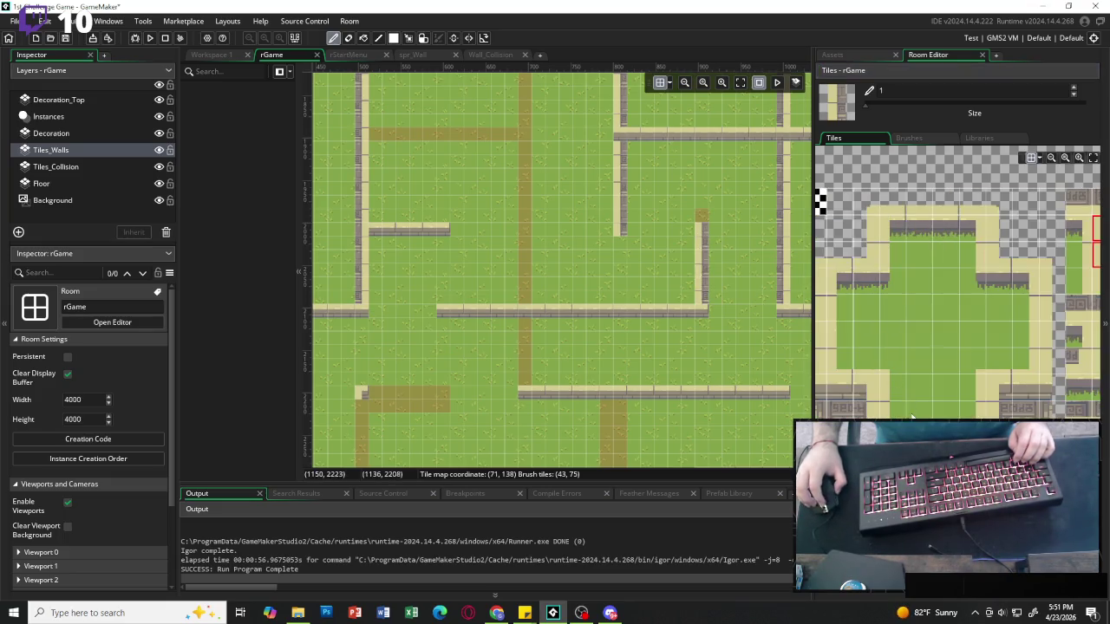
left_click(989, 392)
left_click(711, 217)
left_click(756, 216)
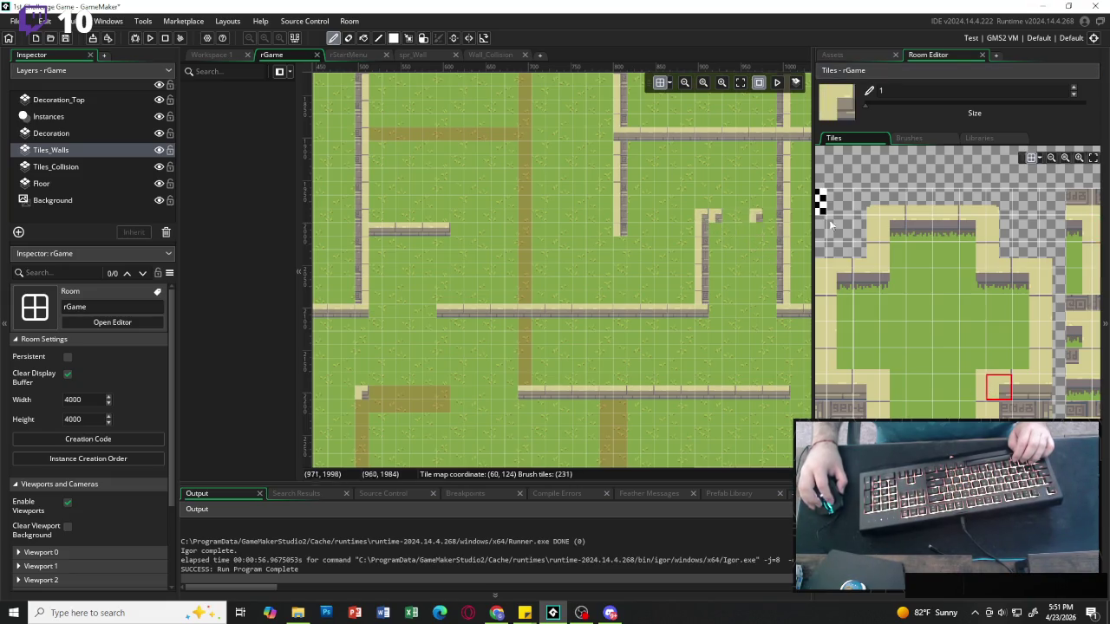
key("ctrl+z")
left_click(1024, 202)
left_click(714, 217)
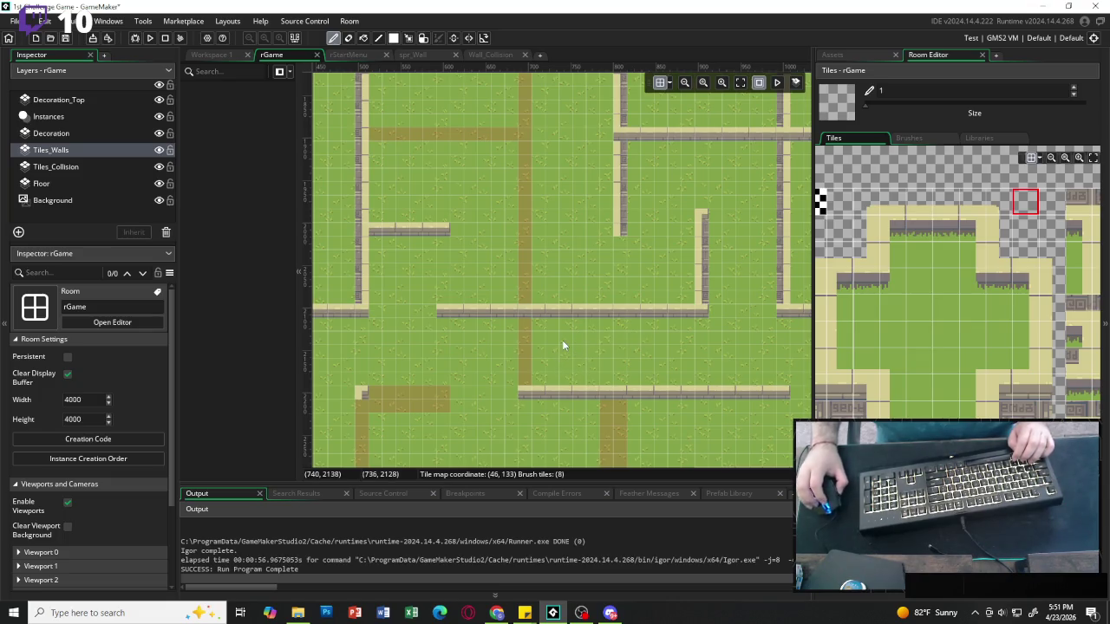
Paint a vertical two-tile stone wall down the dirt path.
scroll(579, 383, "left", 3)
scroll(581, 386, "down", 3)
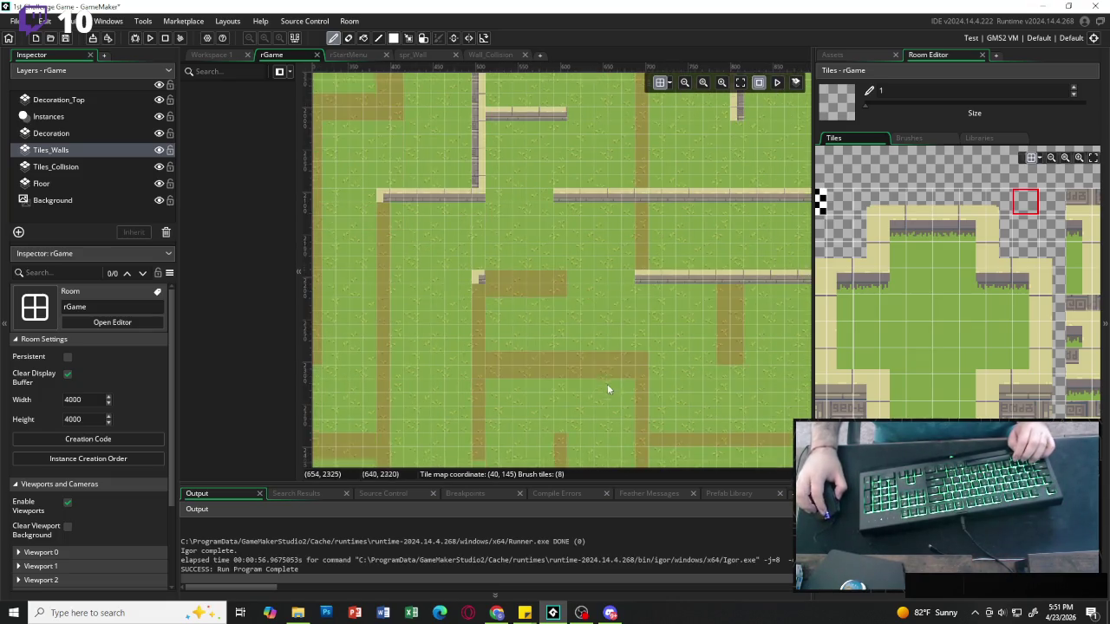
mouse_move(475, 273)
left_mouse_down()
mouse_move(487, 289)
mouse_move(537, 291)
left_mouse_up()
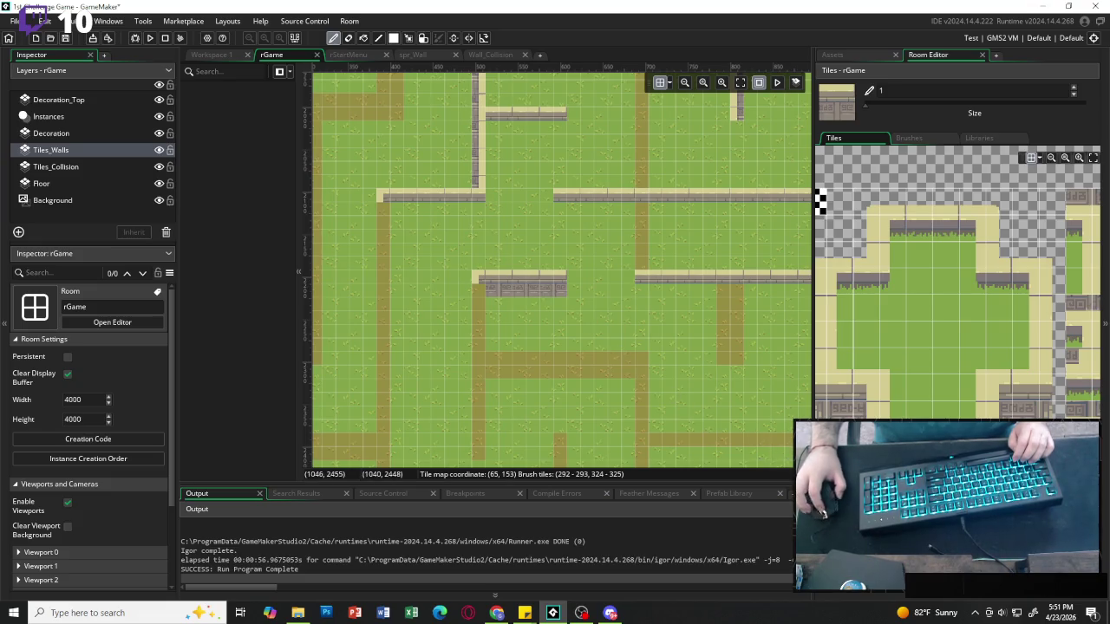
scroll(1048, 346, "right", 3)
left_click_drag(992, 230, 992, 253)
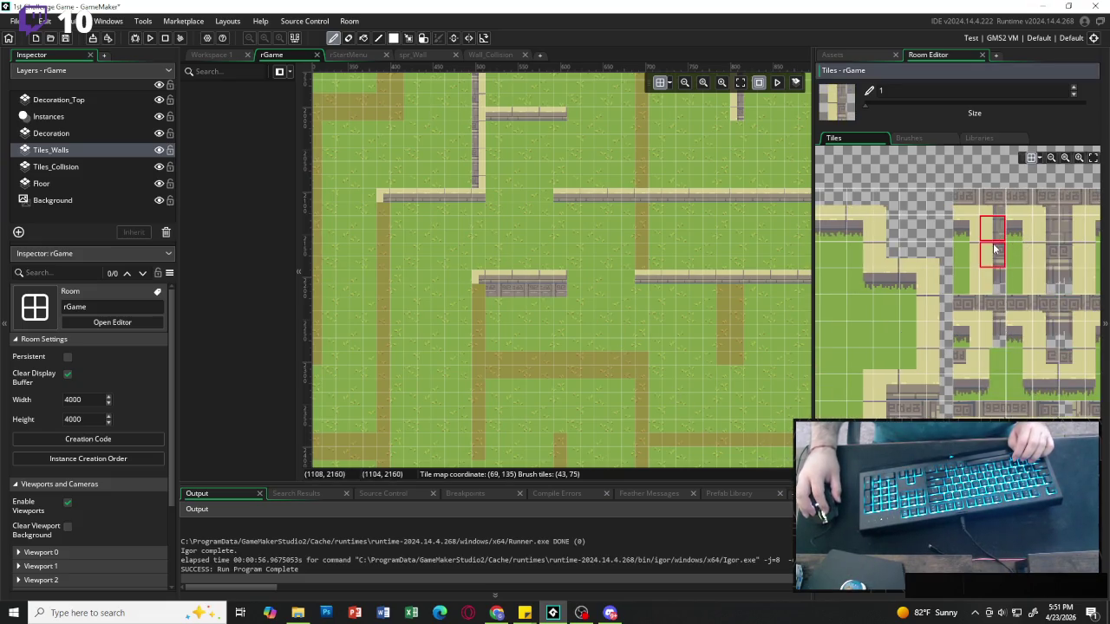
left_click_drag(480, 299, 477, 456)
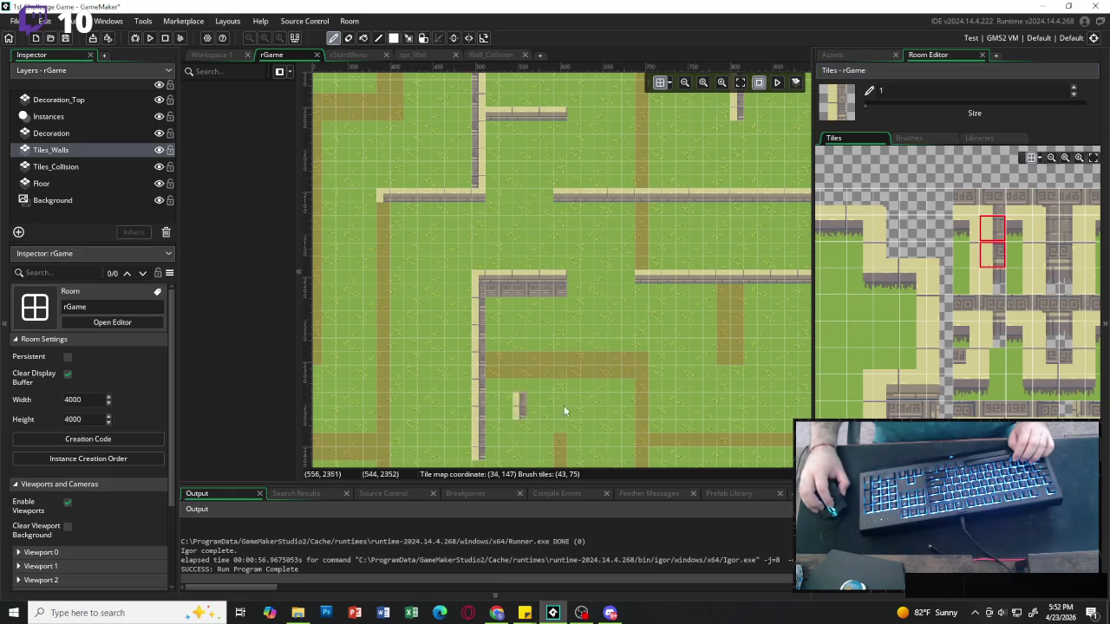
Paint a row of 2x2 stone wall blocks along the horizontal dirt path.
scroll(957, 286, "left", 3)
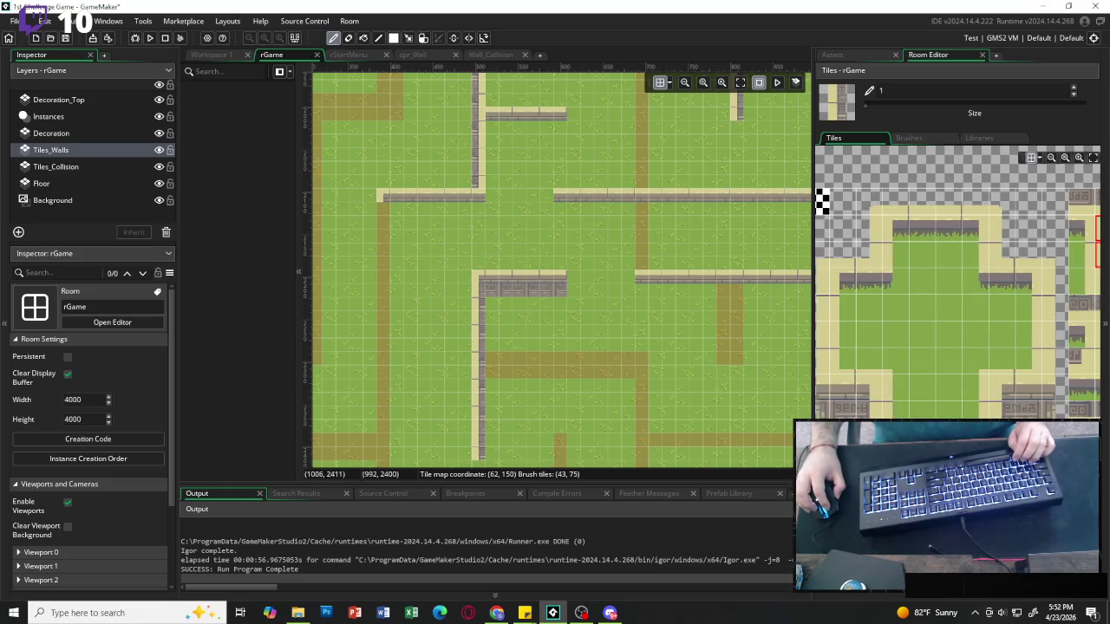
left_click(821, 201)
left_click_drag(821, 201, 834, 214)
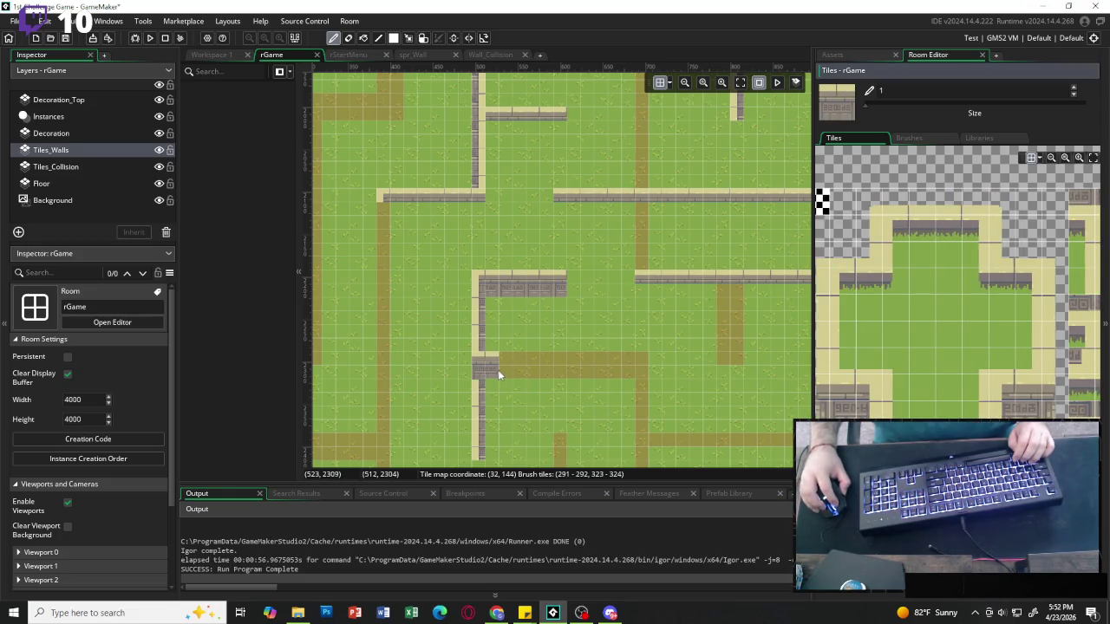
left_click_drag(498, 369, 621, 371)
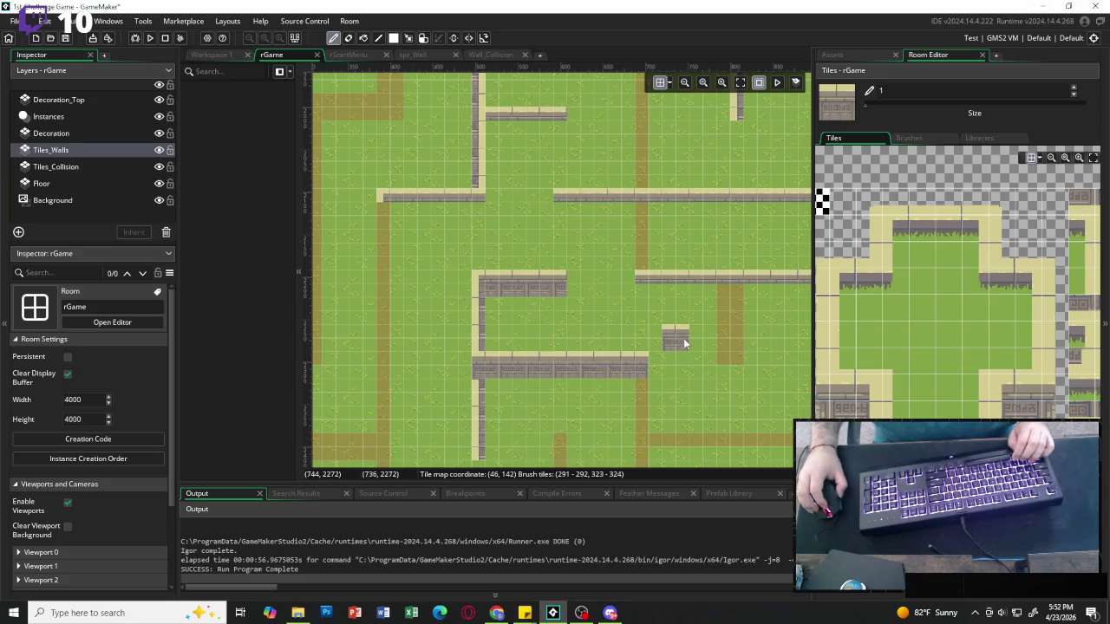
Paint a vertical wall down the central path, redoing it after an undo.
scroll(713, 369, "left", 2)
scroll(716, 359, "right", 3)
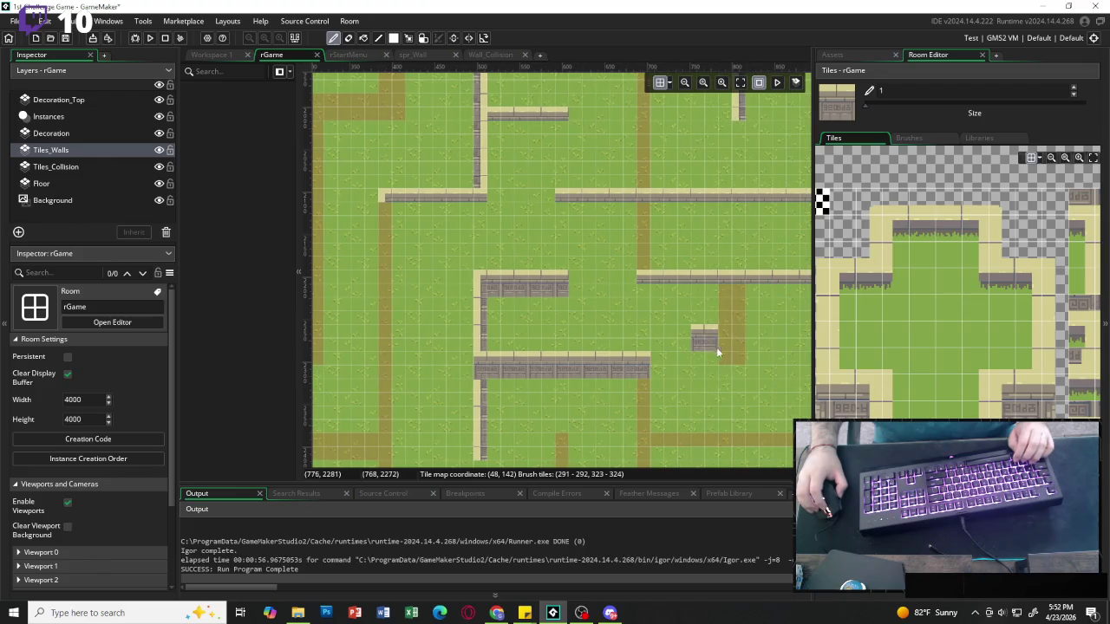
scroll(719, 351, "up", 3)
scroll(1024, 305, "right", 3)
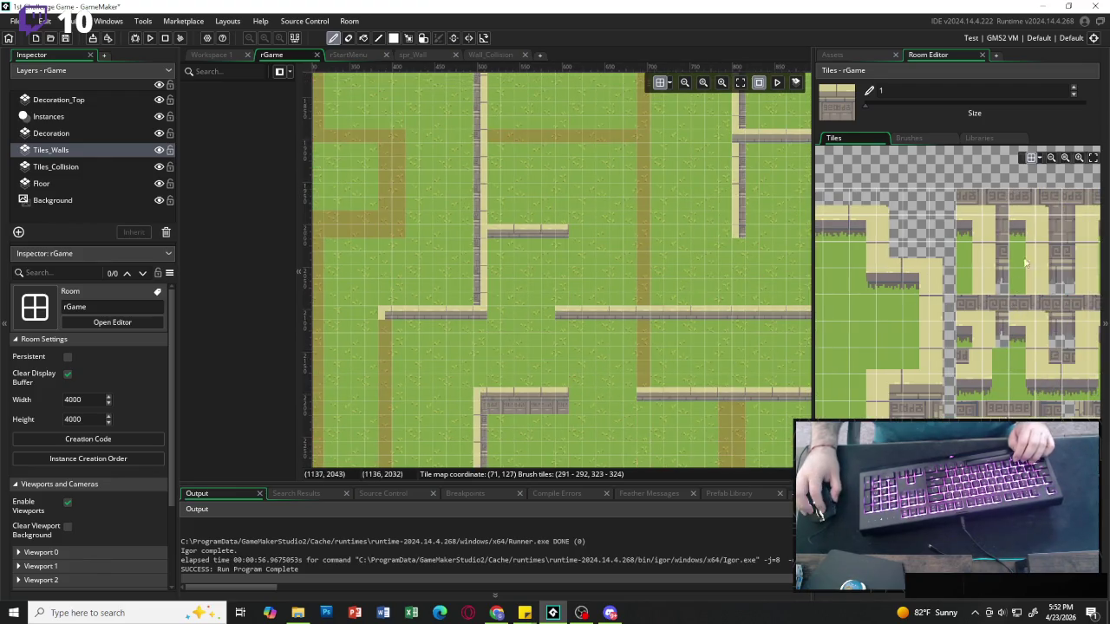
left_click_drag(1047, 229, 1047, 254)
left_click_drag(641, 345, 641, 375)
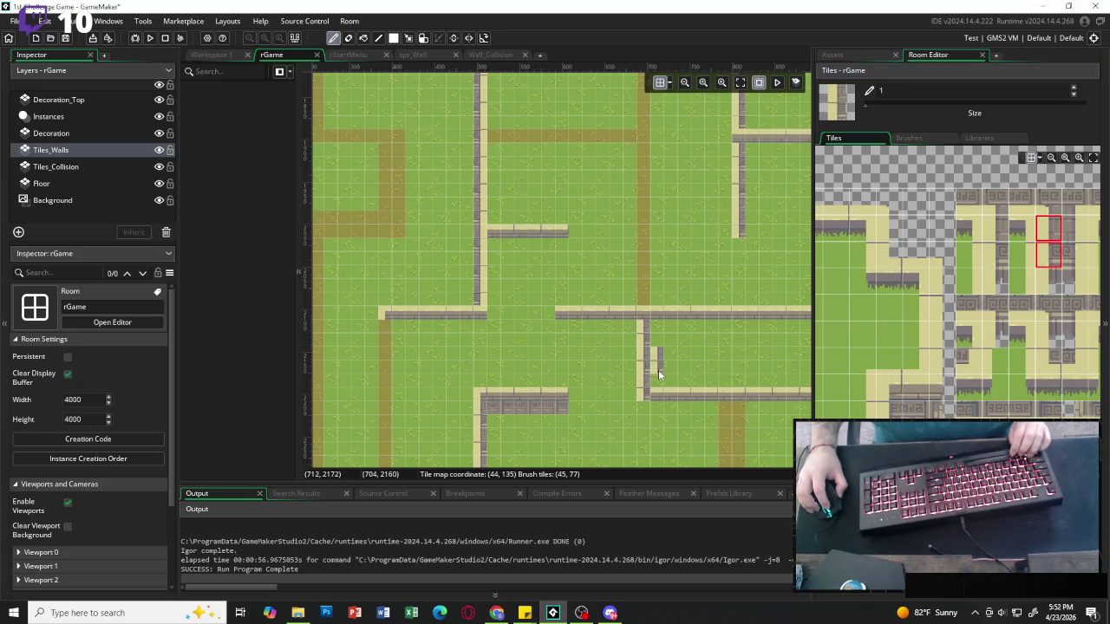
key("ctrl+z")
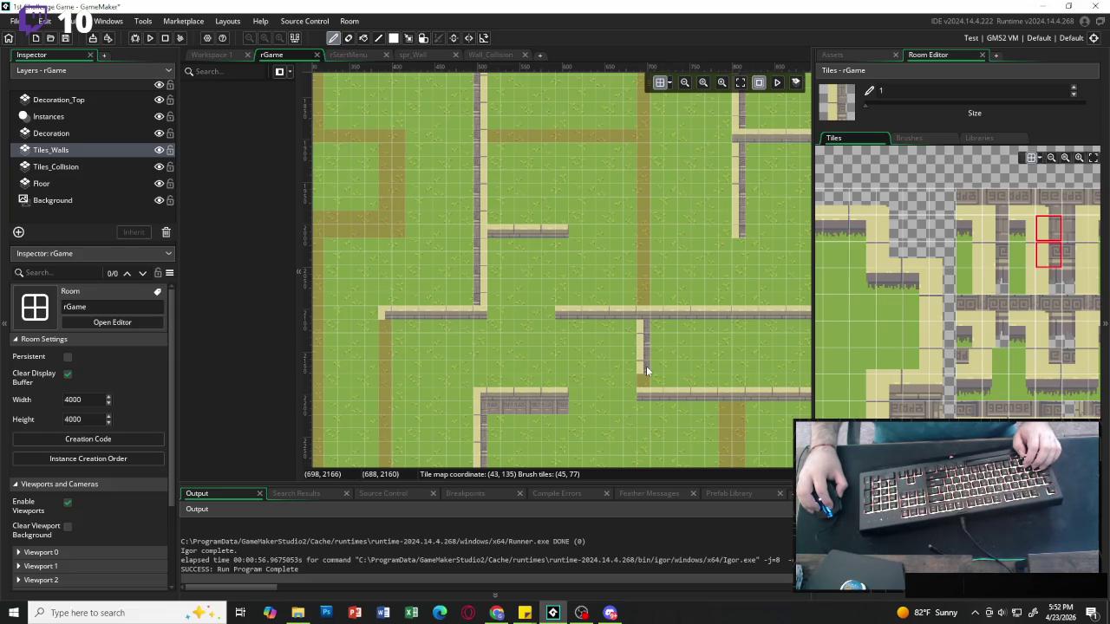
scroll(657, 227, "up", 3)
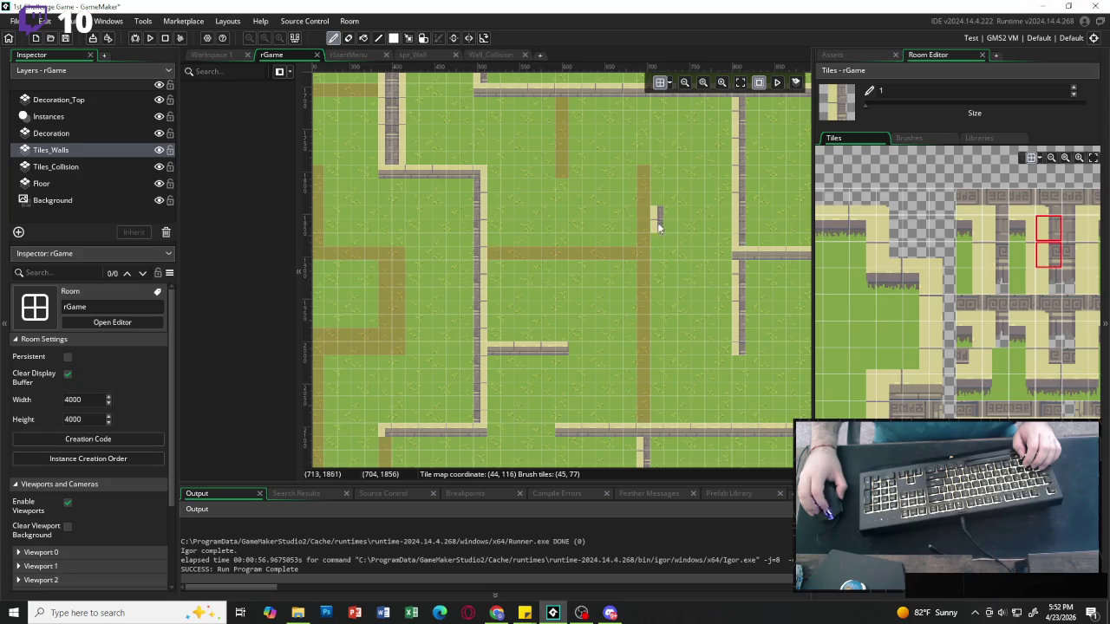
left_click_drag(643, 256, 644, 339)
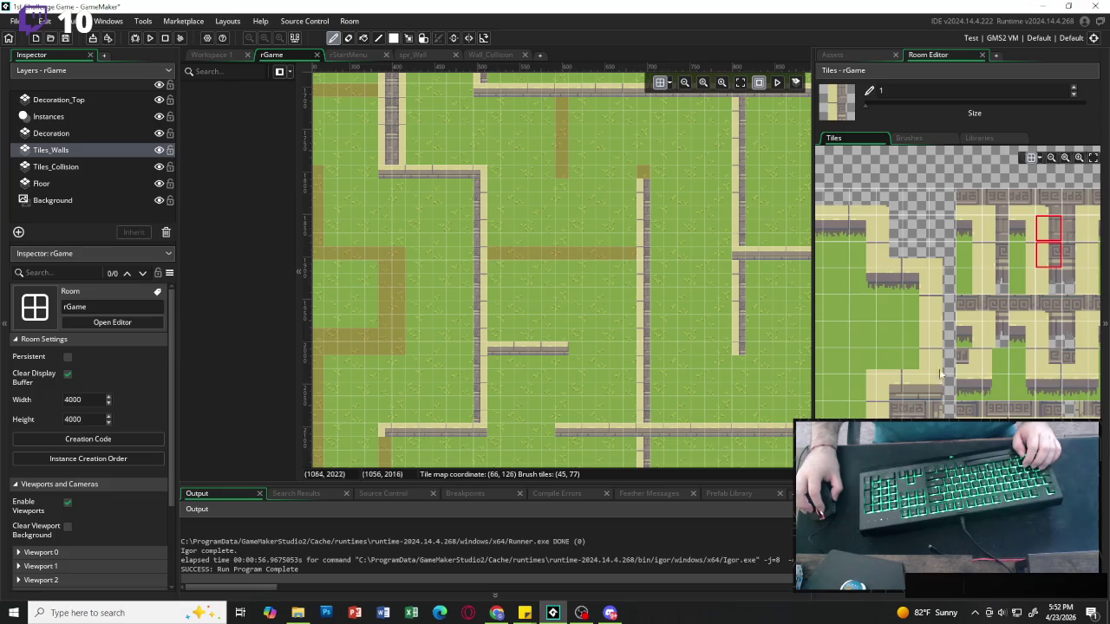
Paint a short horizontal wall on the path, repainting it shorter after undoing the over-long run.
scroll(954, 286, "left", 5)
left_click(1003, 387)
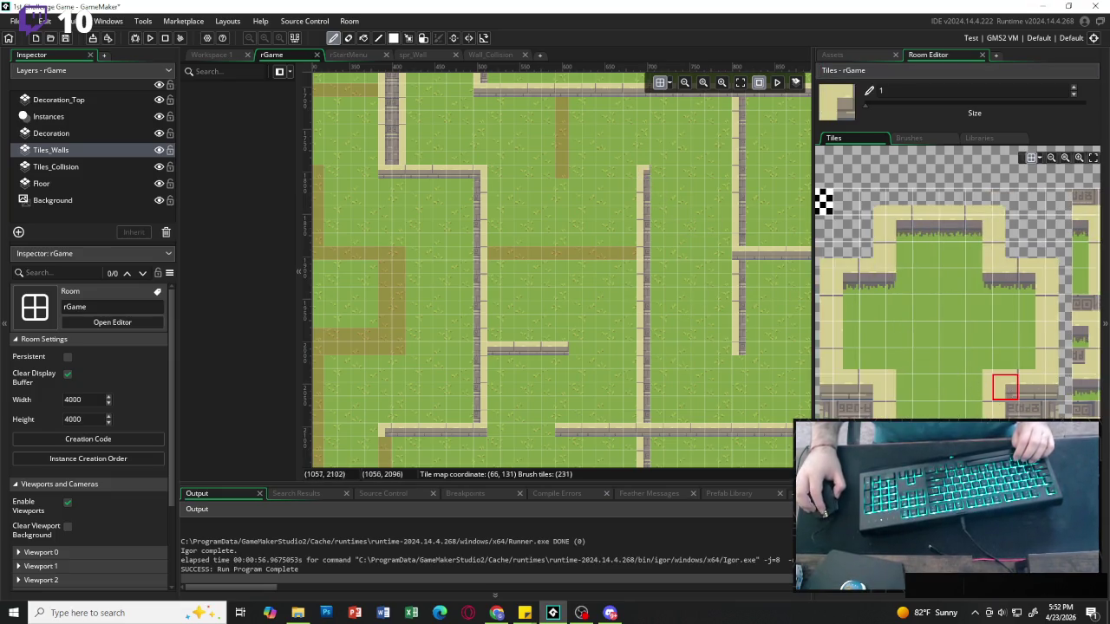
left_click(1030, 386)
left_click_drag(534, 254, 481, 253)
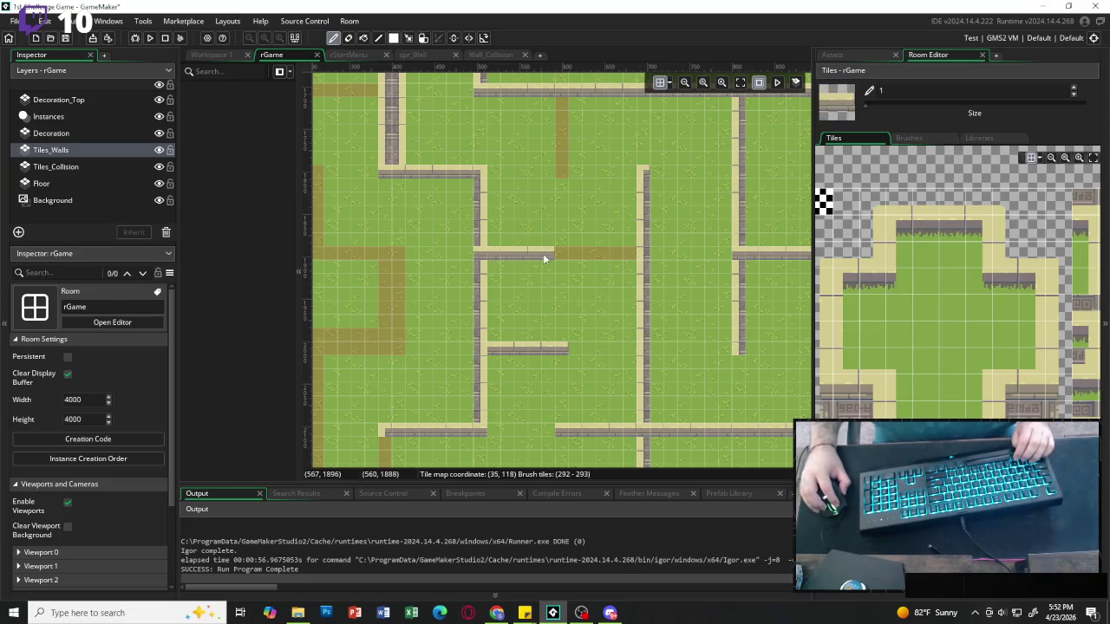
left_click(641, 256)
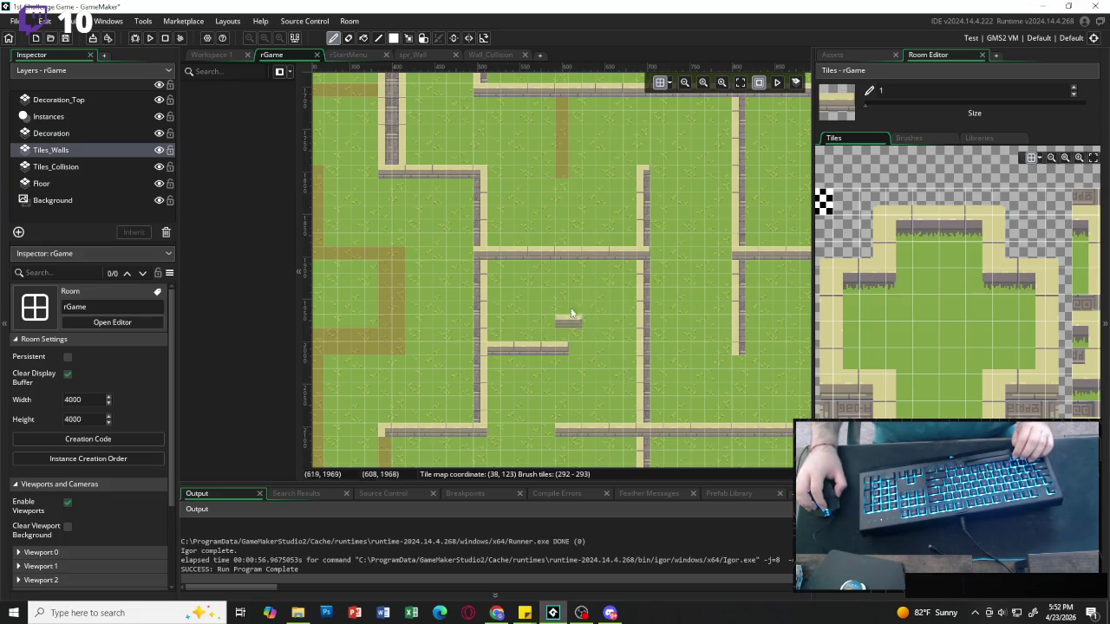
key("ctrl+z")
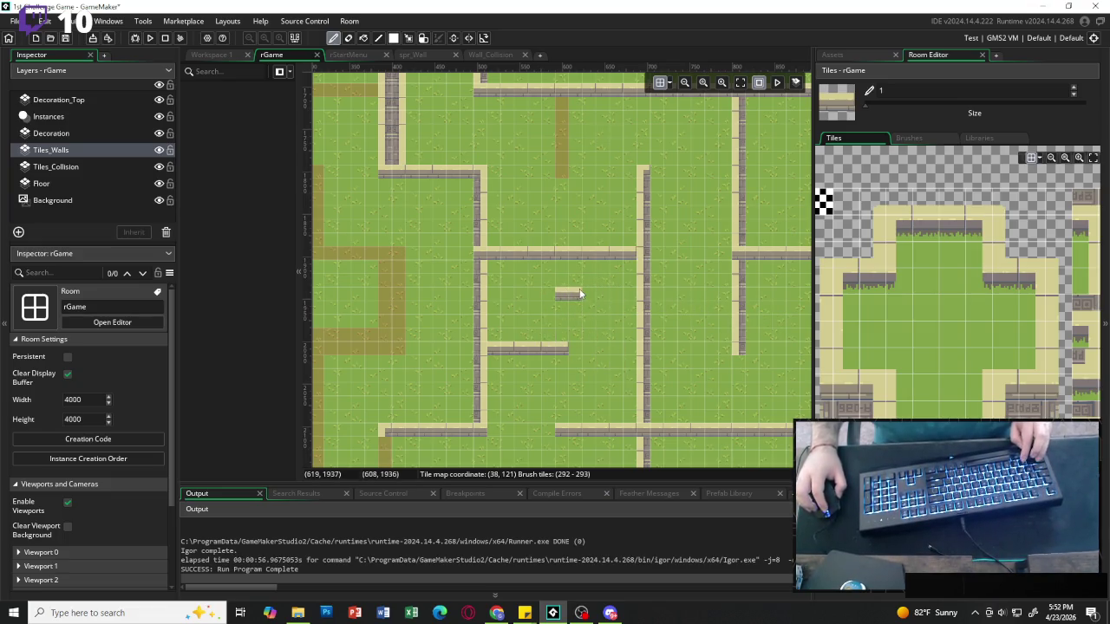
key("ctrl+z")
left_click_drag(490, 254, 618, 254)
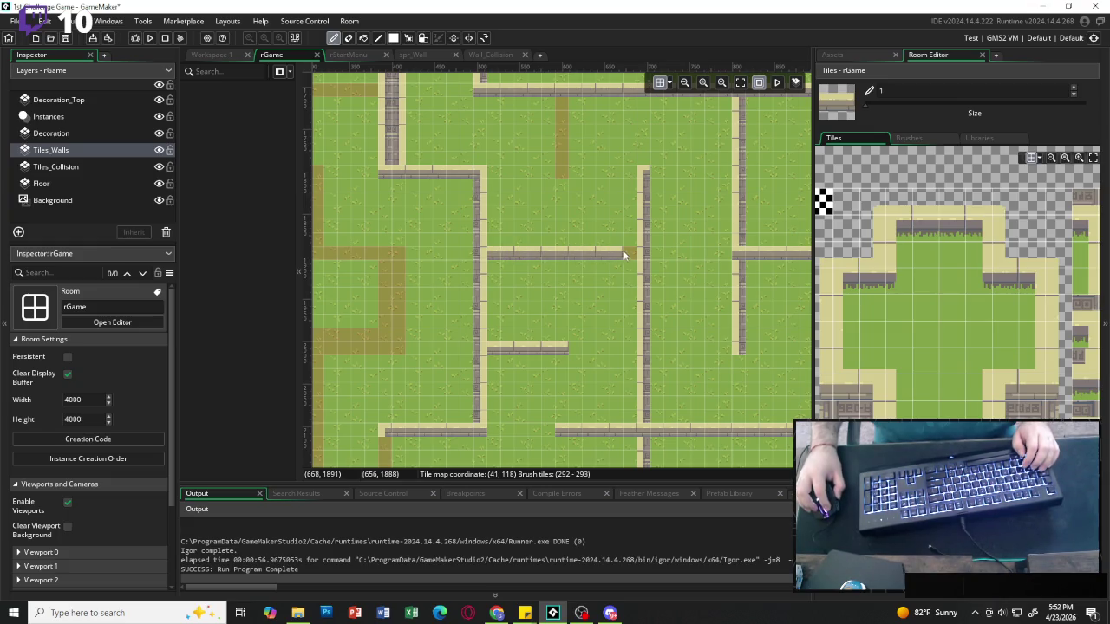
Extend the vertical wall one tile down and fit the whole 4000x4000 room in view.
scroll(566, 302, "up", 2)
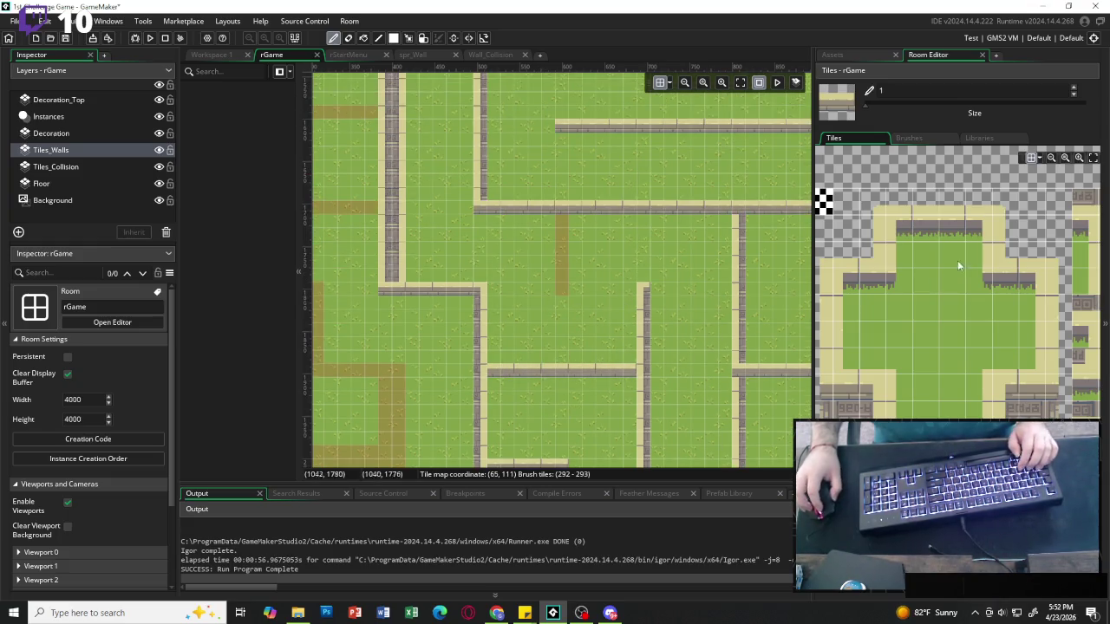
scroll(985, 298, "right", 3)
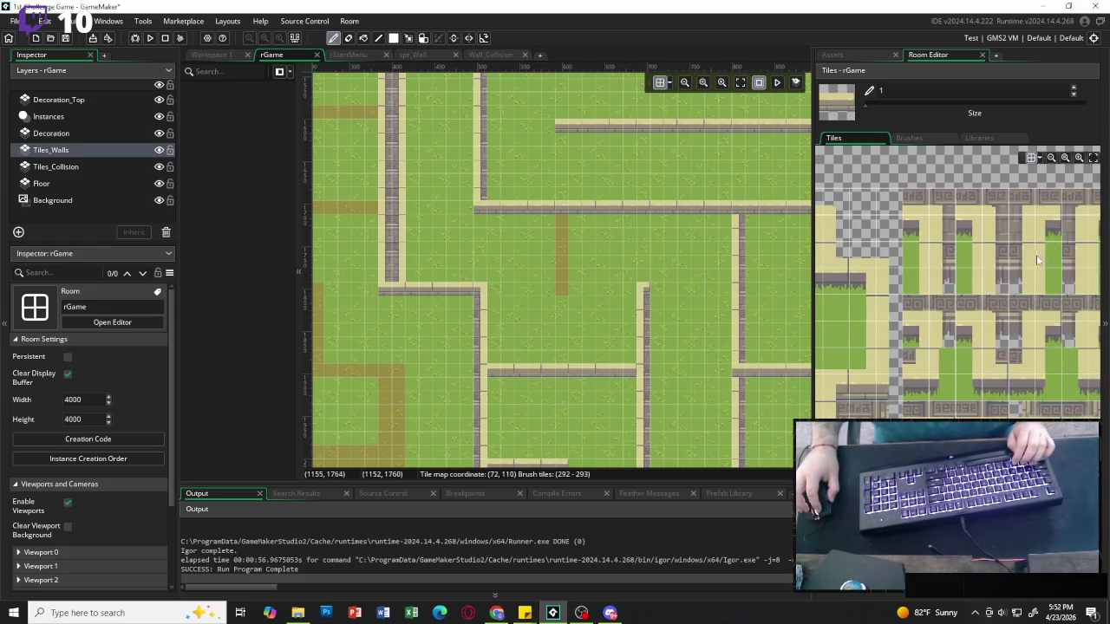
left_click_drag(1021, 229, 1021, 254)
left_click_drag(563, 238, 567, 254)
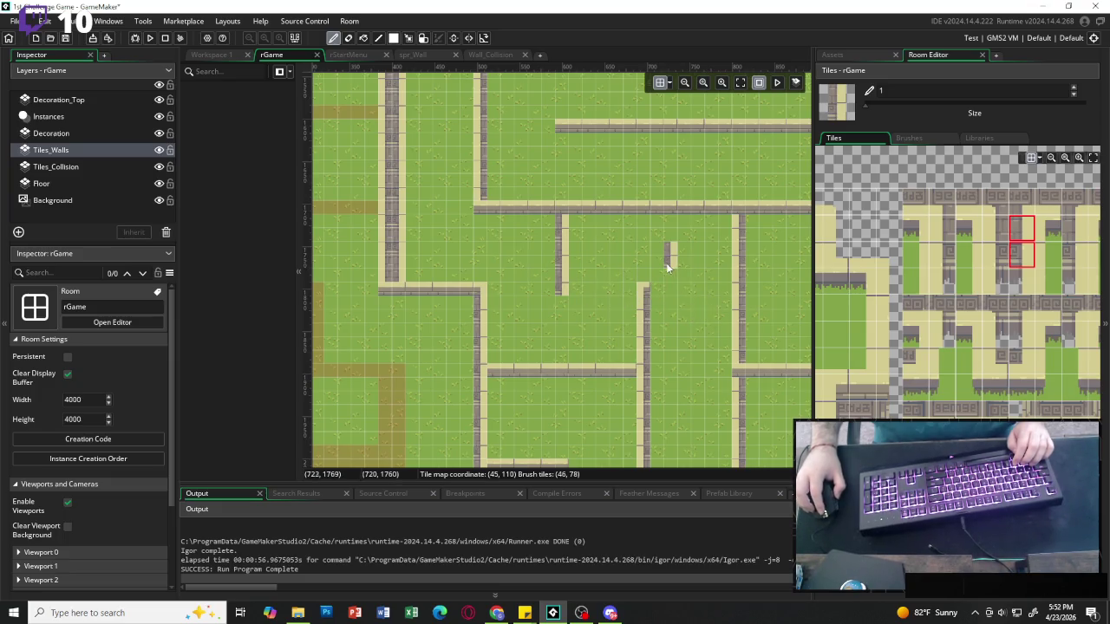
scroll(728, 186, "up", 1)
left_click(740, 82)
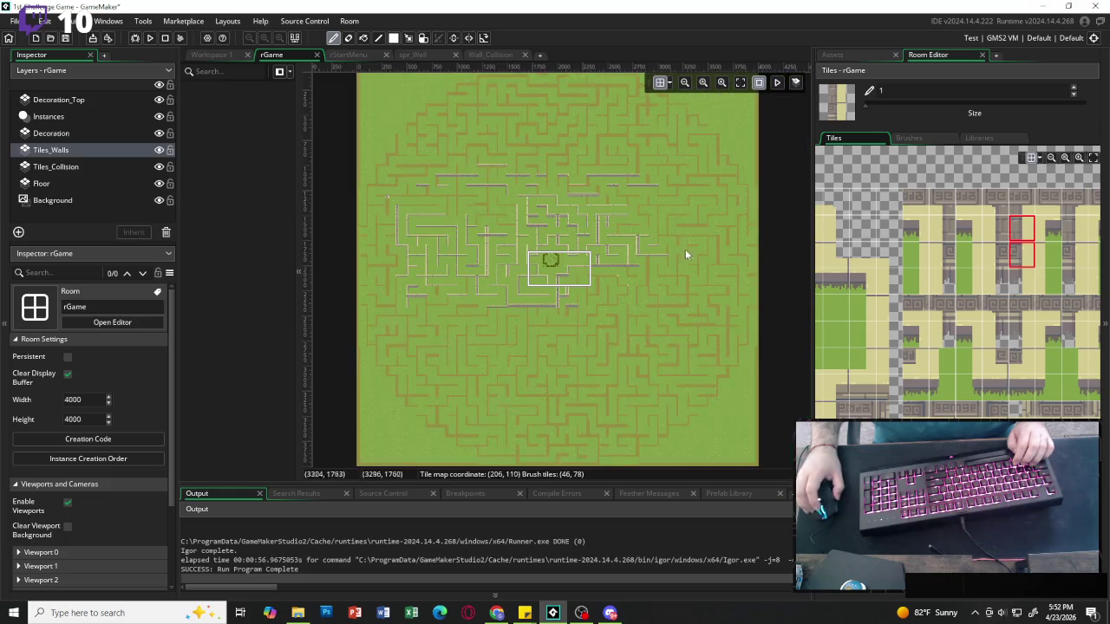
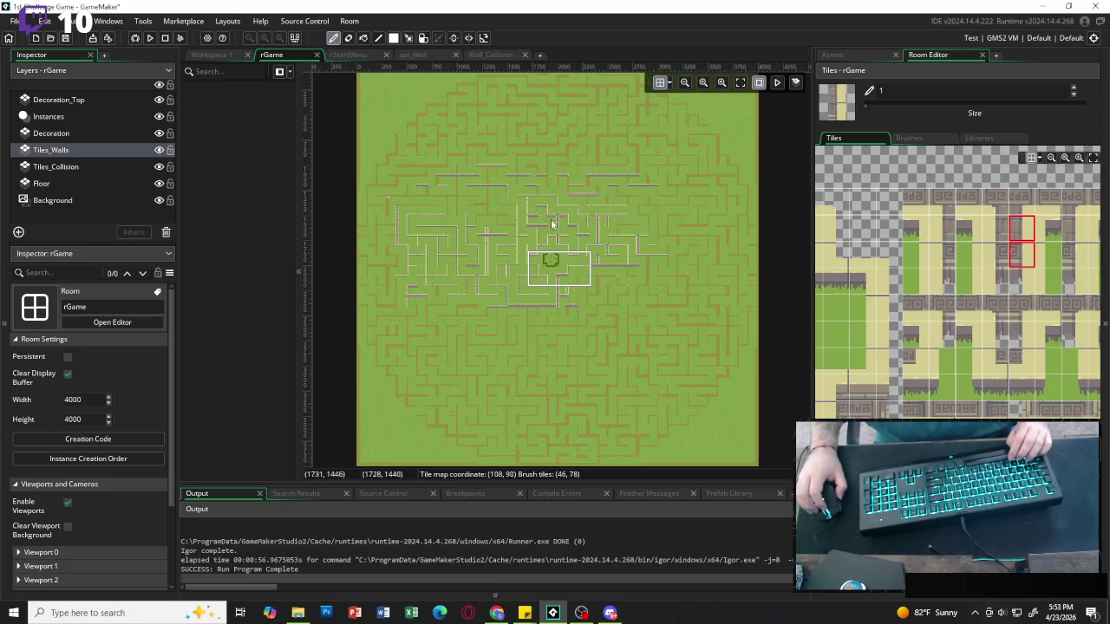
Bring the unwalled middle paths into view and extend the vertical stone wall down the path.
scroll(607, 234, "up", 5)
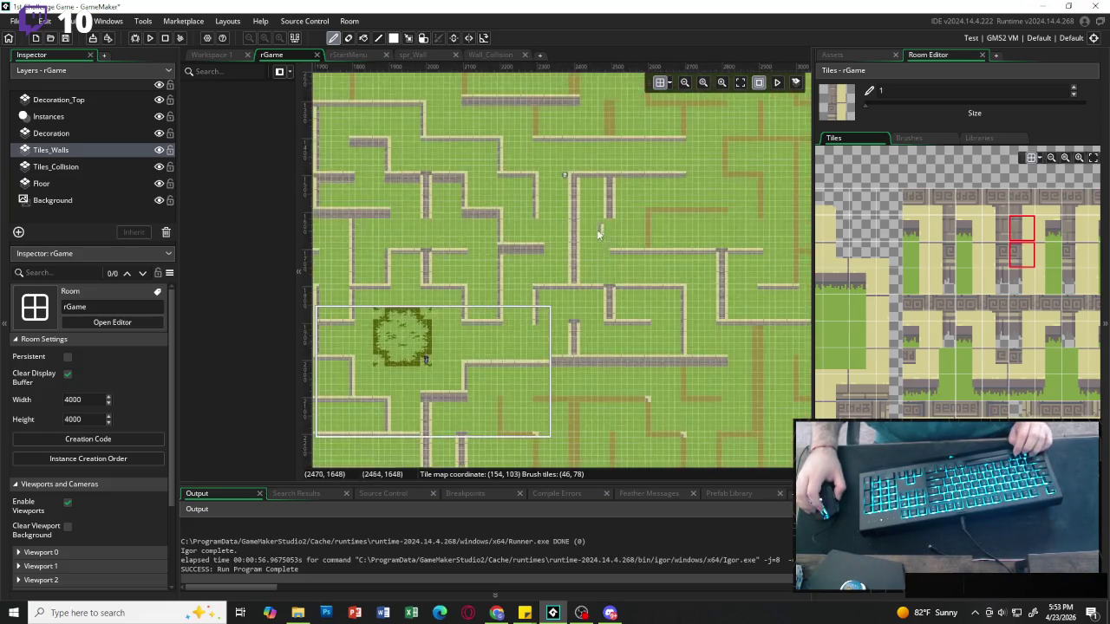
scroll(512, 213, "left", 5)
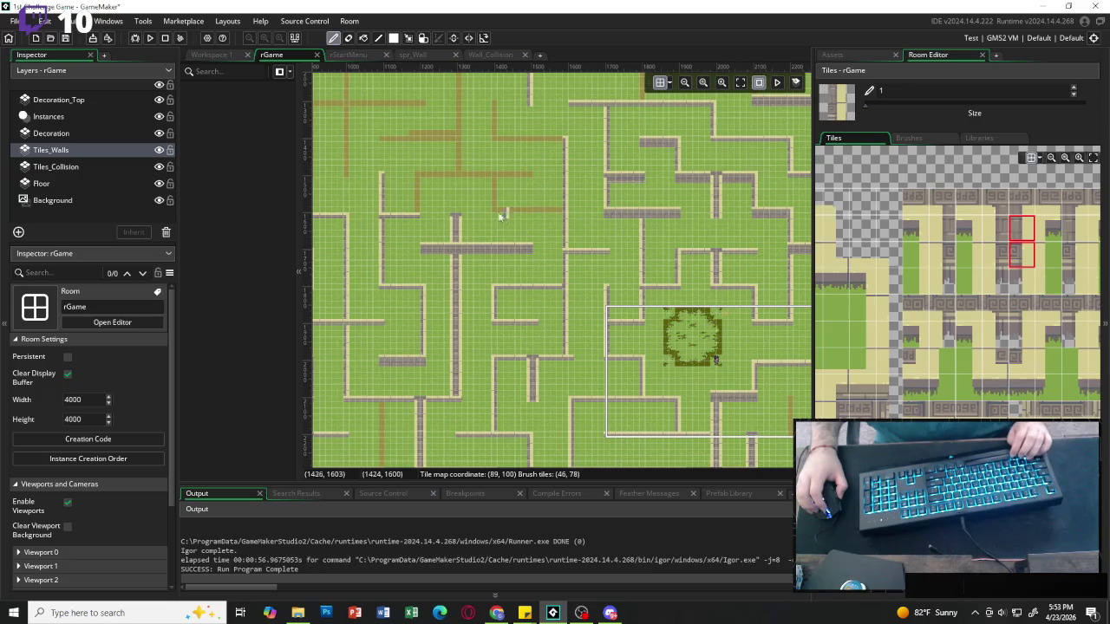
scroll(438, 203, "up", 2)
scroll(442, 195, "up", 4)
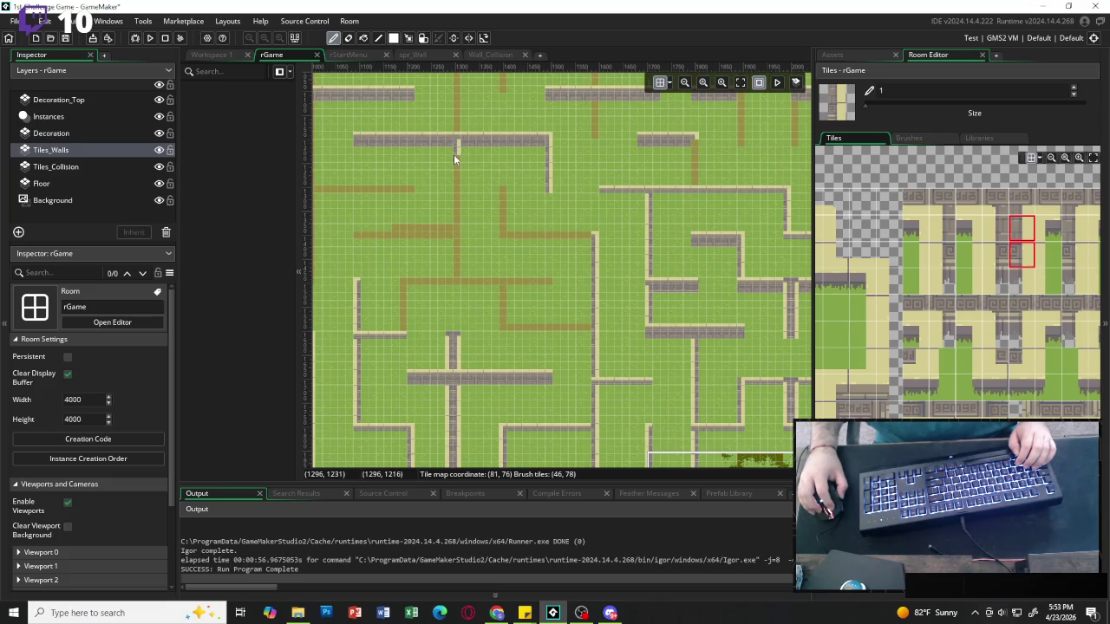
scroll(457, 163, "up", 2)
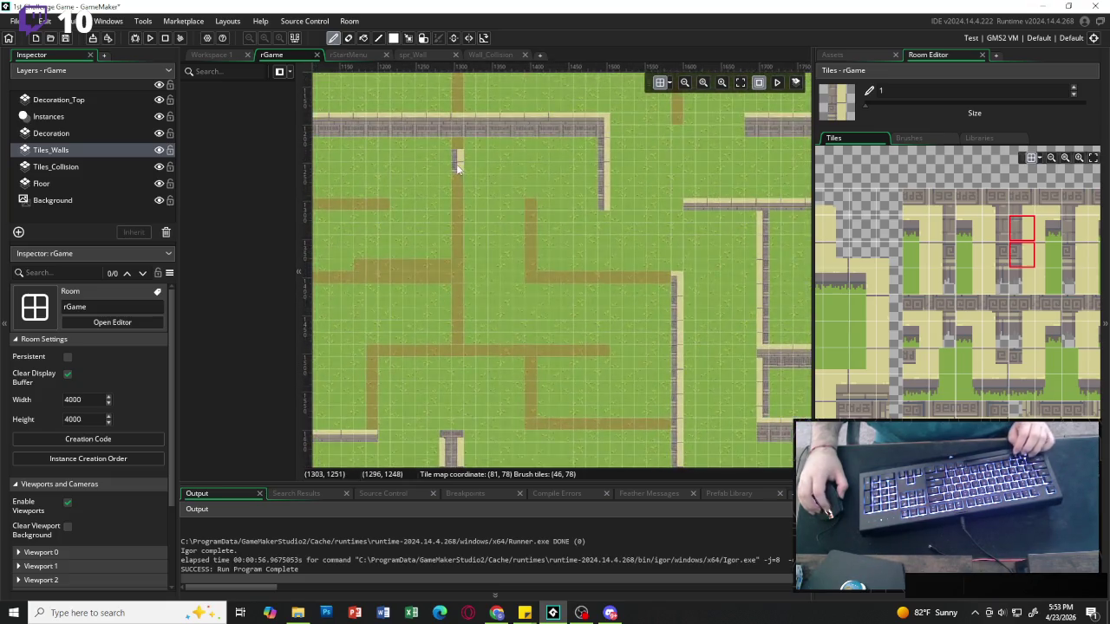
left_click_drag(455, 157, 570, 154)
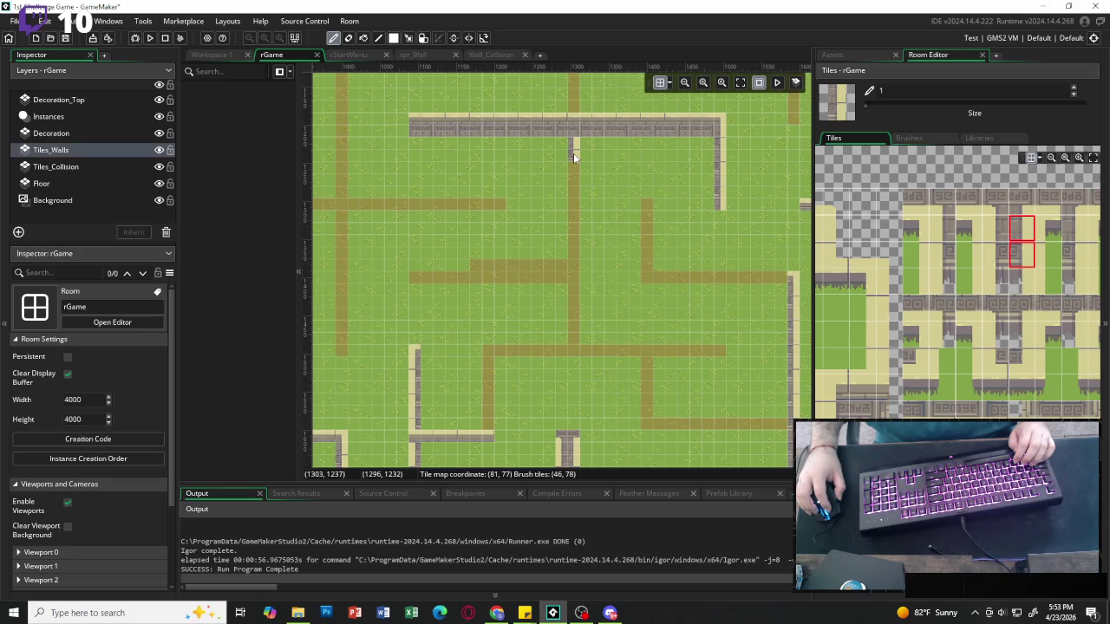
left_click_drag(571, 287, 576, 336)
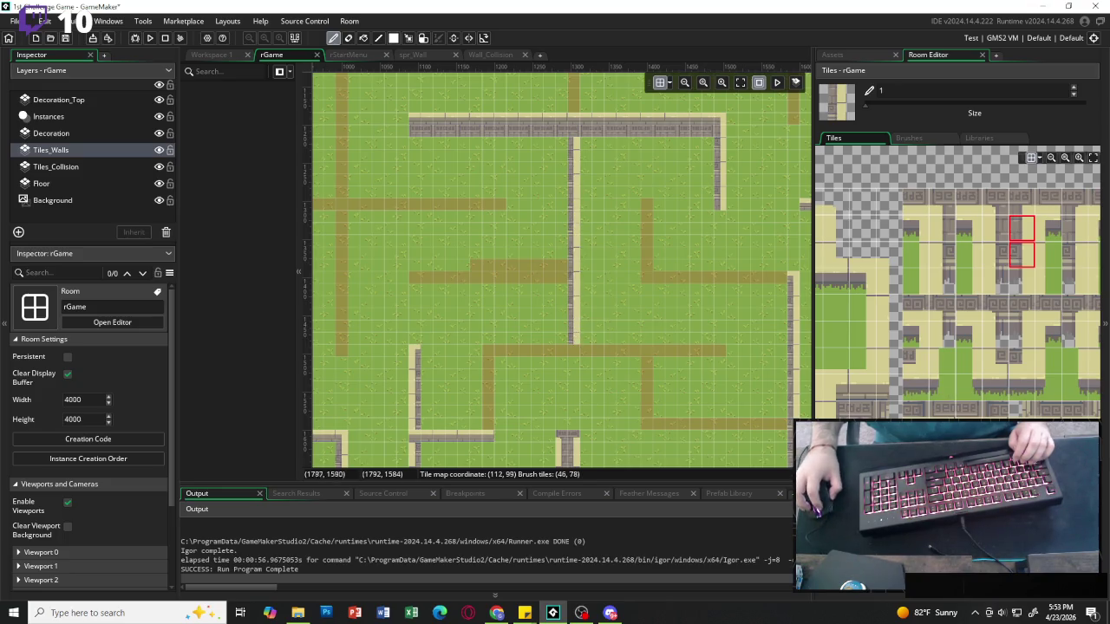
Paint horizontal stone walls along the lower path and along the path to the right wall.
scroll(825, 201, "down", 5)
key("z")
left_click_drag(485, 351, 702, 352)
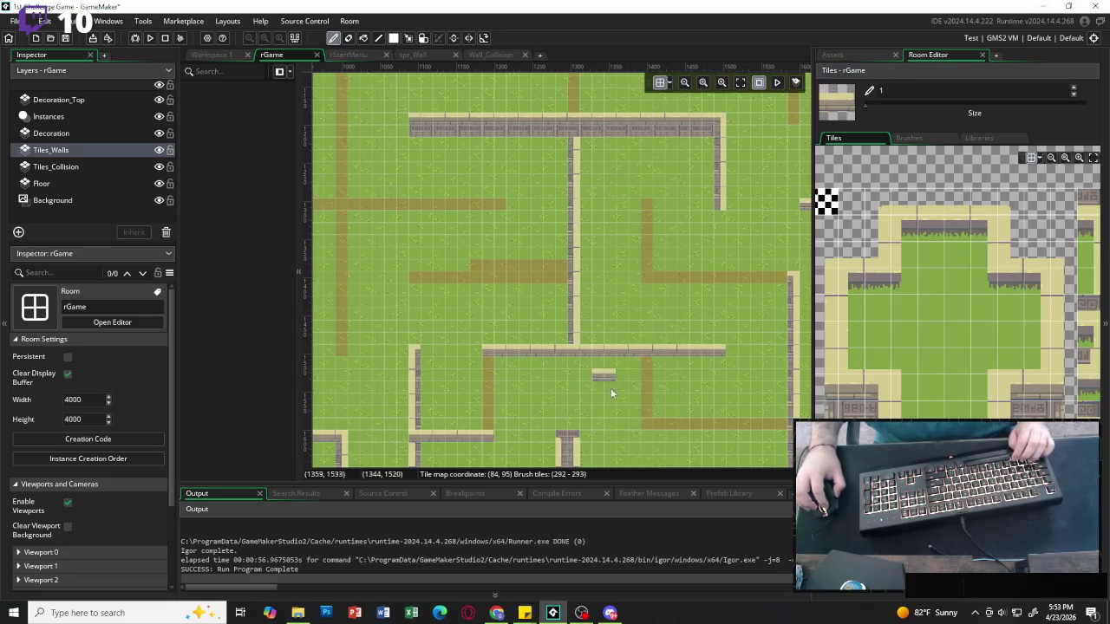
left_click_drag(662, 274, 767, 274)
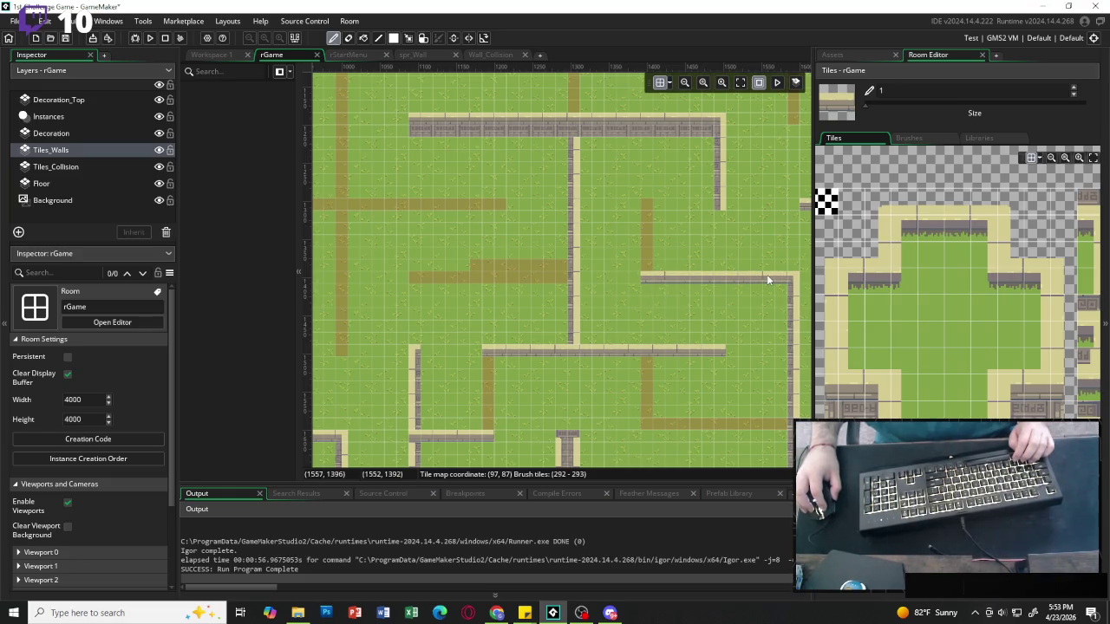
Paint a short two-tile vertical wall down to the horizontal wall.
scroll(981, 375, "right", 1)
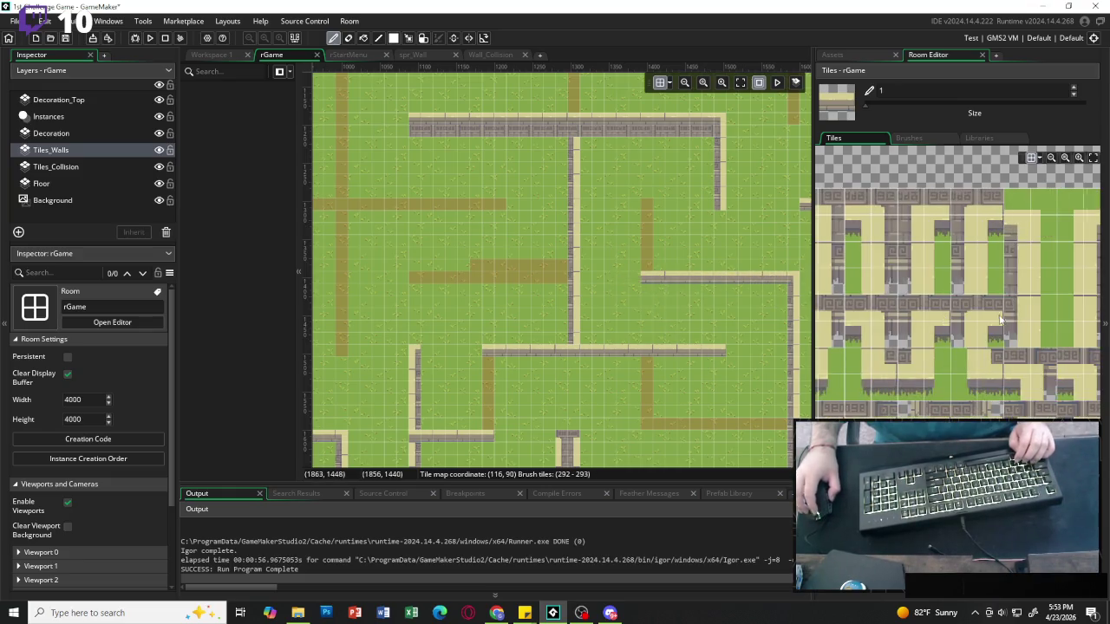
scroll(1005, 267, "right", 1)
left_click_drag(1026, 229, 1026, 254)
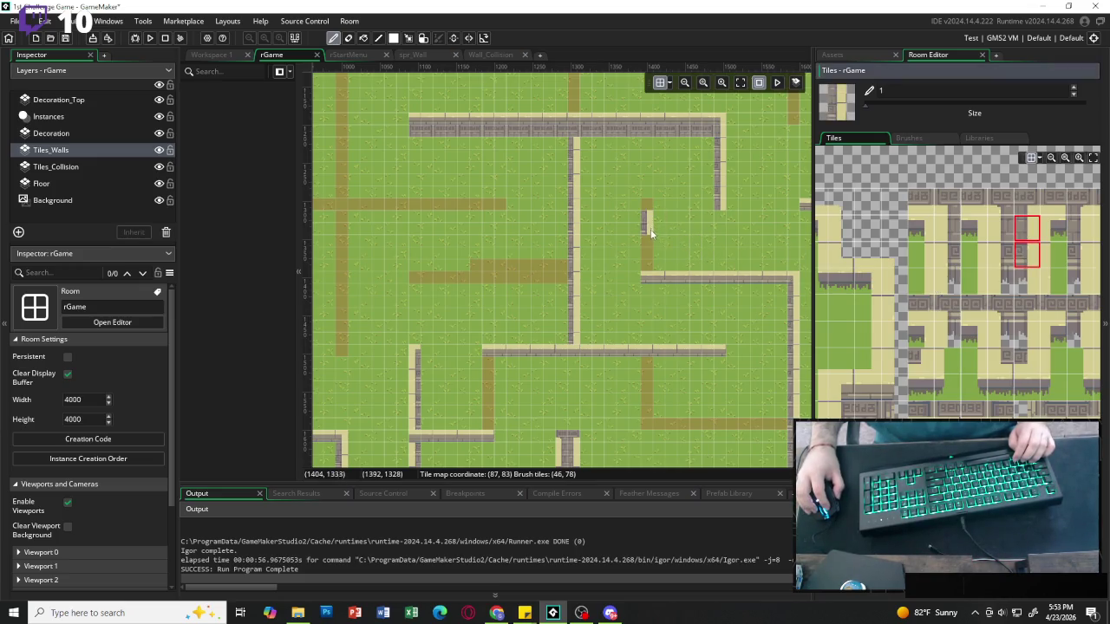
left_click_drag(651, 229, 648, 258)
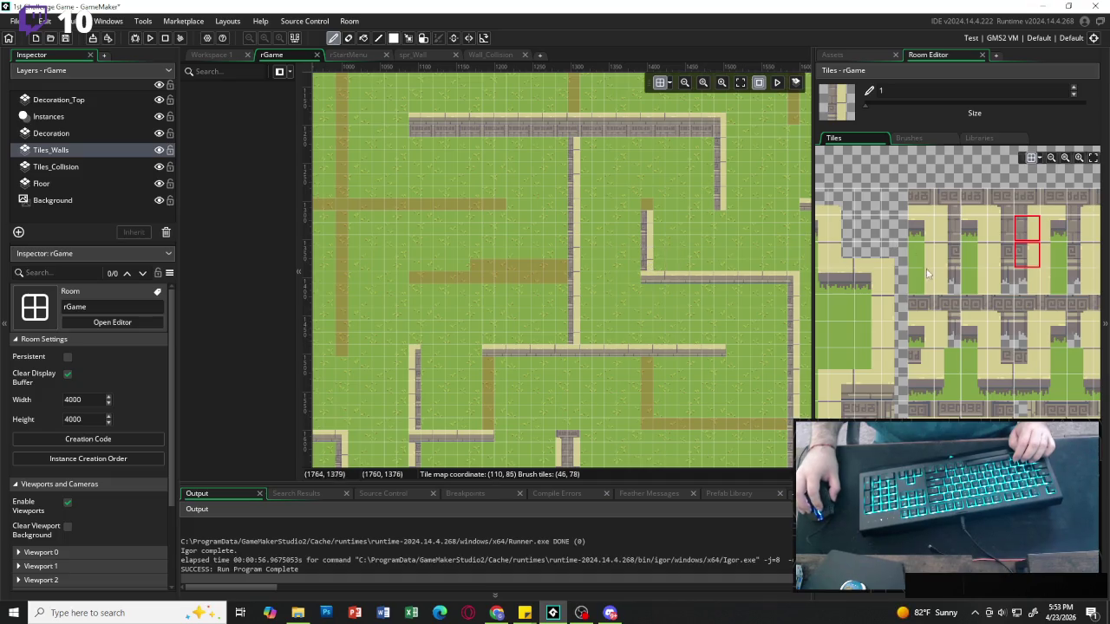
Stamp a 2x2 wall-end block on the brown path, extend it left, and erase the stray left end tile.
scroll(926, 274, "left", 2)
left_click(826, 386)
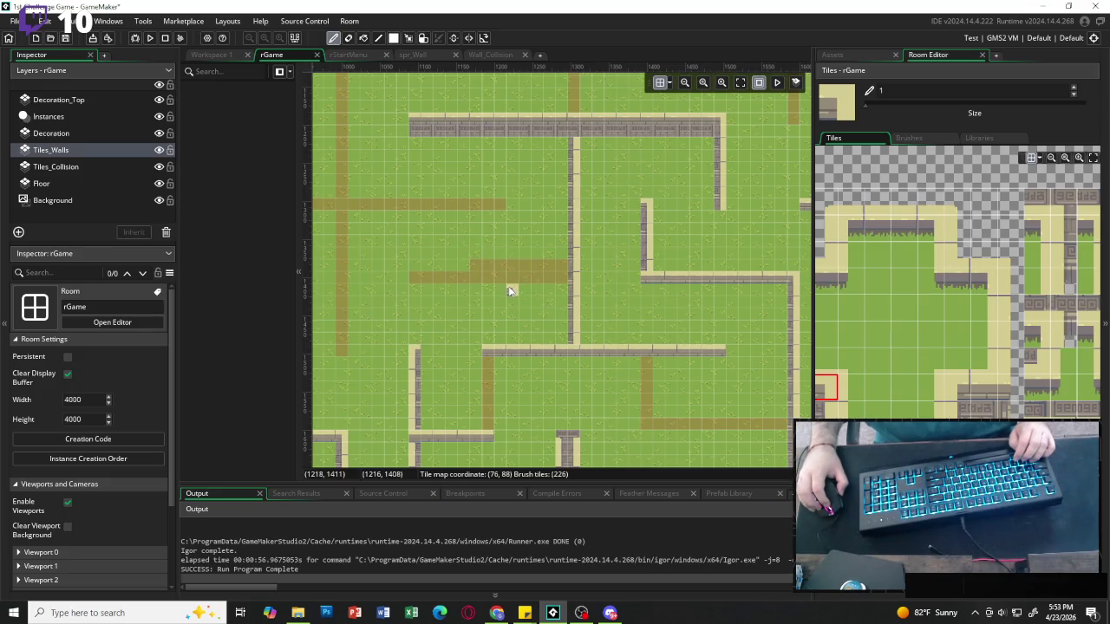
left_click_drag(848, 433, 872, 457)
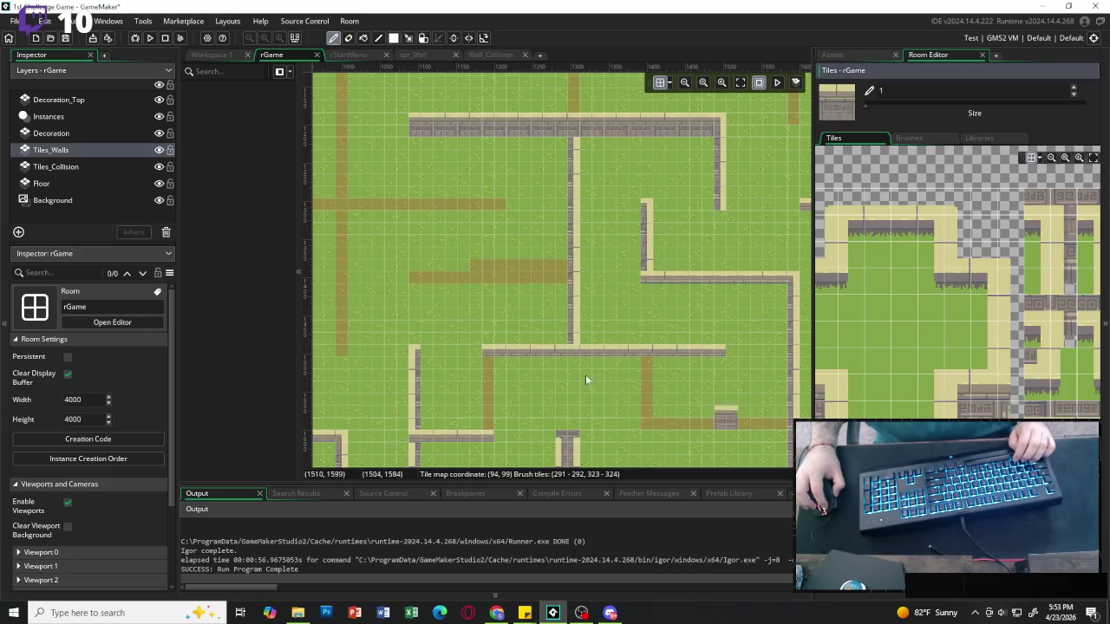
left_click_drag(473, 275, 526, 275)
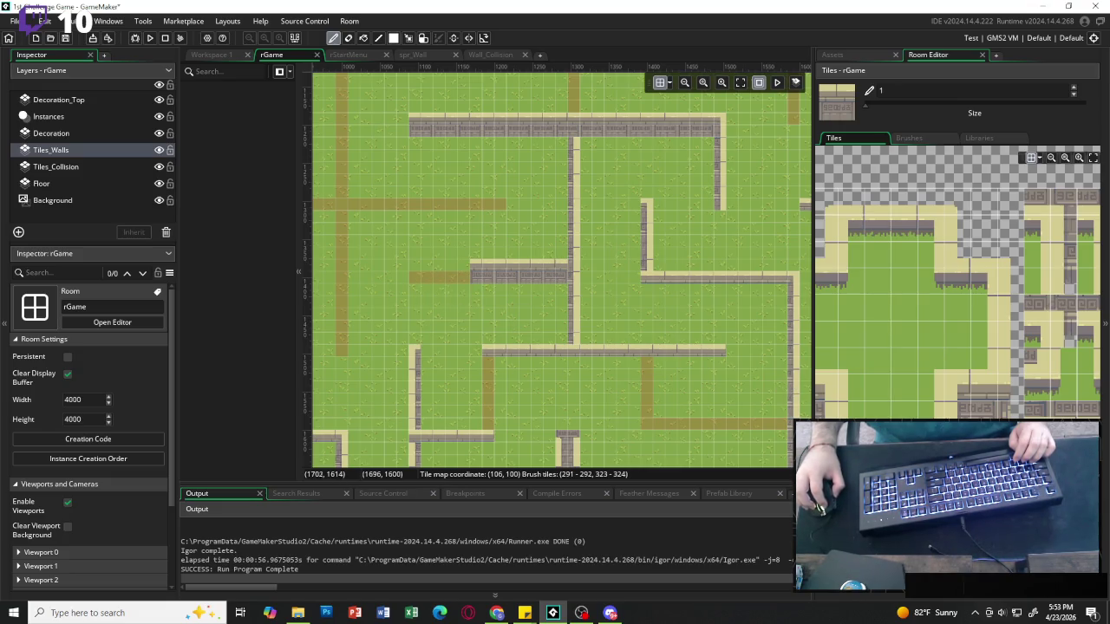
left_click_drag(872, 433, 896, 433)
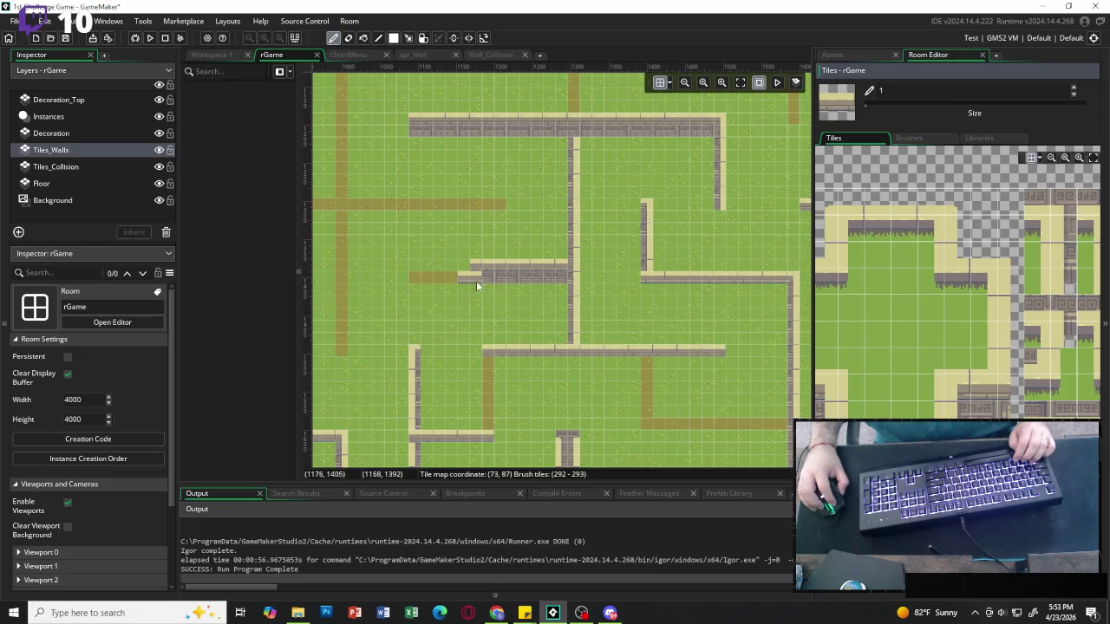
left_click_drag(459, 277, 421, 278)
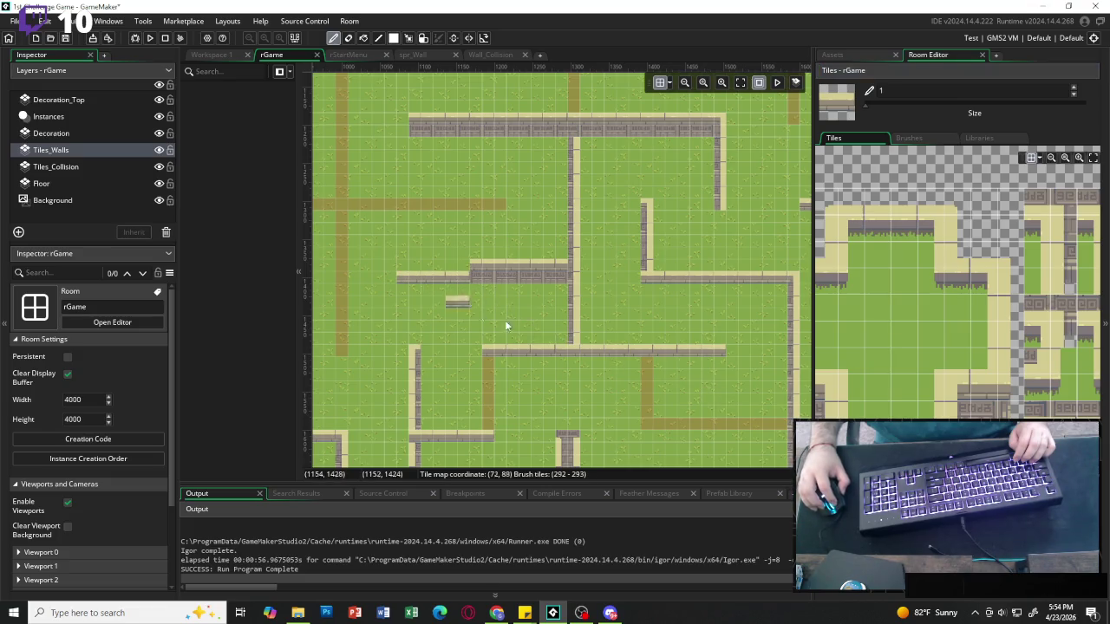
left_click(983, 201)
left_click(405, 275)
Paint a stone wall along the upper horizontal path, then erase the small stray wall above it.
scroll(478, 333, "left", 3)
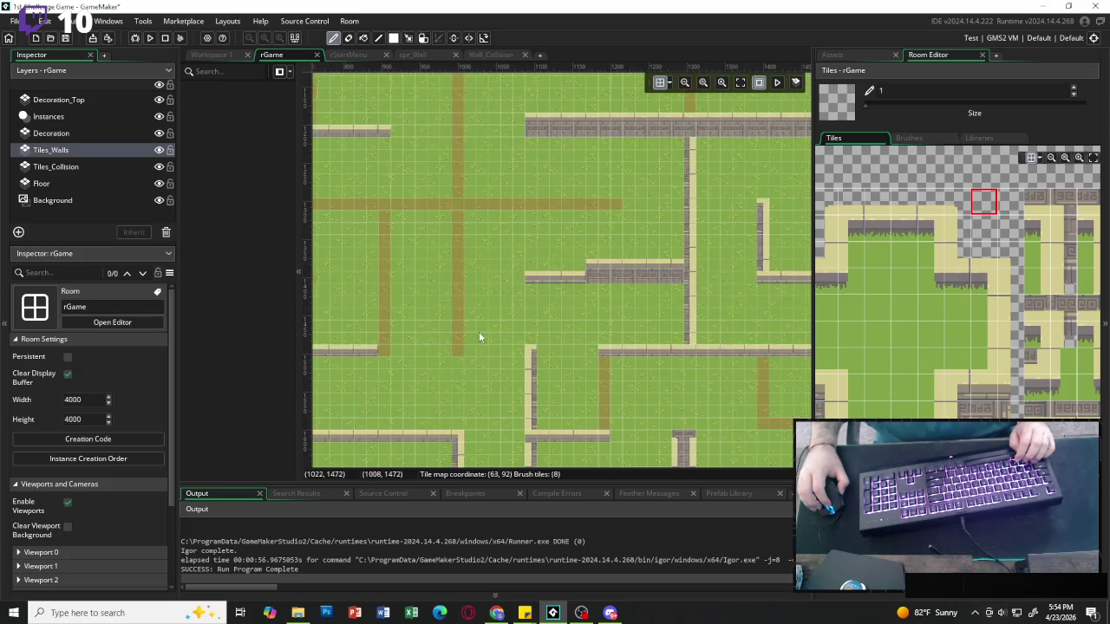
scroll(485, 329, "left", 3)
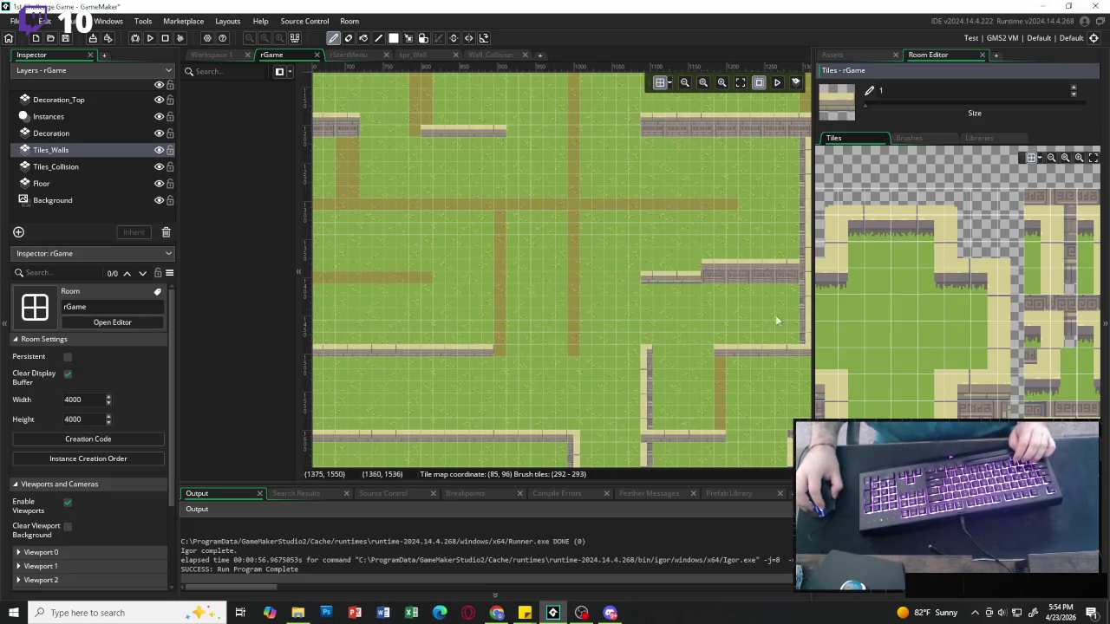
mouse_move(733, 196)
left_mouse_down()
mouse_move(526, 196)
mouse_move(558, 206)
left_mouse_up()
scroll(370, 208, "left", 1)
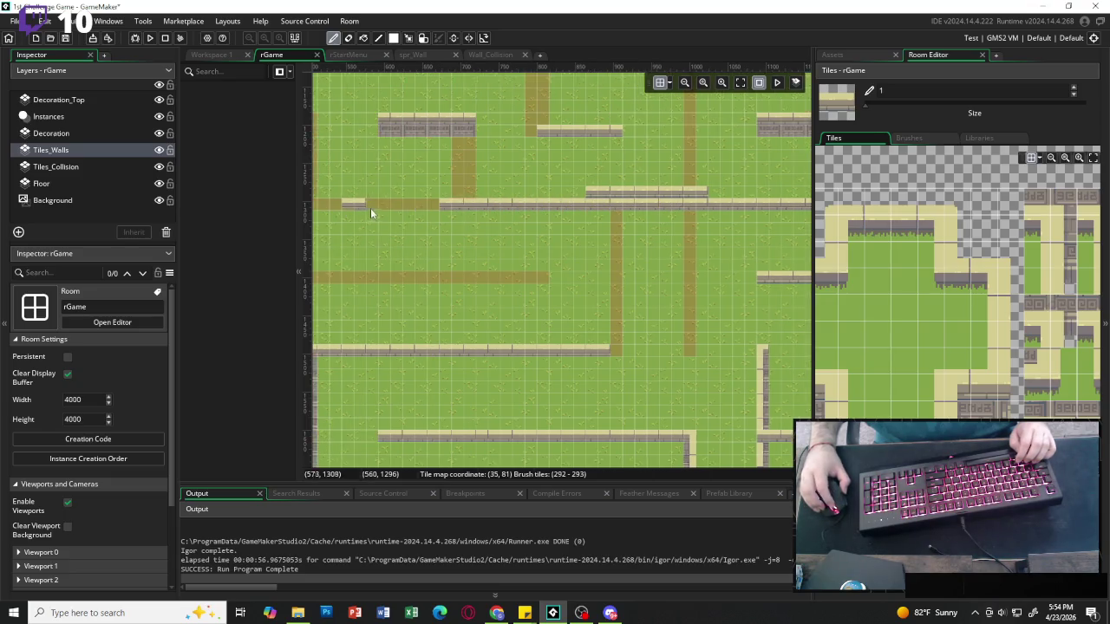
scroll(435, 204, "left", 5)
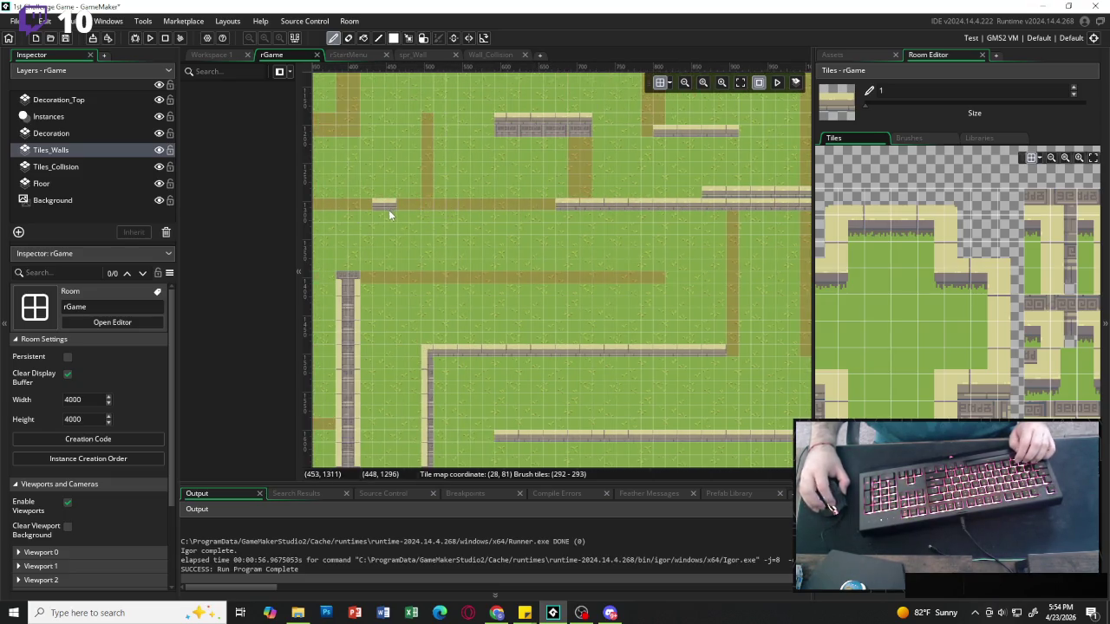
scroll(389, 210, "left", 3)
left_click(598, 201)
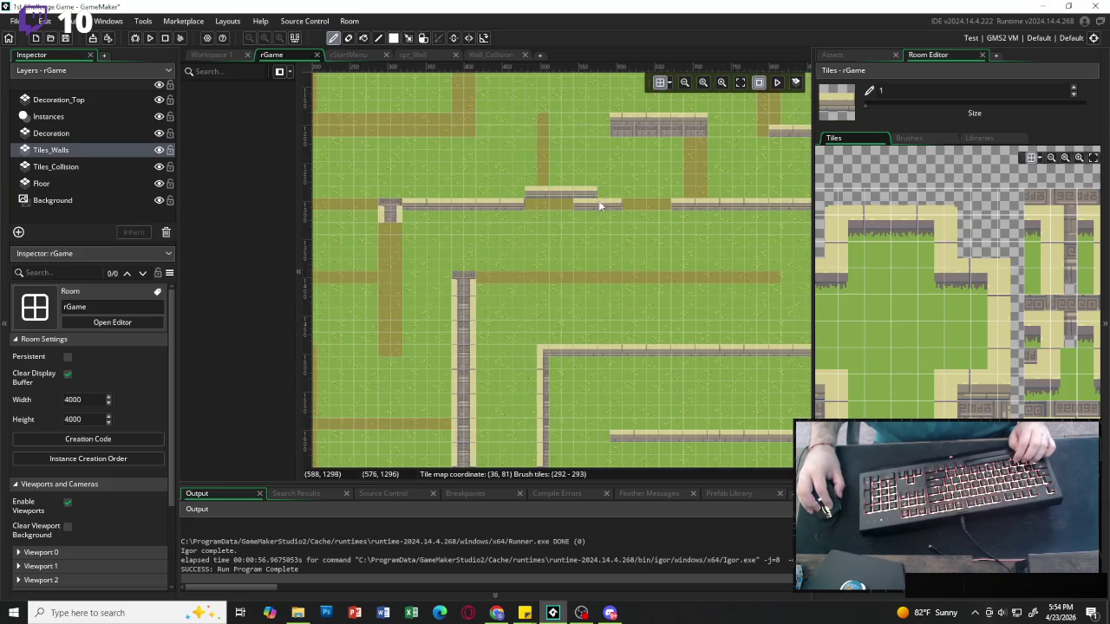
left_click(984, 202)
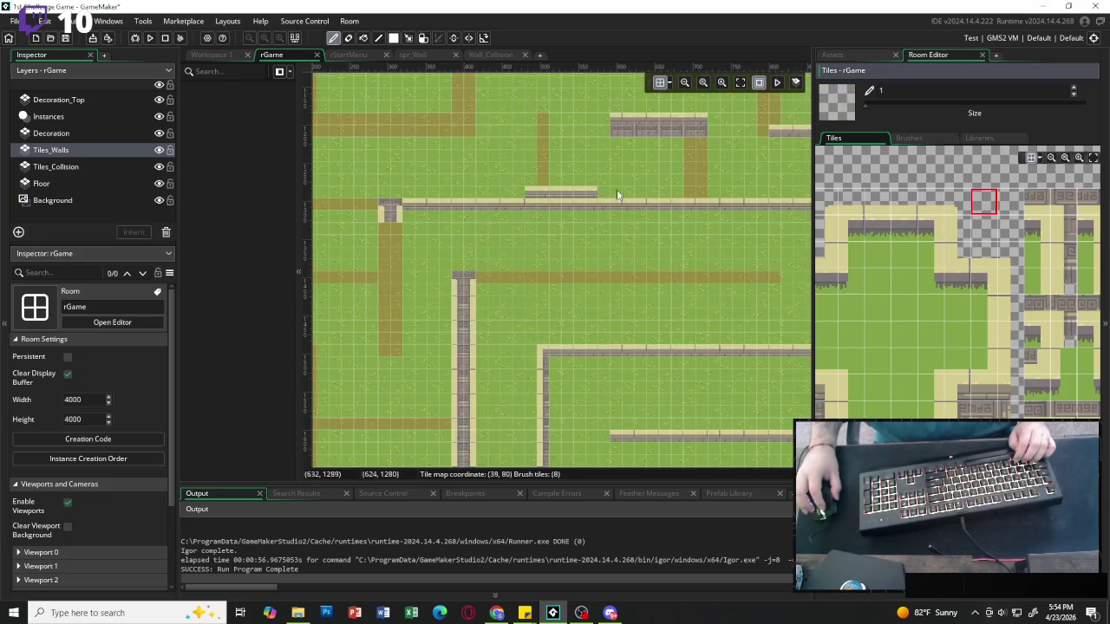
left_click_drag(526, 195, 734, 199)
Paint a vertical wall from a 2x2 wall block down the path column.
scroll(625, 200, "right", 4)
scroll(643, 233, "left", 9)
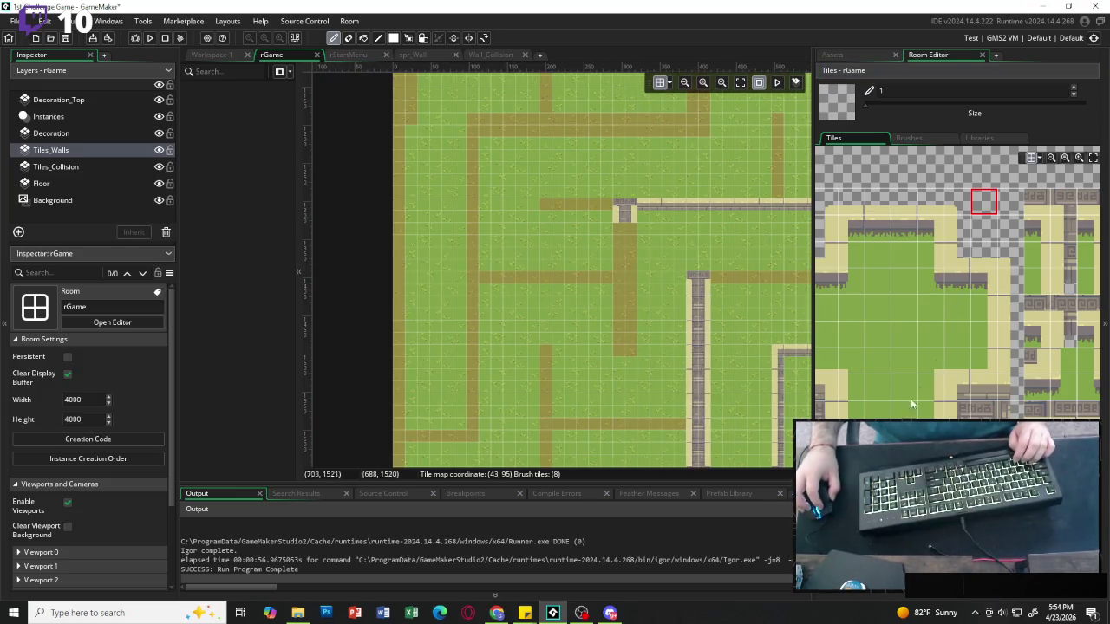
left_click_drag(911, 397, 933, 398)
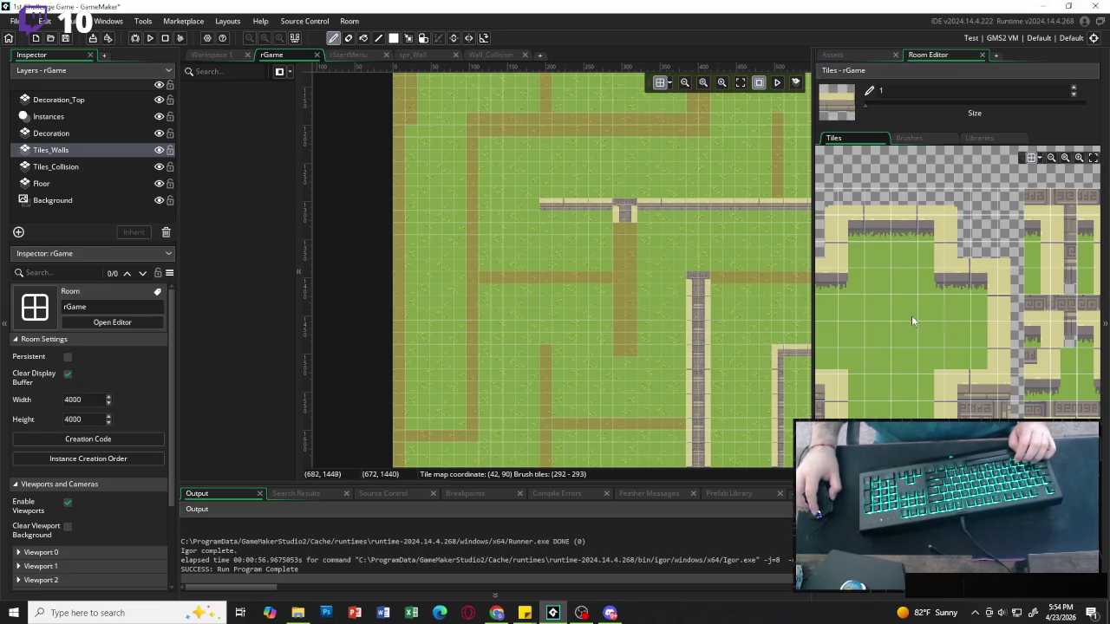
scroll(911, 316, "right", 5)
left_click_drag(896, 232, 918, 257)
left_click_drag(630, 246, 630, 345)
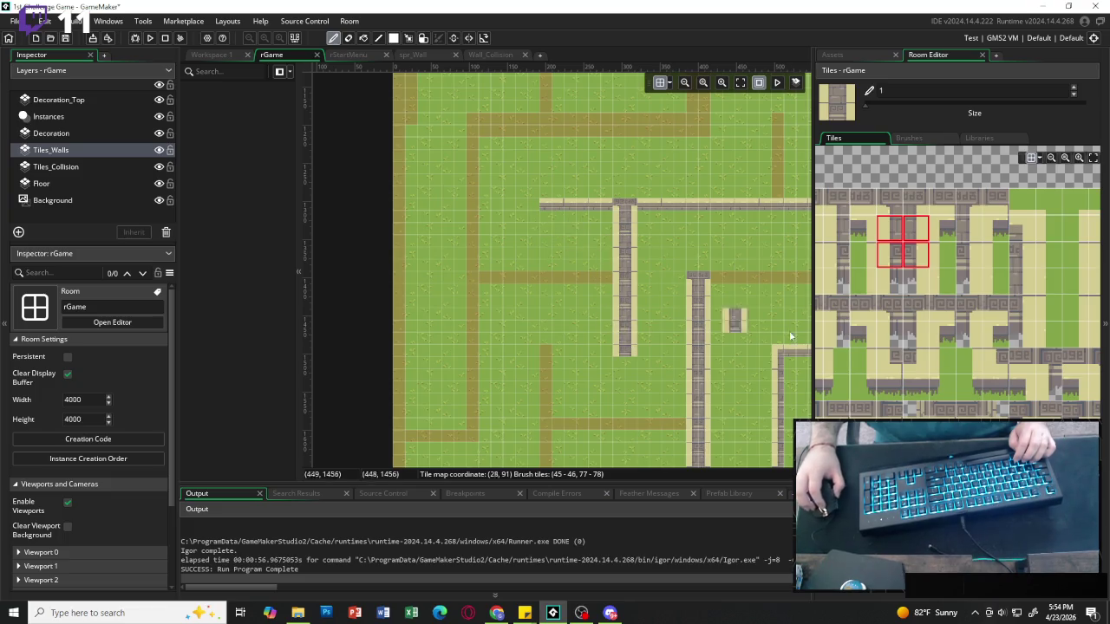
Extend the horizontal stone wall further left along the path.
scroll(953, 286, "right", 5)
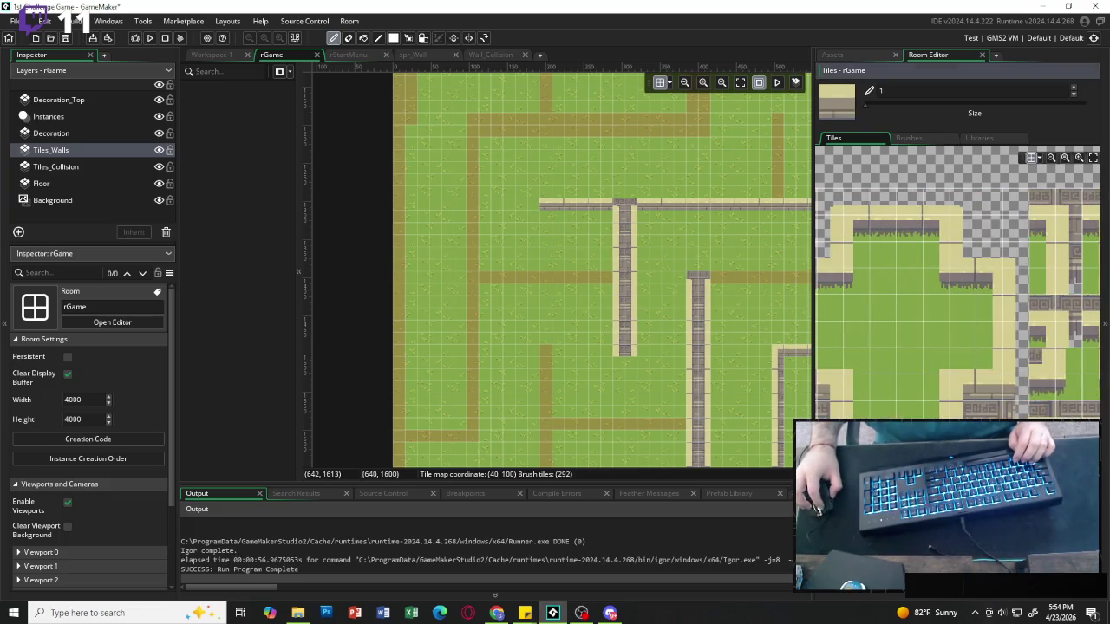
left_click_drag(867, 227, 893, 227)
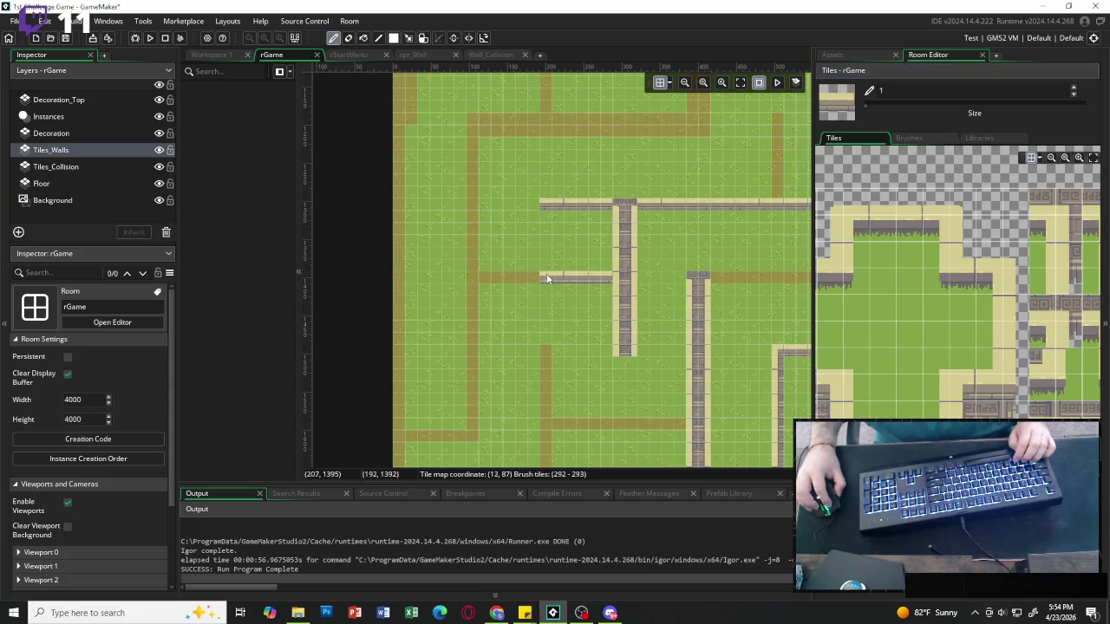
left_click_drag(546, 277, 496, 277)
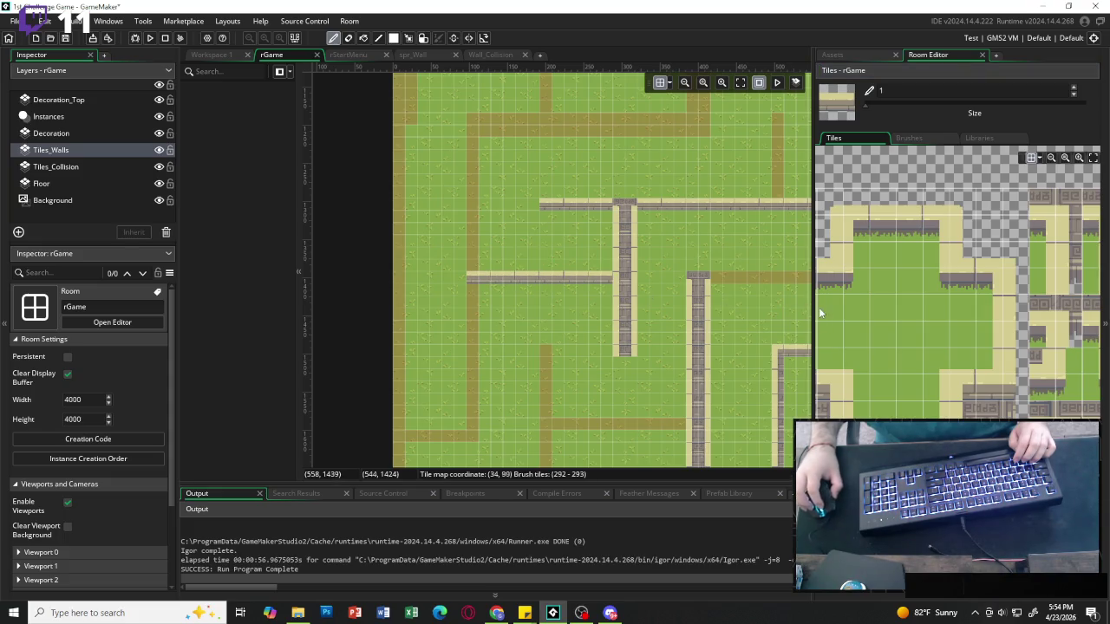
Paint a short vertical wall on the left path, then select a single wall tile as the brush.
scroll(1044, 249, "right", 3)
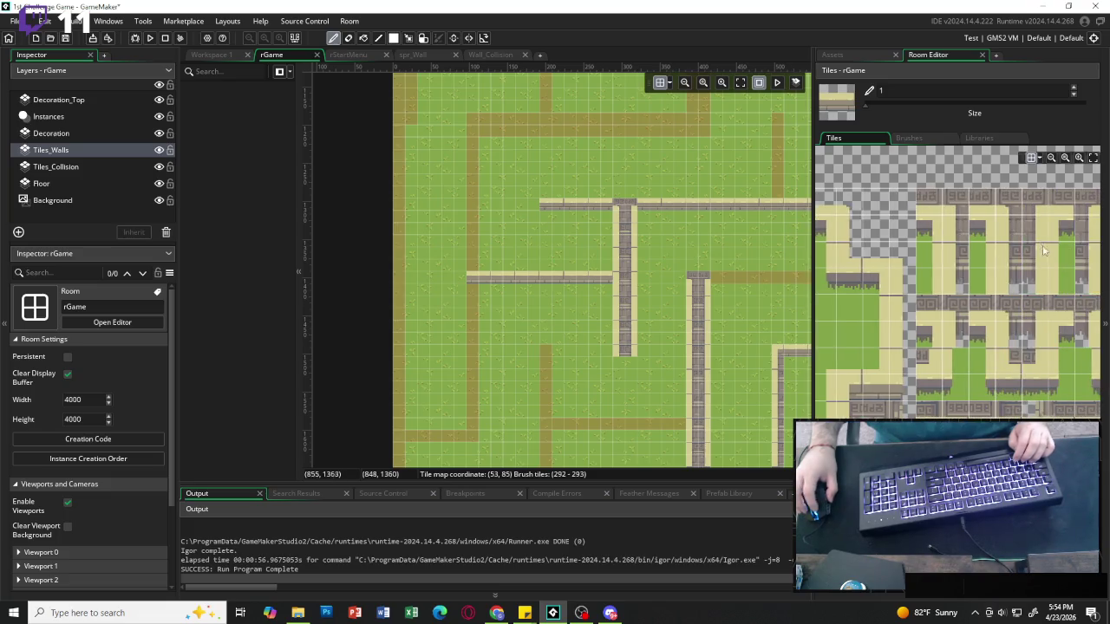
left_click_drag(1006, 229, 1008, 253)
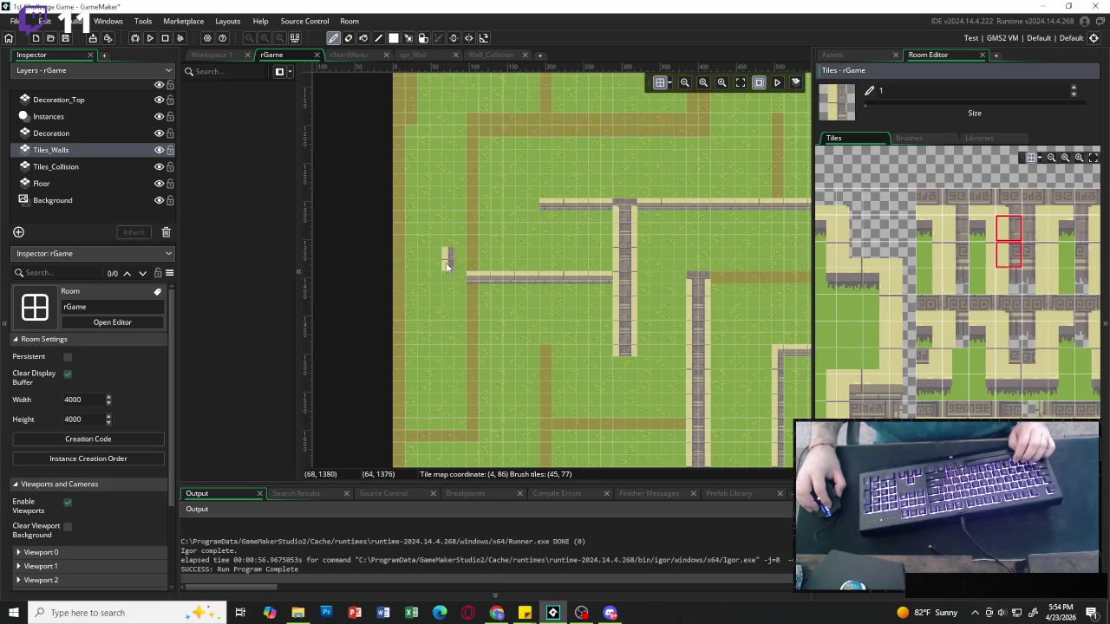
left_click_drag(473, 260, 473, 150)
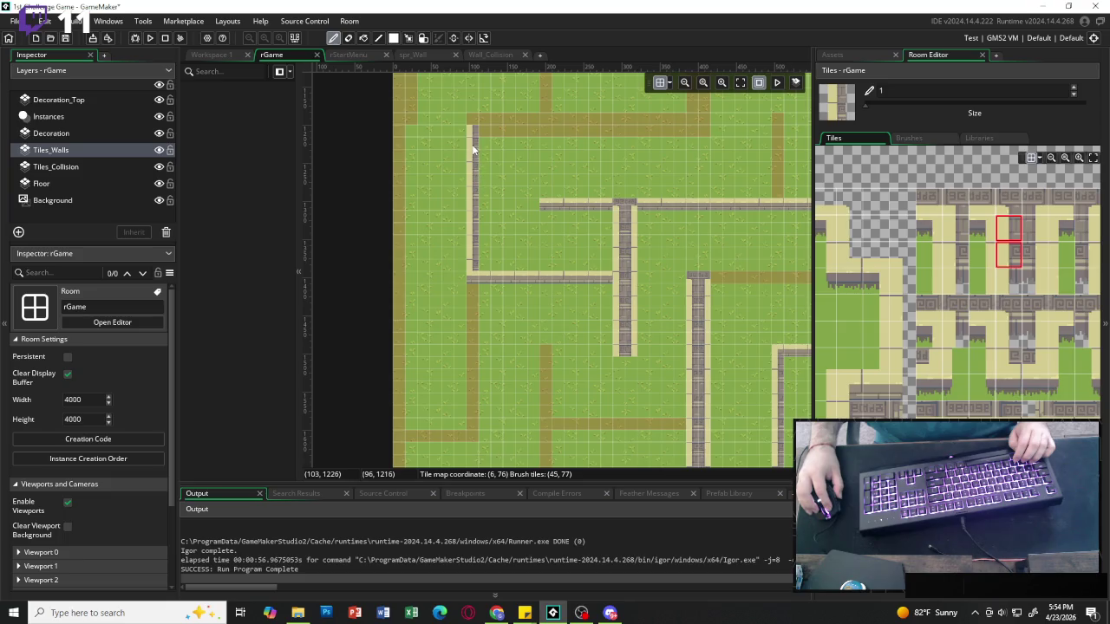
scroll(868, 349, "left", 3)
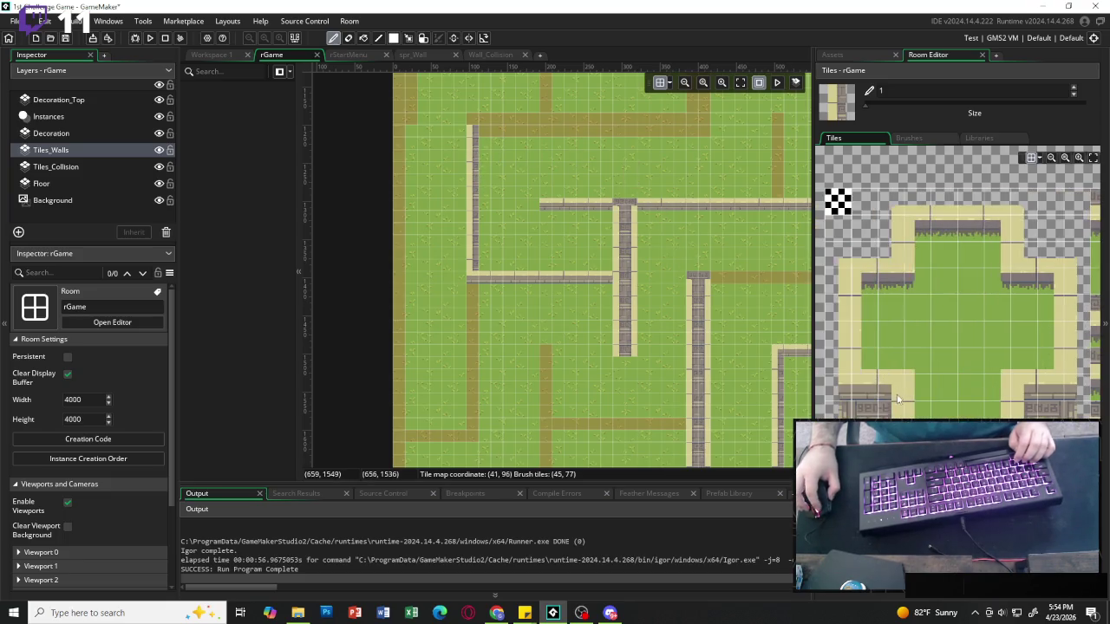
left_click(1025, 387)
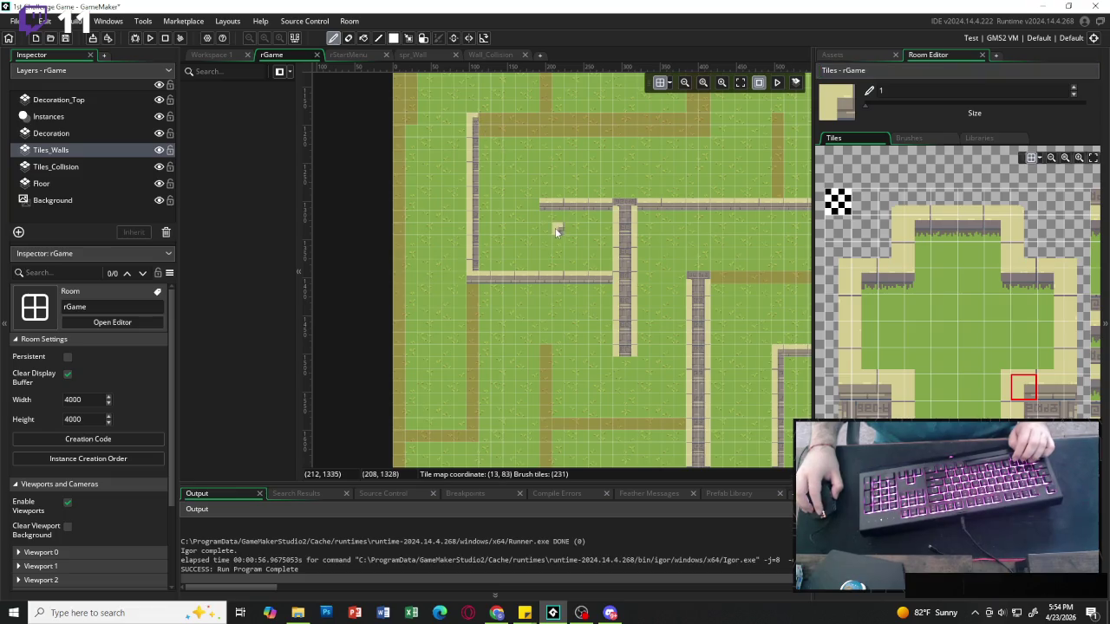
Extend the top stone wall a few tiles to the right.
scroll(748, 291, "right", 3)
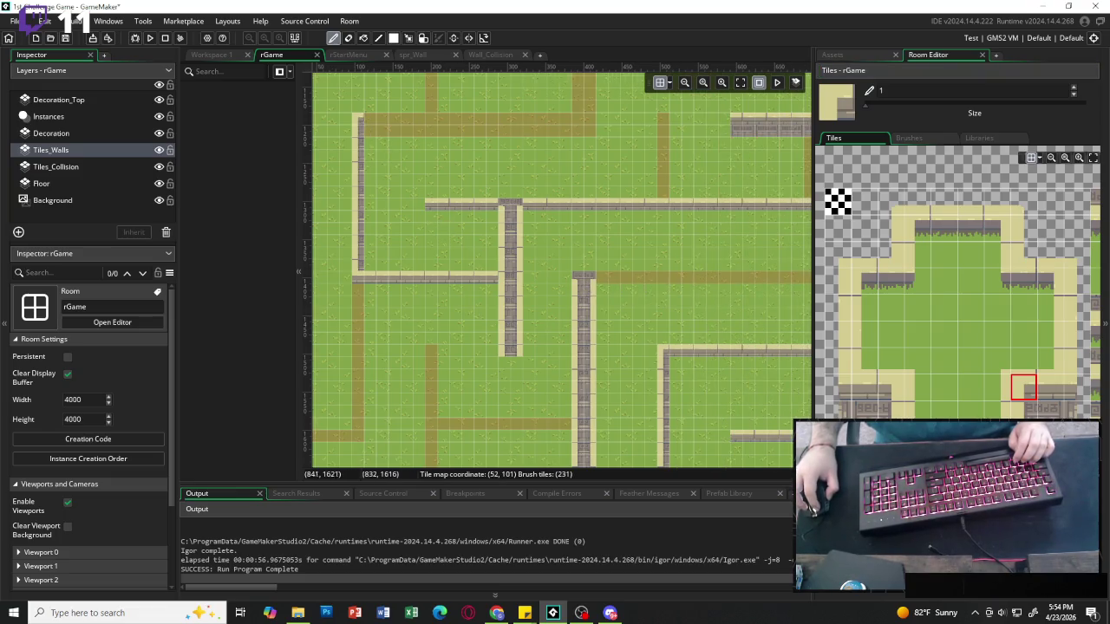
scroll(563, 263, "left", 2)
left_click_drag(433, 125, 464, 128)
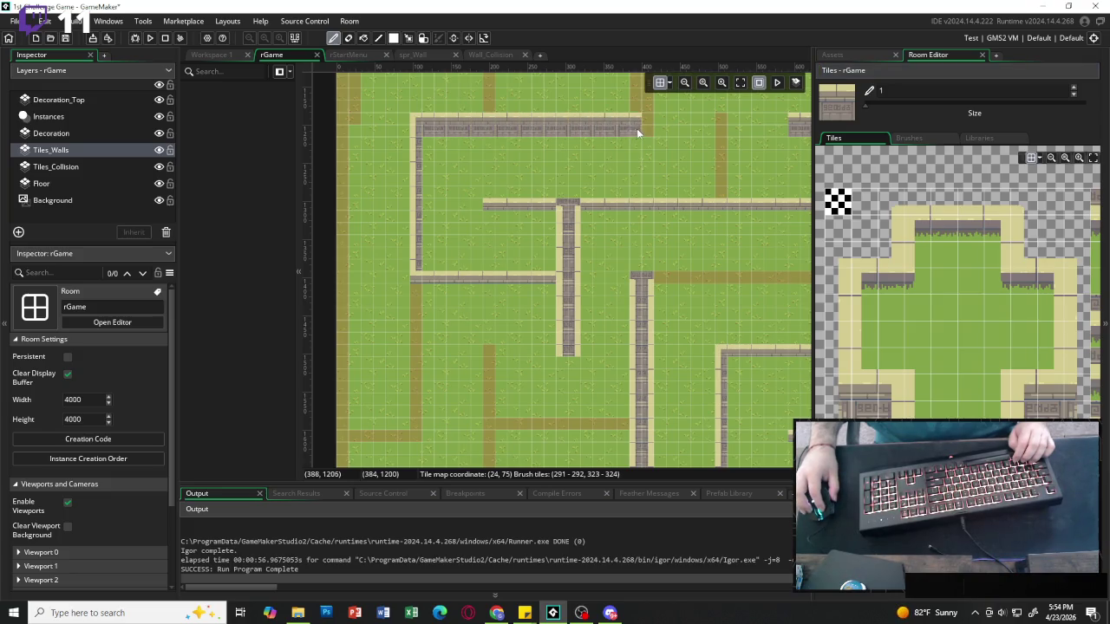
Paint a vertical wall from a 2x2 wall block down along the path.
scroll(661, 207, "up", 5)
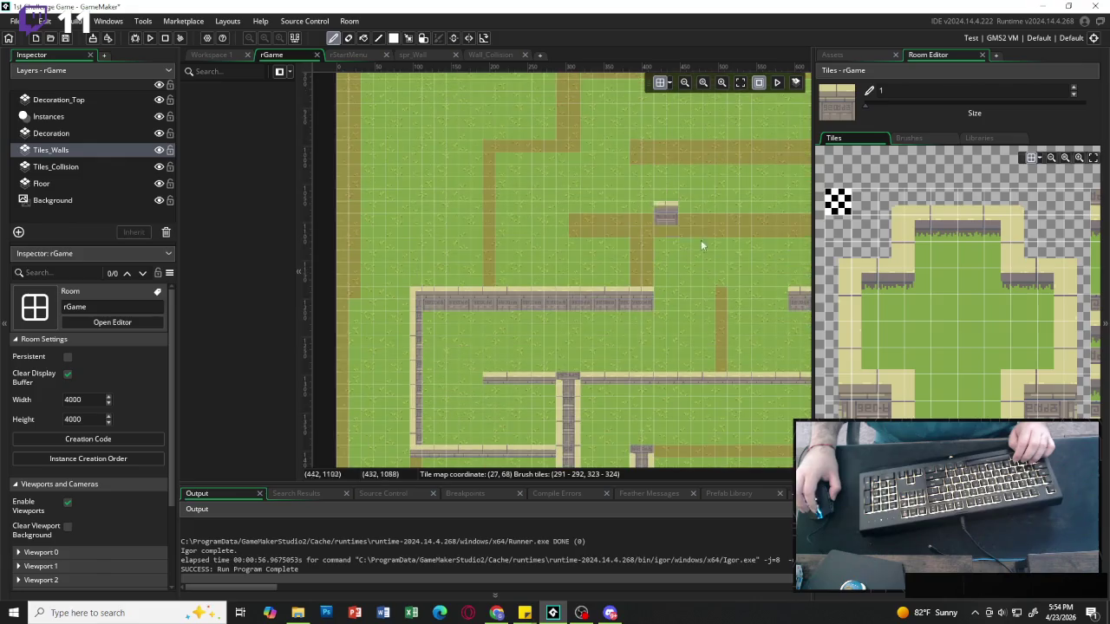
scroll(960, 340, "right", 3)
mouse_move(1014, 196)
left_mouse_down()
mouse_move(1040, 227)
mouse_move(1041, 253)
left_mouse_up()
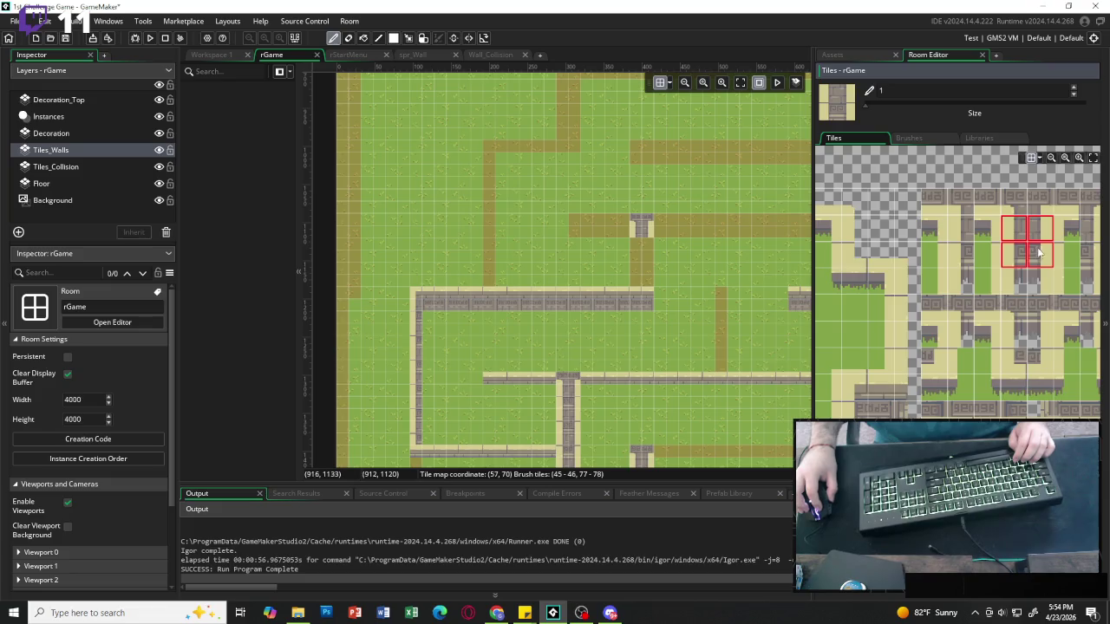
left_click_drag(649, 257, 648, 277)
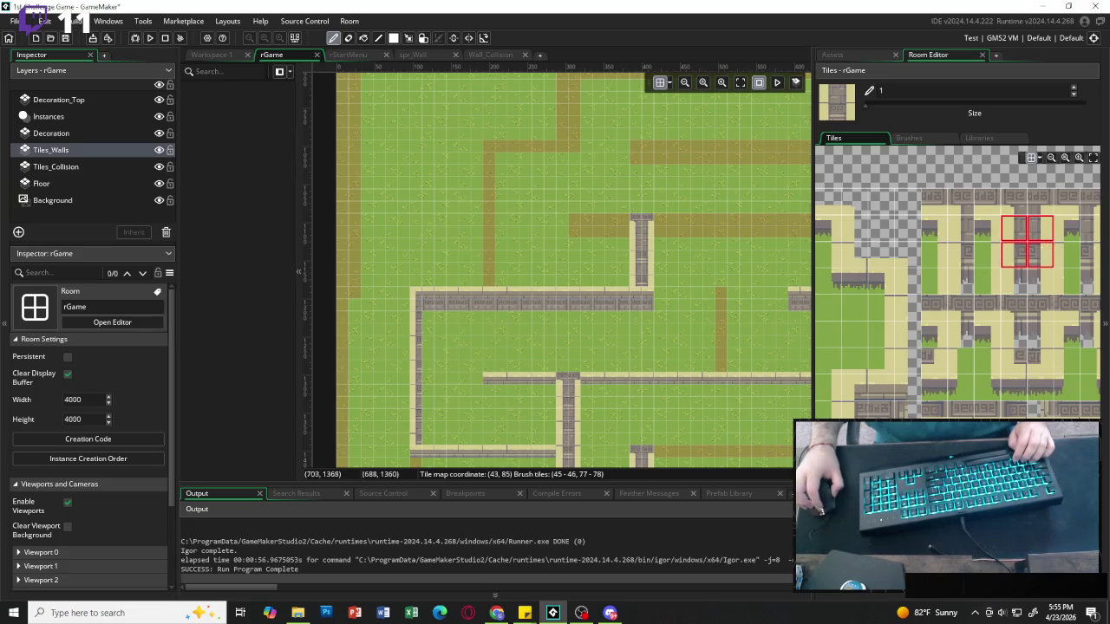
Paint a horizontal wall row along the brown path, extending it one tile further right.
scroll(1037, 243, "left", 5)
left_click(1048, 342)
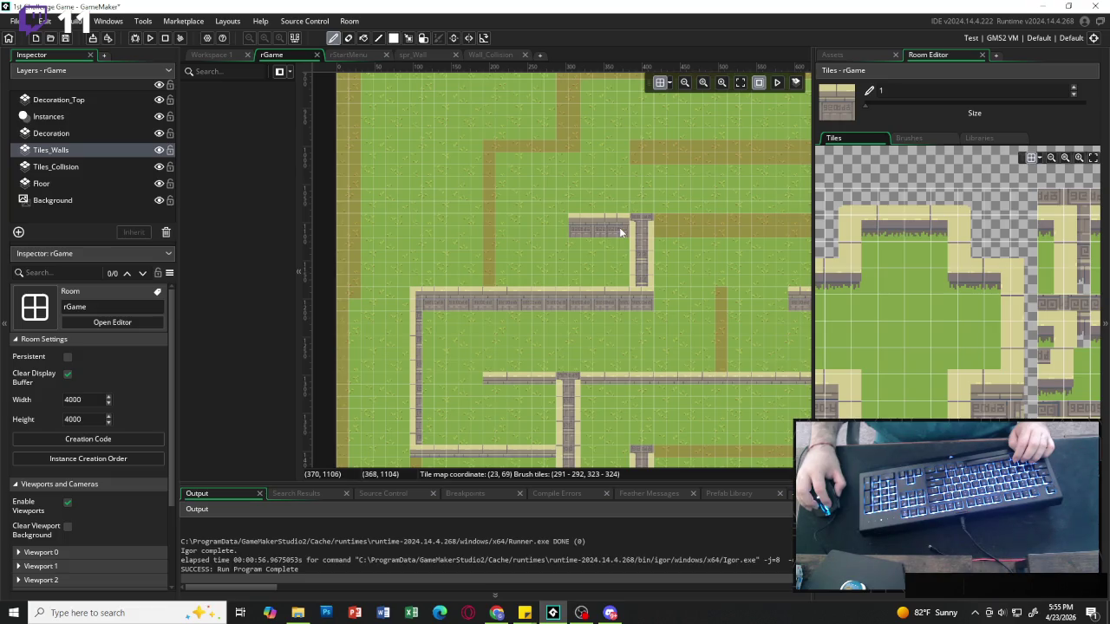
scroll(768, 233, "right", 5)
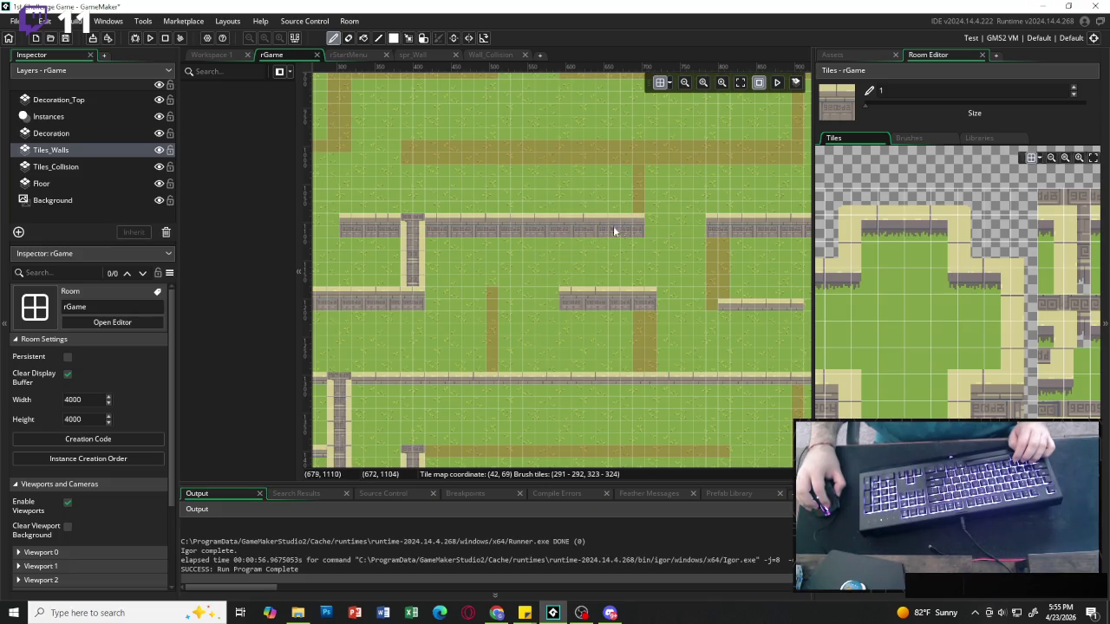
left_click_drag(421, 159, 611, 155)
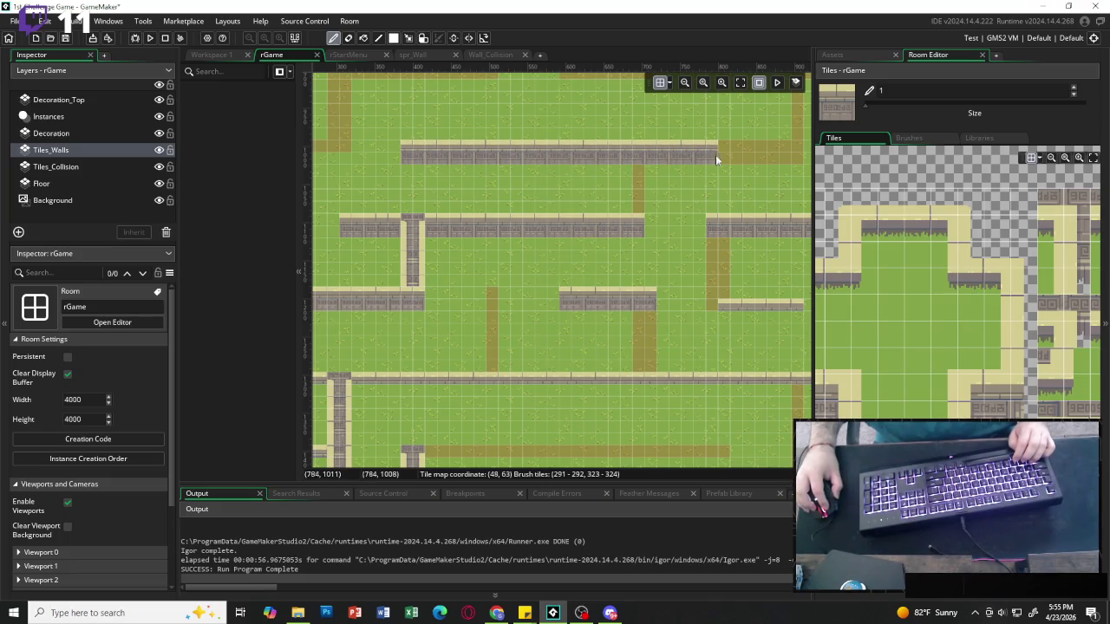
left_click_drag(790, 155, 803, 155)
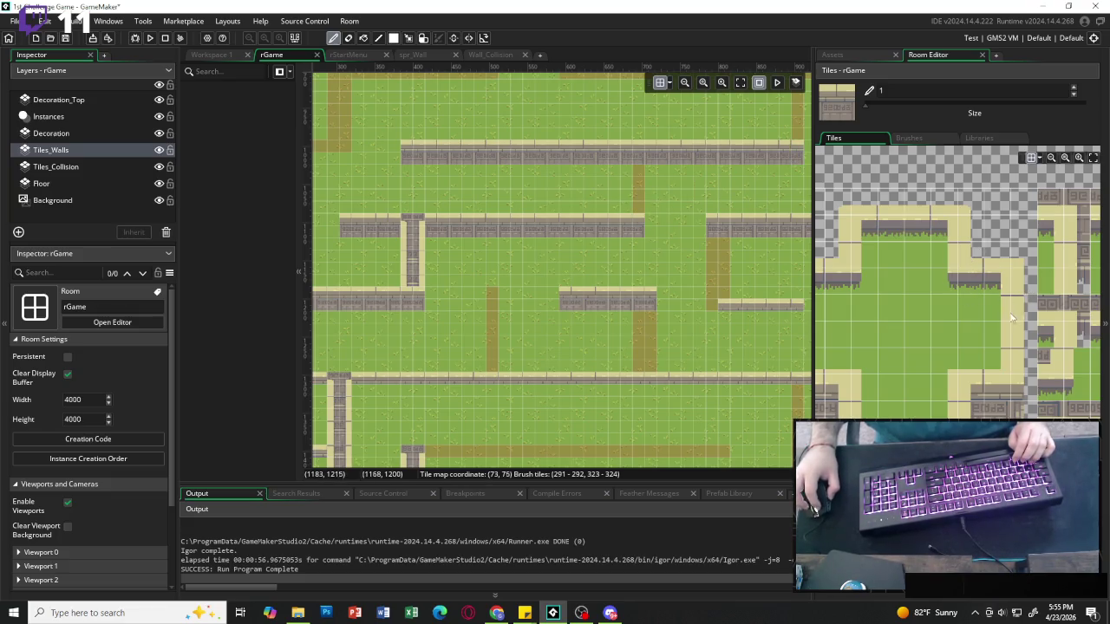
Place a vertical wall piece on the path and paint a long vertical wall strip down another path.
left_click_drag(1022, 312, 1023, 335)
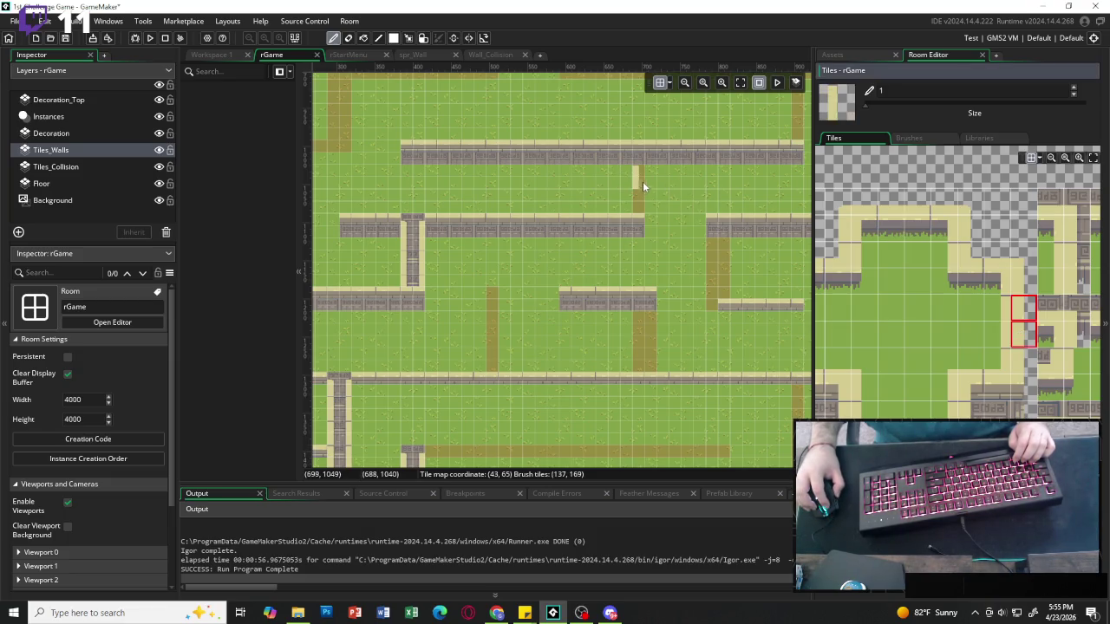
scroll(930, 334, "left", 2)
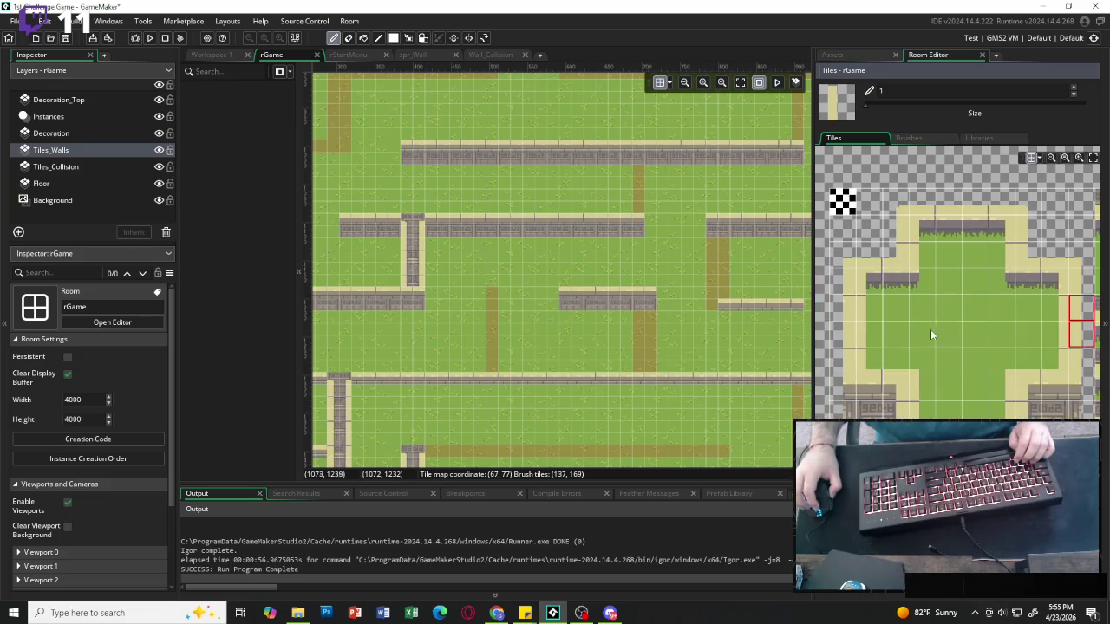
left_click_drag(843, 305, 843, 337)
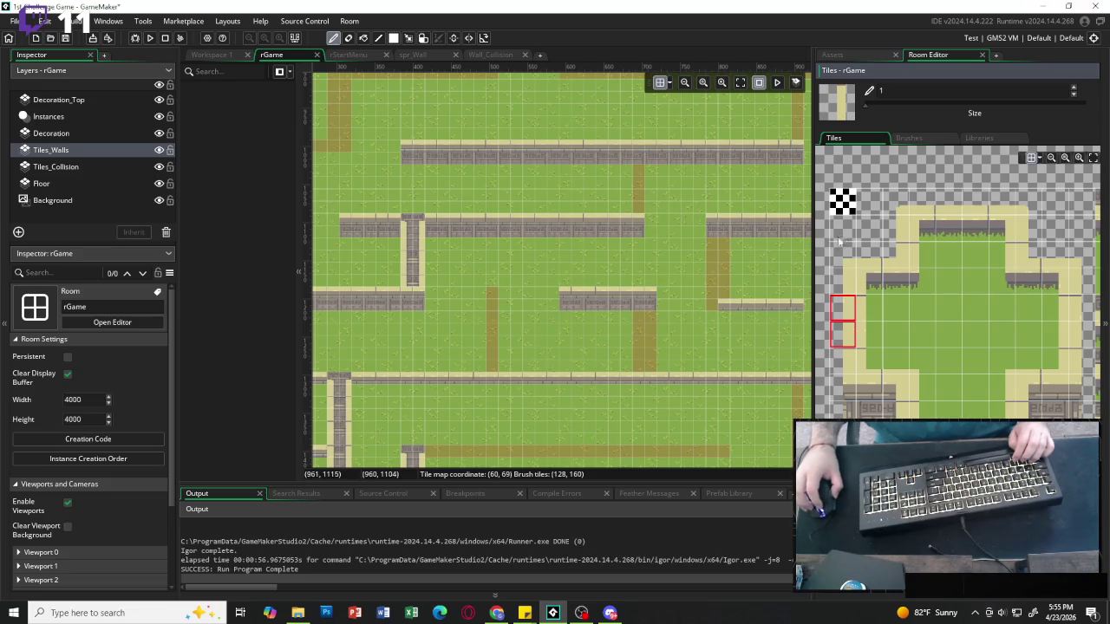
scroll(780, 321, "right", 2)
scroll(1072, 290, "right", 6)
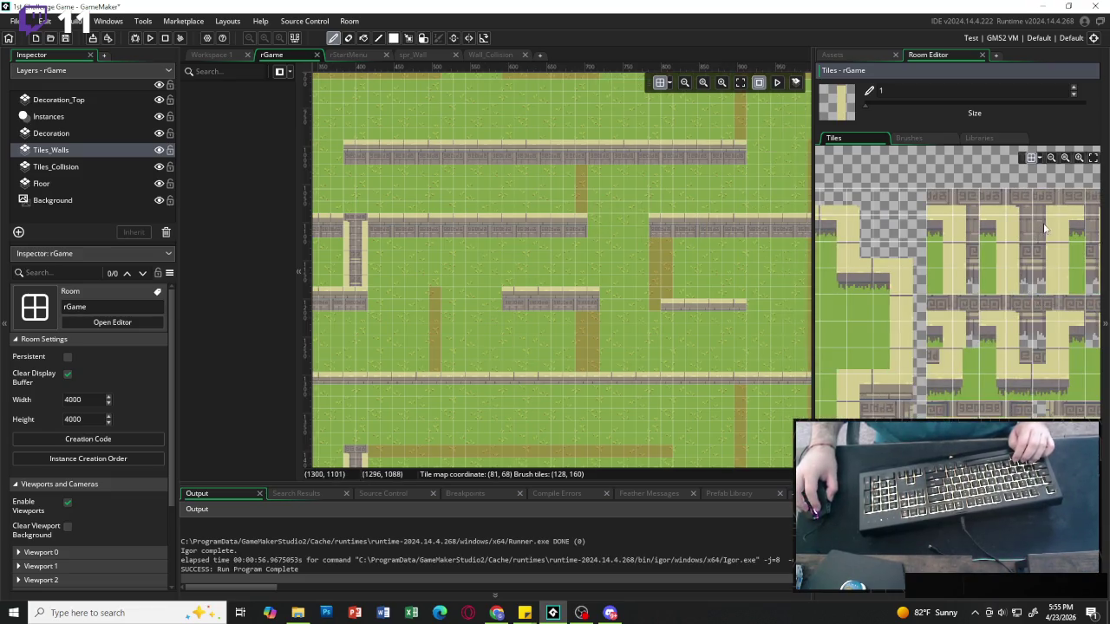
left_click_drag(1045, 228, 1044, 256)
left_click(582, 187)
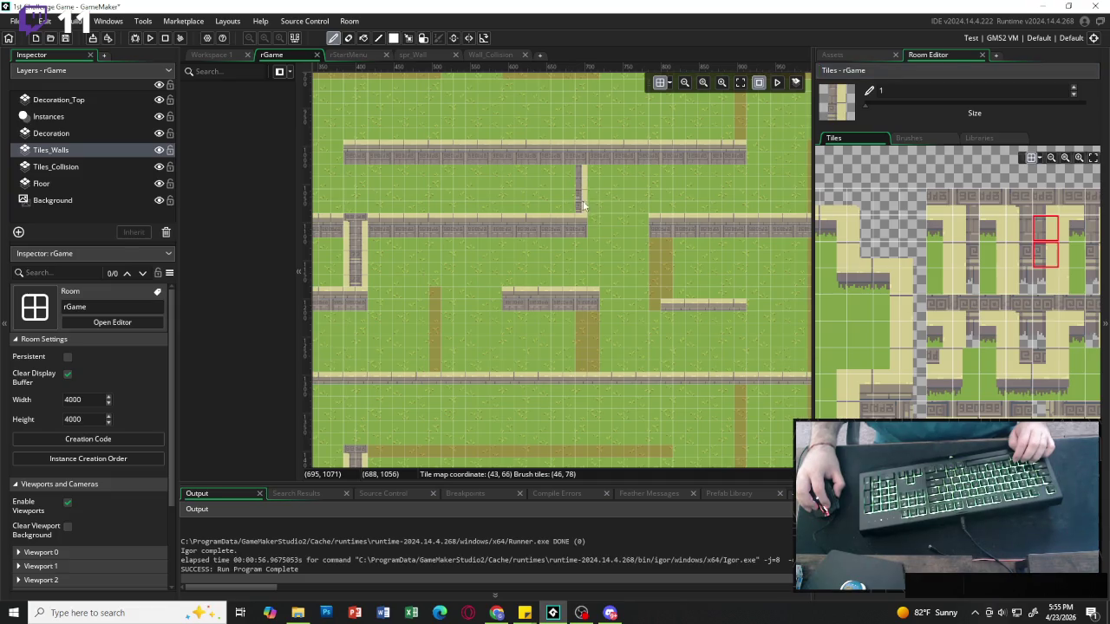
scroll(746, 217, "up", 3)
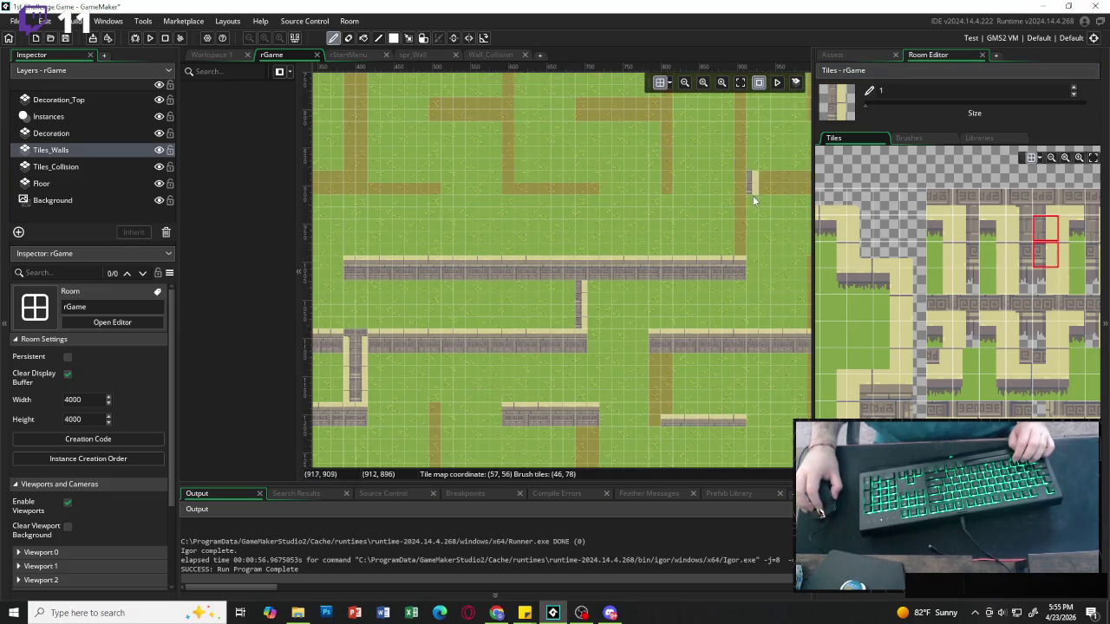
scroll(752, 199, "up", 3)
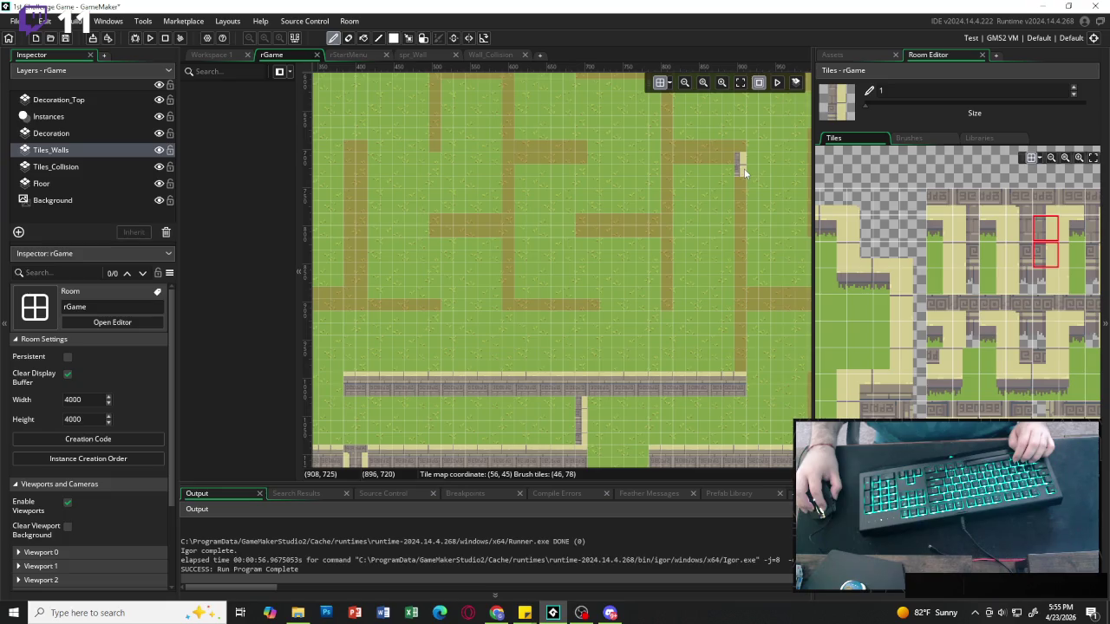
left_click_drag(744, 168, 746, 291)
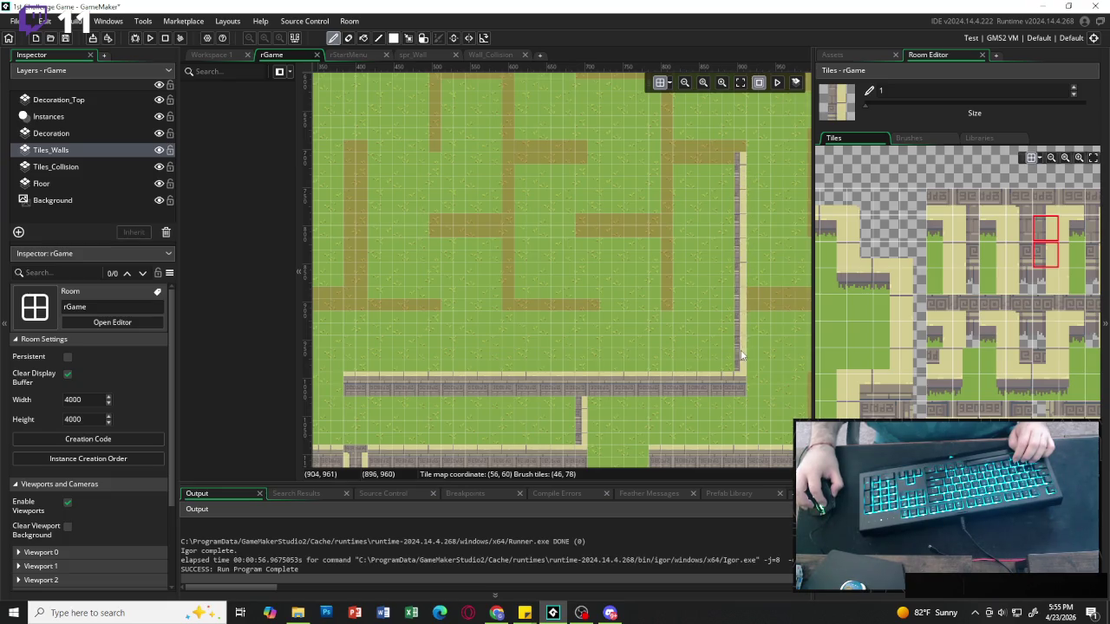
Add a corner tile, a right-wall tile and a short horizontal row, then select the empty tile brush.
scroll(886, 406, "left", 3)
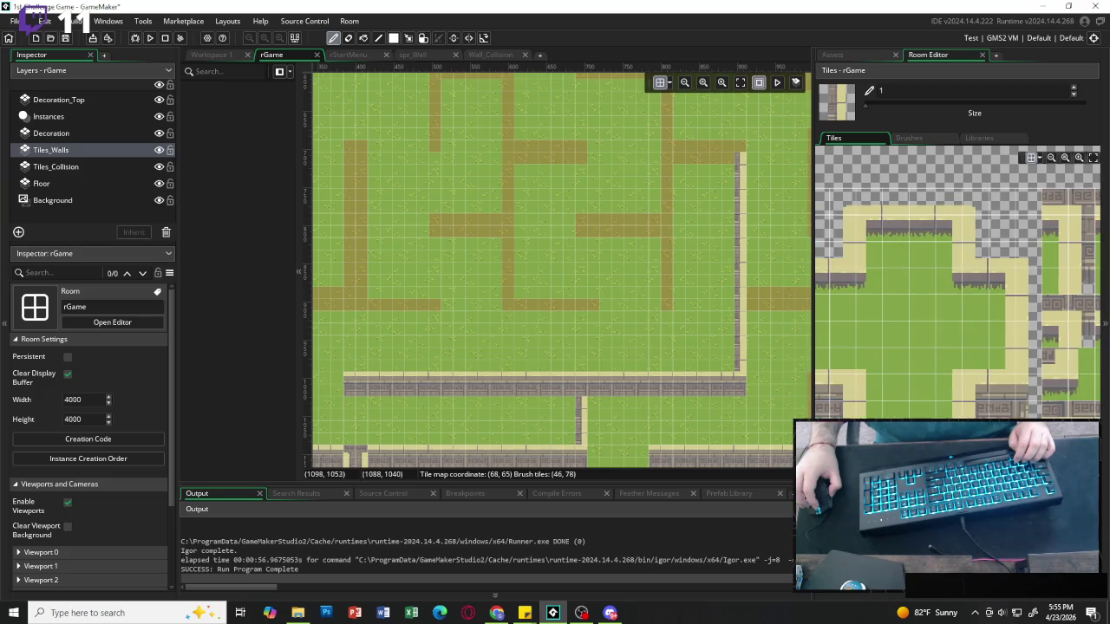
left_click(849, 394)
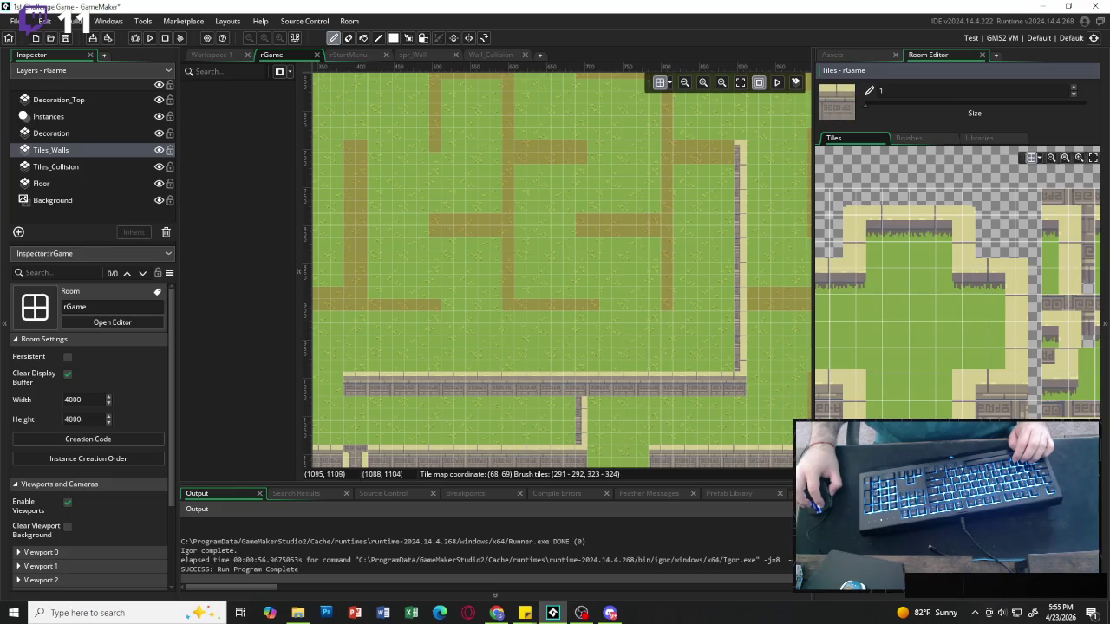
left_click(724, 156)
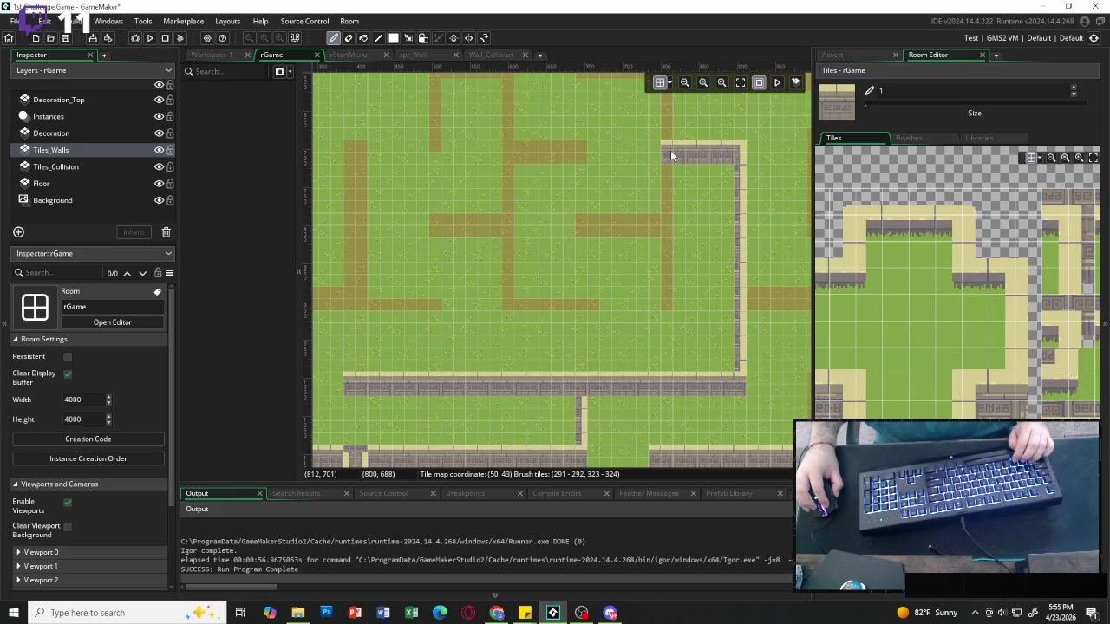
left_click(745, 274)
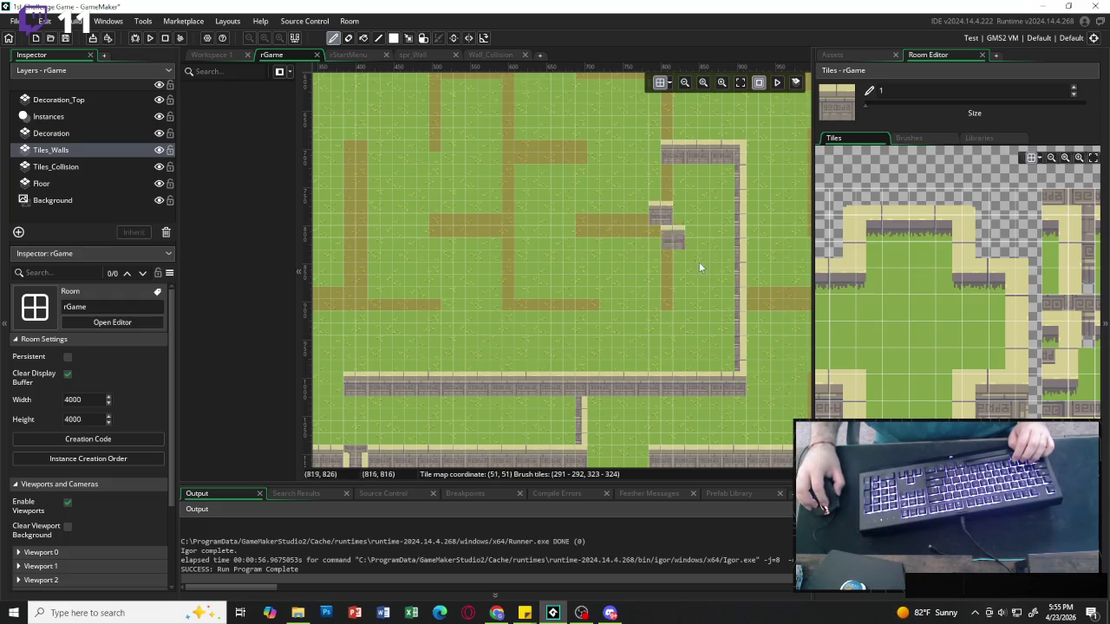
left_click_drag(667, 225, 617, 221)
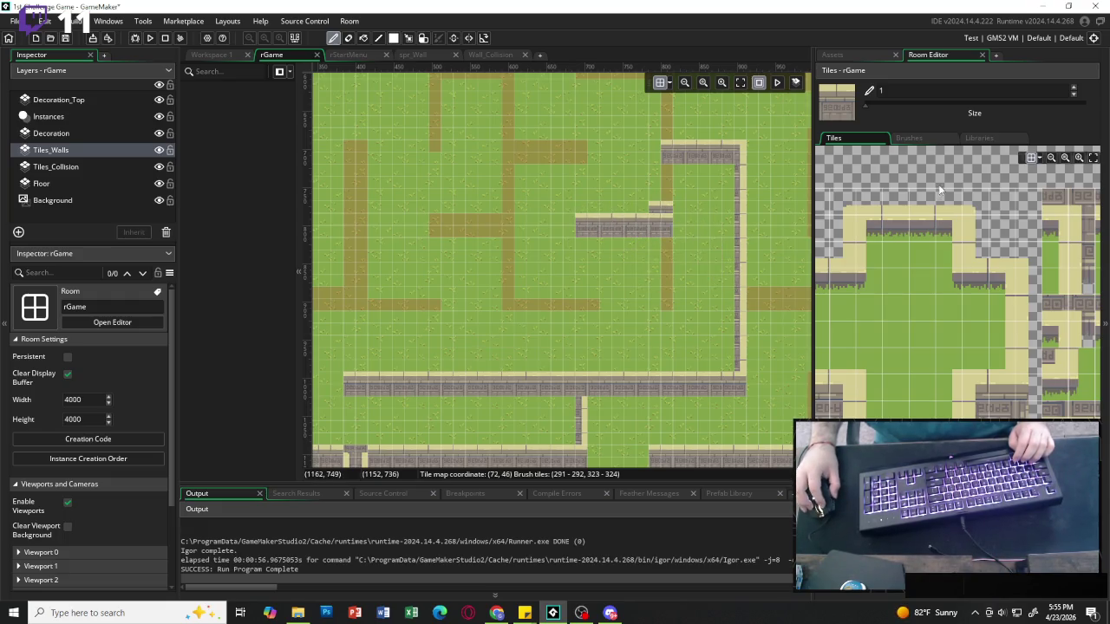
left_click(1001, 202)
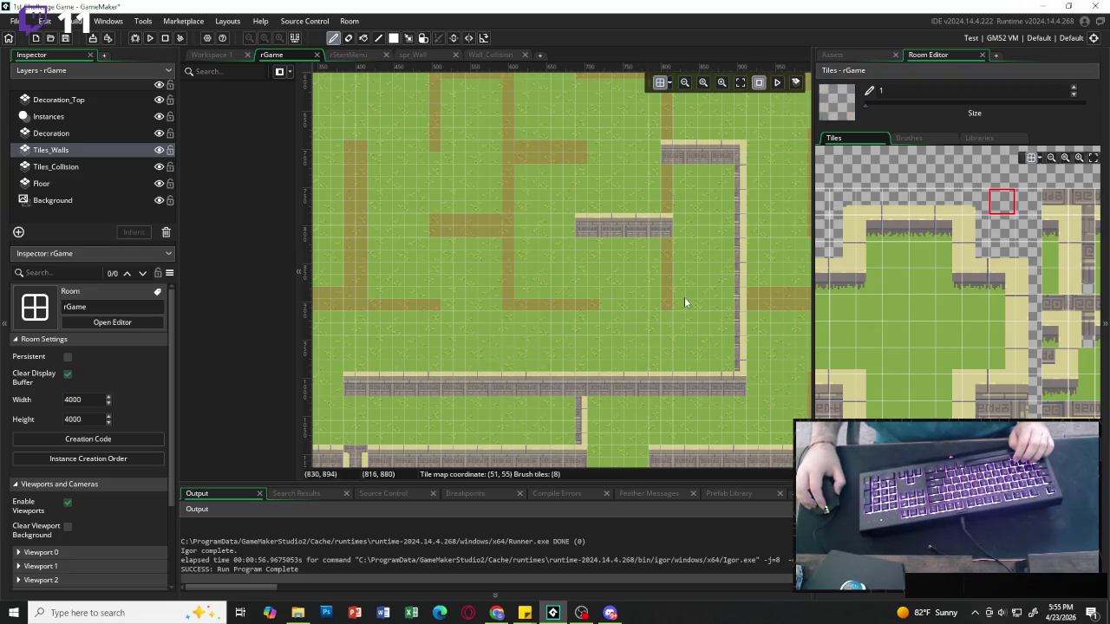
scroll(636, 267, "down", 5)
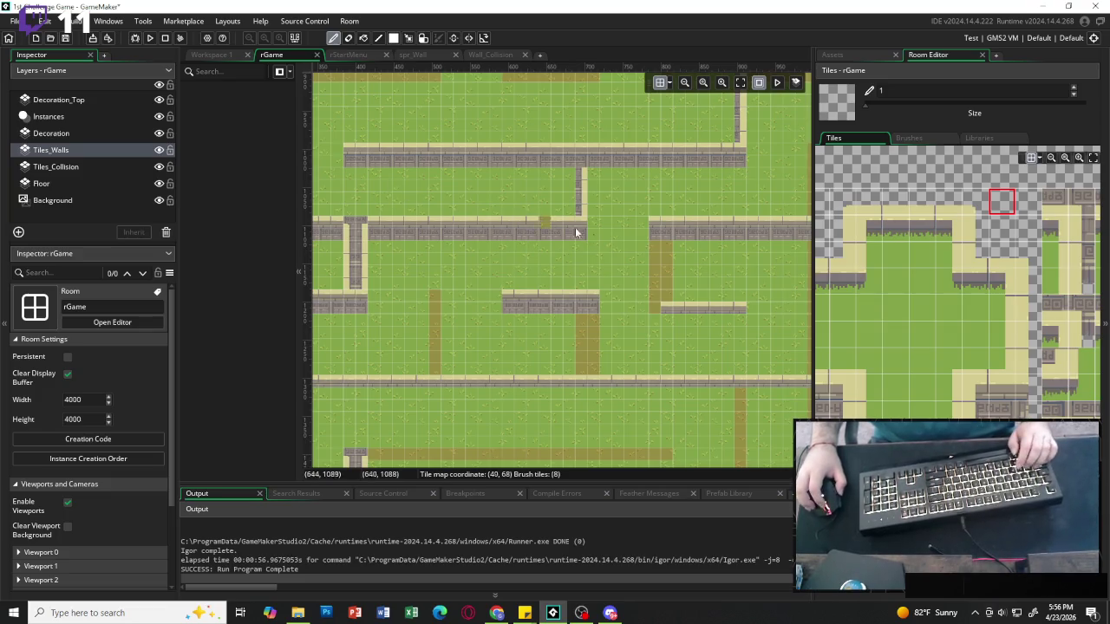
Extend the vertical stone wall down to meet the wall below.
scroll(574, 282, "left", 3)
scroll(579, 296, "left", 6)
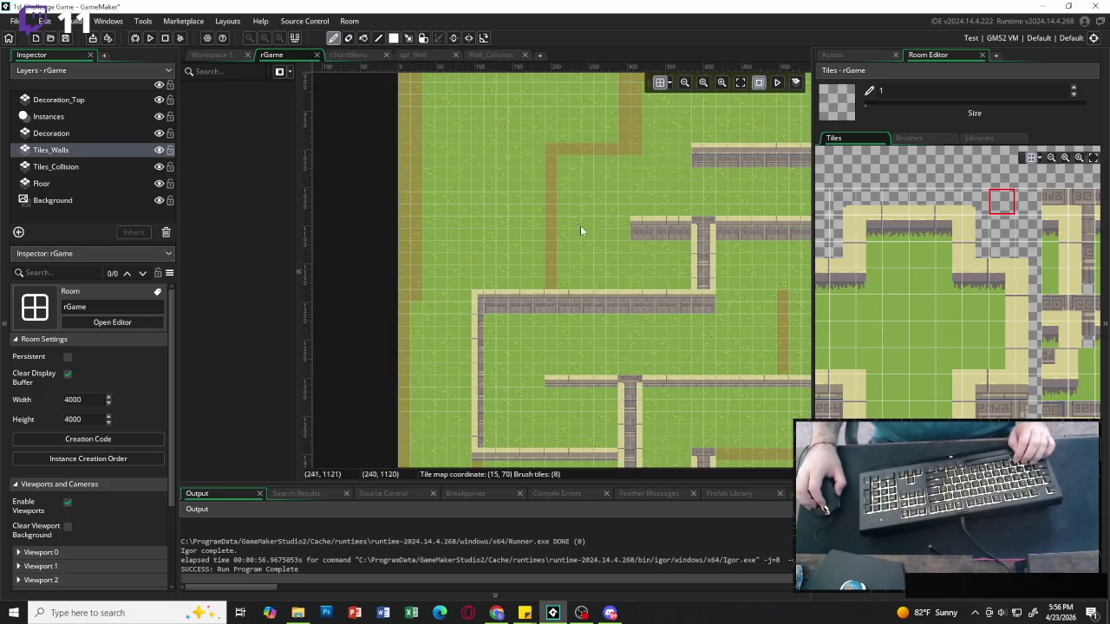
scroll(1023, 227, "right", 3)
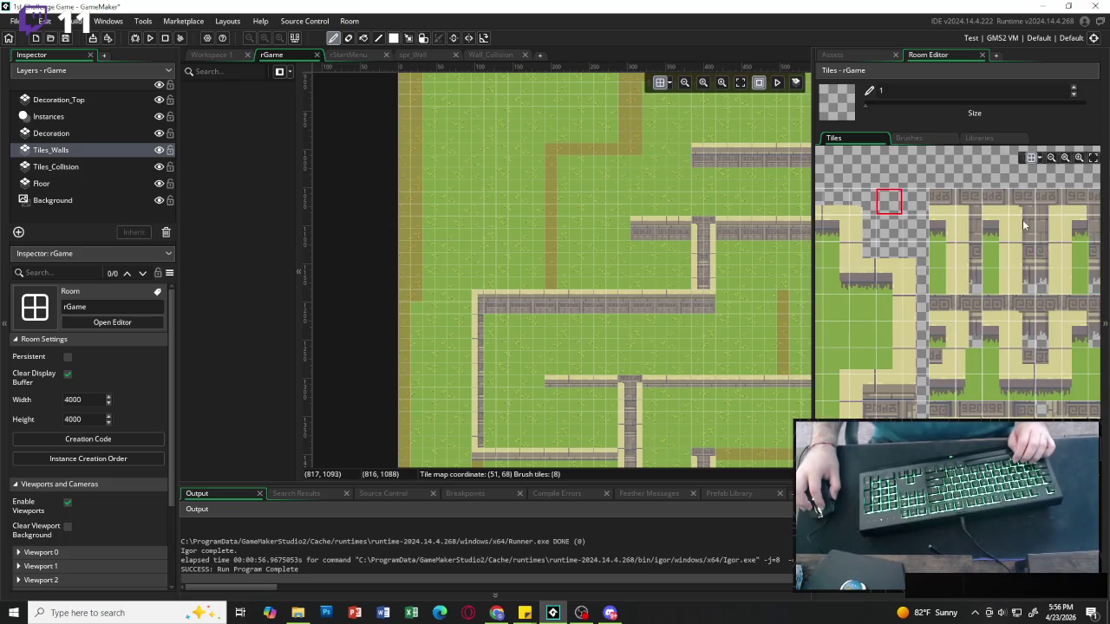
left_click_drag(1023, 226, 1023, 253)
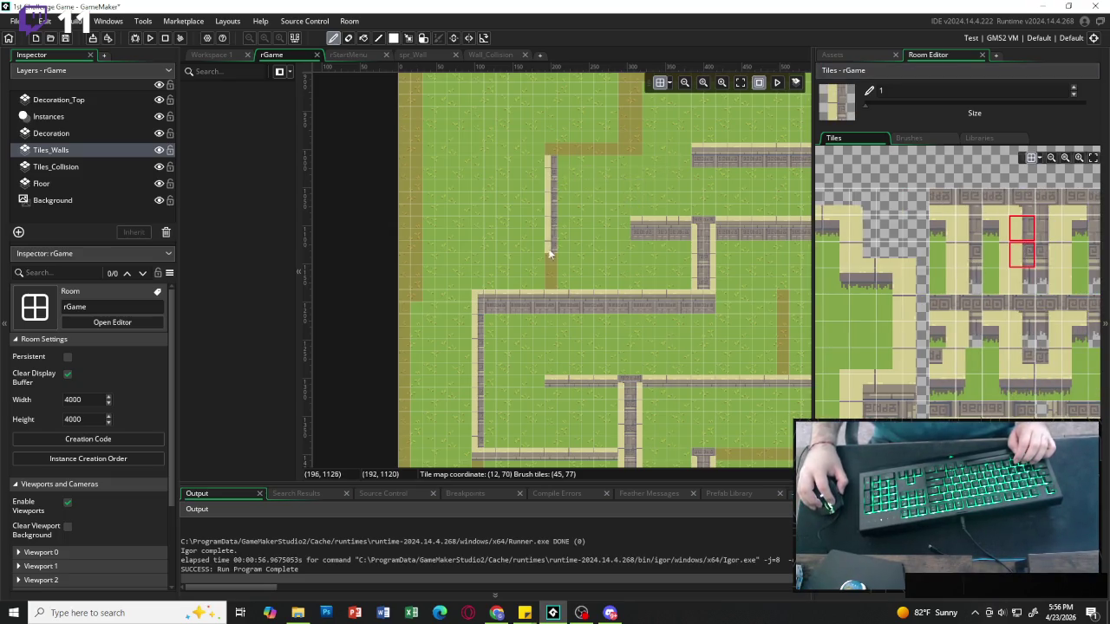
left_click_drag(549, 253, 548, 277)
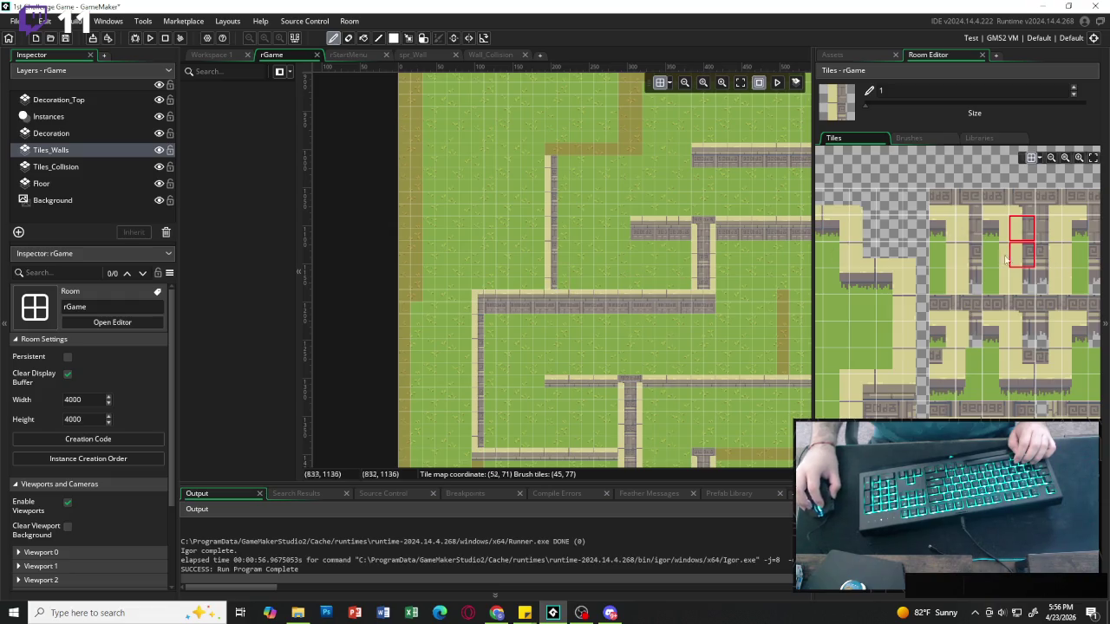
Stamp a 2x2 wall block at the path's top and continue the wall down the vertical path.
scroll(899, 322, "left", 3)
left_click(978, 387)
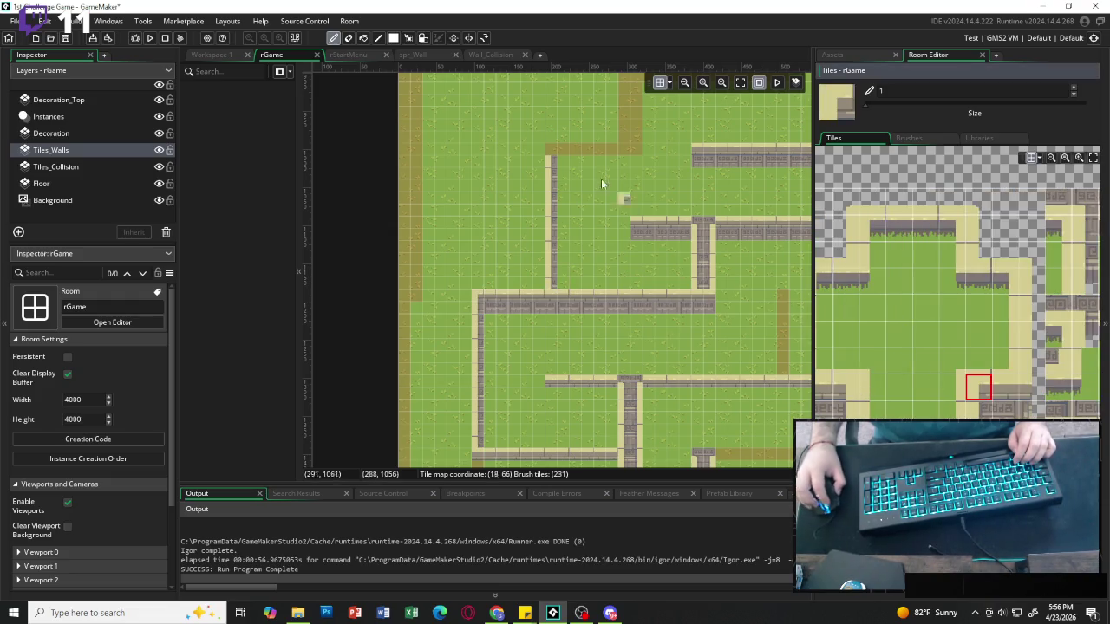
left_click(582, 149, "ctrl")
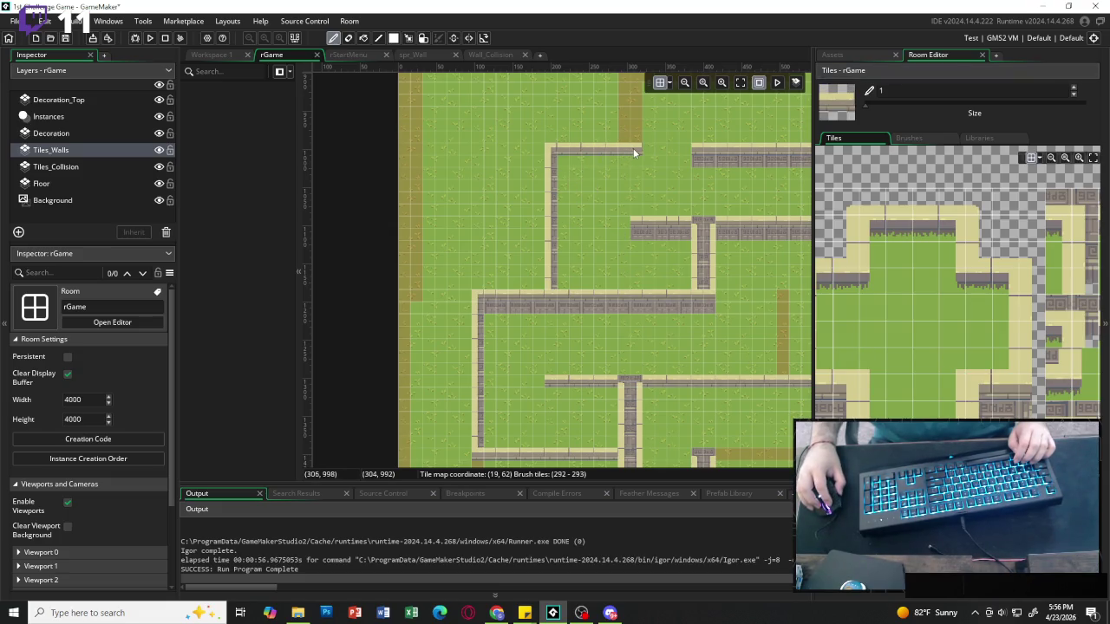
scroll(634, 153, "up", 5)
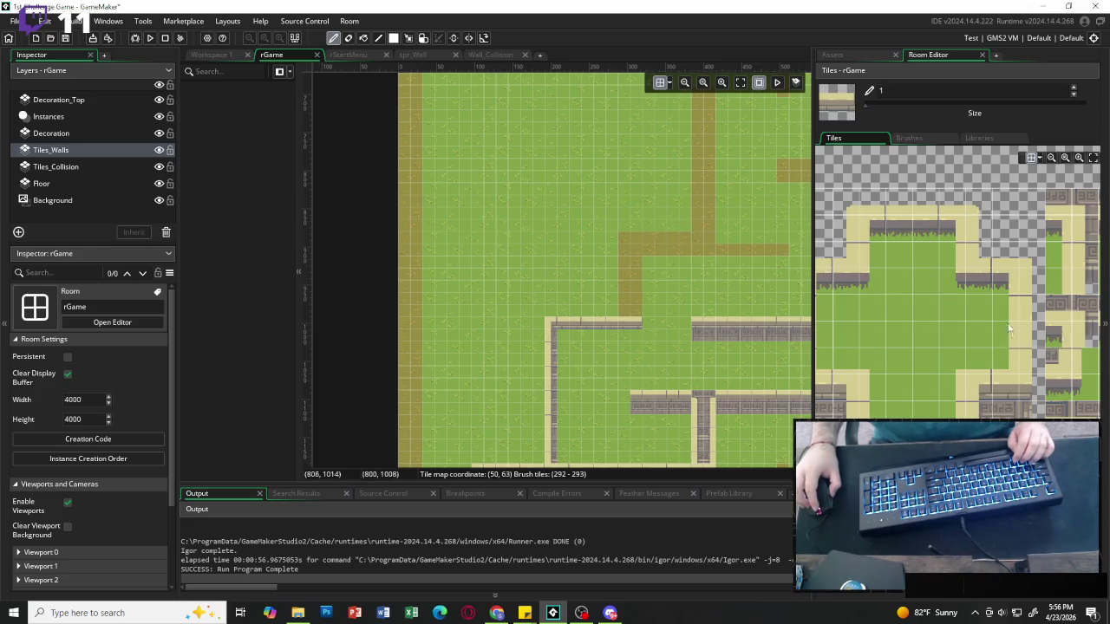
scroll(990, 225, "right", 3)
mouse_move(962, 201)
left_mouse_down()
mouse_move(996, 228)
mouse_move(995, 254)
left_mouse_up()
left_click(630, 245)
left_click(625, 271)
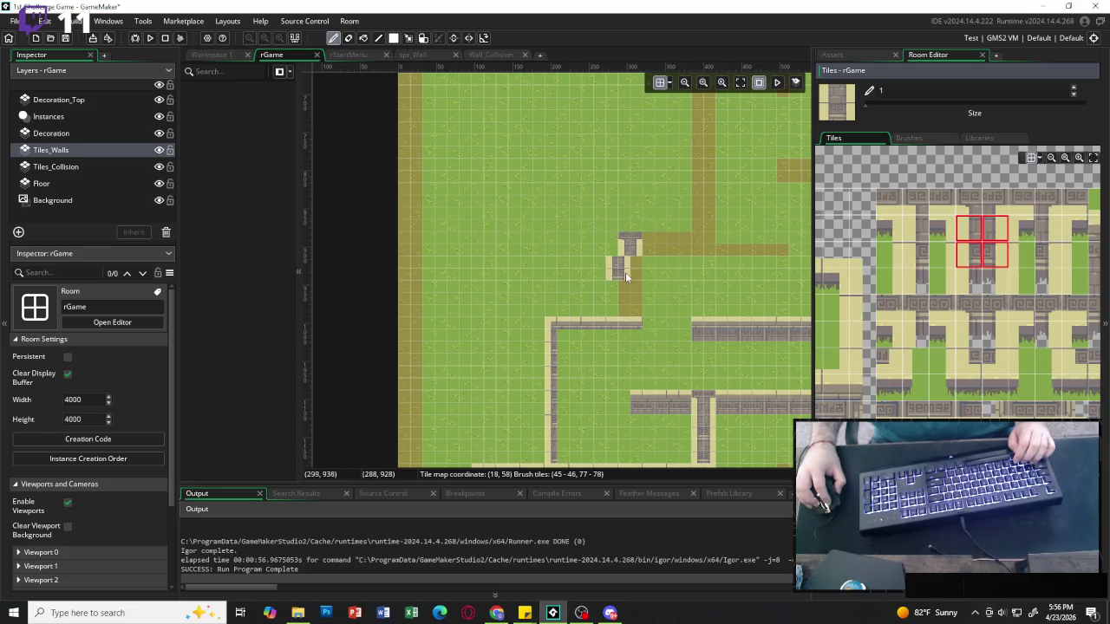
left_click(636, 303)
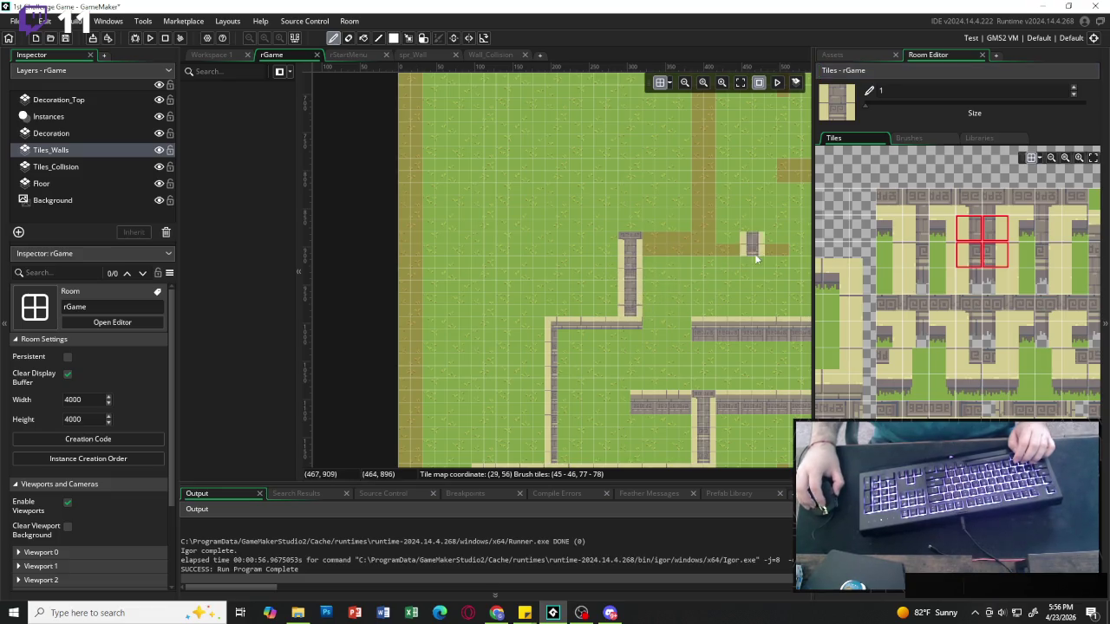
Paint a horizontal wall strip rightward along the upper brown path.
scroll(983, 342, "right", 3)
scroll(957, 286, "right", 5)
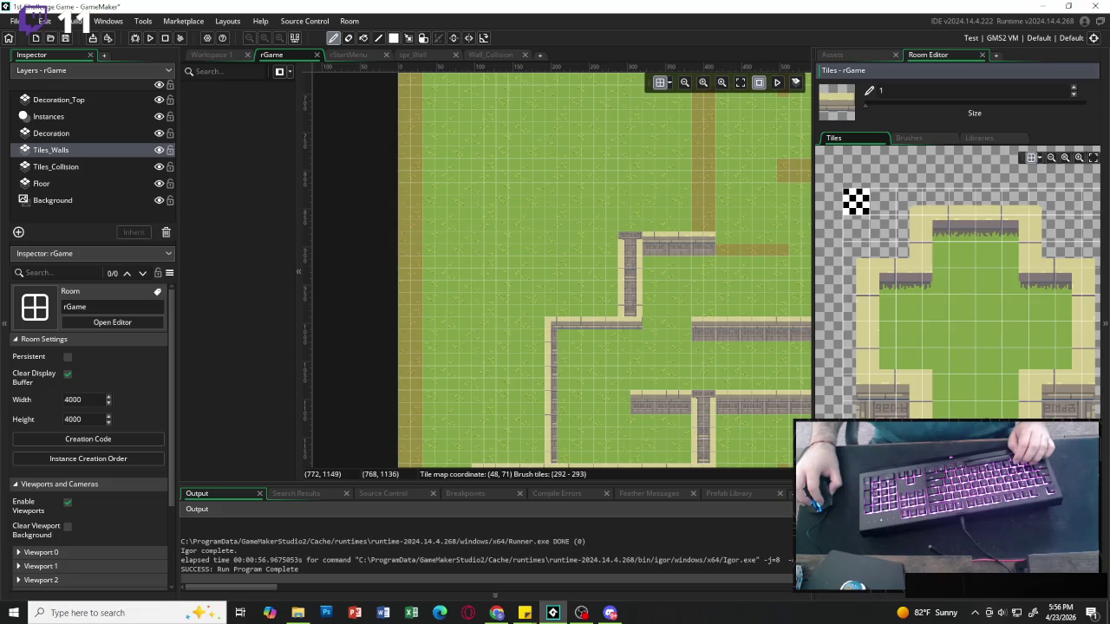
left_click(727, 251)
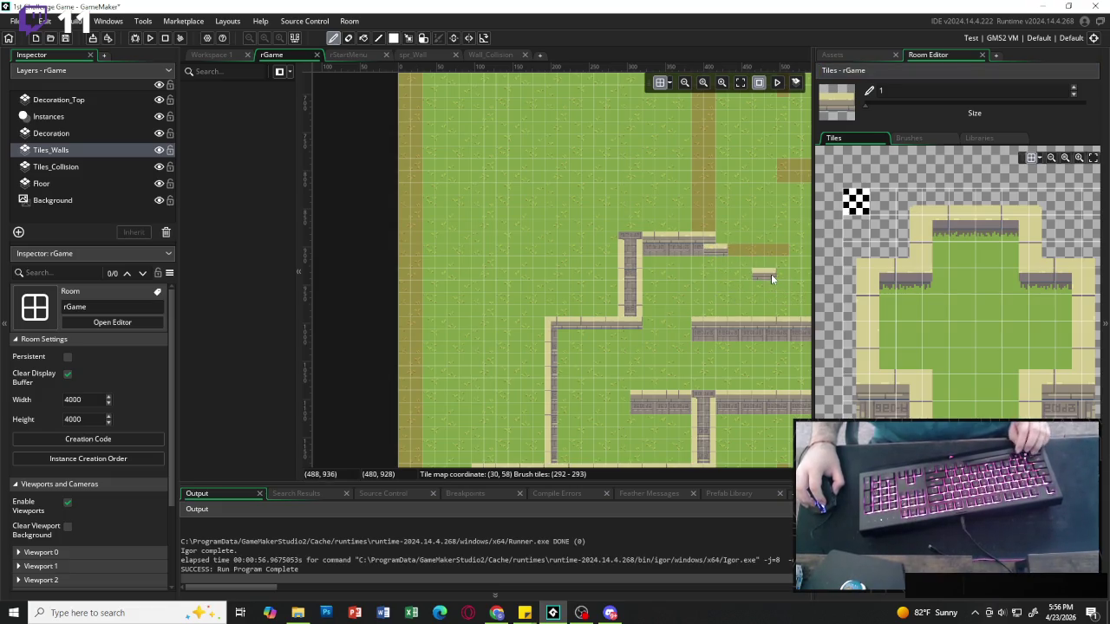
left_click_drag(736, 253, 771, 252)
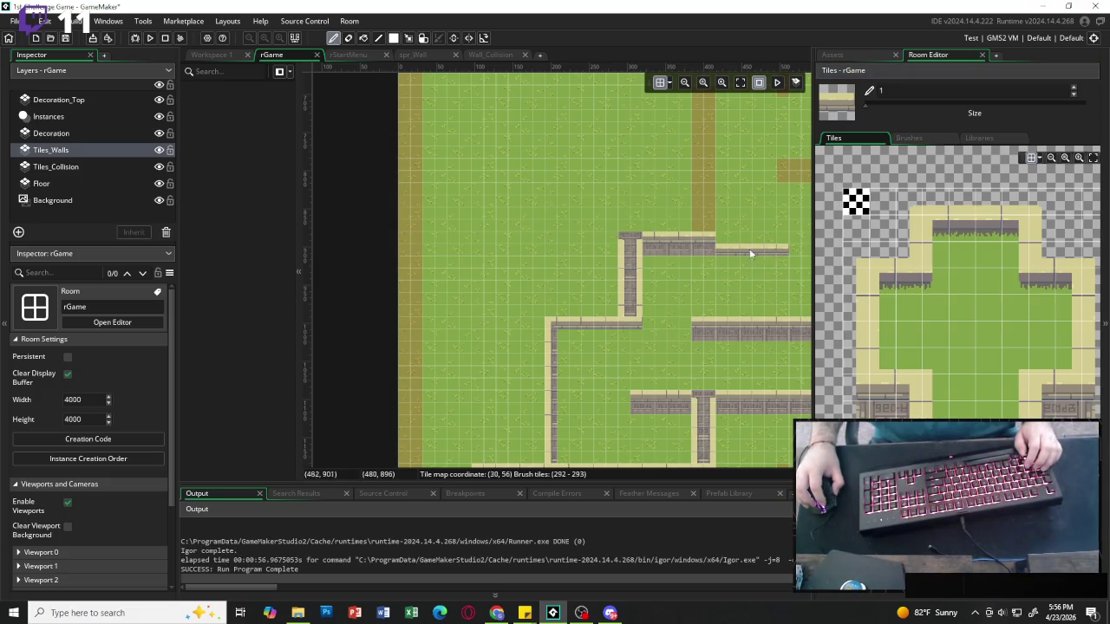
scroll(727, 215, "right", 3)
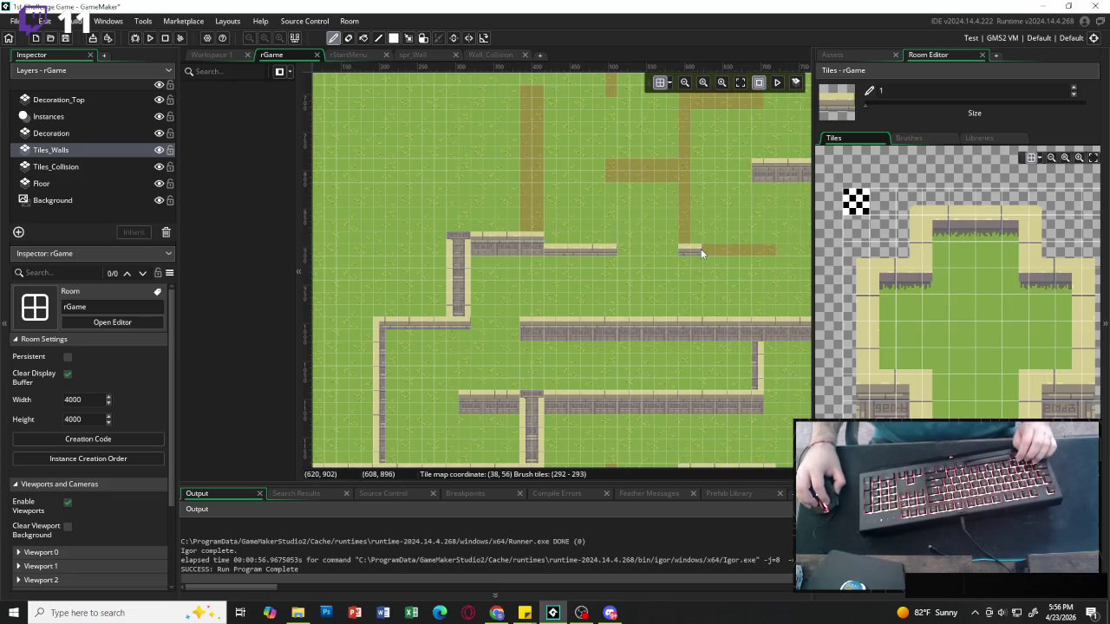
Paint horizontal wall strips along the upper rows, redoing one strip a tile further right.
left_click_drag(699, 250, 758, 256)
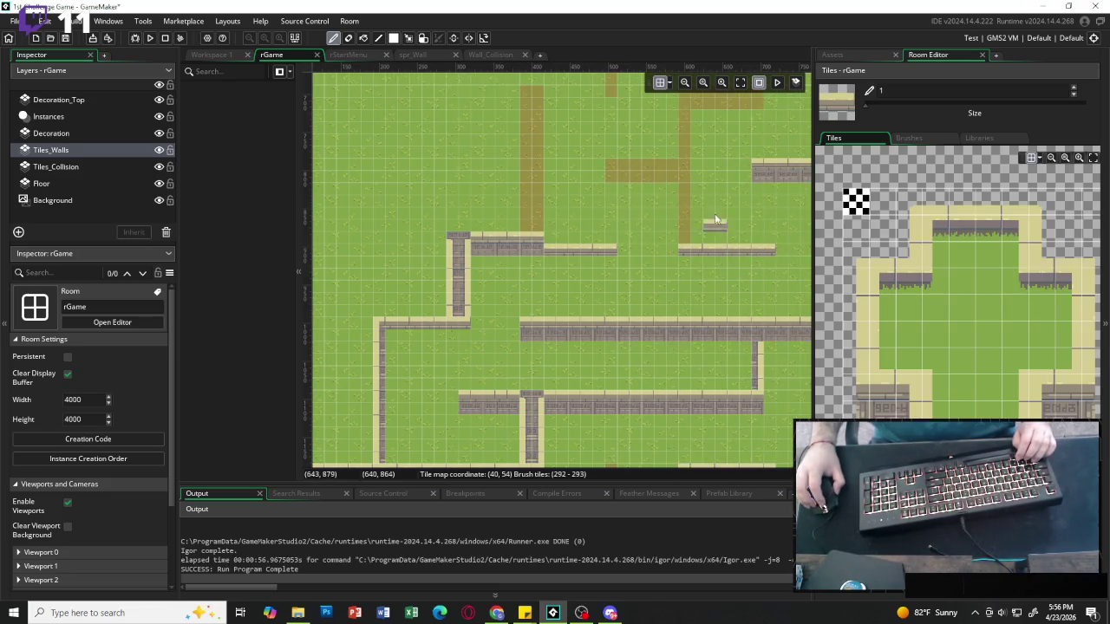
scroll(718, 212, "up", 2)
left_click_drag(911, 378, 932, 400)
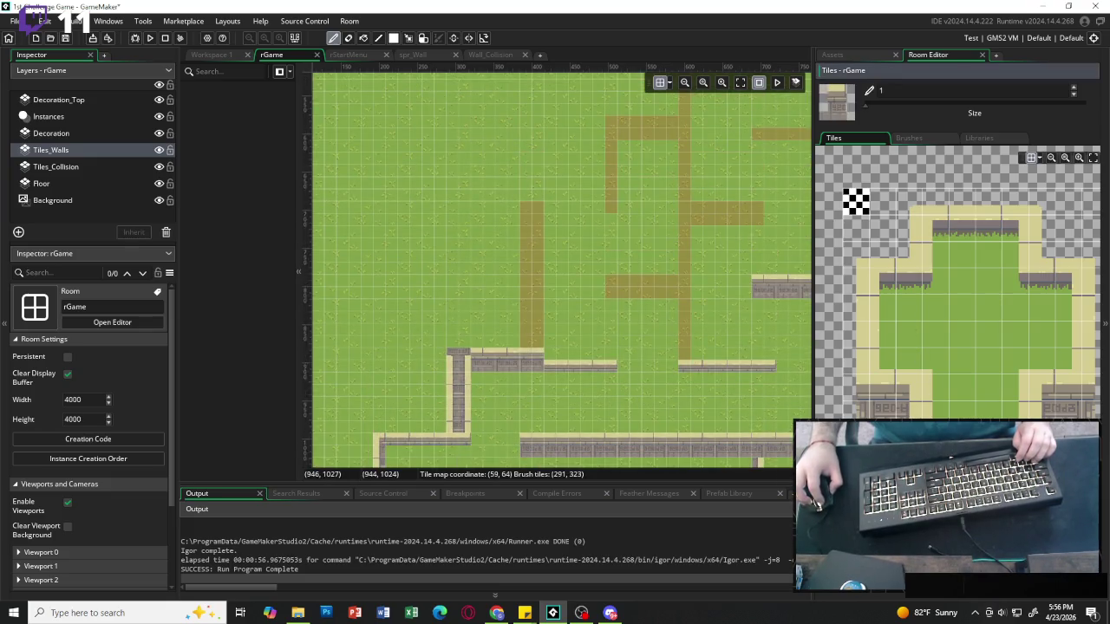
left_click_drag(627, 294, 680, 286)
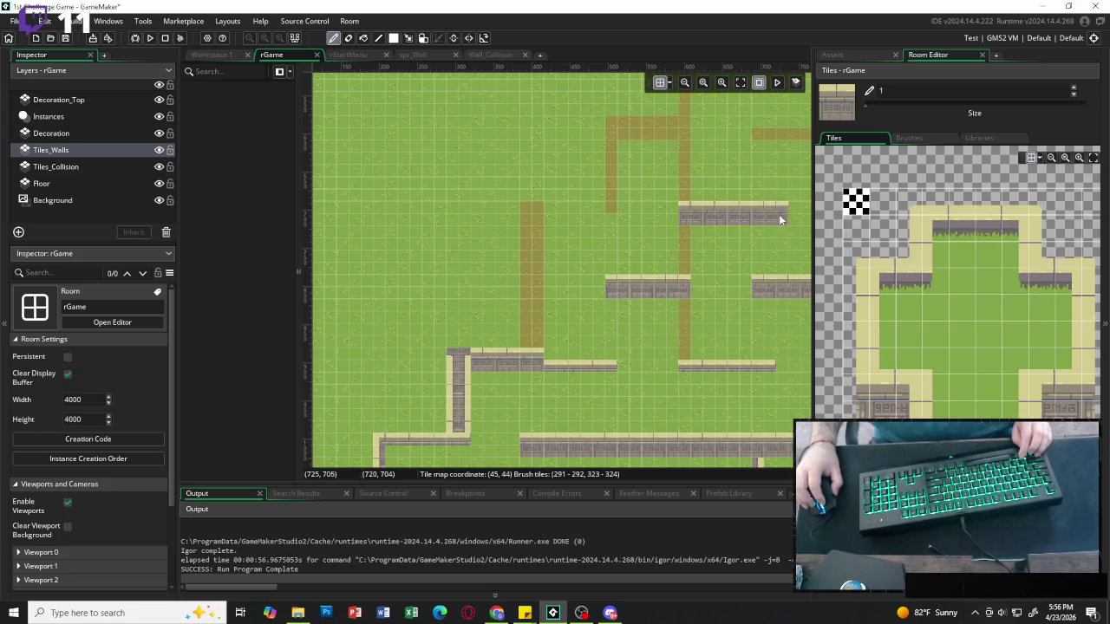
key("ctrl+z")
mouse_move(744, 218)
left_mouse_down()
mouse_move(753, 212)
mouse_move(750, 222)
left_mouse_up()
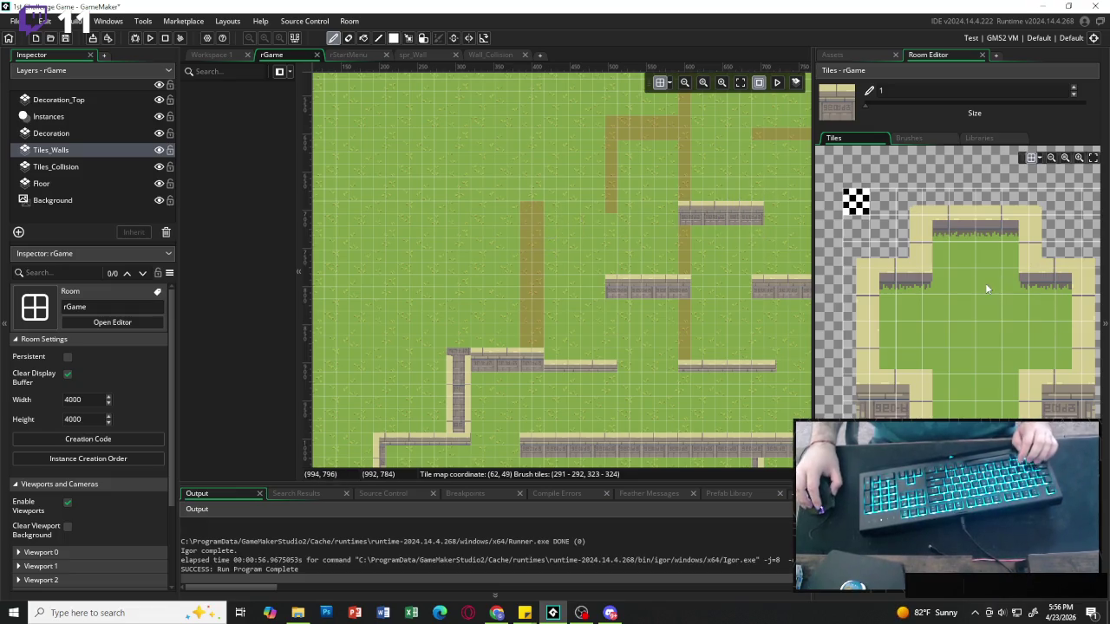
Build a capped vertical wall down the path to the horizontal wall using a 2x2 block.
scroll(970, 269, "right", 3)
mouse_move(971, 195)
left_mouse_down()
mouse_move(1006, 233)
mouse_move(976, 229)
mouse_move(1004, 257)
left_mouse_up()
left_click(532, 217)
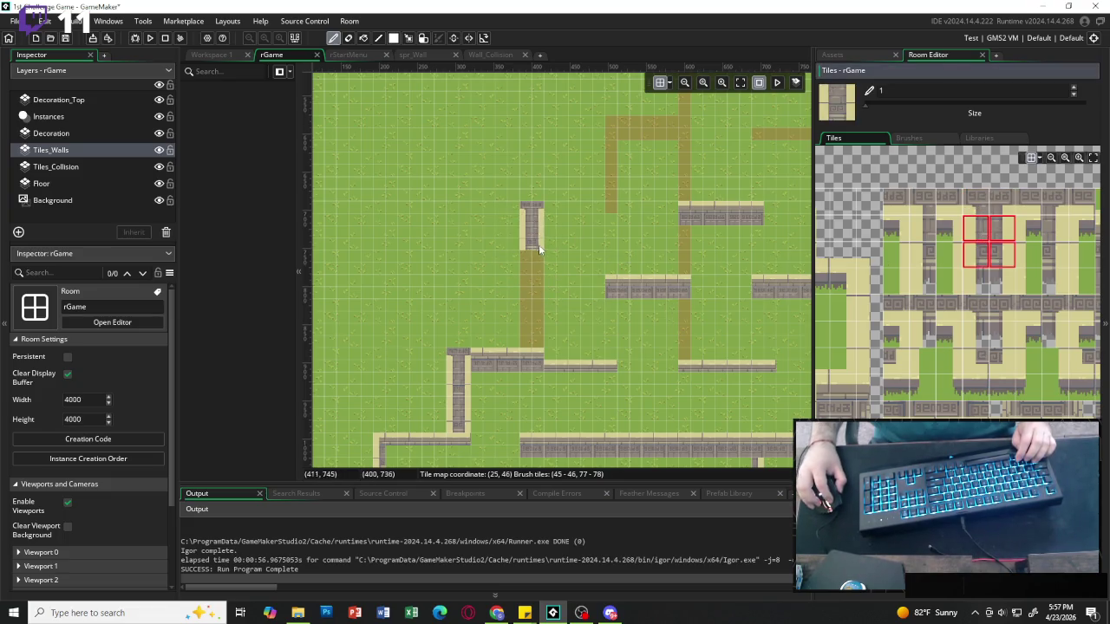
left_click_drag(538, 244, 538, 286)
left_click_drag(536, 329, 535, 345)
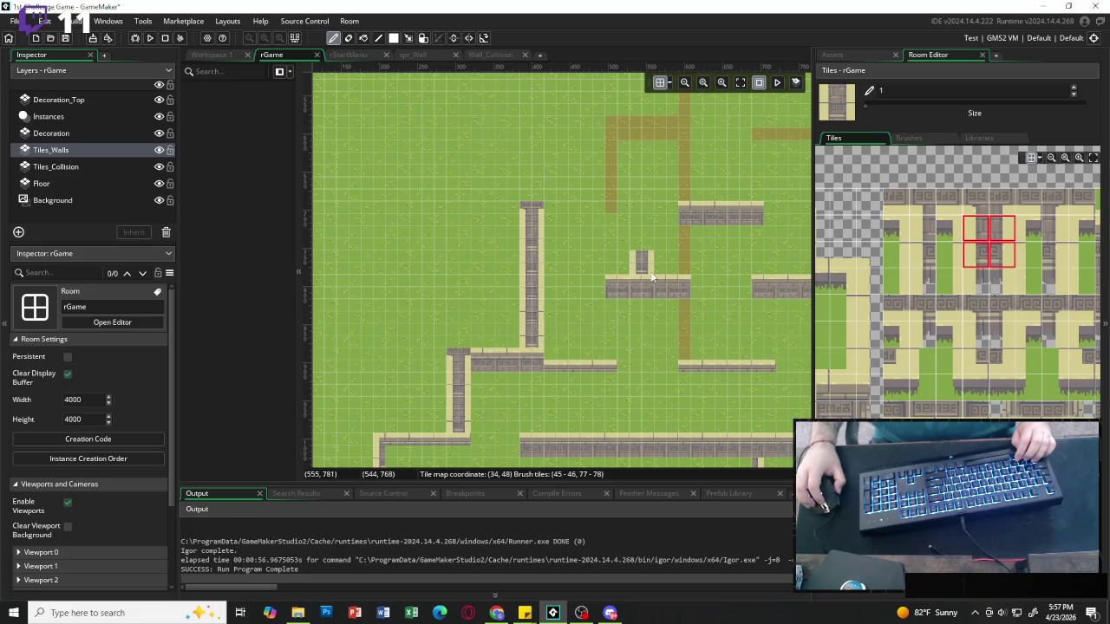
Paint a single-column vertical stone wall down the next path.
scroll(659, 268, "up", 2)
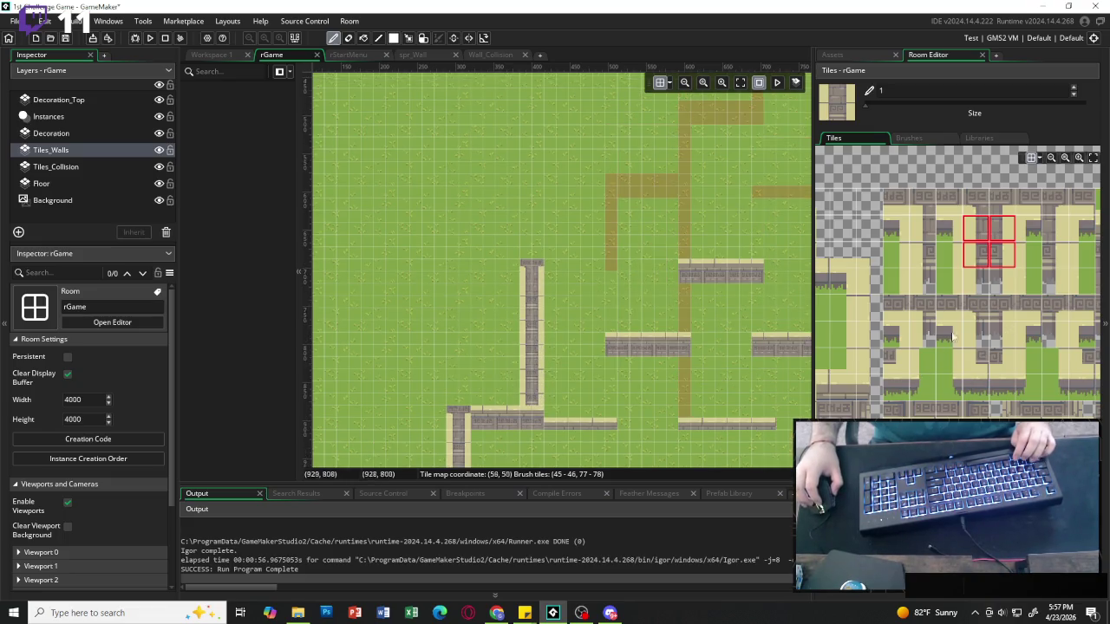
left_click_drag(977, 229, 978, 263)
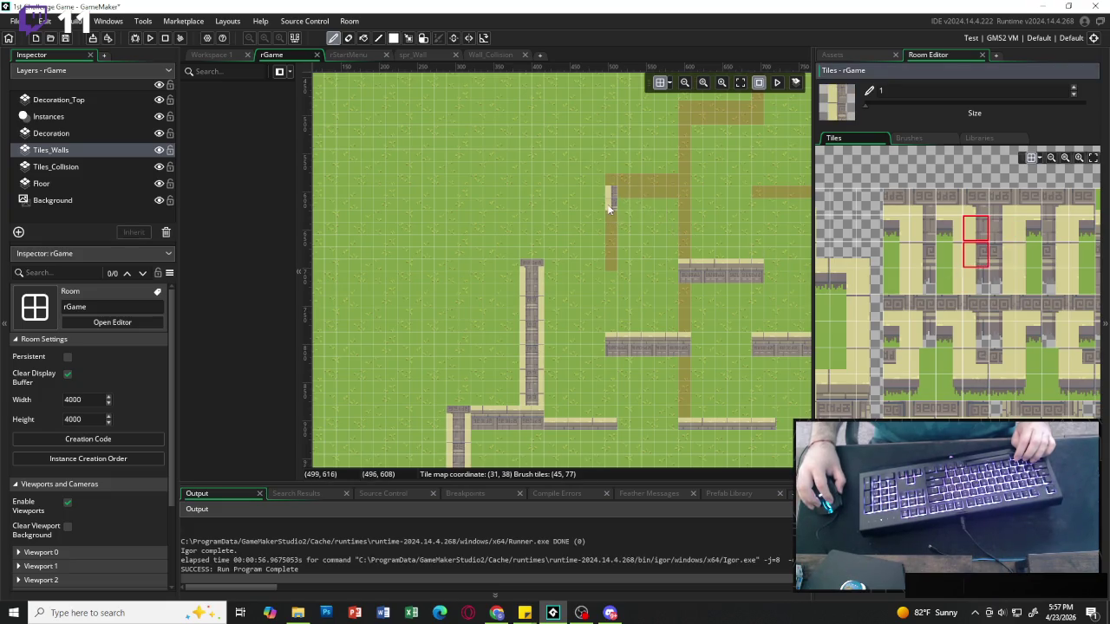
left_click_drag(607, 208, 607, 264)
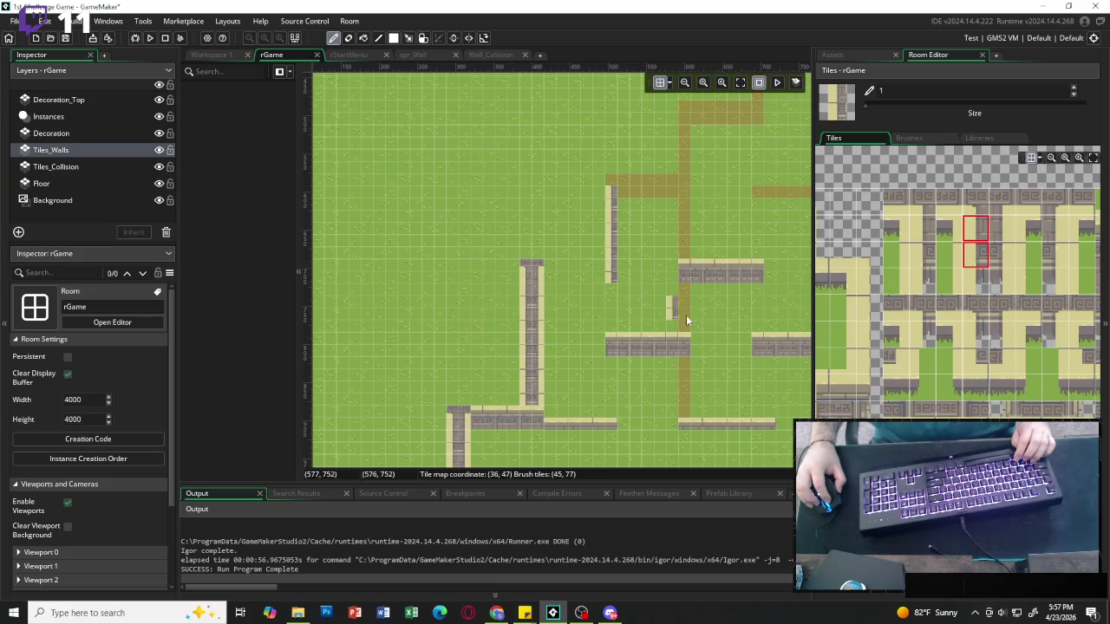
left_click(843, 206)
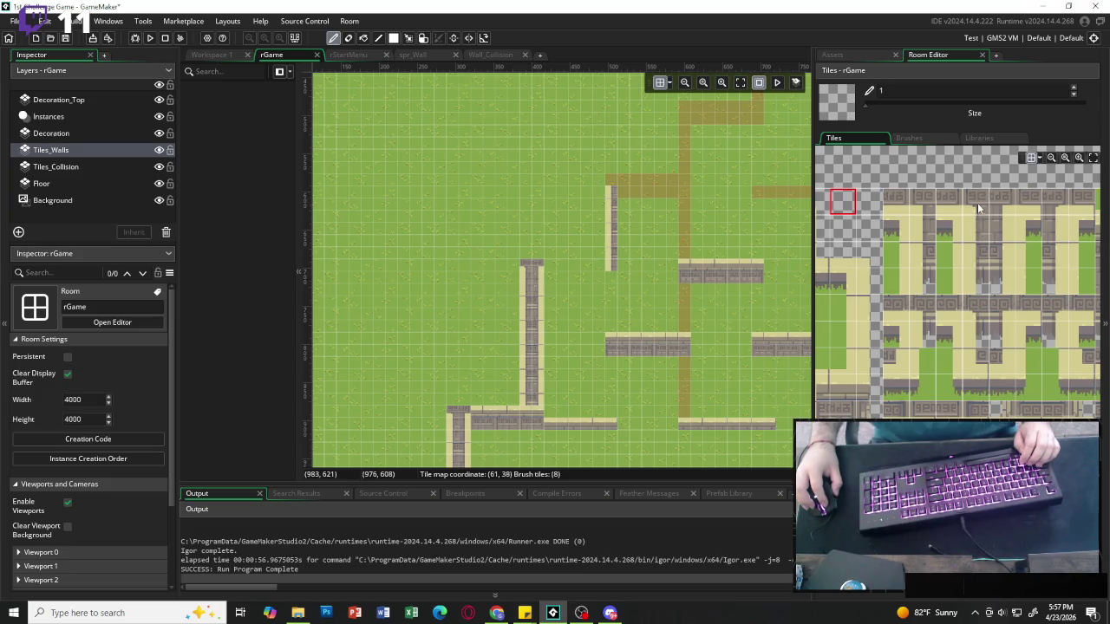
Cap the top of that vertical wall with a corner block and extend the wall segment right.
scroll(925, 338, "left", 3)
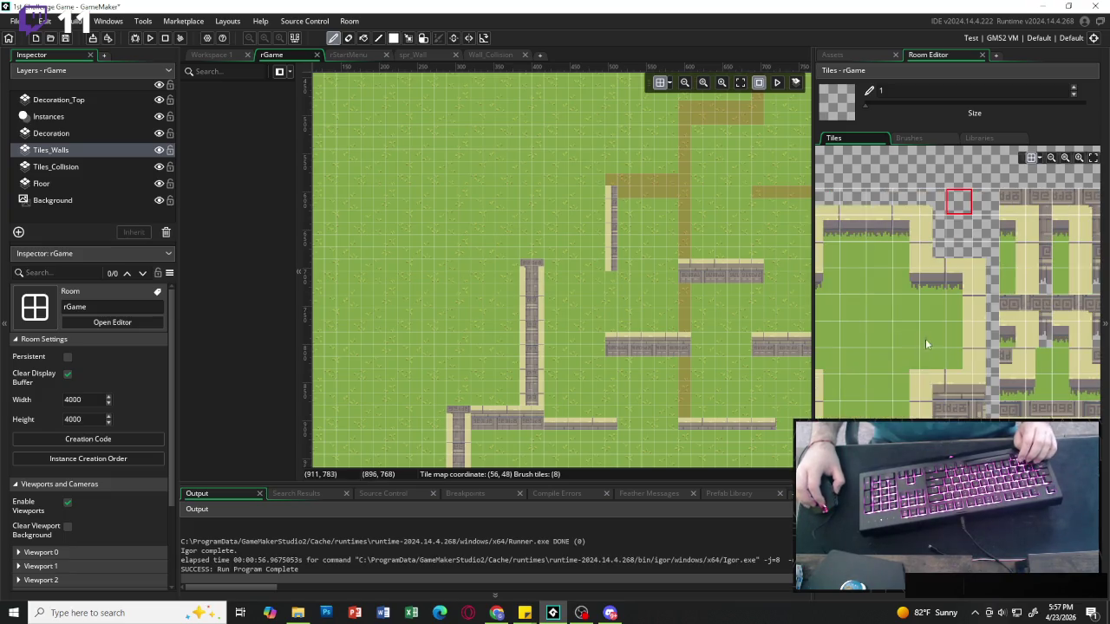
left_click(932, 390)
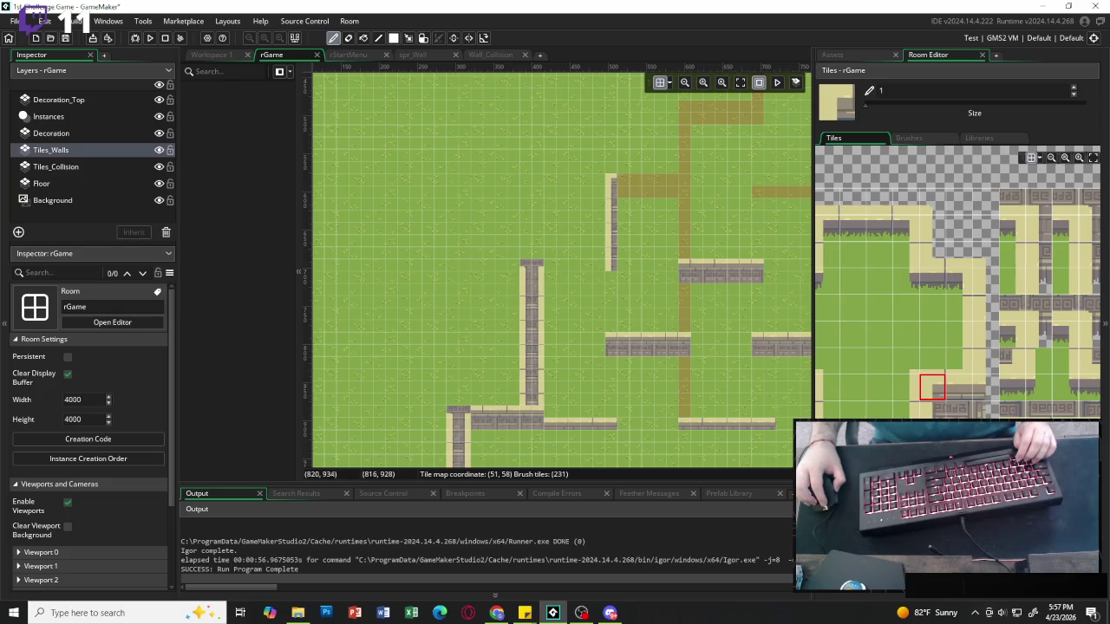
left_click_drag(927, 411, 949, 433)
left_click(635, 195)
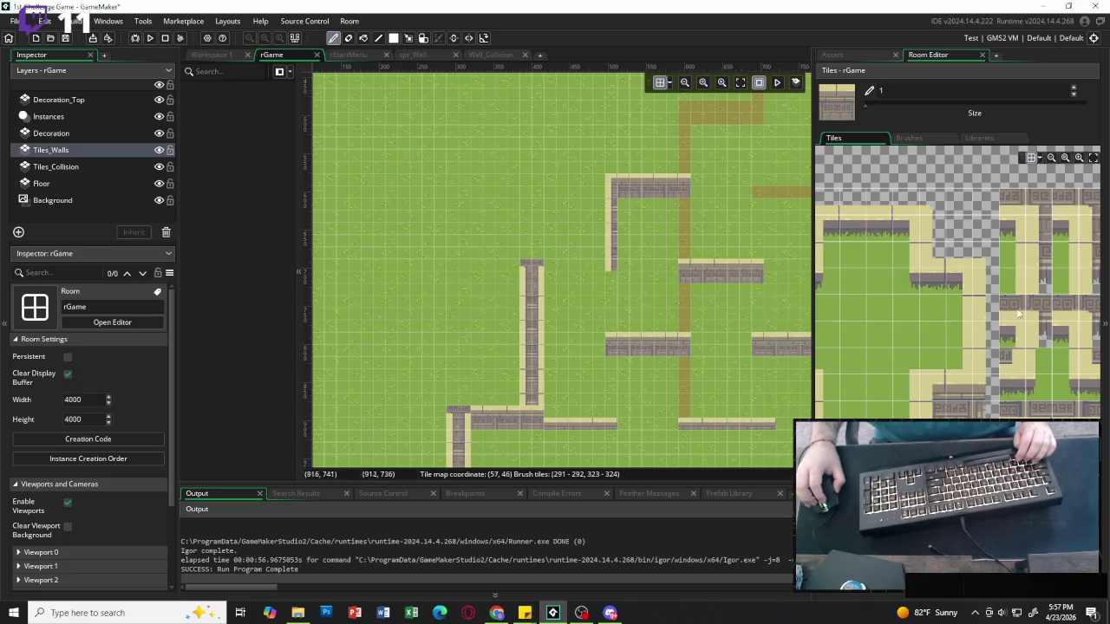
left_click(761, 276)
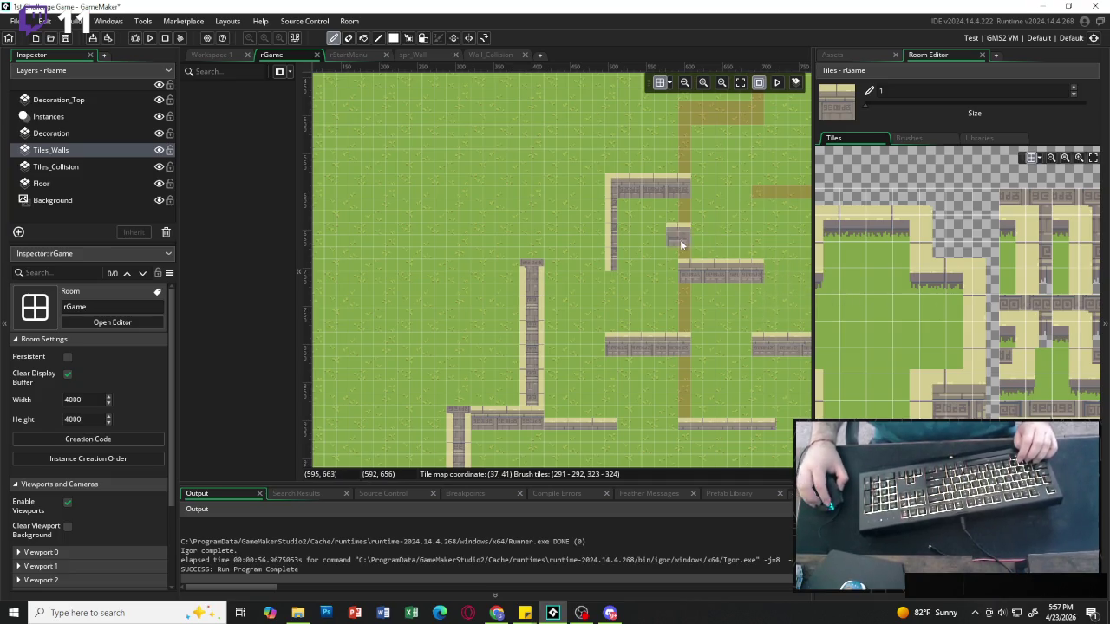
Paint vertical walls down the middle and right paths to the lower walls, covering the remaining guides.
scroll(680, 239, "right", 3)
scroll(1057, 240, "right", 3)
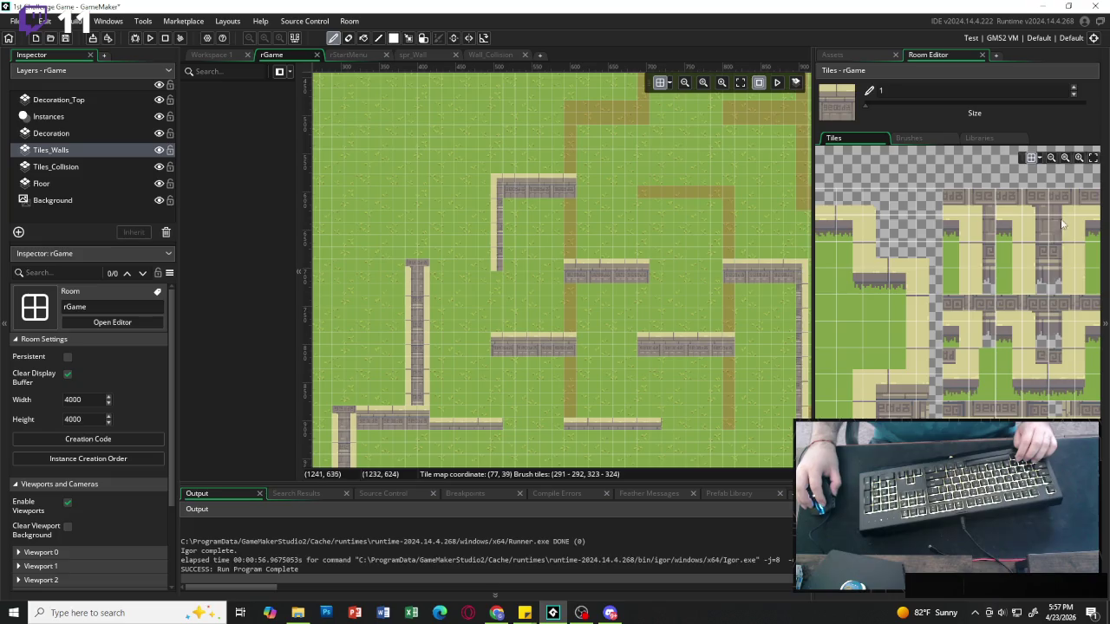
mouse_move(1062, 227)
left_mouse_down()
mouse_move(1061, 255)
mouse_move(1033, 255)
left_mouse_up()
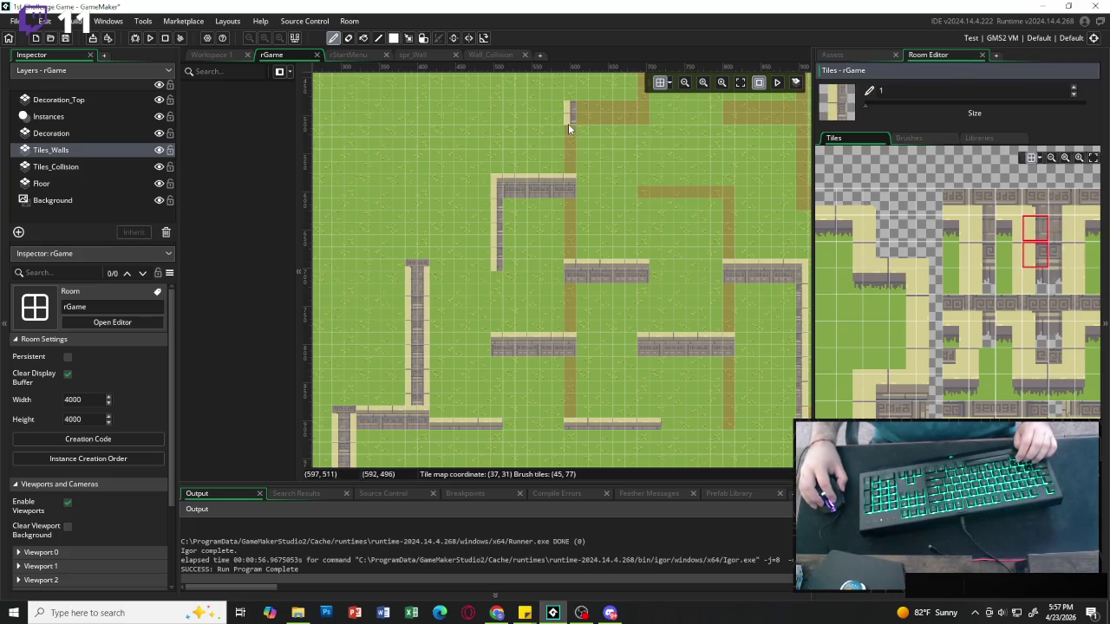
left_click_drag(569, 135, 567, 169)
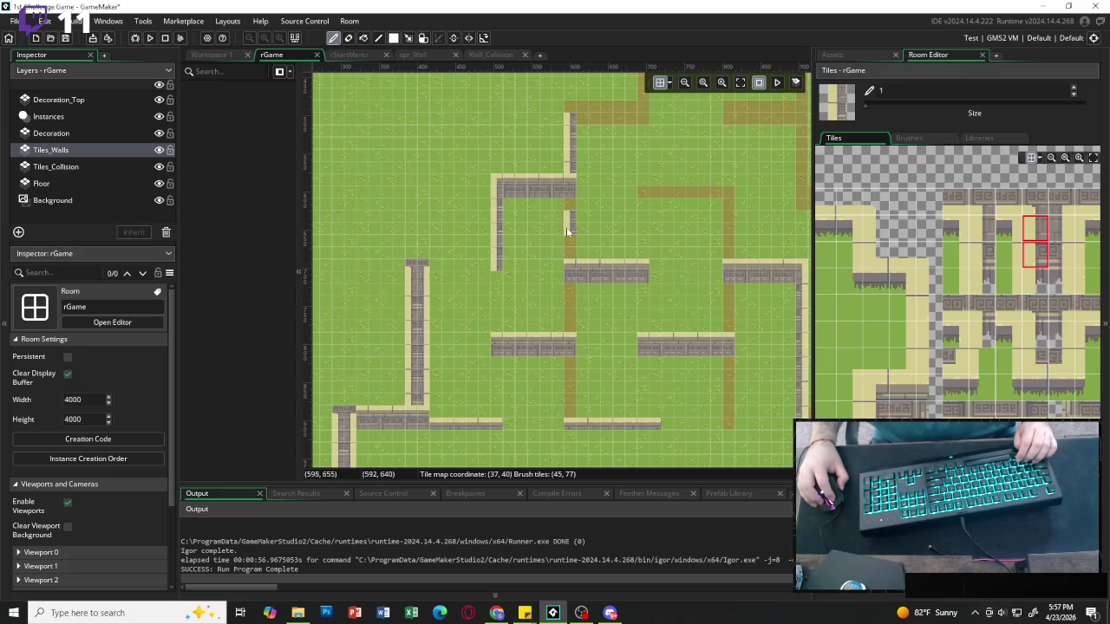
left_click_drag(570, 244, 570, 256)
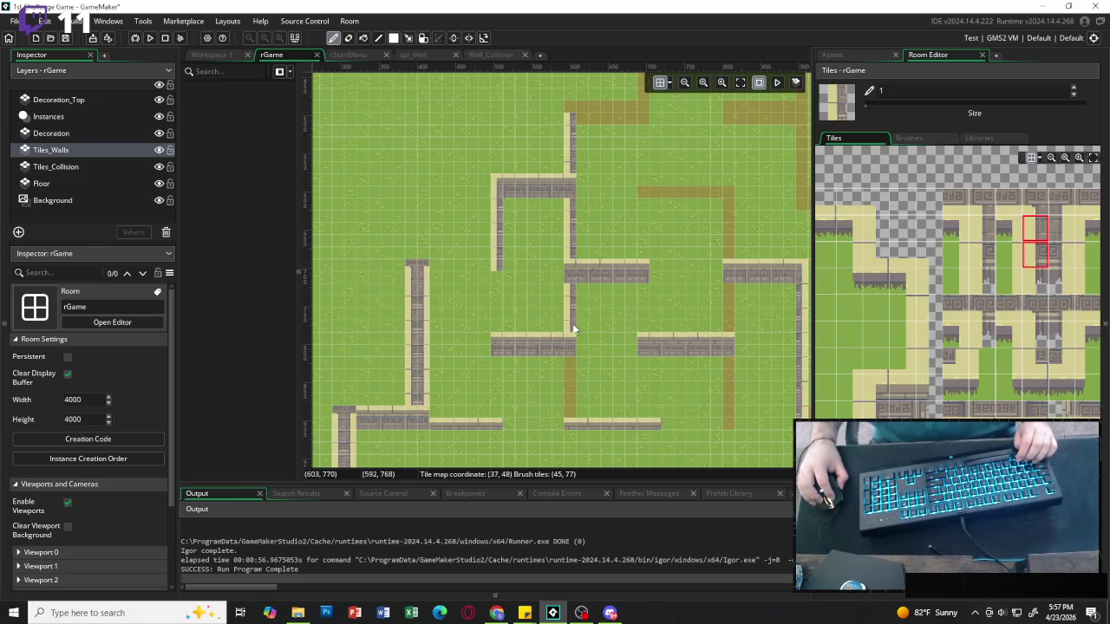
left_click_drag(572, 322, 572, 331)
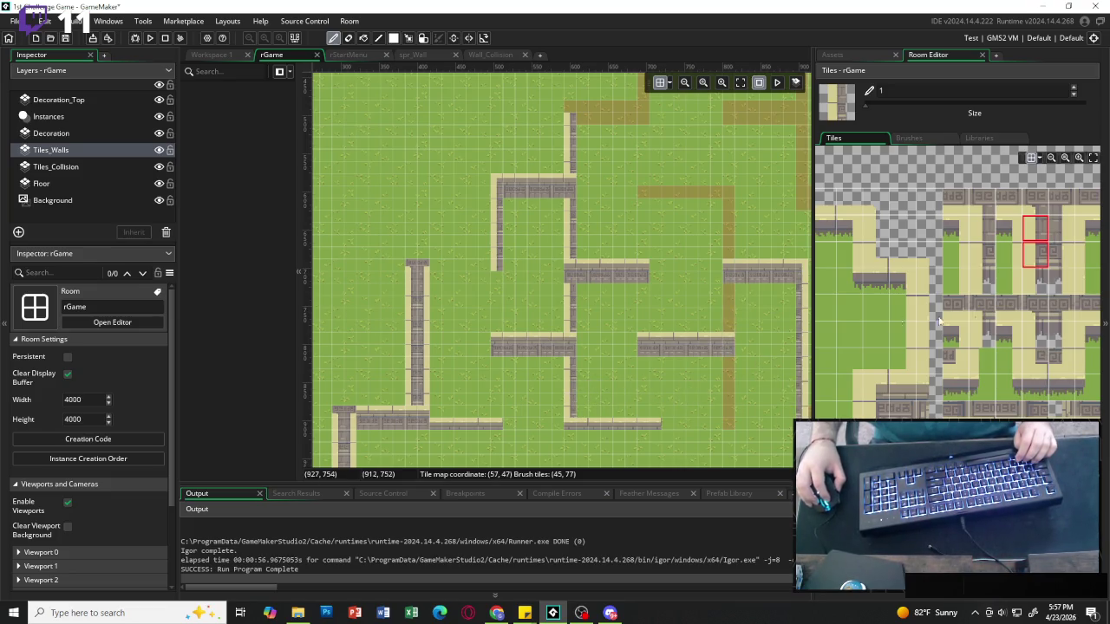
left_click_drag(1061, 230, 1061, 256)
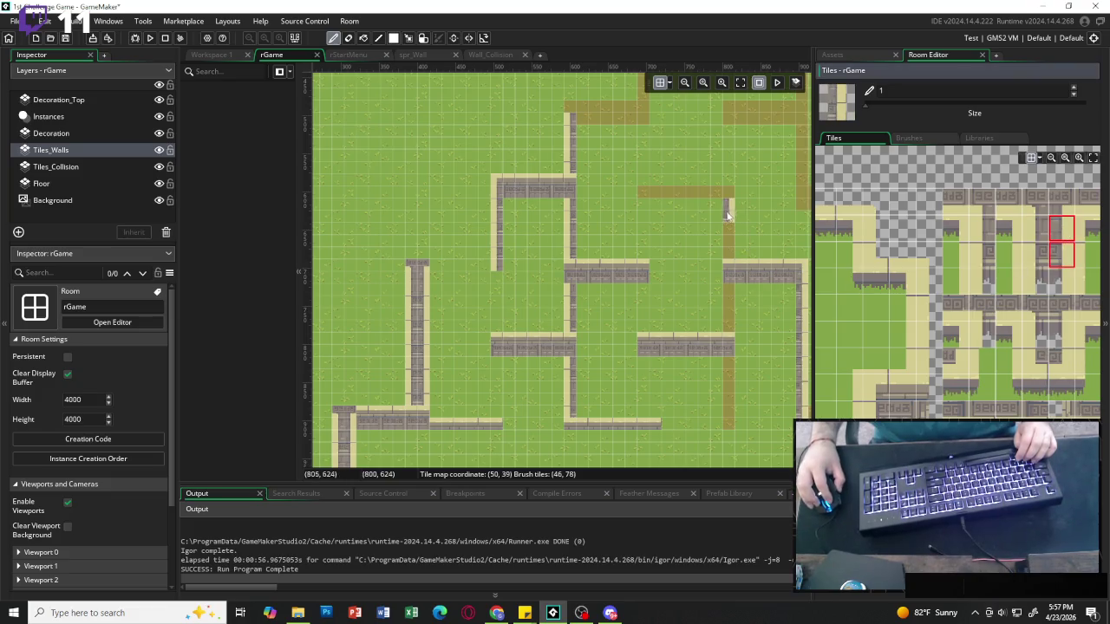
left_click_drag(728, 215, 727, 381)
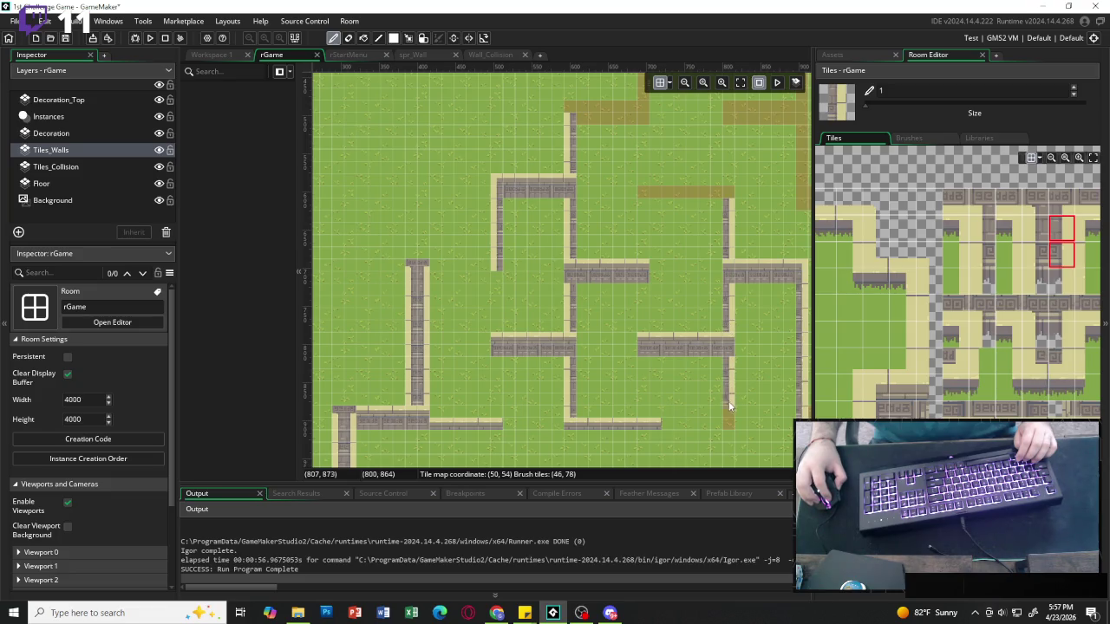
left_click(725, 401)
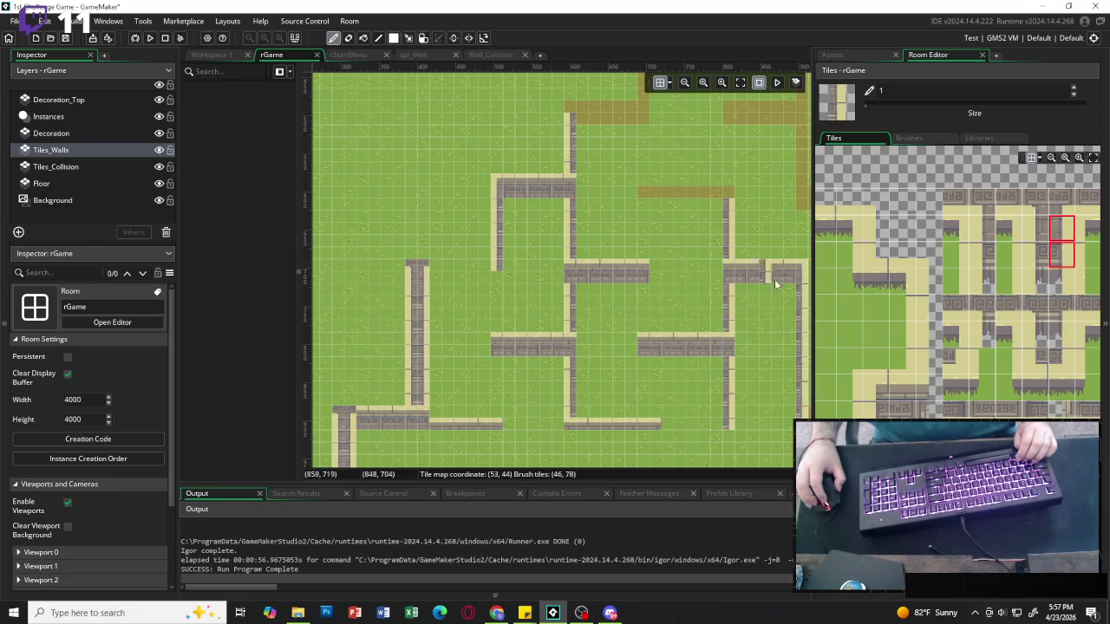
Extend the wall row leftward along the guide and erase the extra tile at its end.
scroll(873, 402, "left", 4)
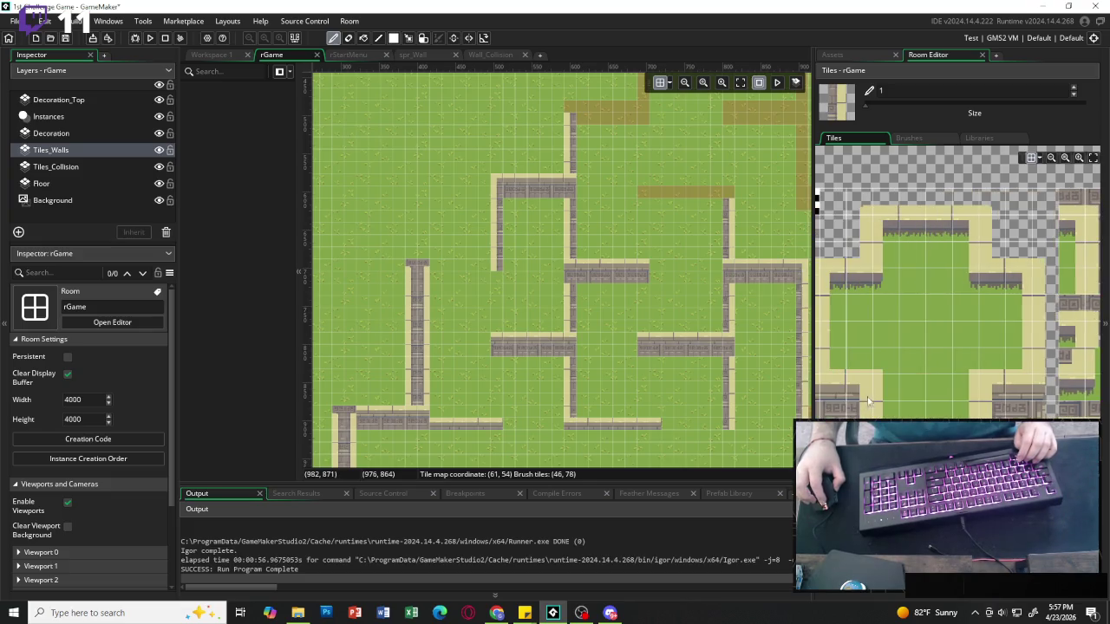
left_click(859, 387)
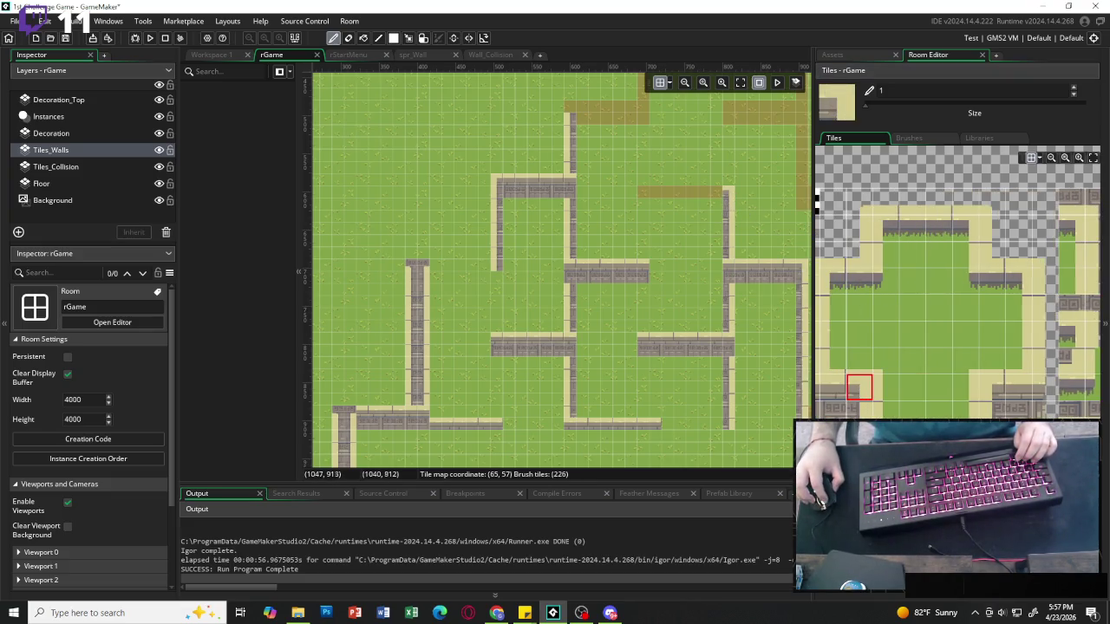
left_click_drag(834, 281, 871, 282)
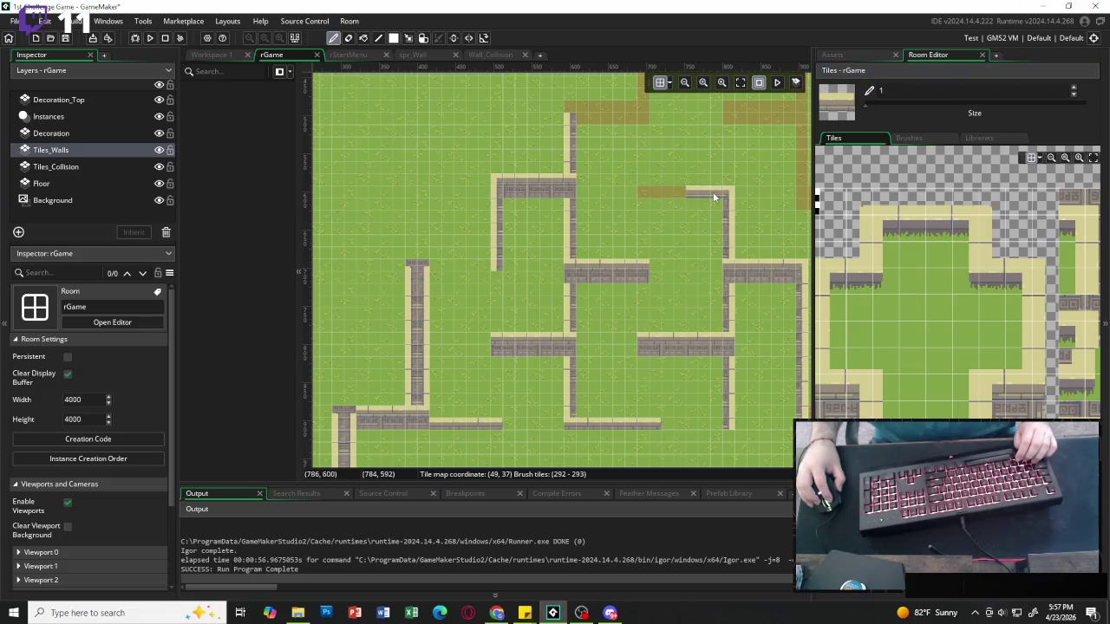
left_click_drag(697, 193, 645, 193)
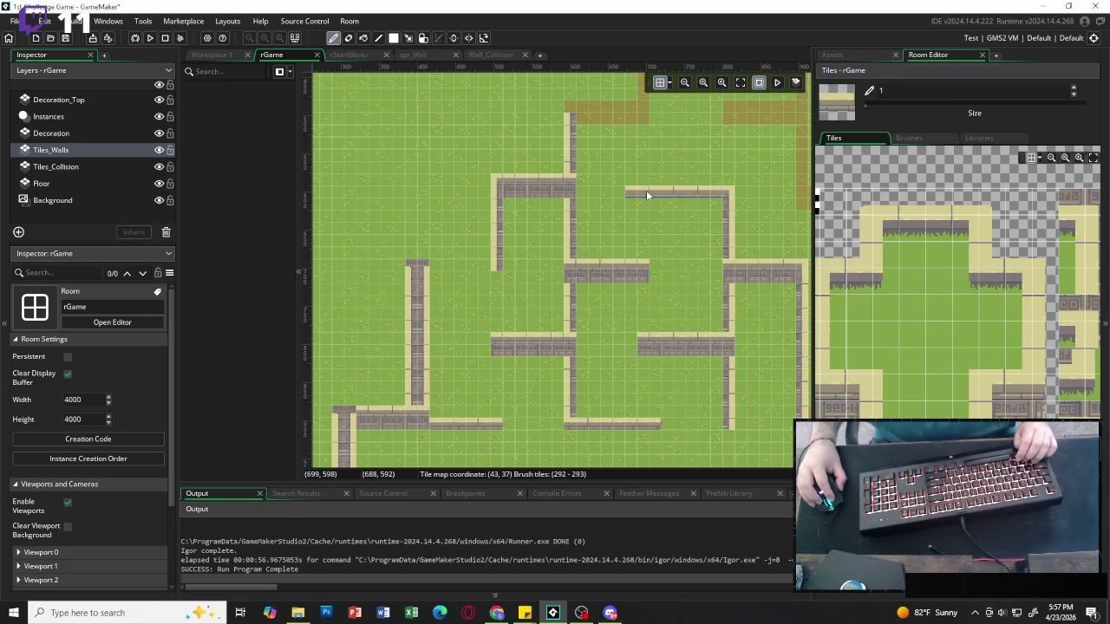
left_click(1044, 201)
left_click(628, 191)
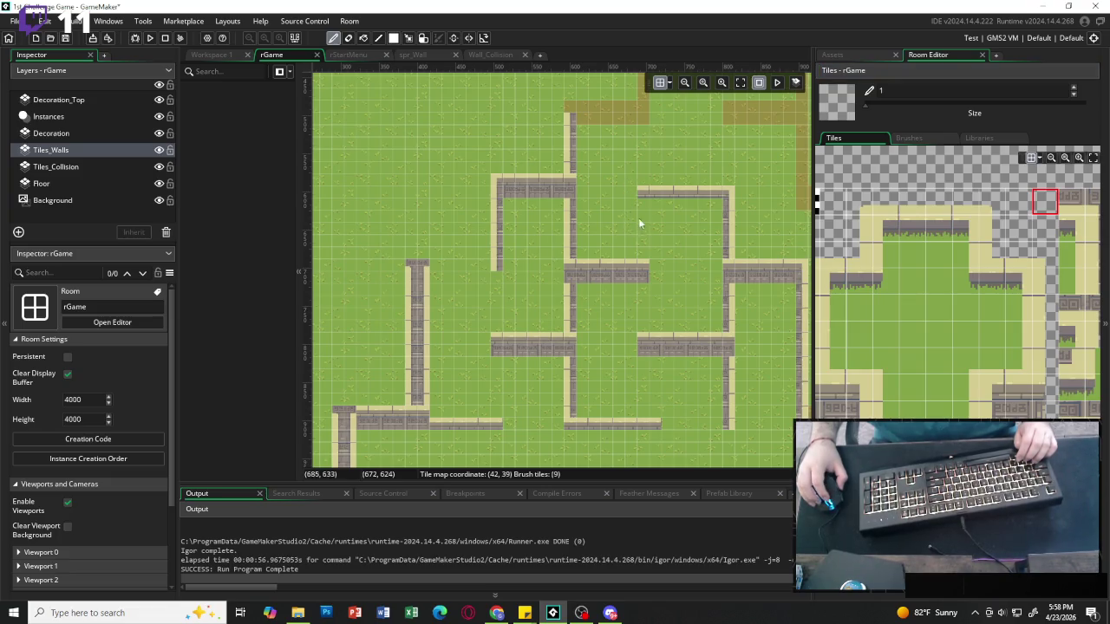
Paint a horizontal wall along the top guide above the right wall.
left_click(991, 387)
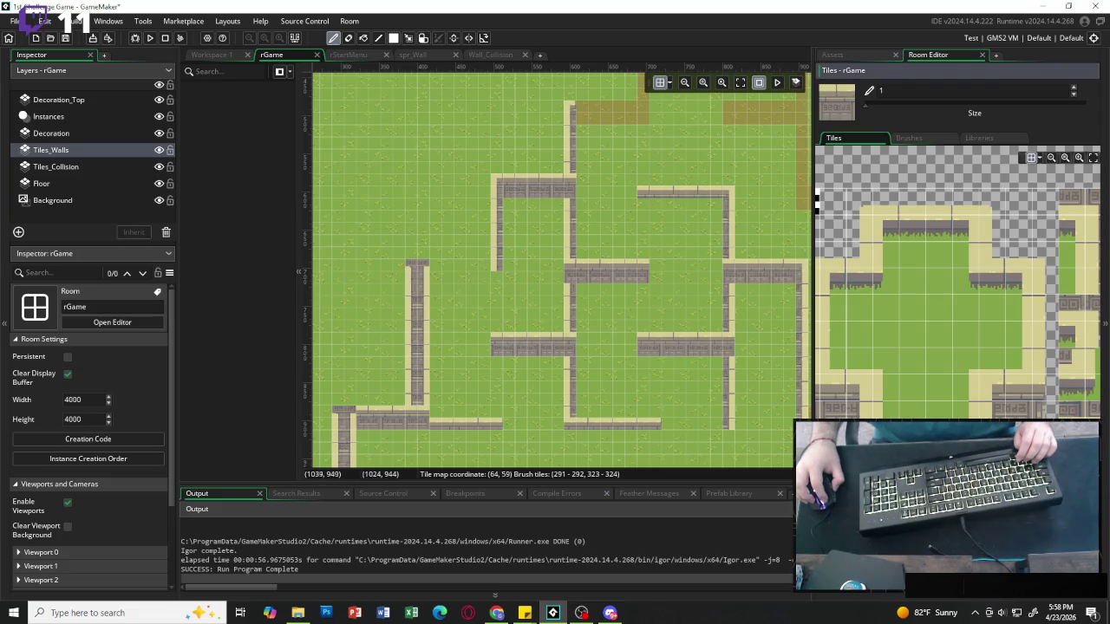
left_click(649, 174)
left_click_drag(575, 115, 639, 113)
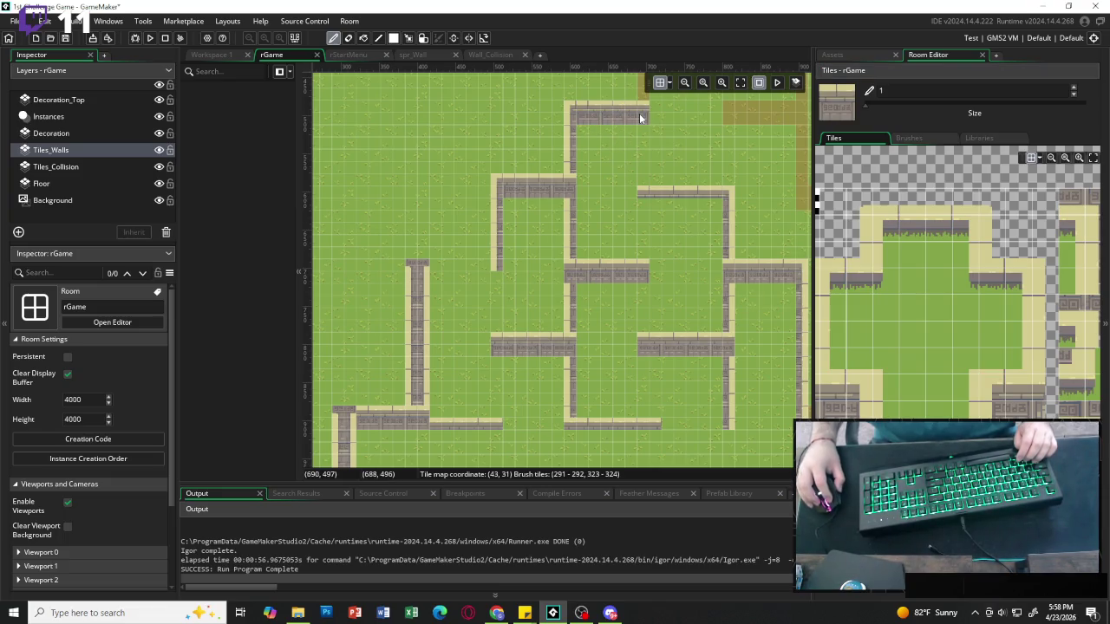
Extend the vertical wall down to meet the horizontal wall with a two-tile vertical piece.
scroll(685, 190, "up", 3)
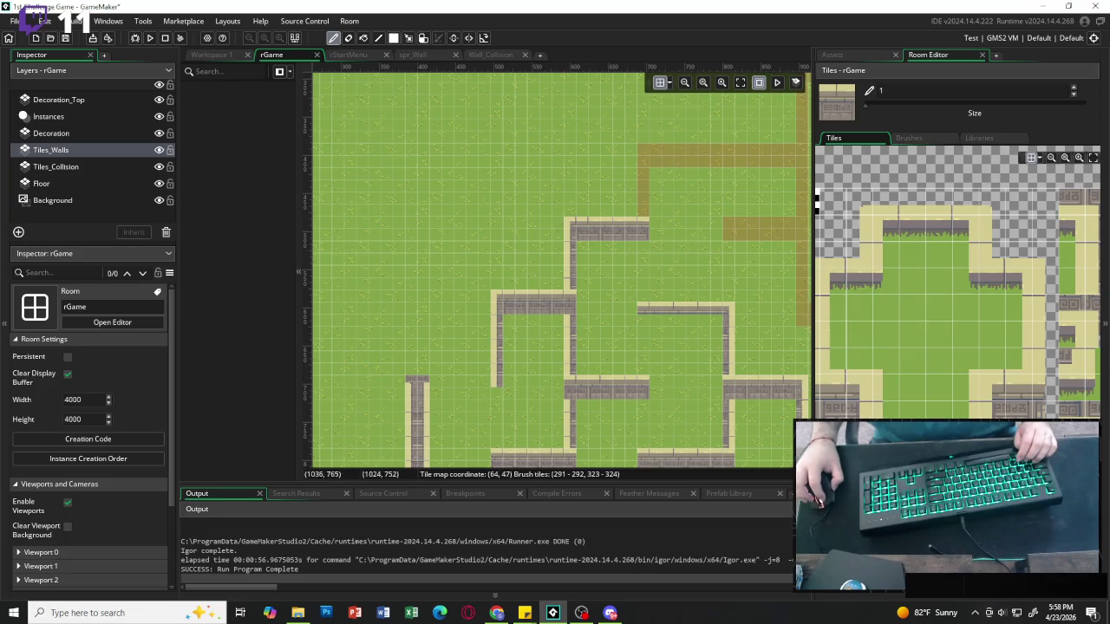
left_click(991, 388)
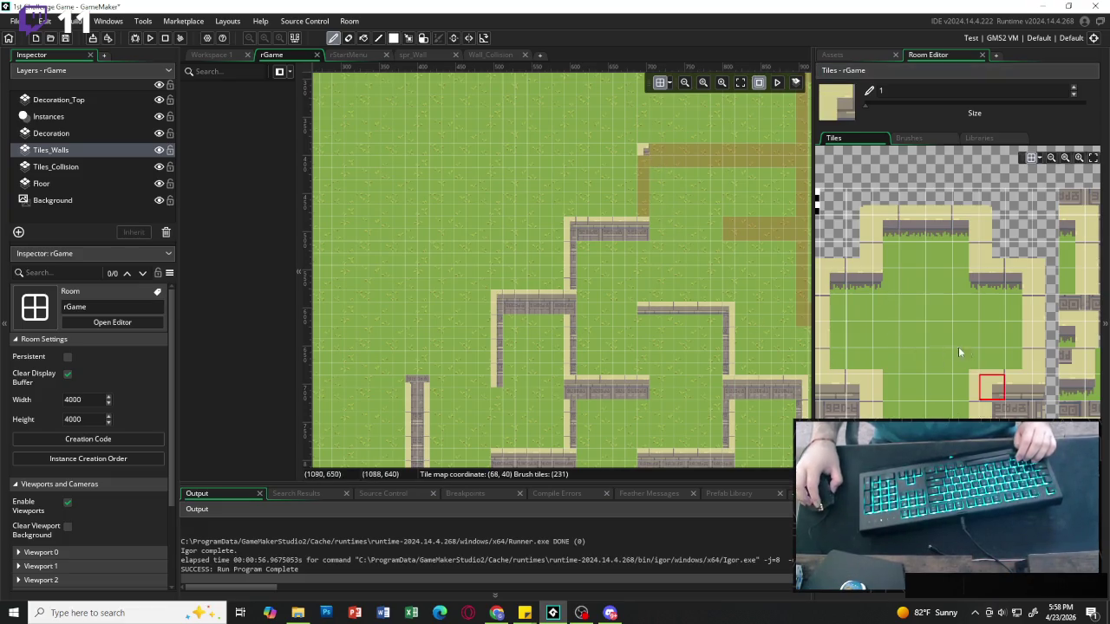
scroll(1009, 288, "right", 3)
left_click(1062, 228)
left_click_drag(1039, 228, 1039, 254)
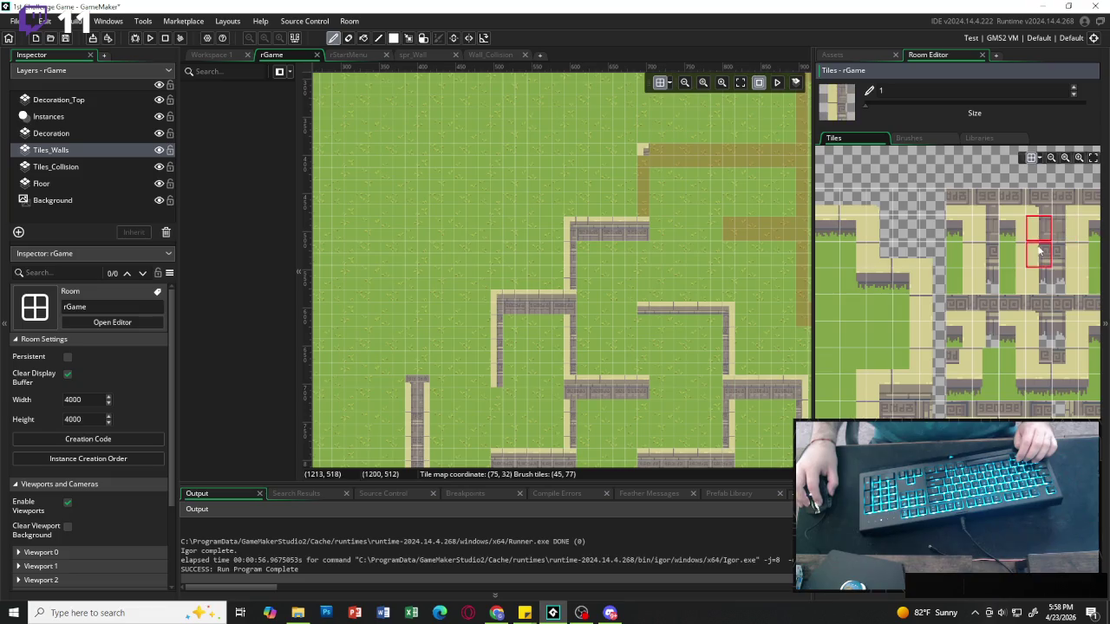
left_click(642, 203)
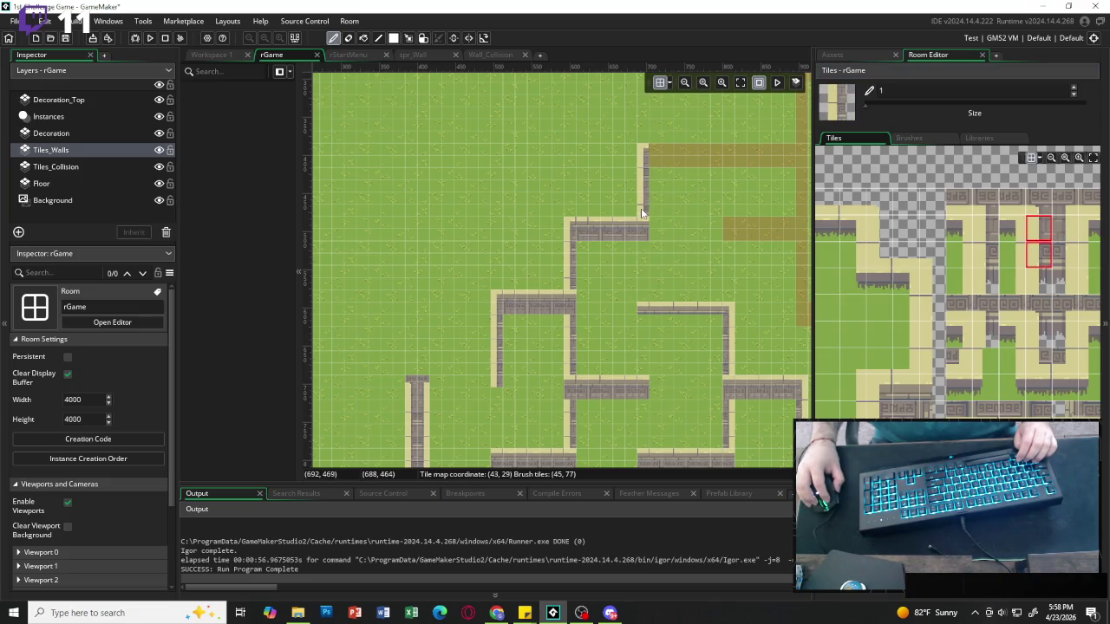
scroll(953, 286, "down", 3)
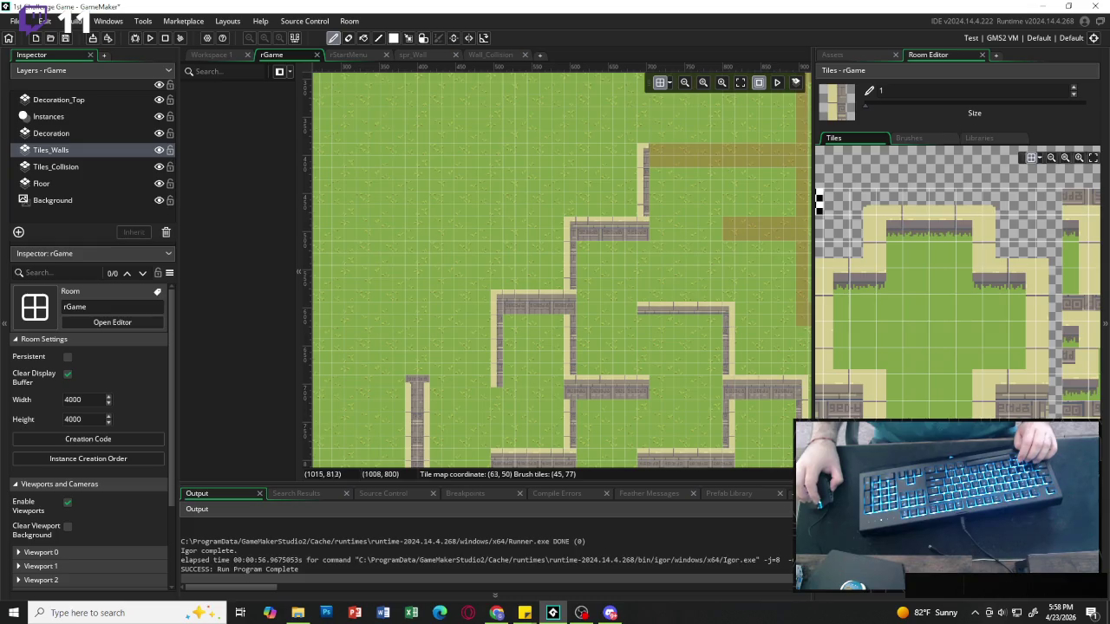
left_click(928, 230)
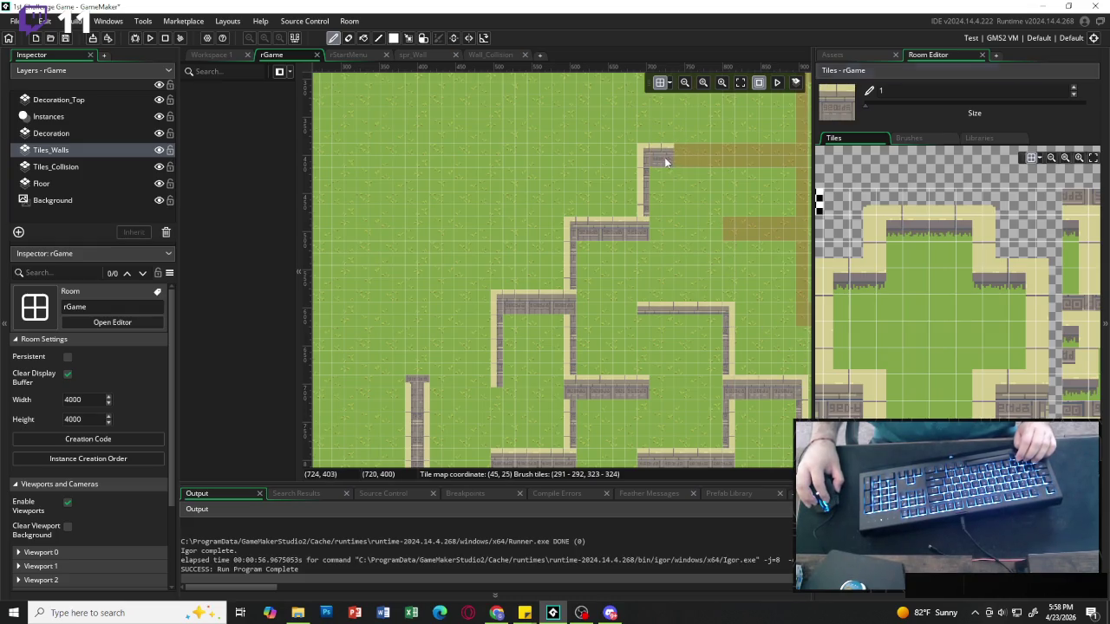
scroll(735, 165, "right", 2)
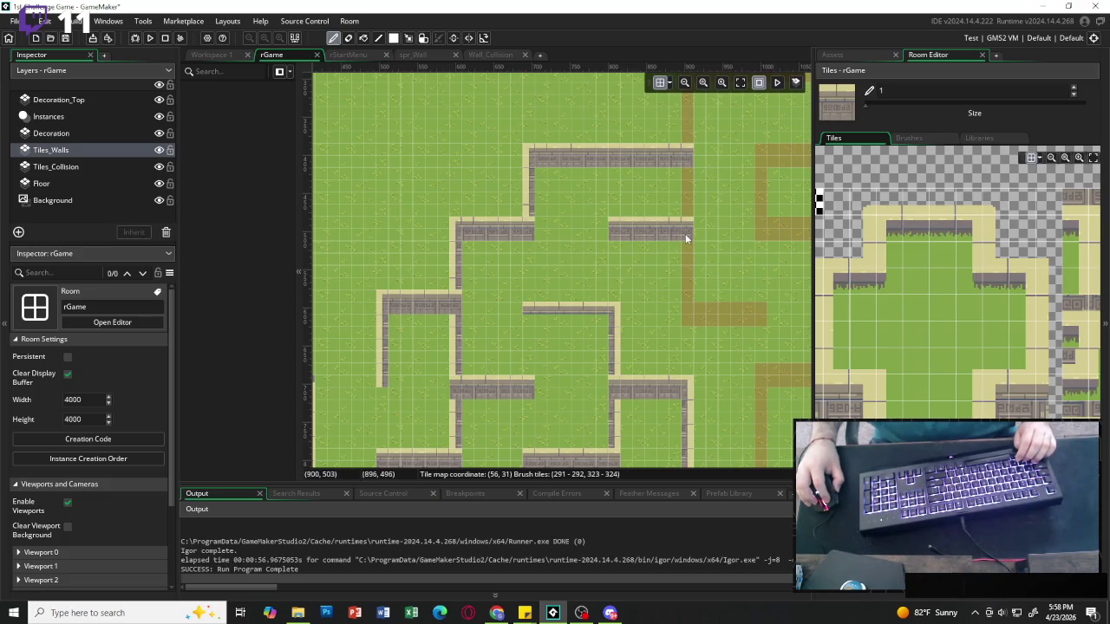
Paint wall rows along the upper and lower brown guides, extending the lower row right.
scroll(729, 256, "right", 4)
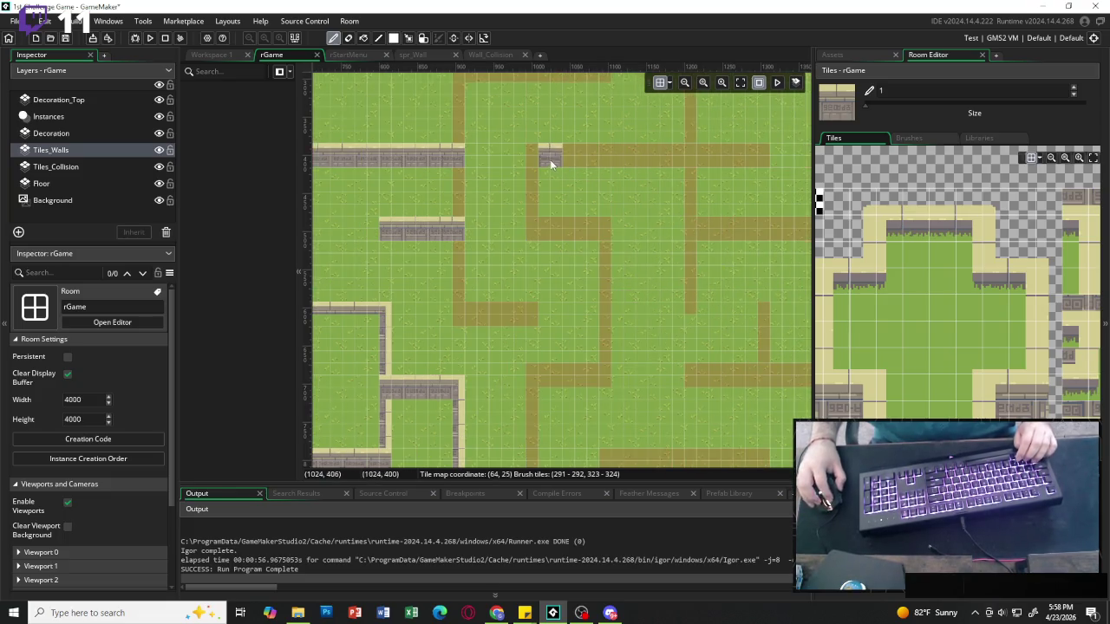
left_click_drag(556, 160, 719, 161)
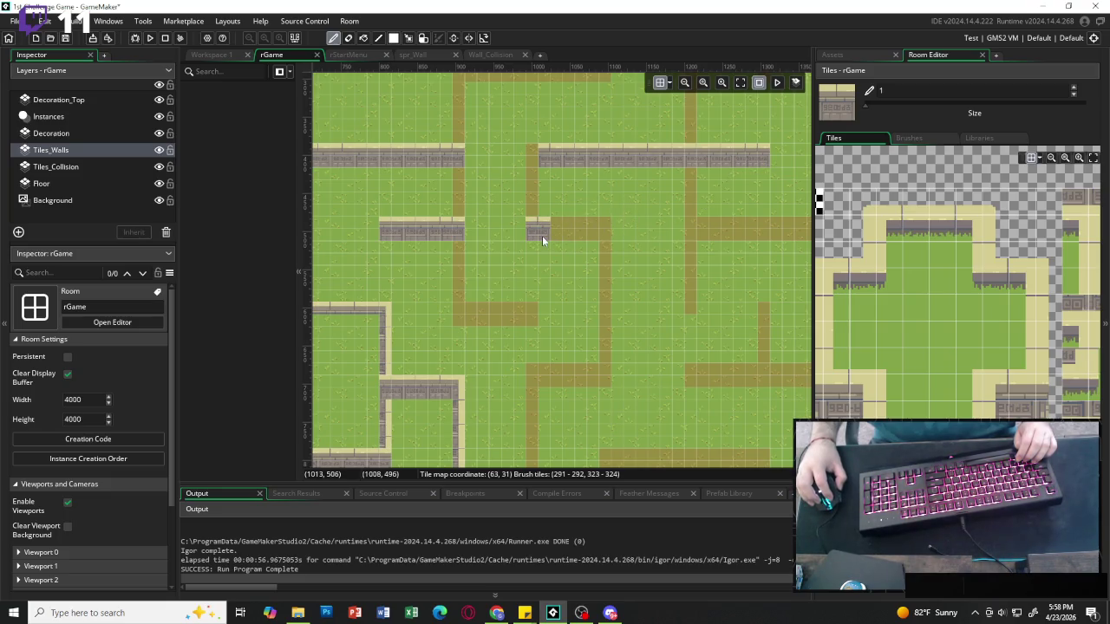
scroll(601, 232, "right", 2)
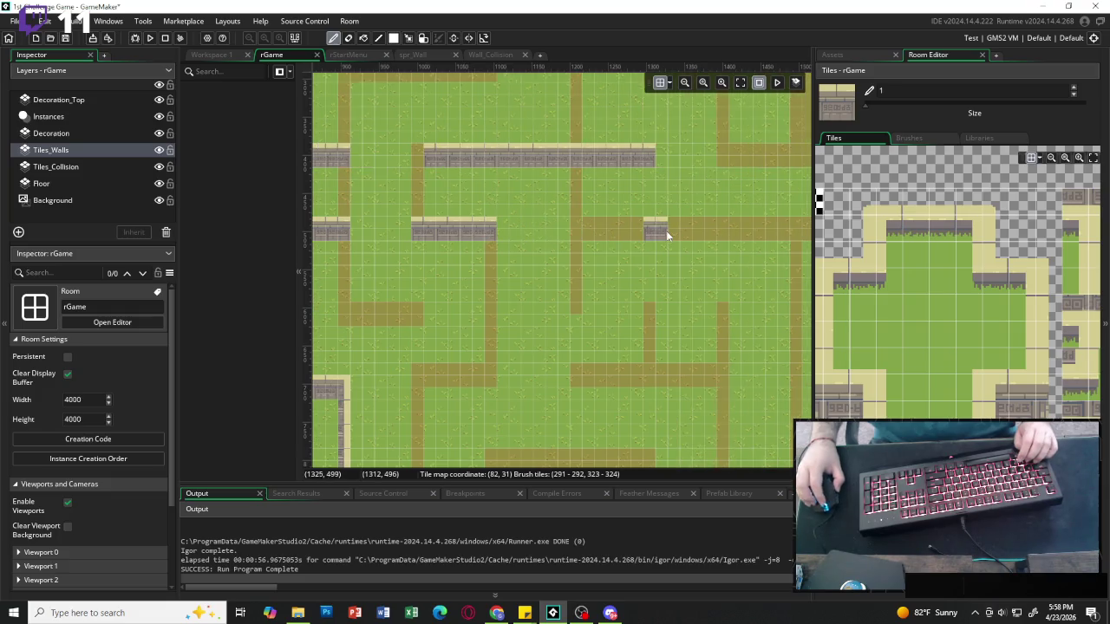
left_click_drag(575, 230, 753, 228)
scroll(752, 228, "right", 2)
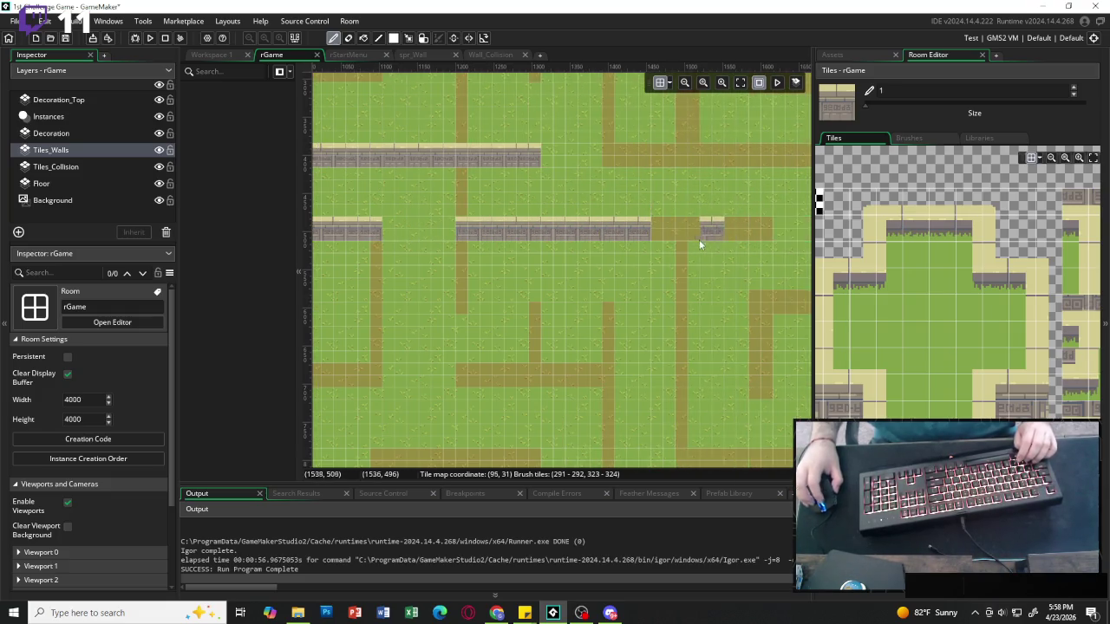
left_click(664, 240)
Continue the lower wall row further right with one more segment at its end.
scroll(685, 221, "up", 1)
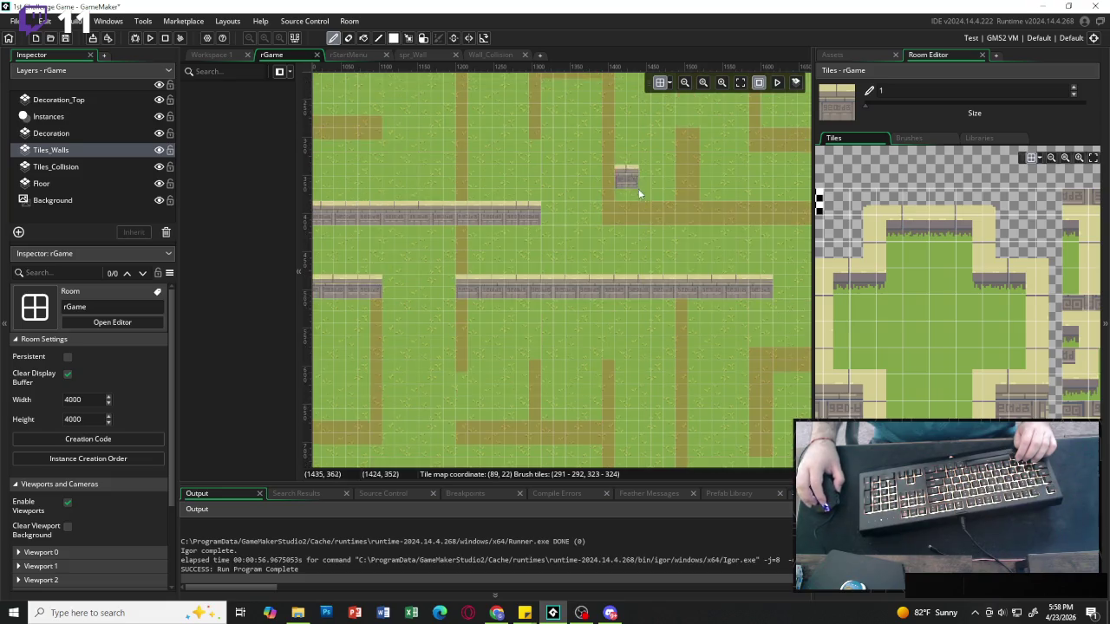
left_click_drag(617, 219, 763, 219)
scroll(763, 223, "right", 3)
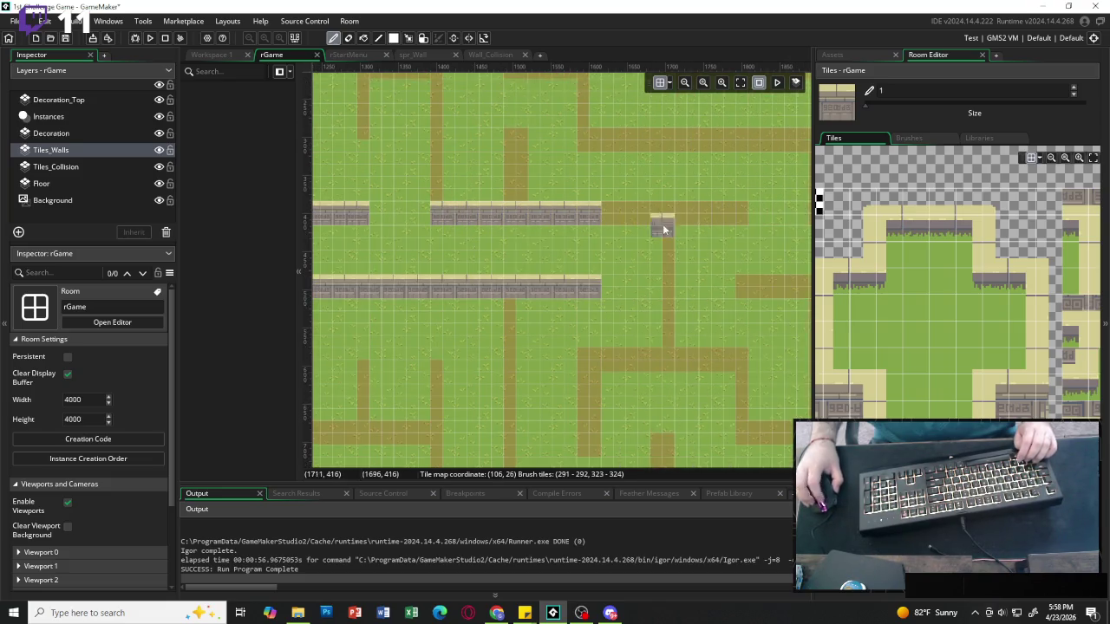
left_click(621, 225)
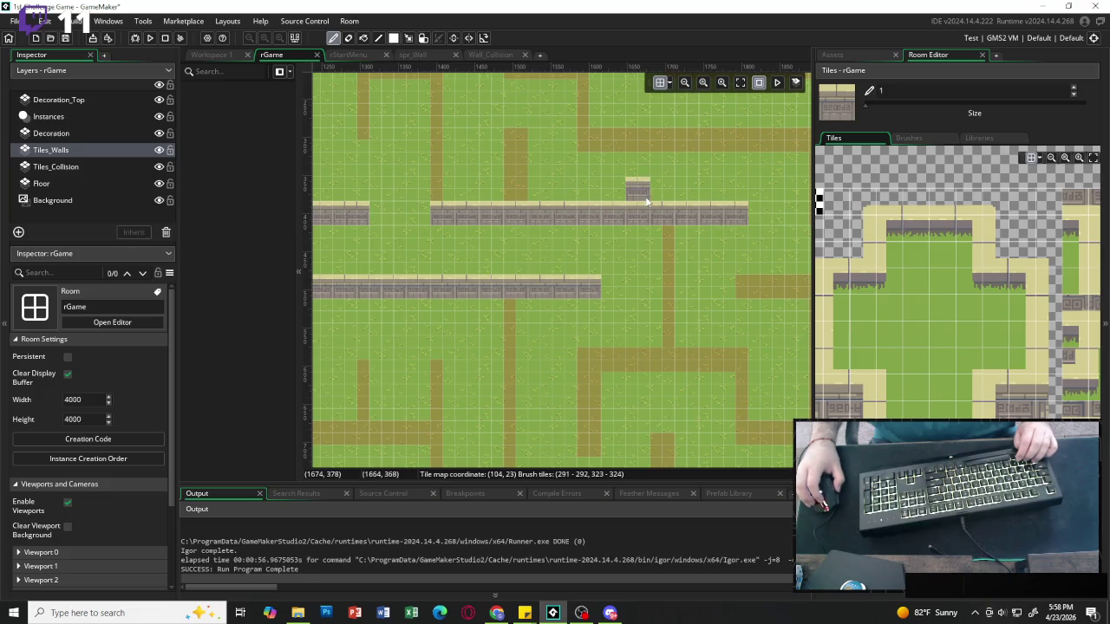
Paint wall rows along the upper and top guides, adding an end tile.
left_click_drag(609, 146, 749, 143)
scroll(743, 147, "right", 5)
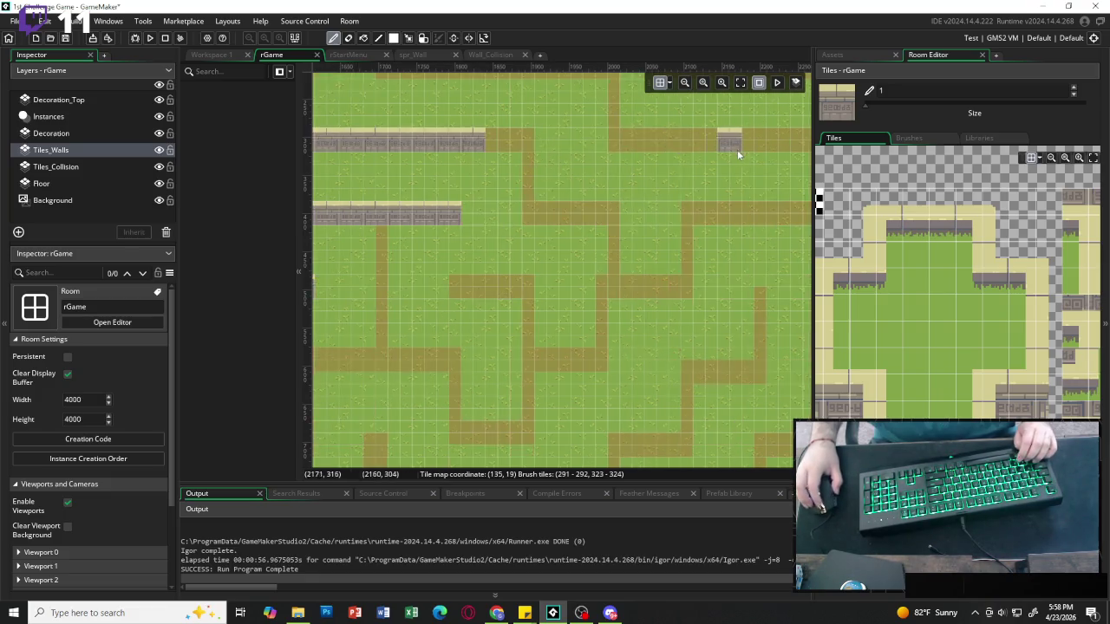
scroll(563, 151, "right", 2)
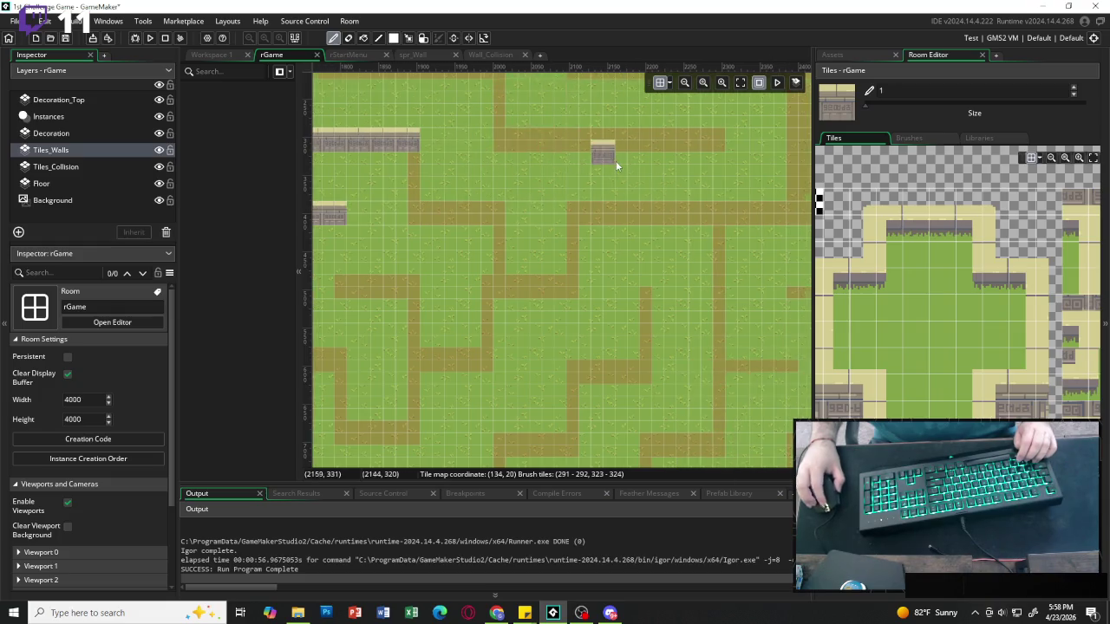
left_click_drag(516, 144, 702, 146)
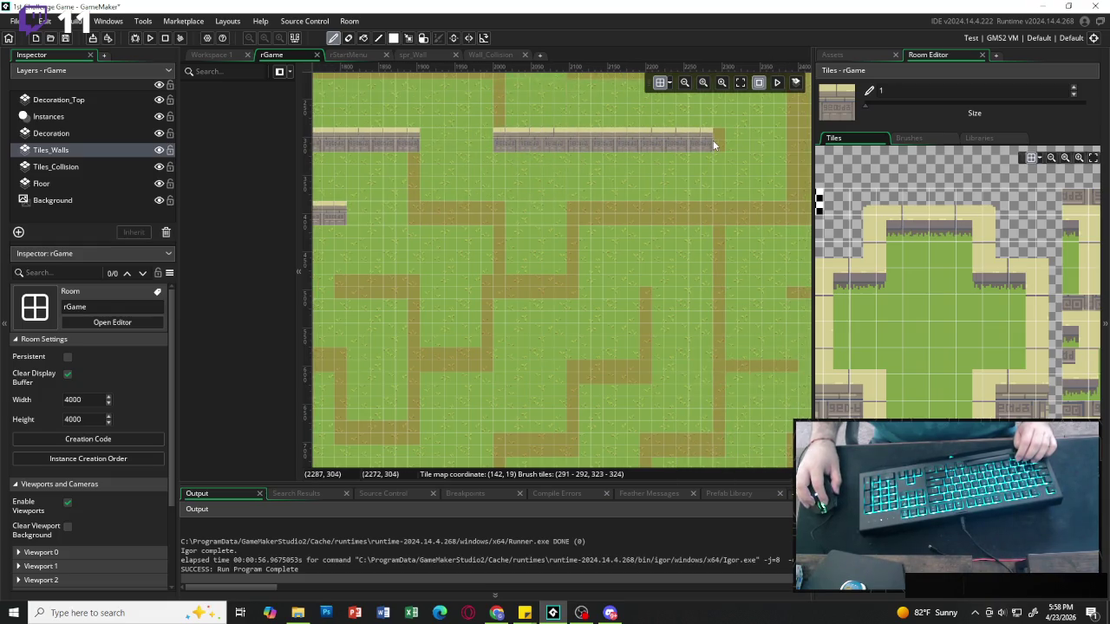
left_click(715, 140)
Paint wall rows along the middle guide and stamp a sand corner at the row's left end.
left_click_drag(426, 223, 485, 223)
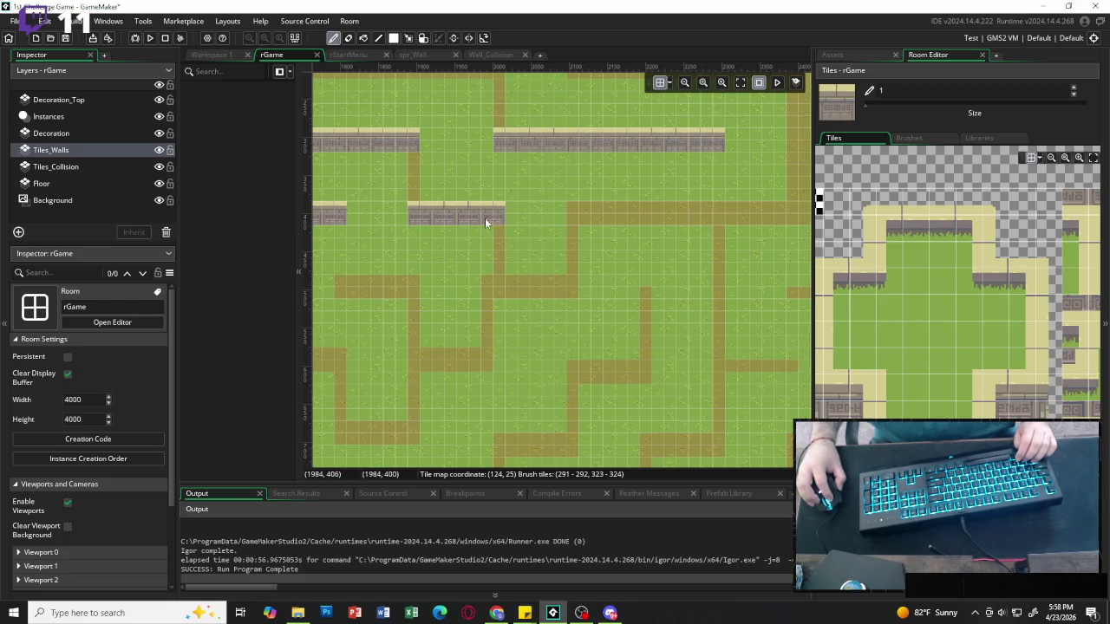
left_click_drag(577, 218, 689, 217)
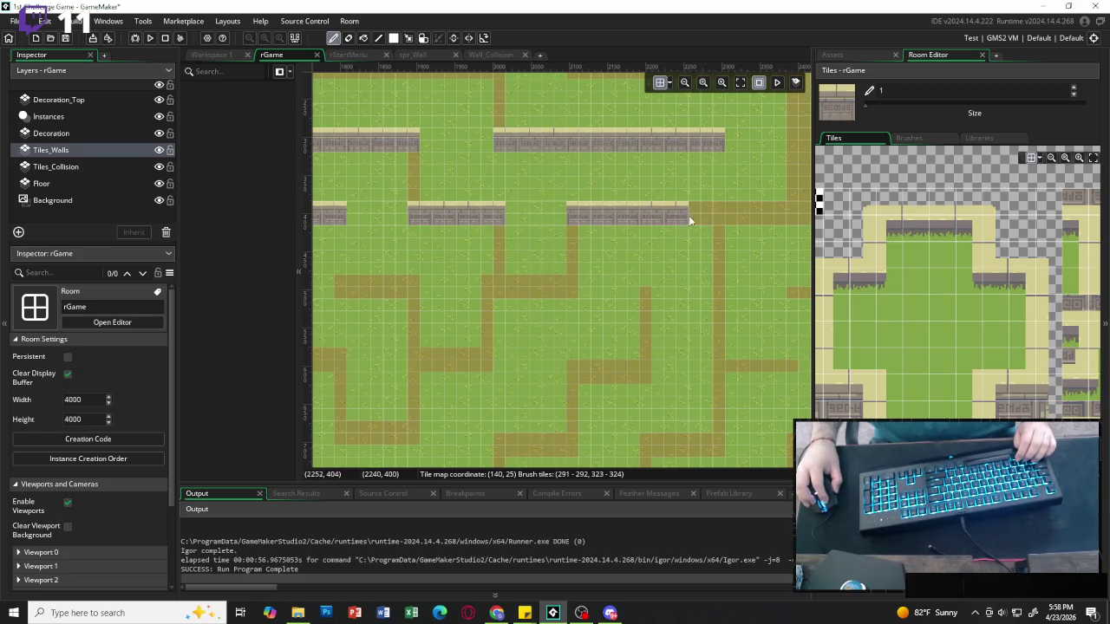
scroll(765, 214, "right", 3)
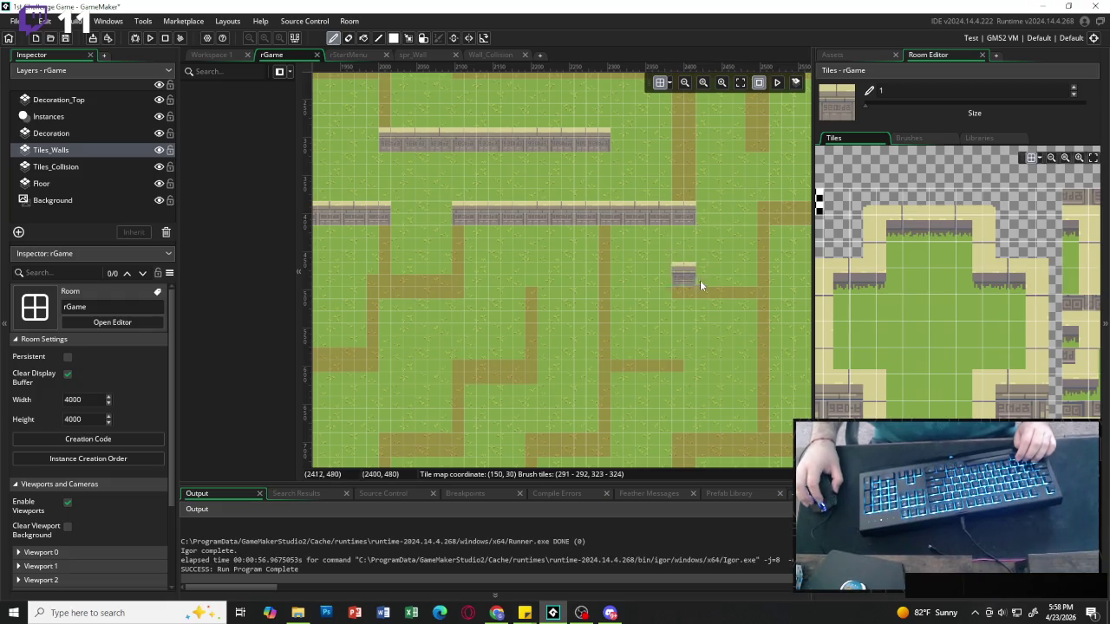
scroll(732, 215, "right", 4)
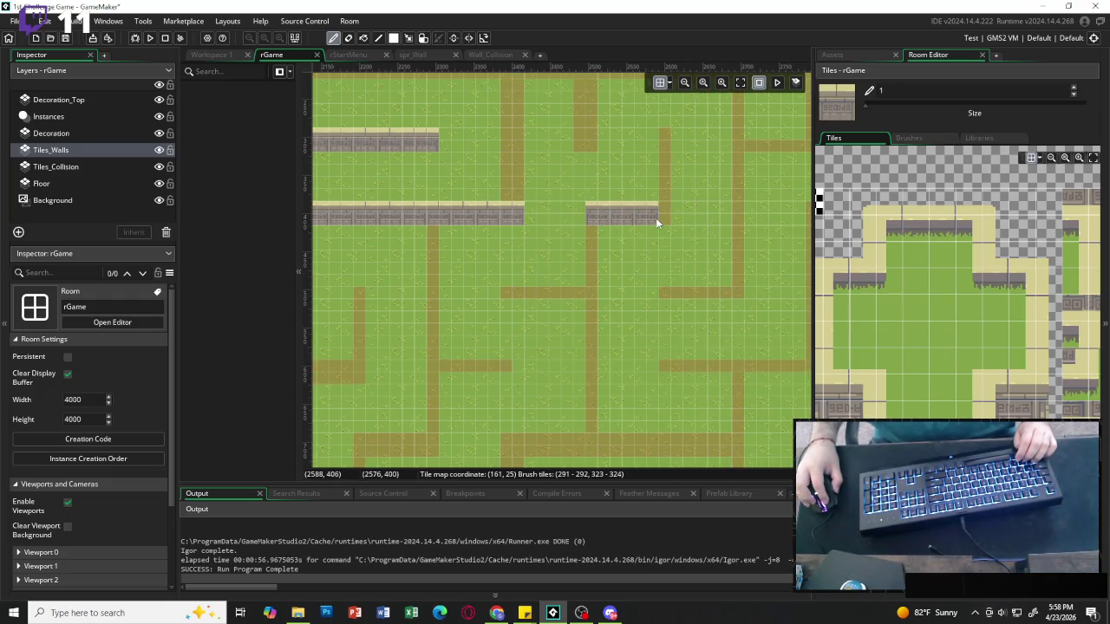
left_click(660, 216)
left_click(995, 388)
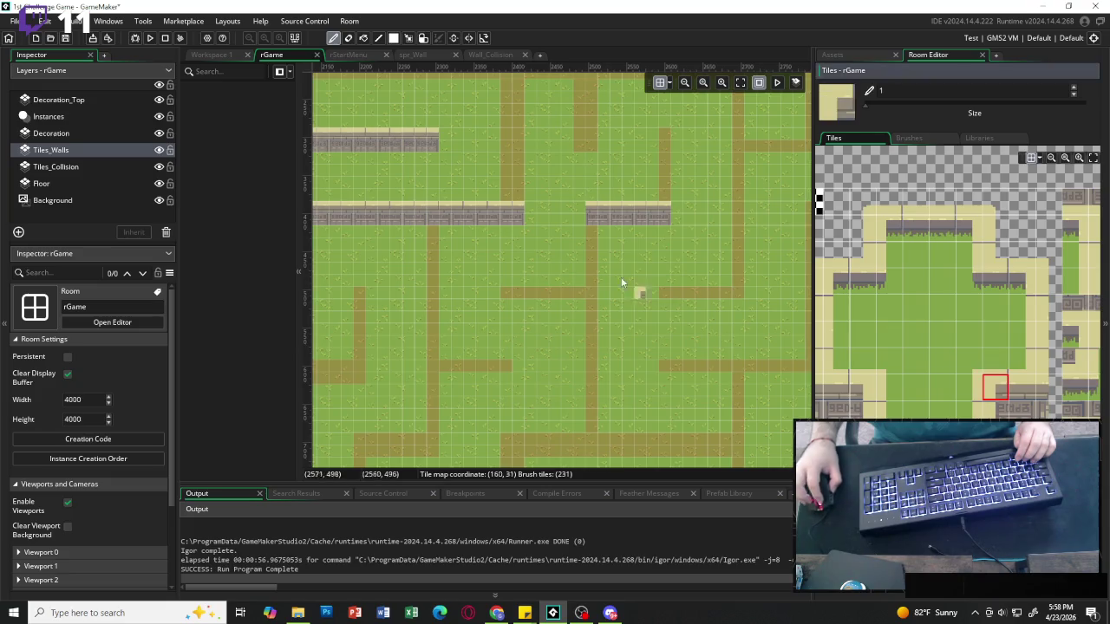
left_click(591, 213)
Paint a vertical wall down from the corner using a two-tile vertical piece.
scroll(1019, 323, "right", 2)
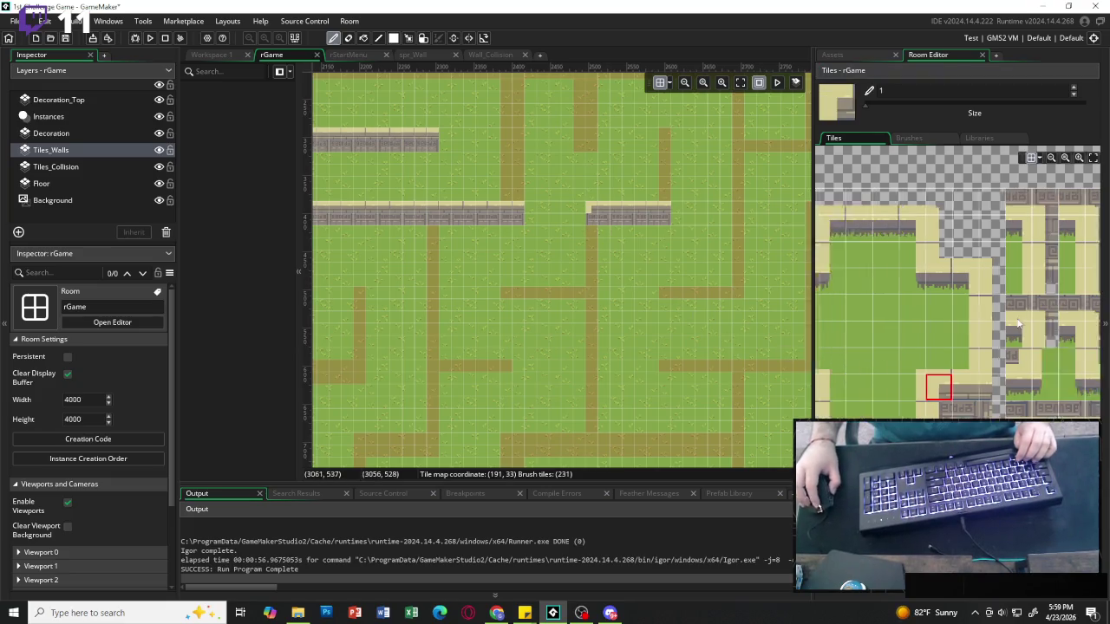
scroll(1019, 324, "right", 3)
left_click_drag(985, 229, 984, 253)
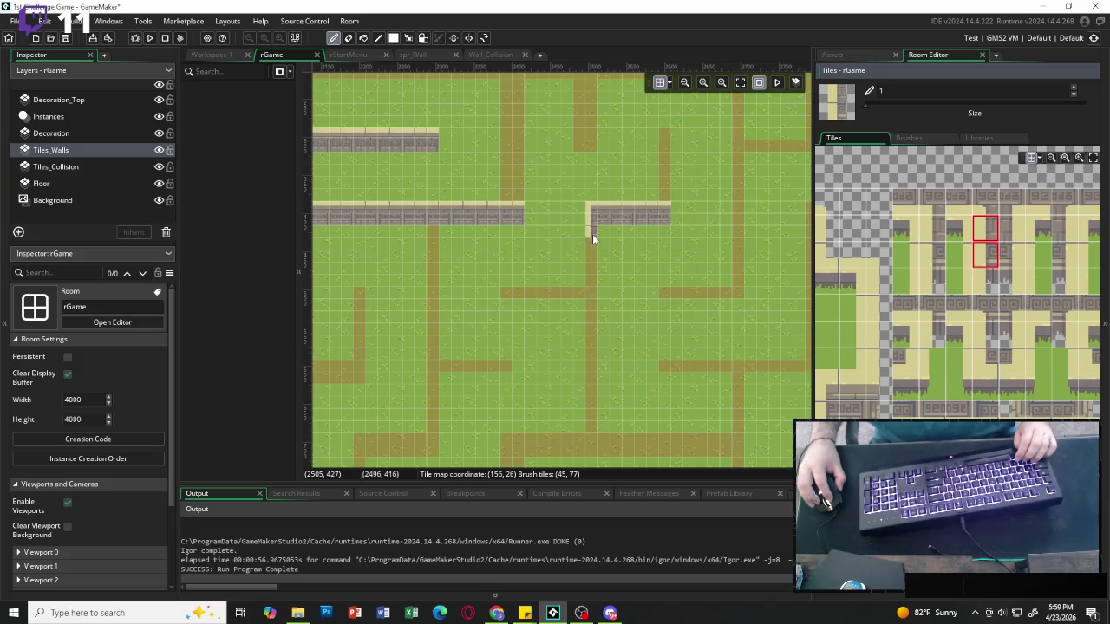
left_click_drag(592, 235, 592, 422)
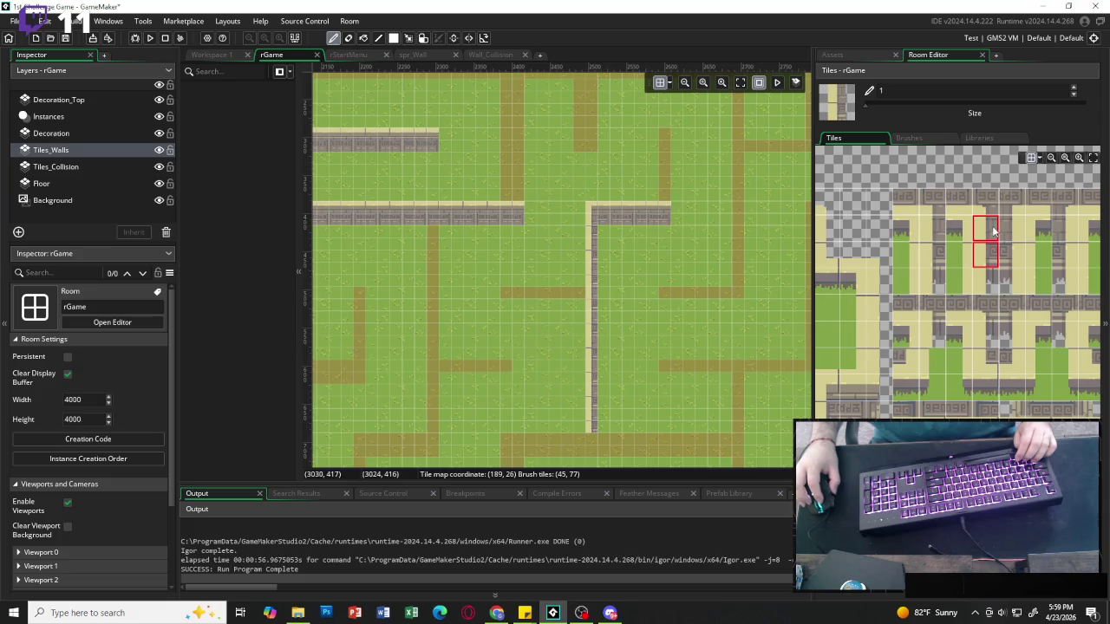
Paint a short vertical wall down the path and cap its end.
left_click_drag(1011, 229, 1011, 253)
left_click_drag(667, 134, 667, 188)
scroll(879, 383, "down", 3)
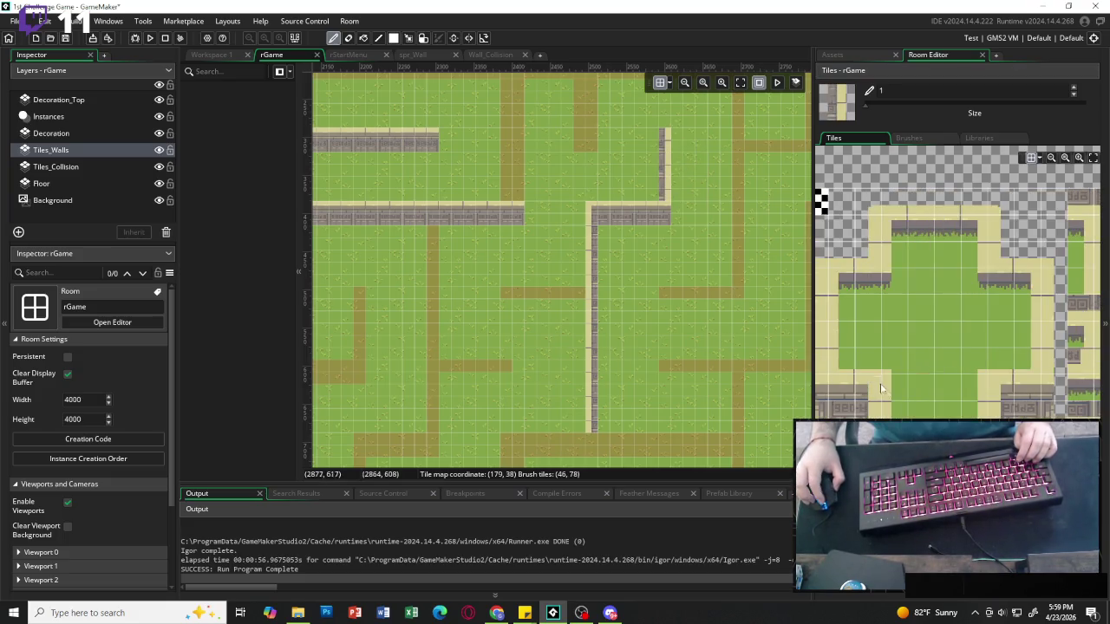
left_click(868, 386)
left_click(666, 139)
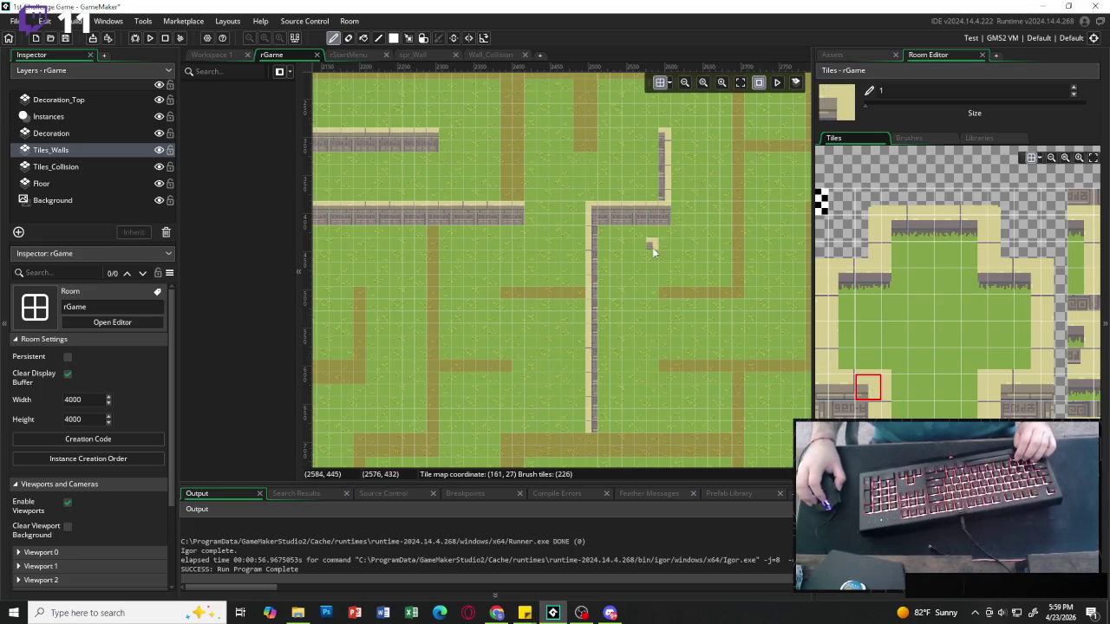
Paint vertical walls down two adjacent paths with a 2x2 wall block.
scroll(659, 249, "left", 2)
scroll(663, 239, "up", 1)
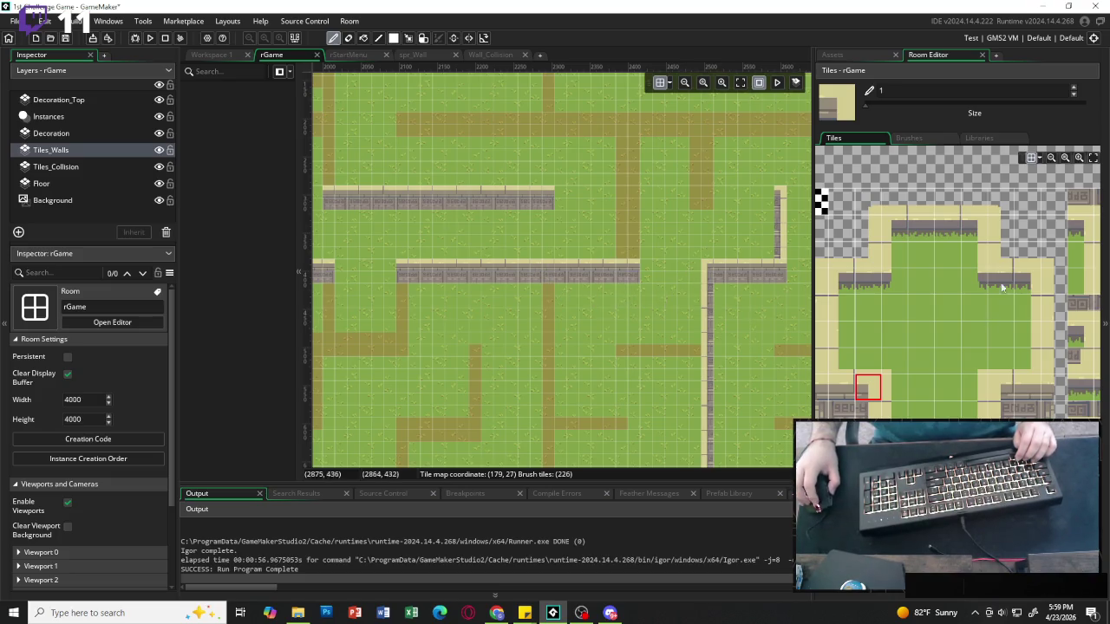
scroll(993, 230, "down", 3)
mouse_move(931, 194)
left_mouse_down()
mouse_move(957, 224)
mouse_move(935, 229)
mouse_move(960, 254)
left_mouse_up()
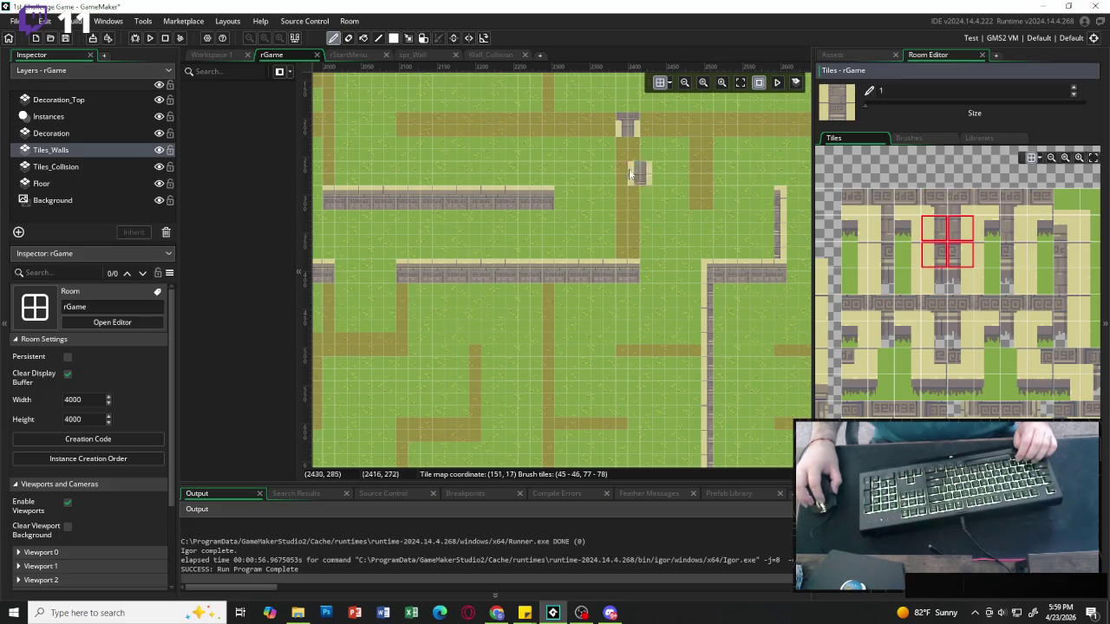
left_click_drag(630, 154, 629, 247)
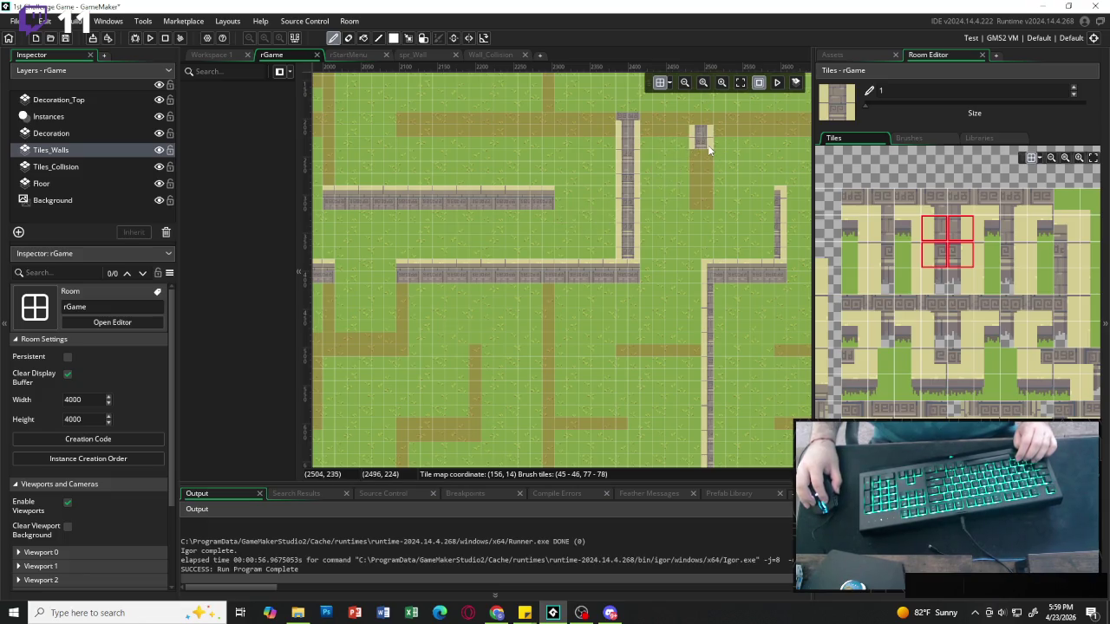
left_click_drag(708, 145, 708, 191)
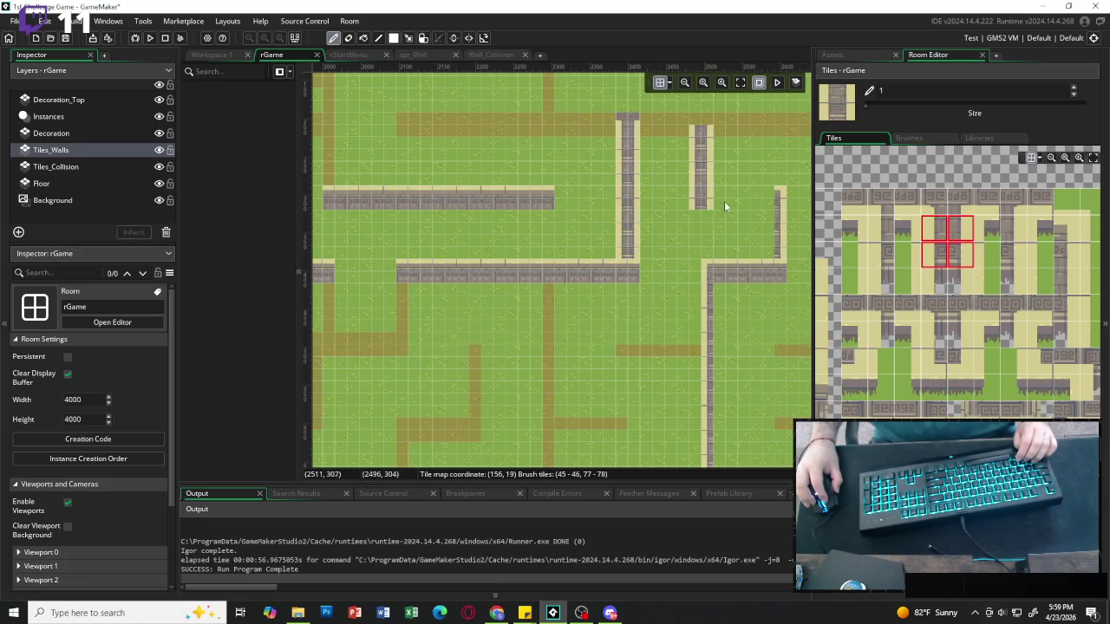
Extend the top wall by one tile with a 2x2 horizontal wall block.
left_click_drag(934, 201, 960, 201)
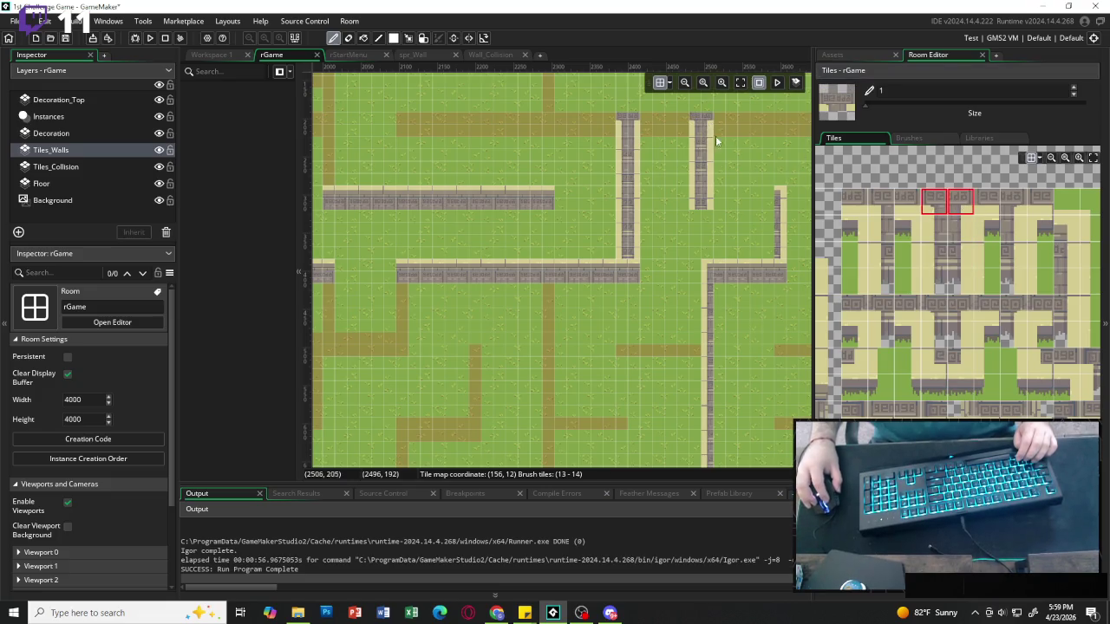
scroll(685, 174, "right", 3)
scroll(604, 214, "left", 3)
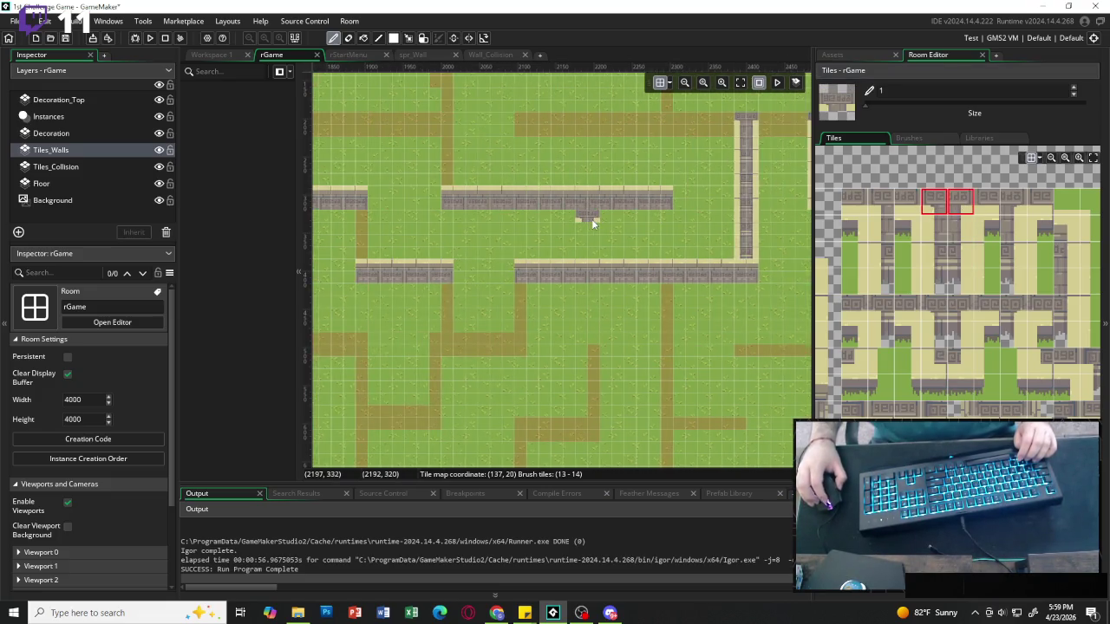
scroll(606, 214, "left", 1)
scroll(943, 393, "left", 3)
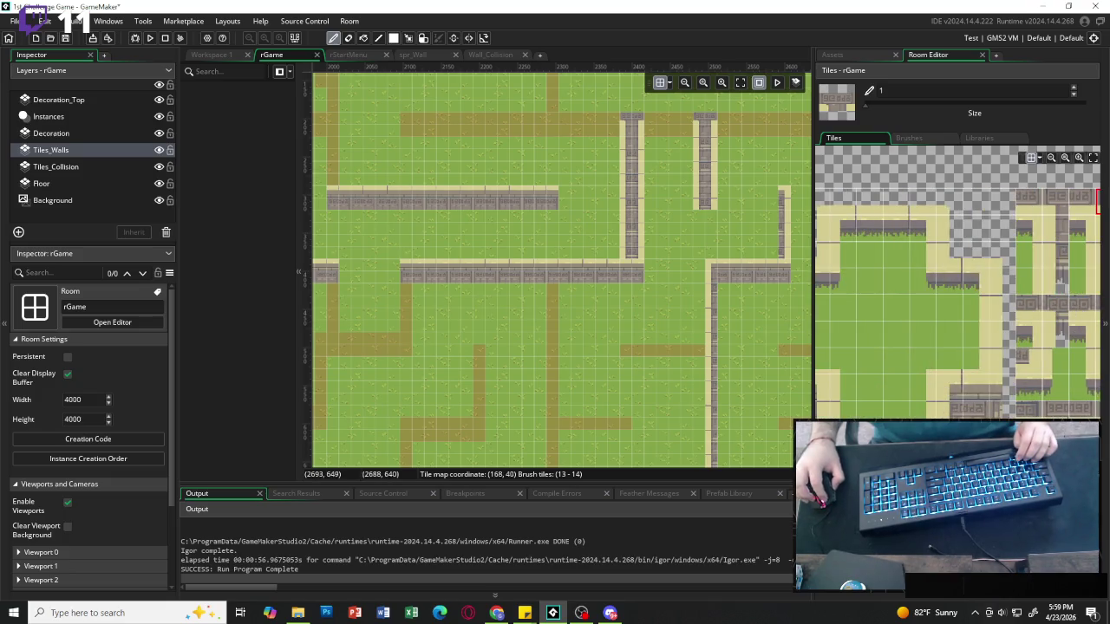
left_click_drag(1023, 192, 1040, 206)
scroll(528, 173, "left", 2)
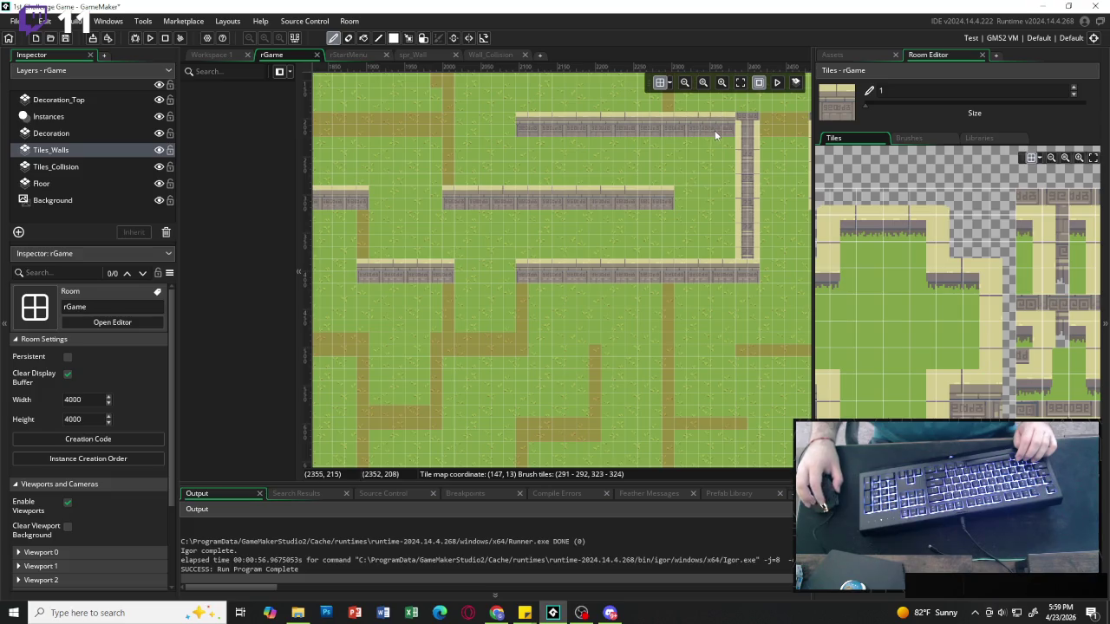
scroll(714, 130, "right", 5)
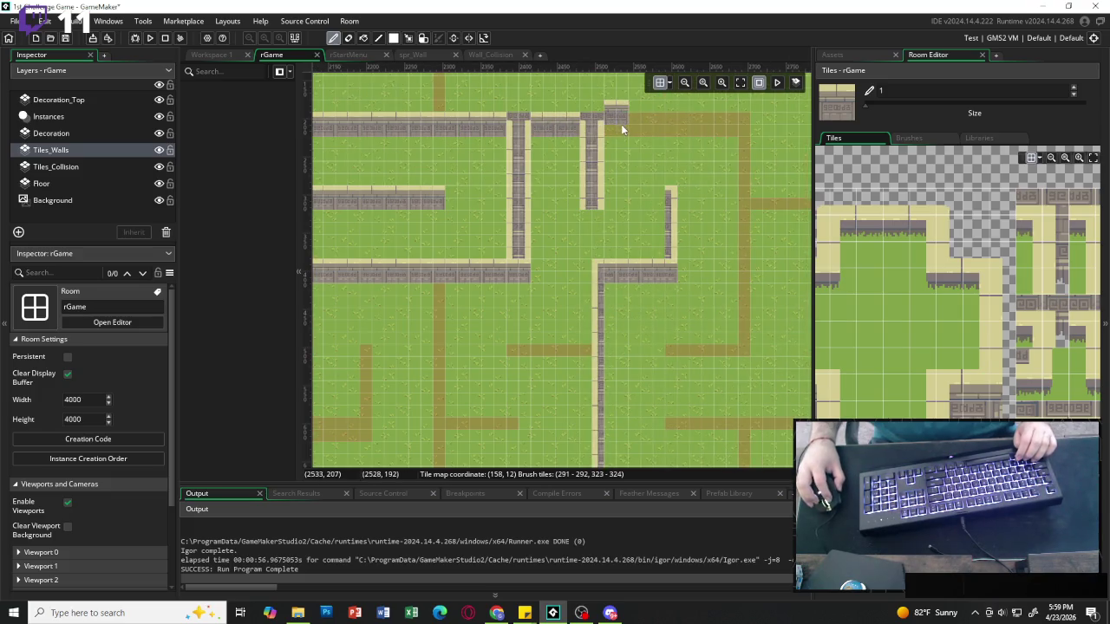
left_click(741, 126)
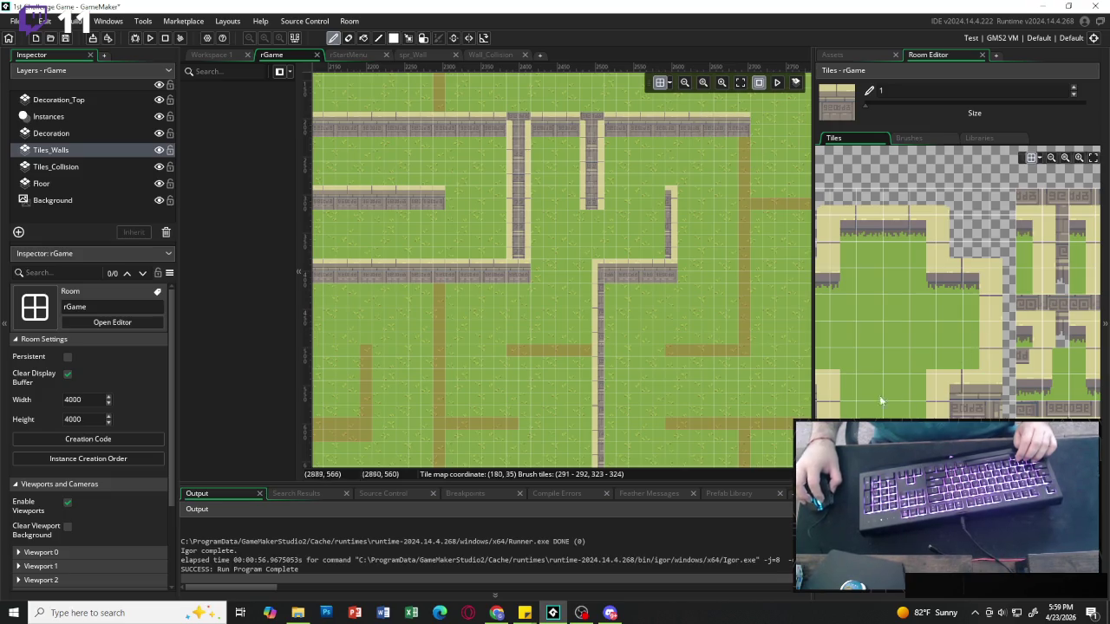
Paint a vertical wall down from the top wall and extend the lower horizontal wall past the corner.
left_click(822, 386)
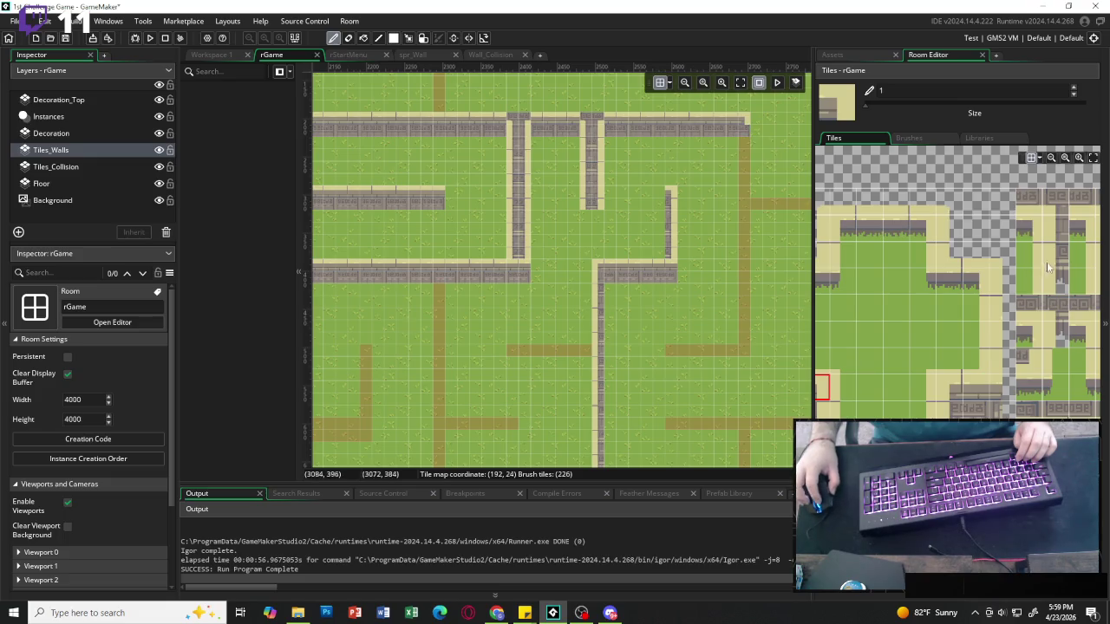
scroll(1059, 240, "right", 3)
left_click_drag(1022, 228, 1021, 254)
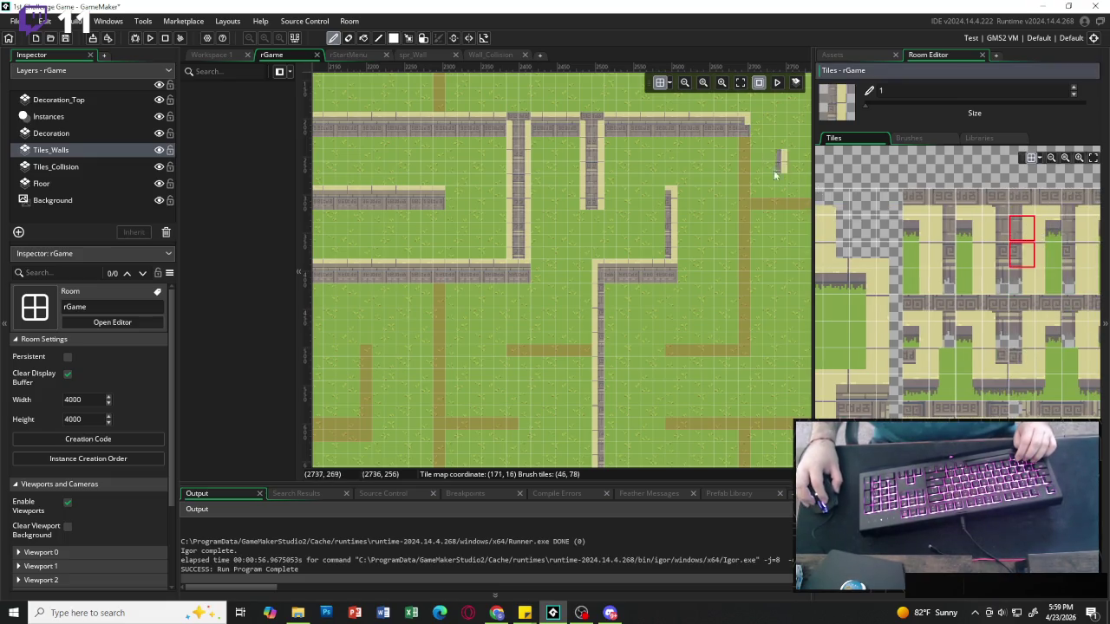
left_click_drag(746, 147, 743, 292)
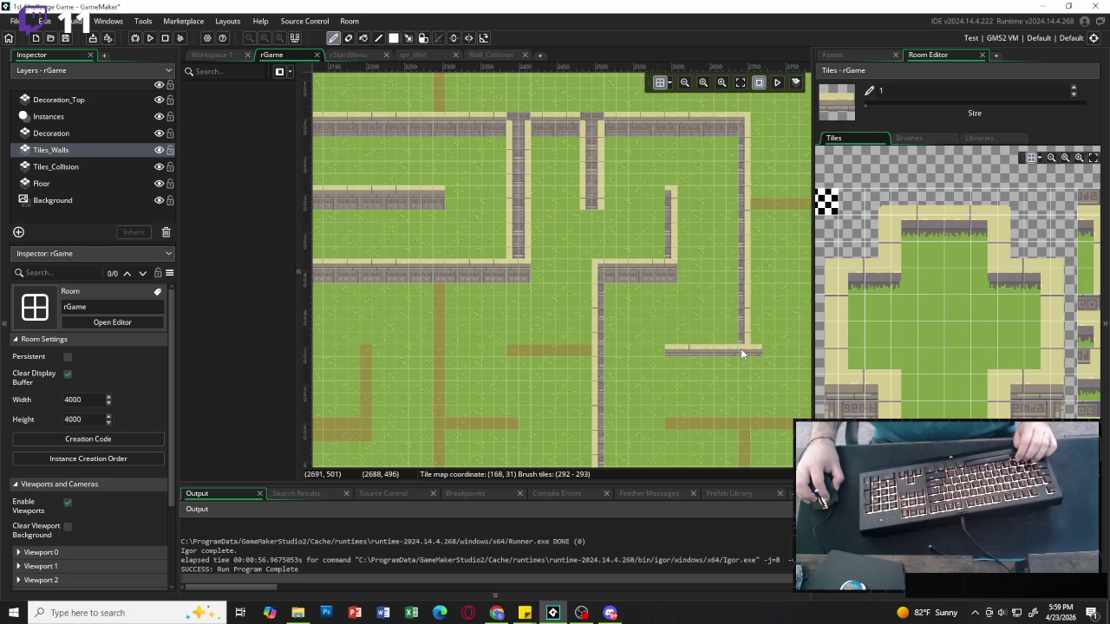
left_click(741, 349)
Touch up the horizontal wall along the path and continue the vertical wall further down.
left_click(859, 200)
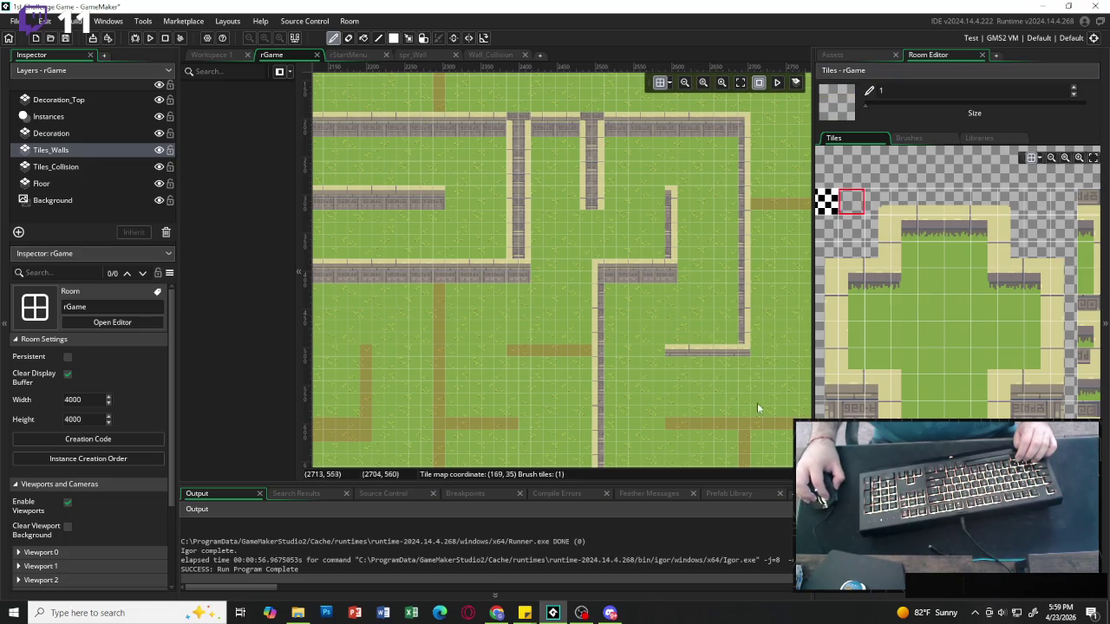
scroll(703, 295, "right", 3)
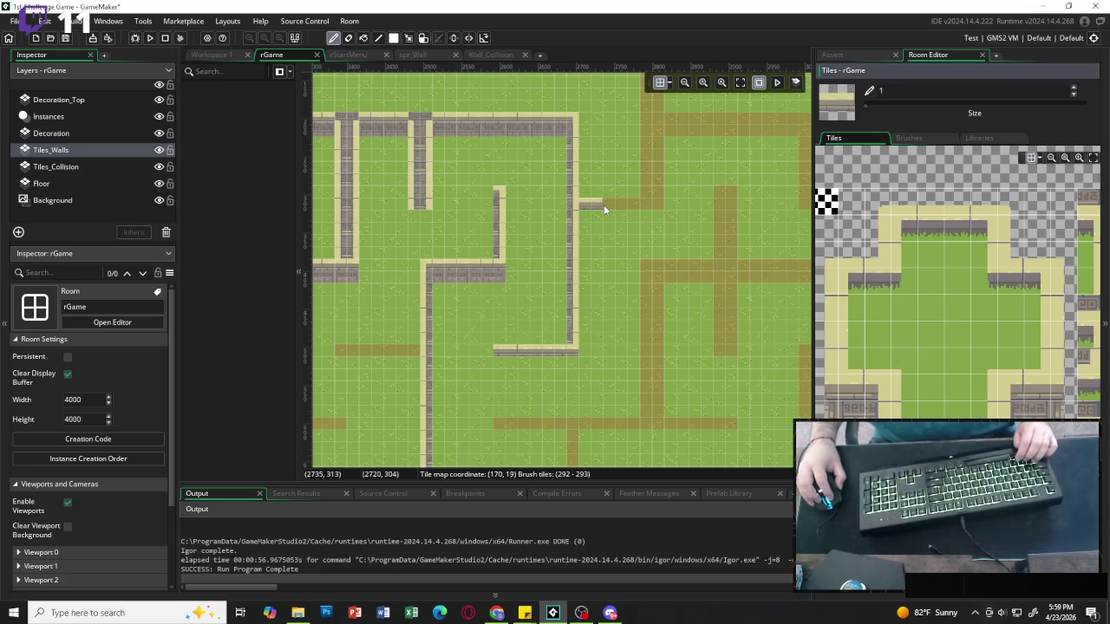
left_click_drag(604, 205, 641, 210)
scroll(671, 223, "up", 3)
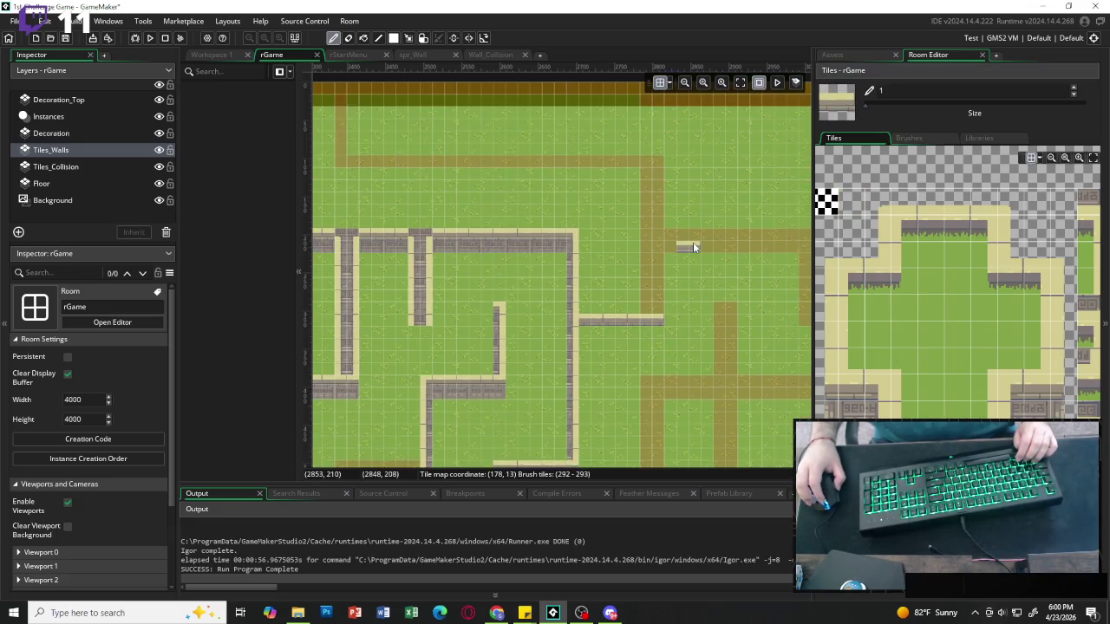
scroll(981, 274, "down", 2)
mouse_move(1002, 201)
left_mouse_down()
mouse_move(1026, 216)
mouse_move(1026, 255)
left_mouse_up()
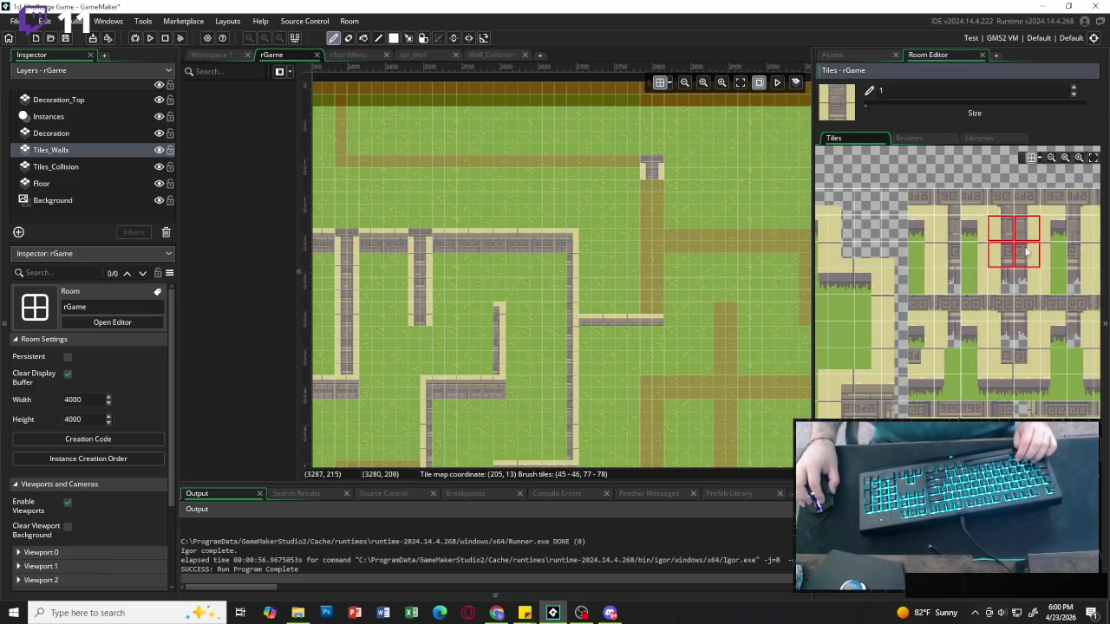
left_click_drag(658, 204, 659, 249)
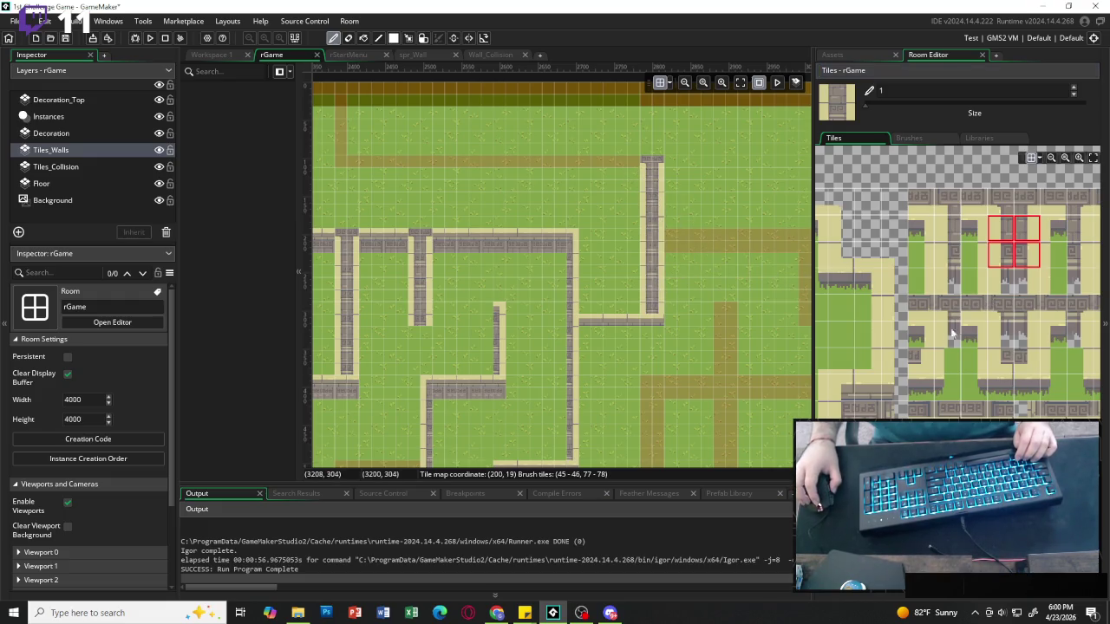
Add a wall stub beside the vertical wall and paint the horizontal wall row rightward.
scroll(953, 286, "up", 5)
left_click(685, 243)
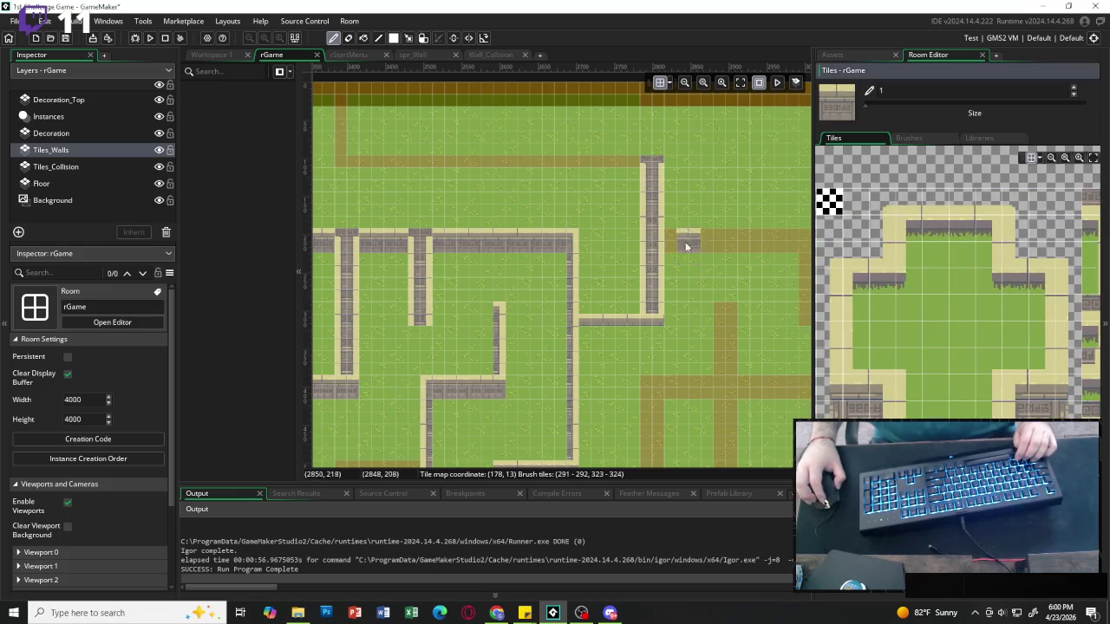
scroll(650, 247, "right", 3)
left_click_drag(511, 246, 605, 246)
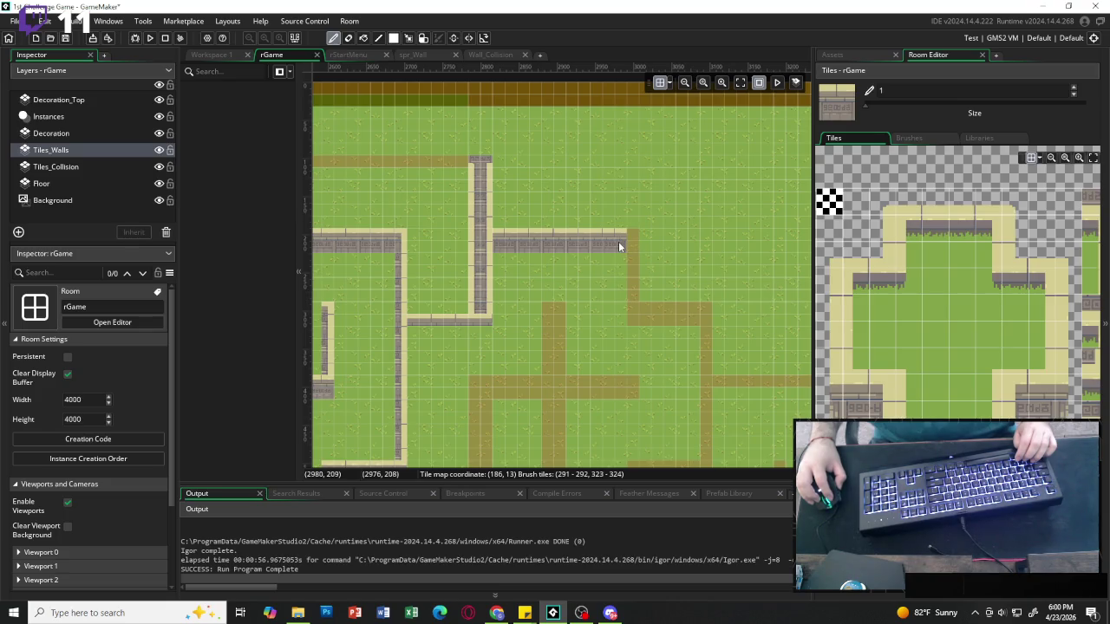
left_click(624, 243)
Paint a short wall below the row's right end and a horizontal wall beneath the vertical wall.
left_click(883, 387)
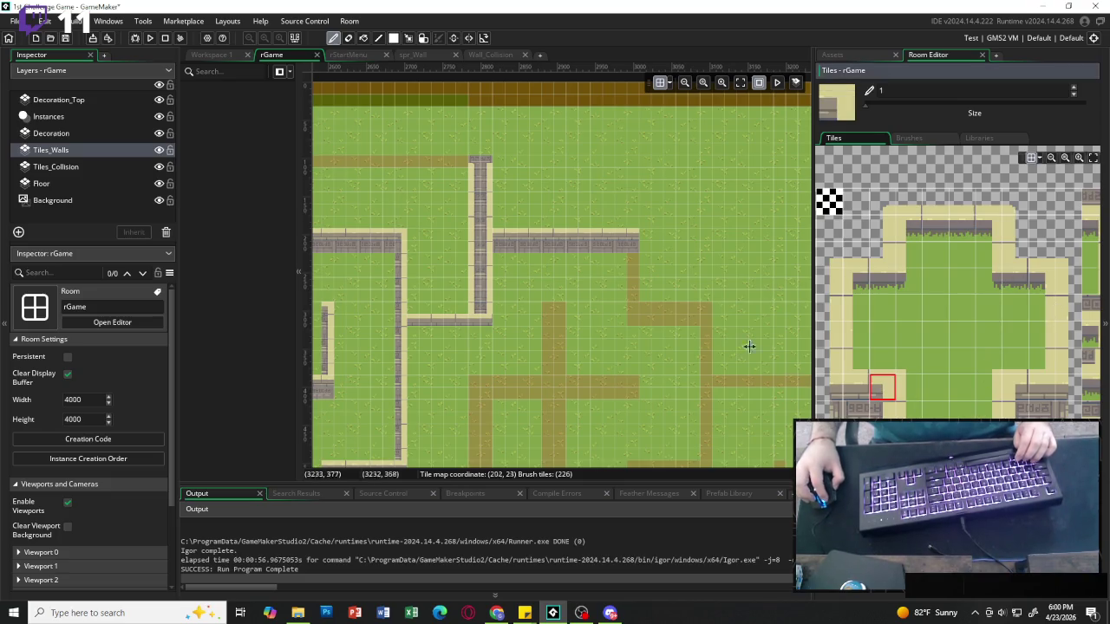
scroll(1023, 235, "right", 3)
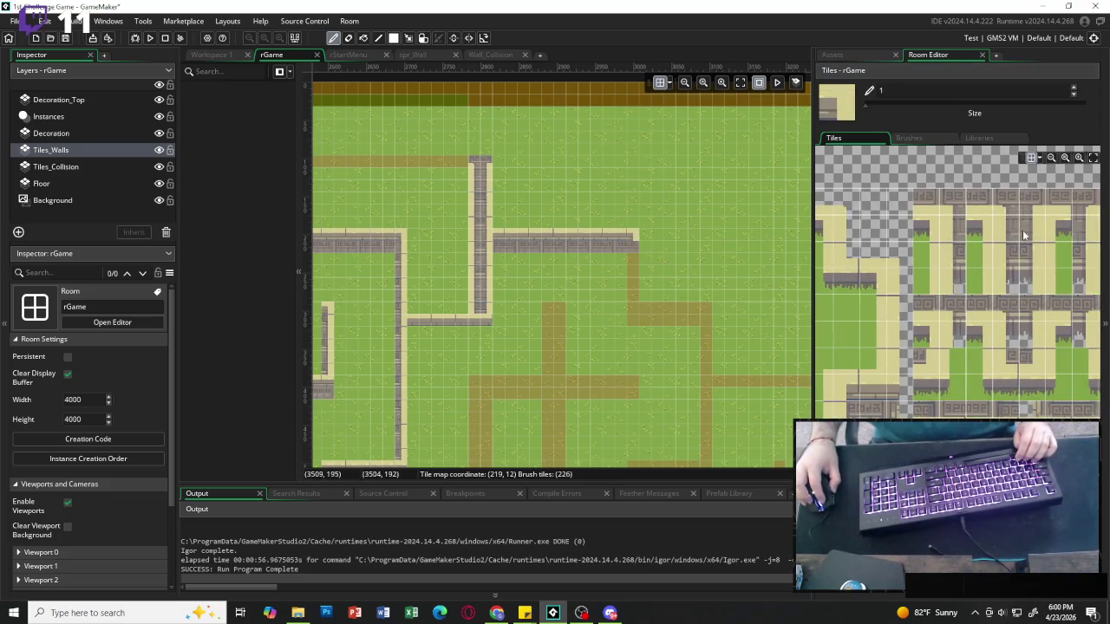
left_click_drag(1024, 235, 1028, 257)
left_click(636, 263)
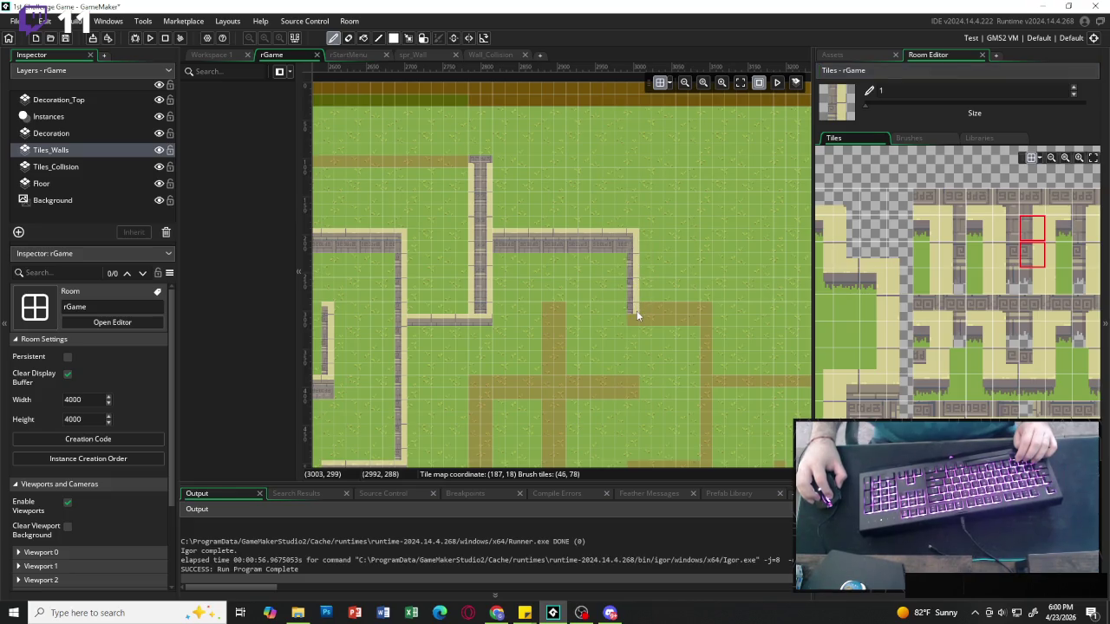
scroll(958, 286, "left", 3)
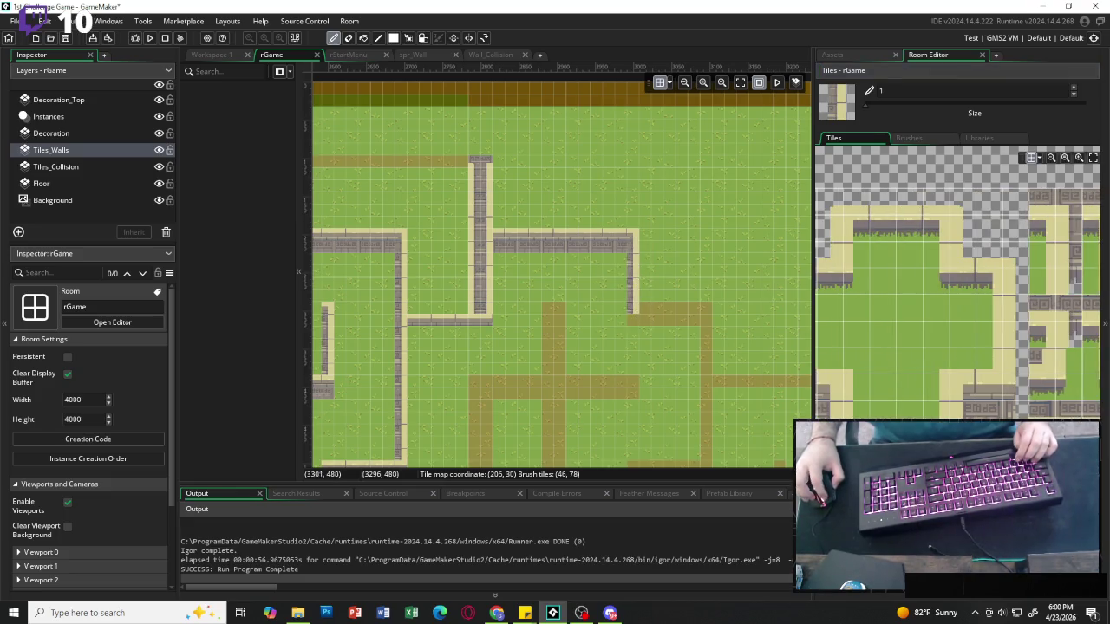
left_click_drag(633, 317, 673, 321)
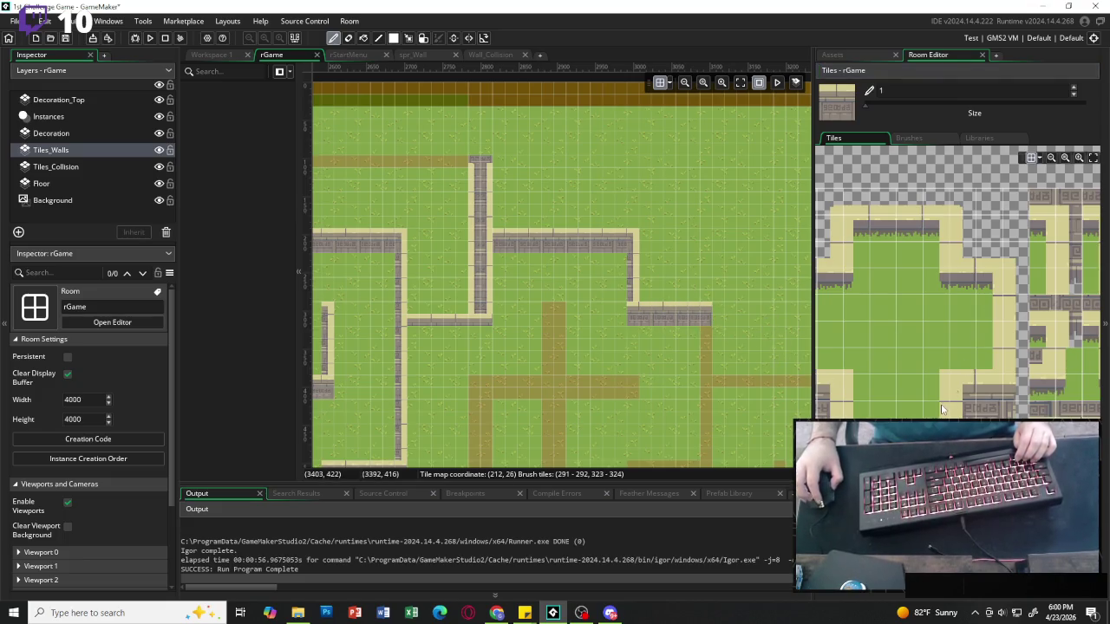
left_click(832, 389)
With a two-tile vertical wall piece, paint a stone wall column down the brown path below the corner.
scroll(710, 309, "right", 3)
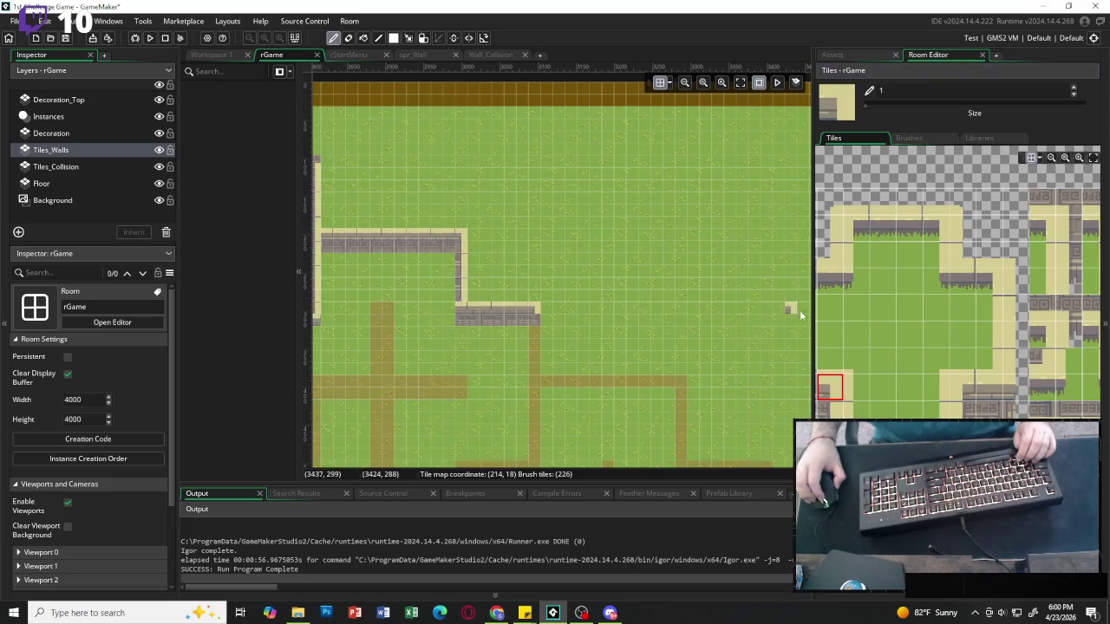
scroll(1069, 250, "right", 3)
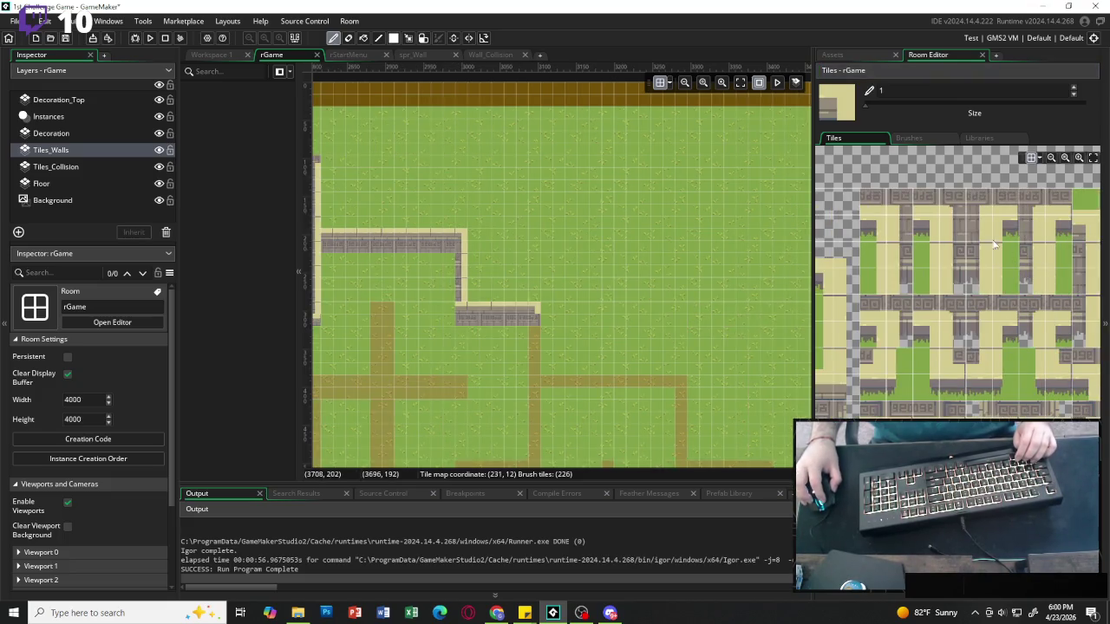
left_click_drag(978, 229, 975, 258)
left_click_drag(536, 331, 532, 430)
scroll(532, 431, "down", 2)
left_click(531, 332)
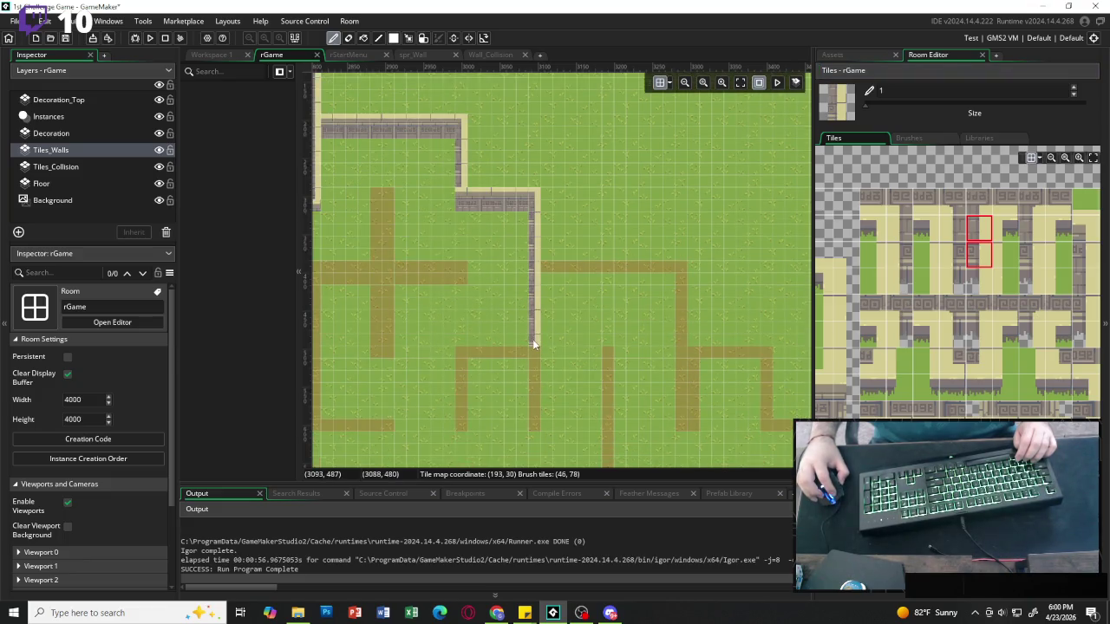
left_click_drag(532, 345, 520, 386)
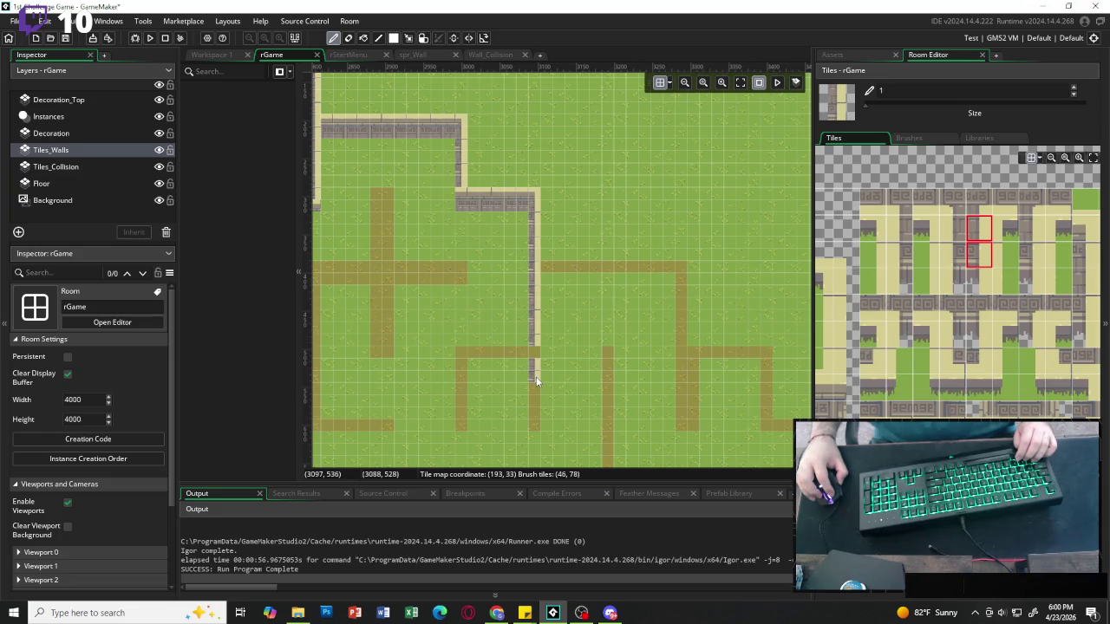
left_click(534, 417)
left_click(510, 385)
Paint a second vertical wall down the brown path and a horizontal wall-top row beside it.
scroll(510, 384, "left", 1)
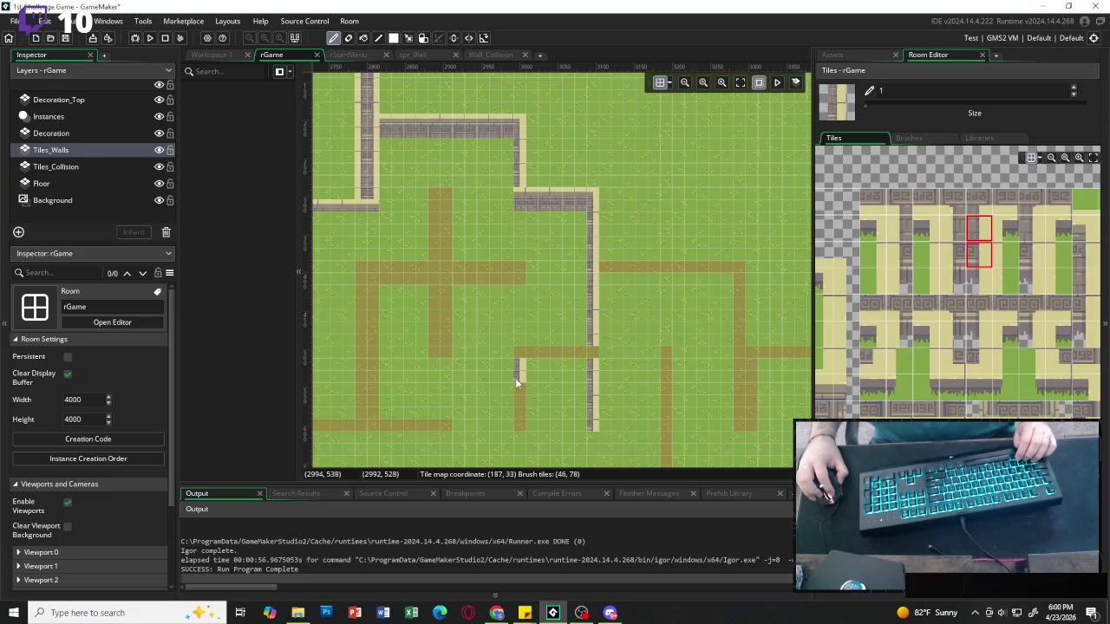
left_click(951, 229)
left_click_drag(951, 259, 952, 260)
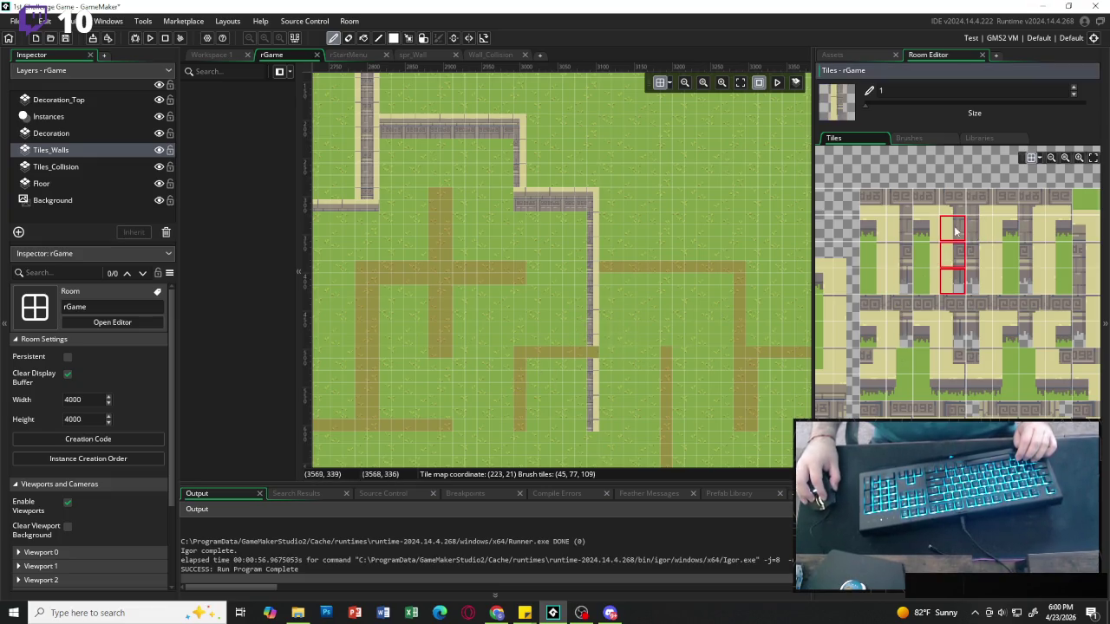
left_click_drag(518, 383, 517, 416)
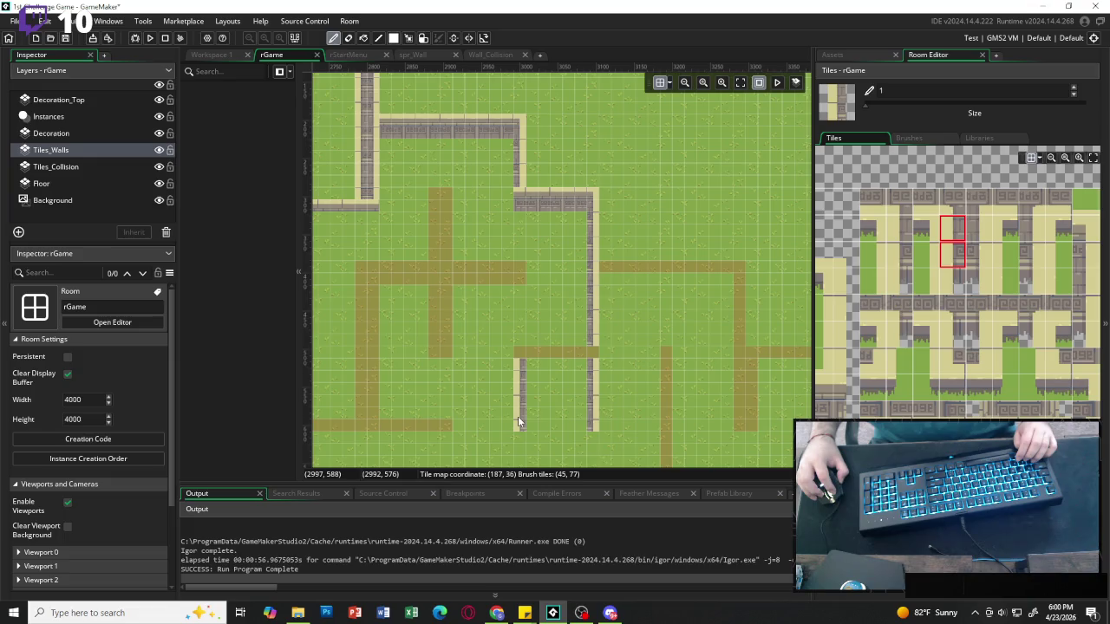
scroll(954, 286, "down", 5)
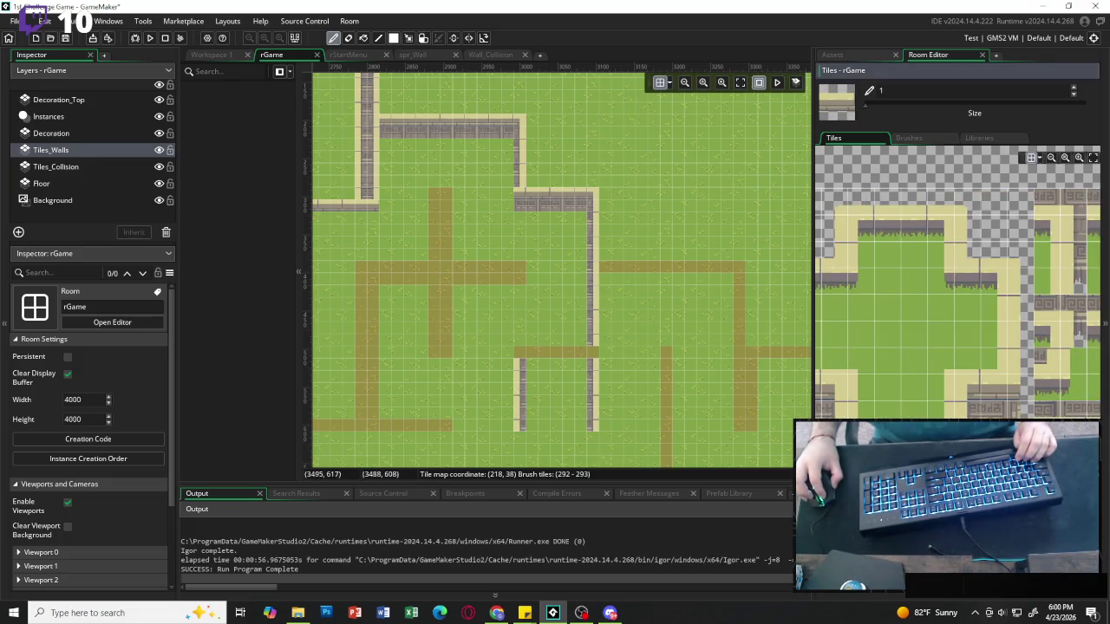
left_click_drag(532, 351, 575, 352)
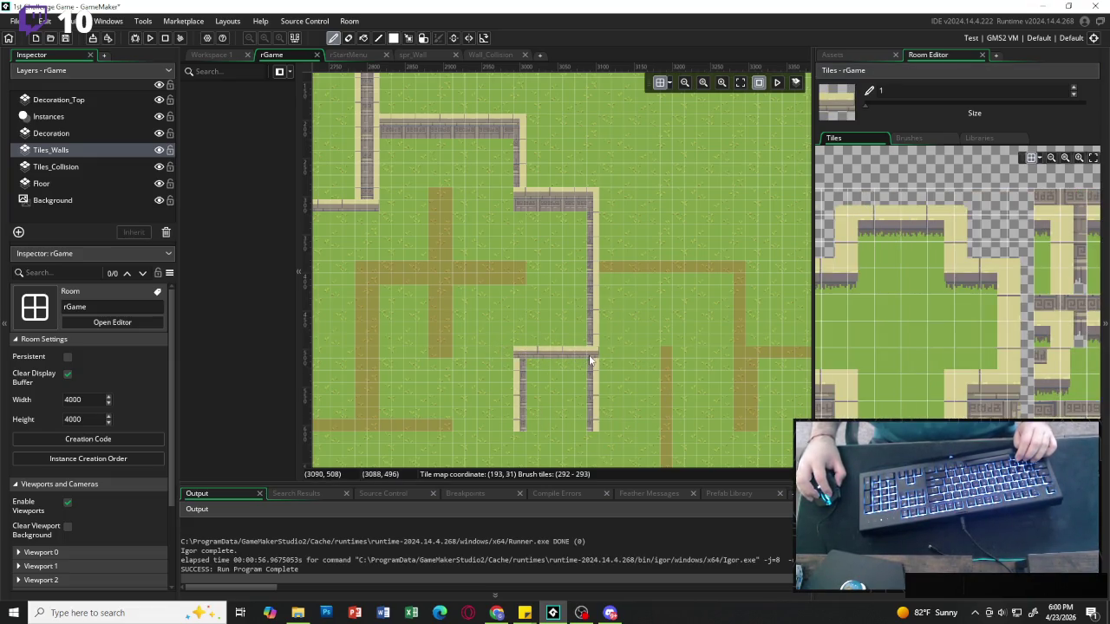
left_click(616, 268)
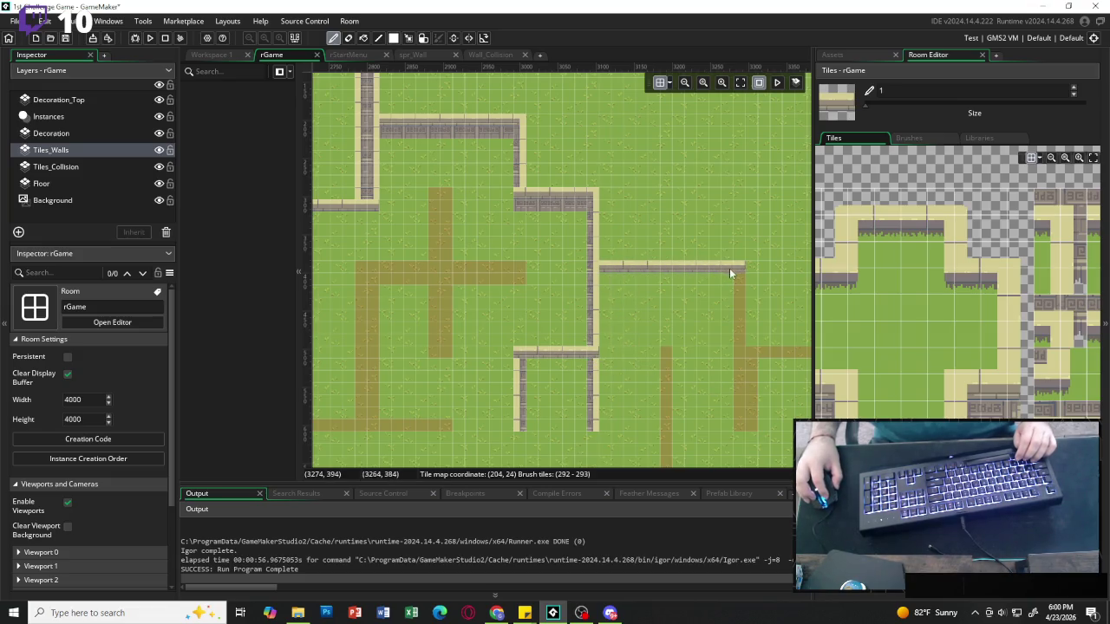
Paint a 2x2 stone wall strip along the middle horizontal brown path.
left_click(1010, 282)
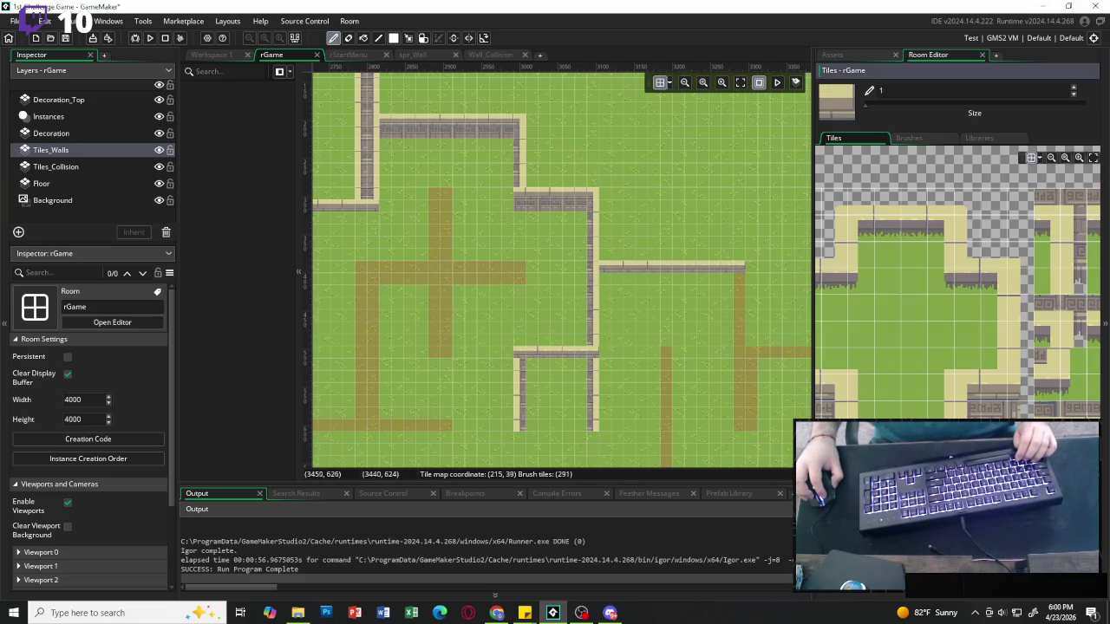
left_click_drag(1010, 281, 1024, 296)
left_click_drag(515, 276, 410, 278)
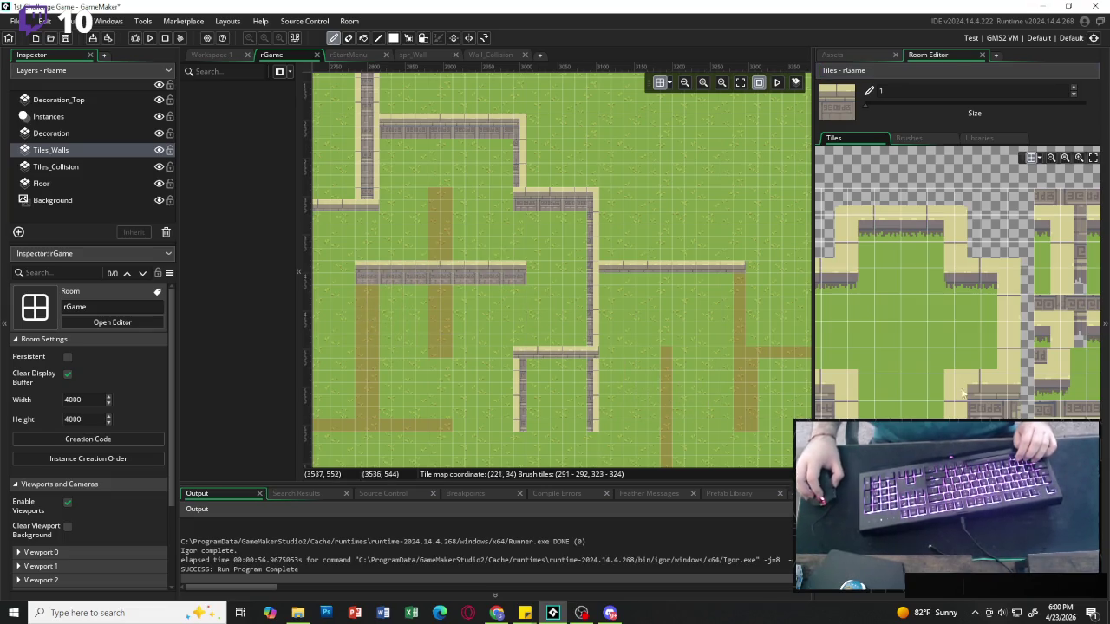
scroll(980, 212, "down", 3)
scroll(980, 211, "up", 3)
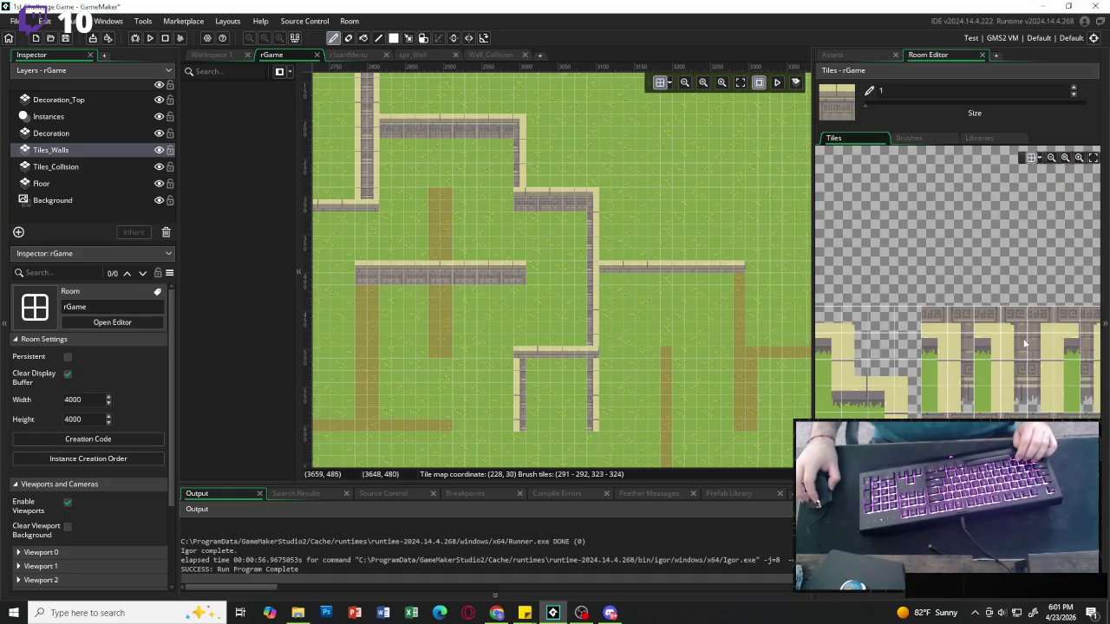
Cap the wall ends with pillar blocks and extend pillar wall columns down the vertical brown paths.
left_click_drag(1010, 314, 1044, 351)
left_click(436, 200)
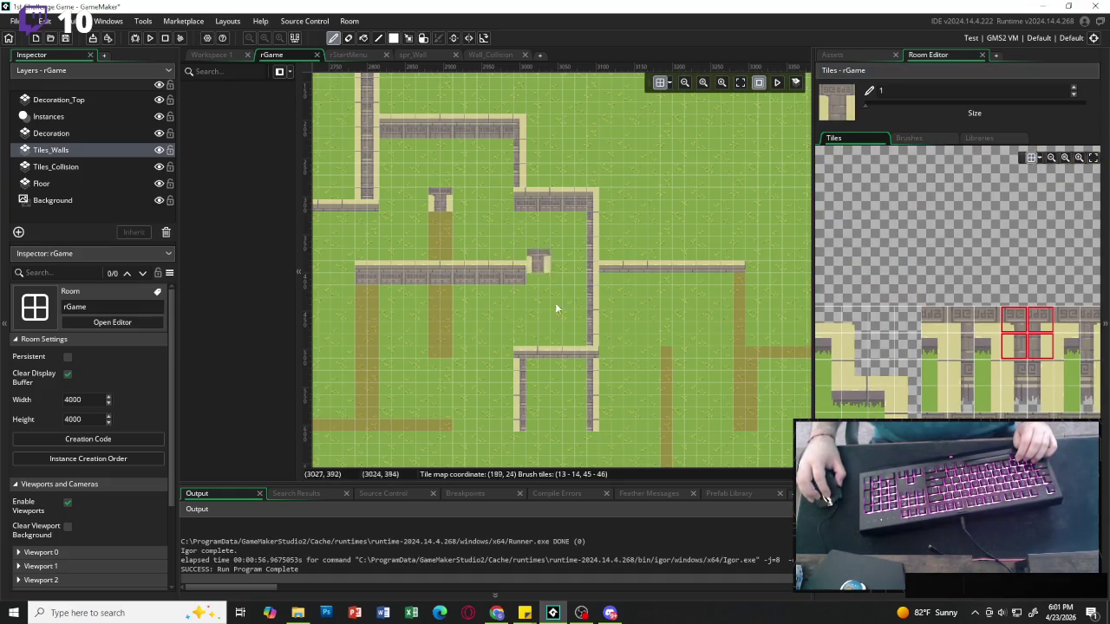
left_click(366, 274)
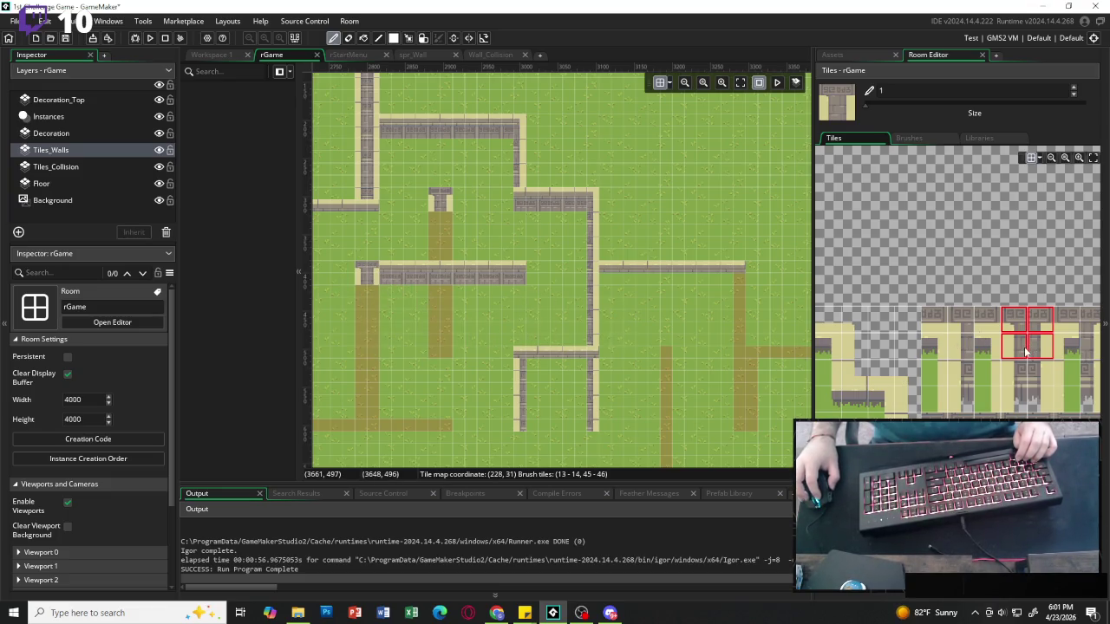
left_click_drag(1025, 351, 1031, 372)
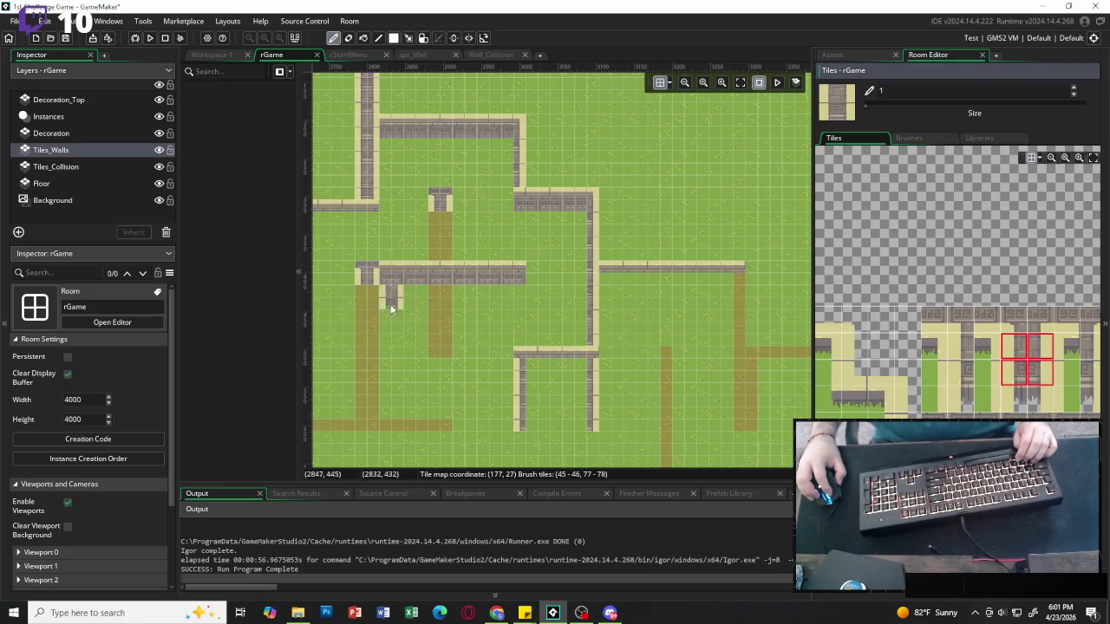
left_click_drag(374, 307, 370, 416)
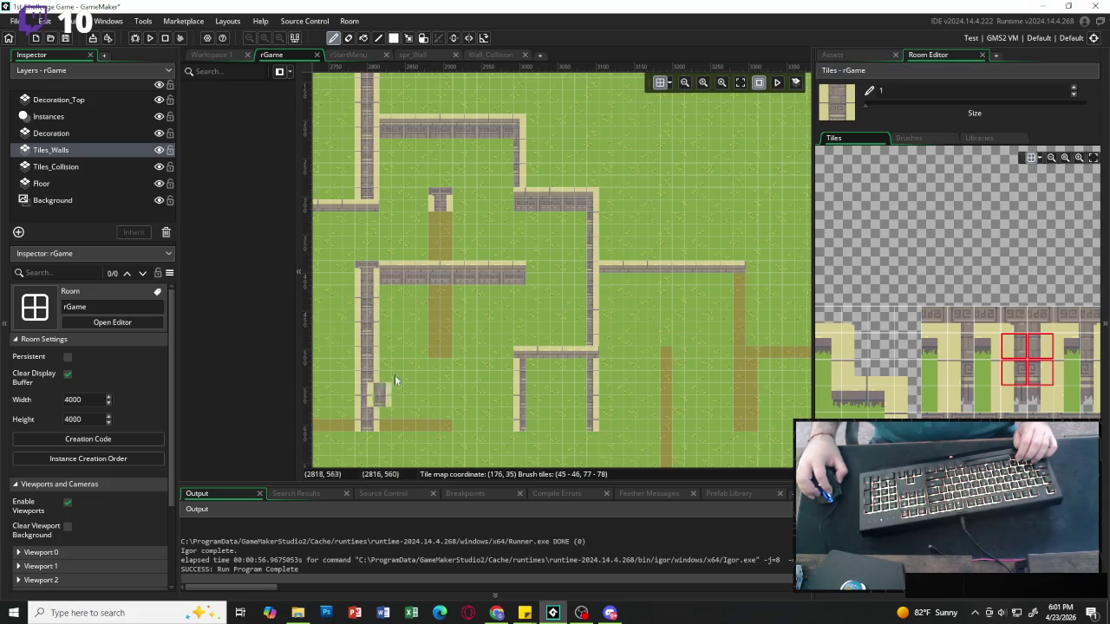
mouse_move(443, 312)
left_mouse_down()
mouse_move(442, 351)
mouse_move(441, 245)
left_mouse_up()
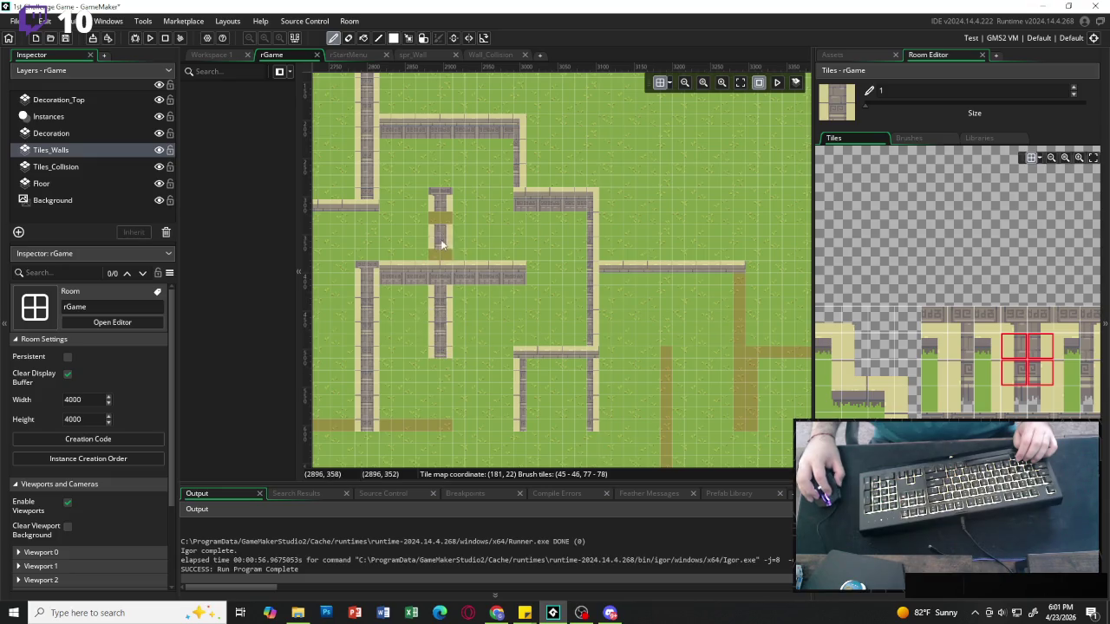
scroll(485, 383, "down", 4)
scroll(484, 383, "left", 4)
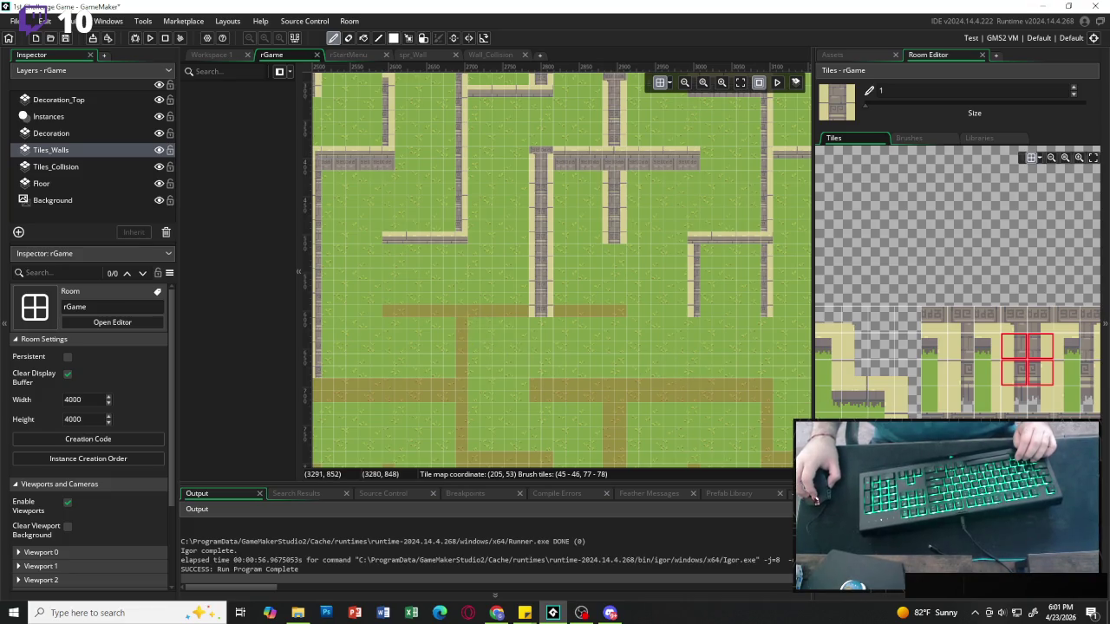
Paint two horizontal stone wall runs along the lower brown paths with wall-top and 2x2 tiles.
scroll(867, 546, "left", 3)
left_click(867, 555)
left_click_drag(867, 555, 893, 555)
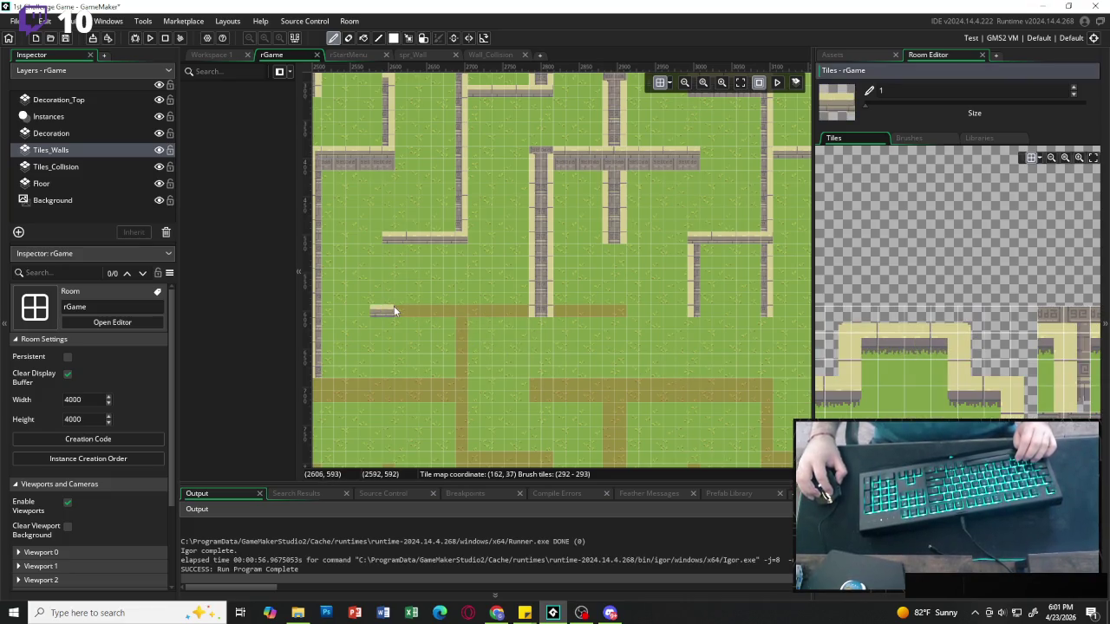
left_click_drag(406, 308, 605, 315)
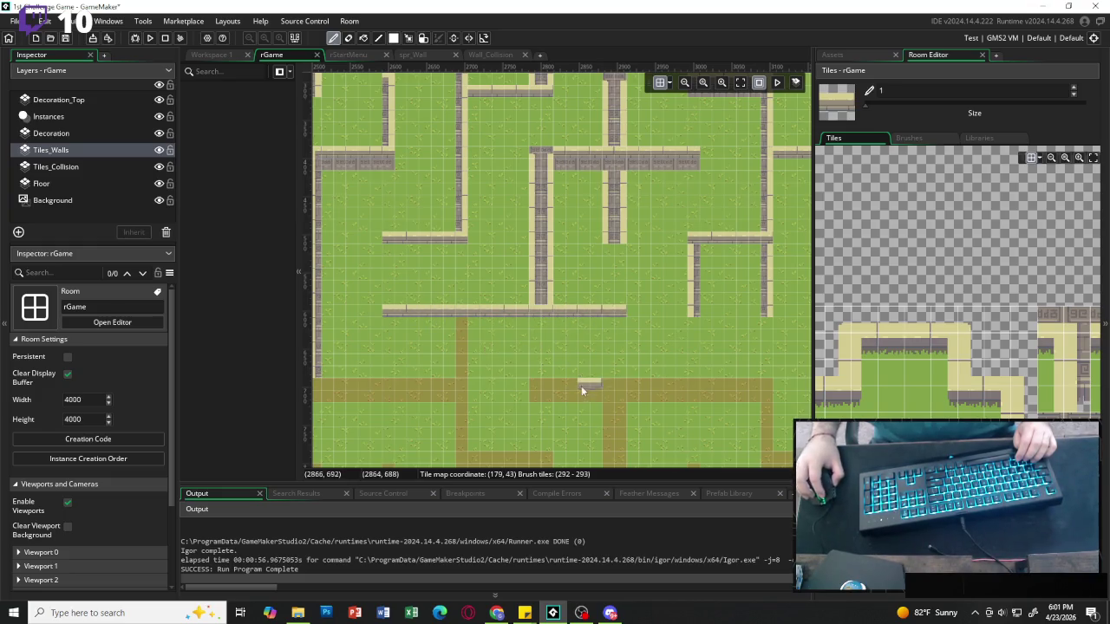
scroll(867, 520, "down", 3)
left_click_drag(841, 442, 866, 468)
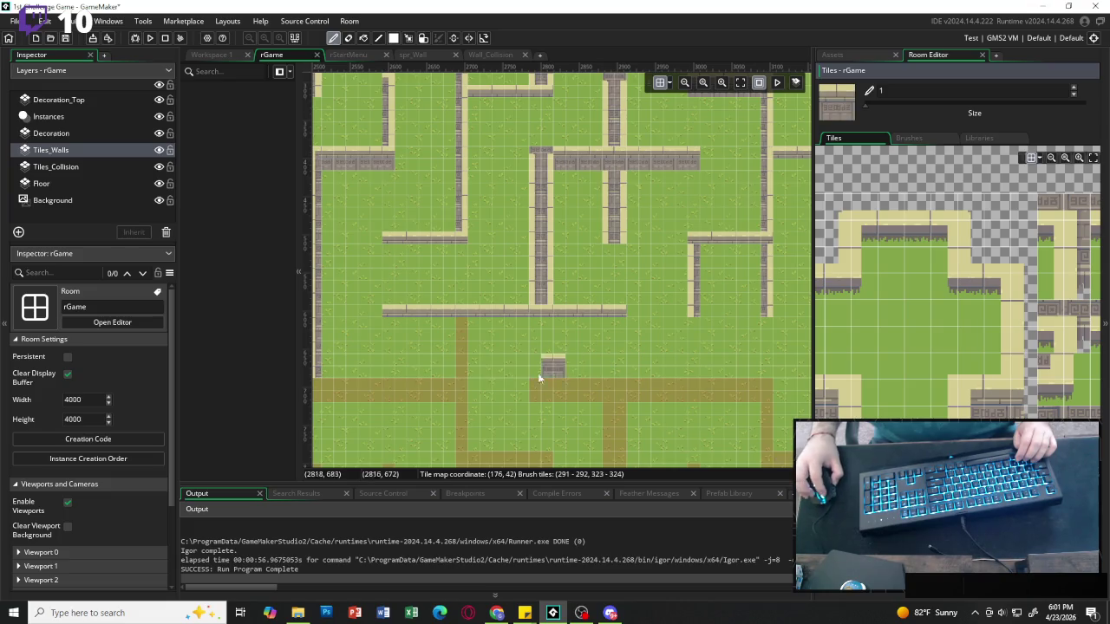
left_click_drag(547, 398, 742, 402)
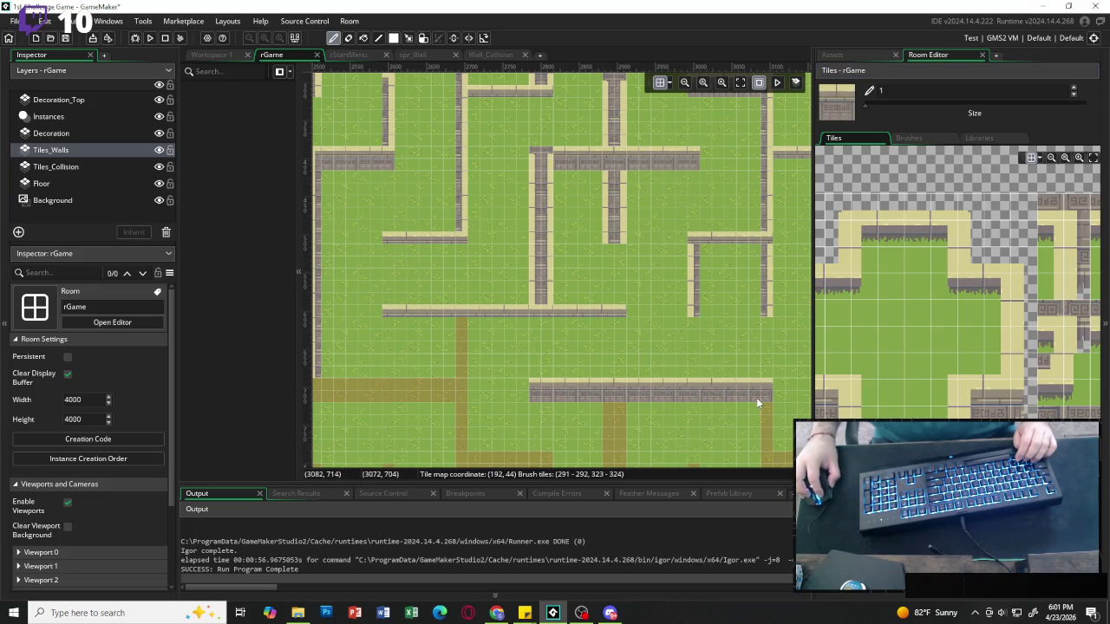
Place a junction piece on the horizontal wall and paint two vertical walls down the lower brown paths.
scroll(658, 398, "down", 3)
scroll(429, 295, "left", 3)
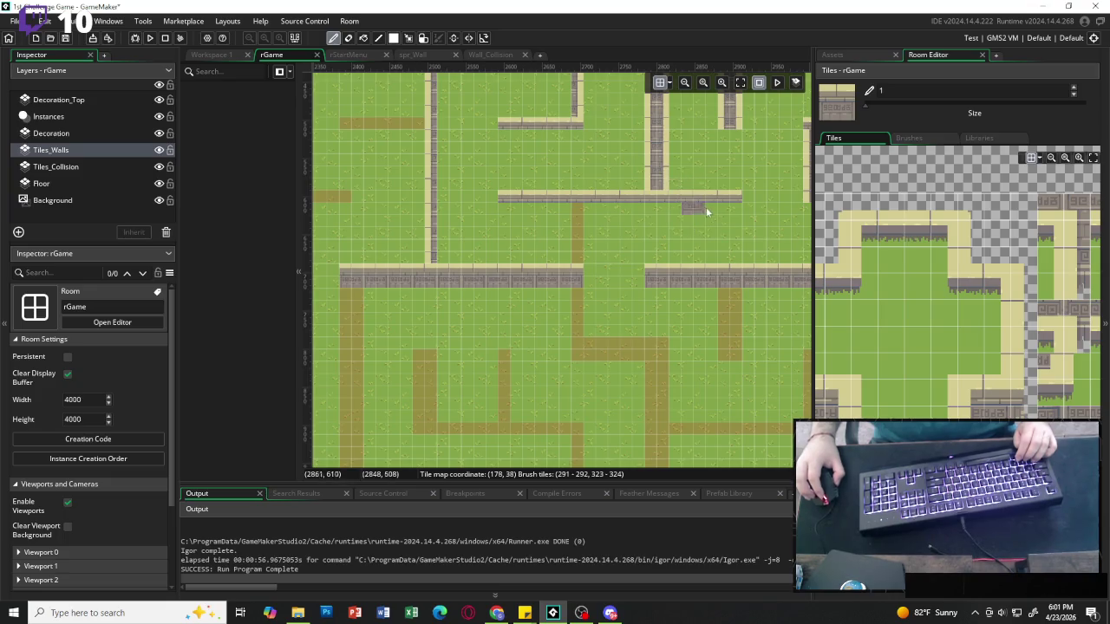
scroll(731, 231, "right", 3)
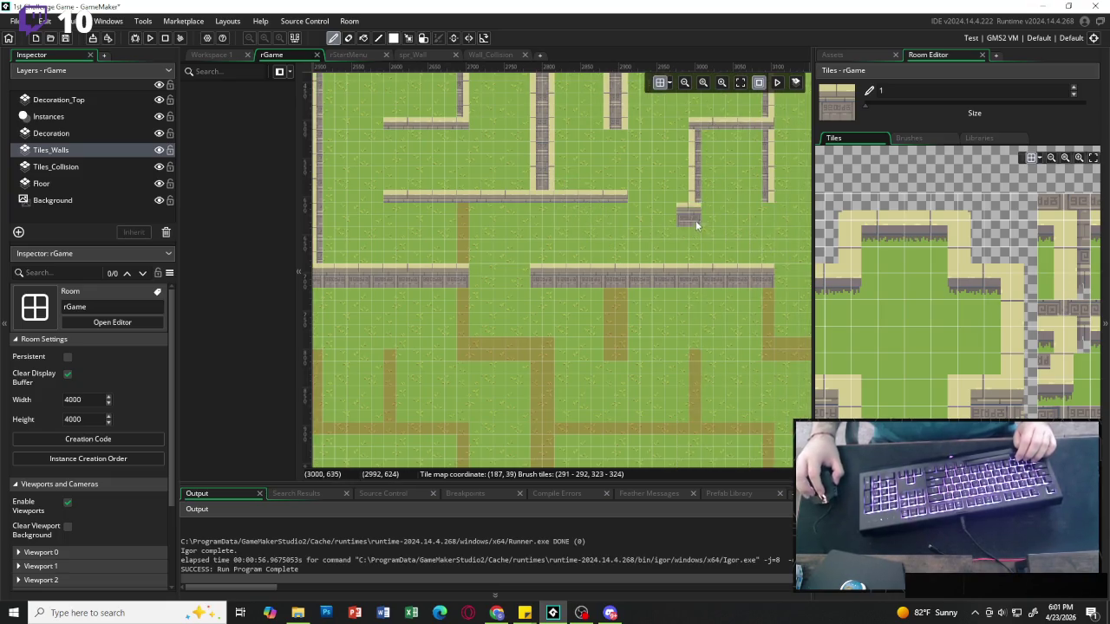
scroll(971, 260, "right", 3)
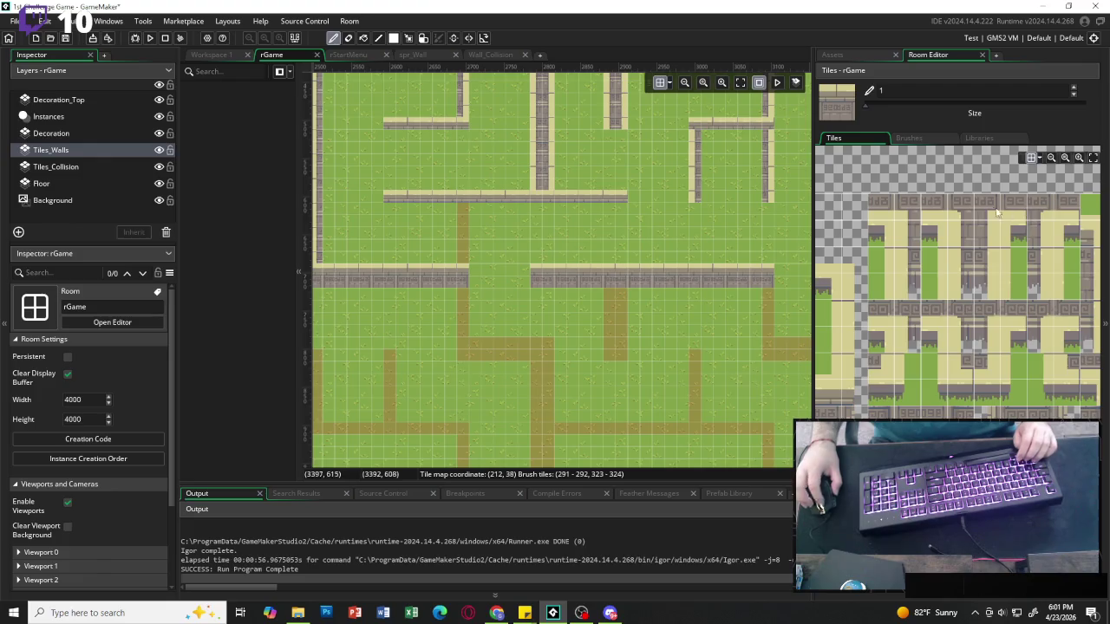
mouse_move(958, 206)
left_mouse_down()
mouse_move(982, 215)
mouse_move(986, 260)
left_mouse_up()
left_click(614, 274)
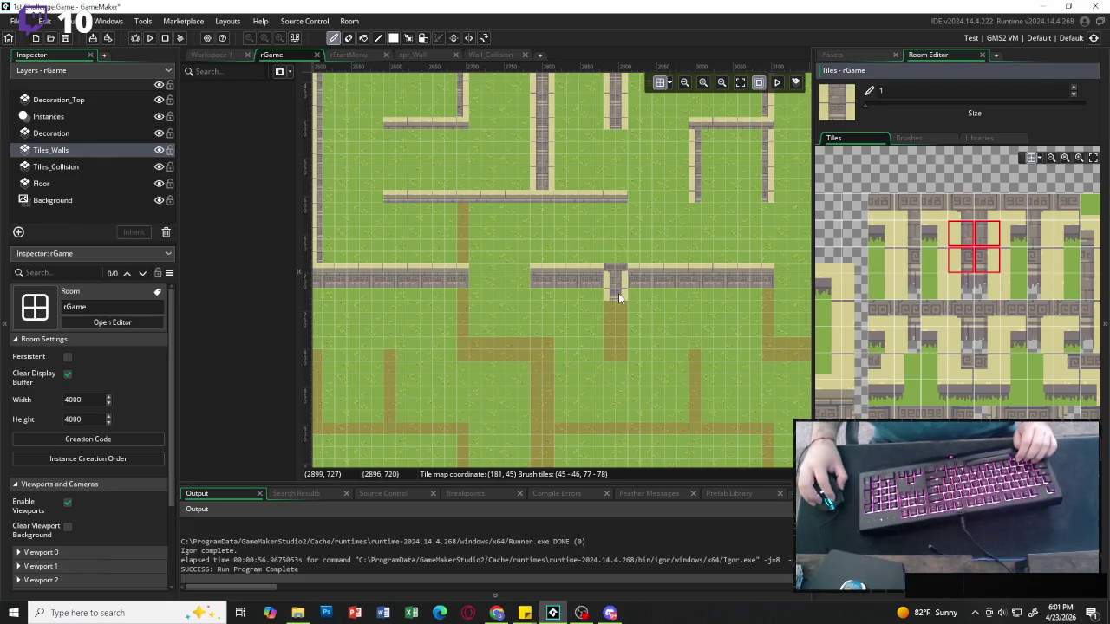
left_click_drag(618, 293, 615, 338)
left_click(617, 351)
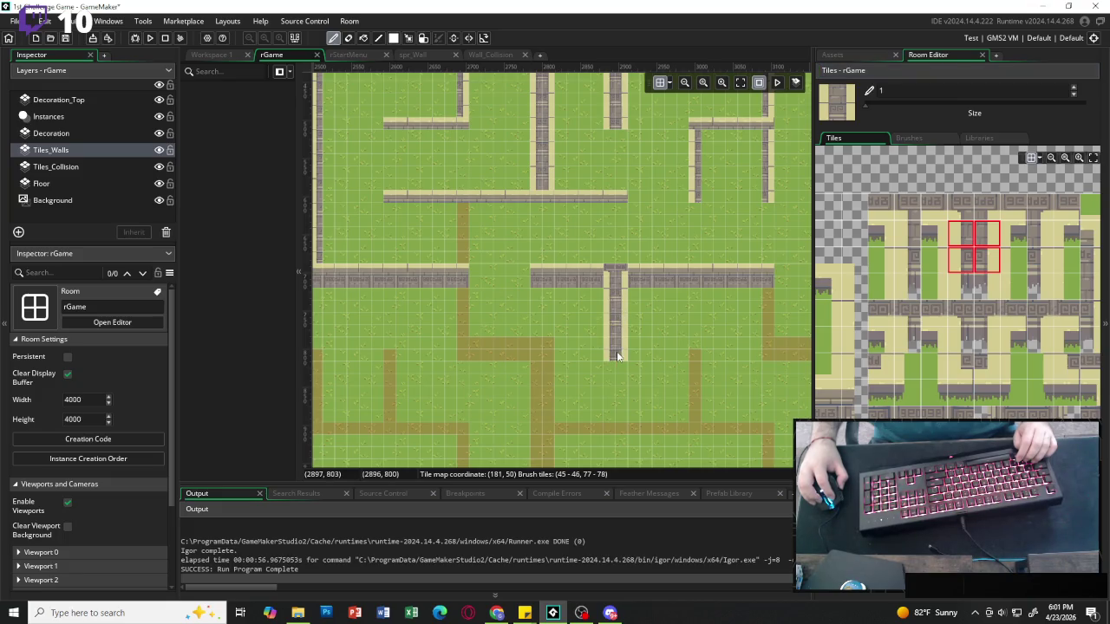
left_click_drag(548, 373, 544, 439)
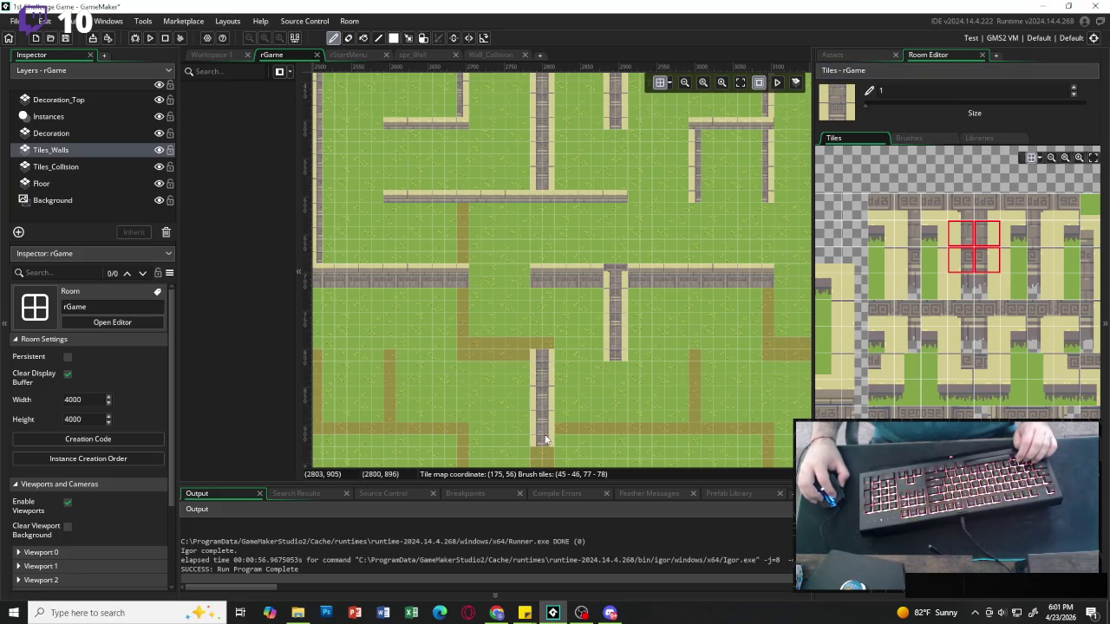